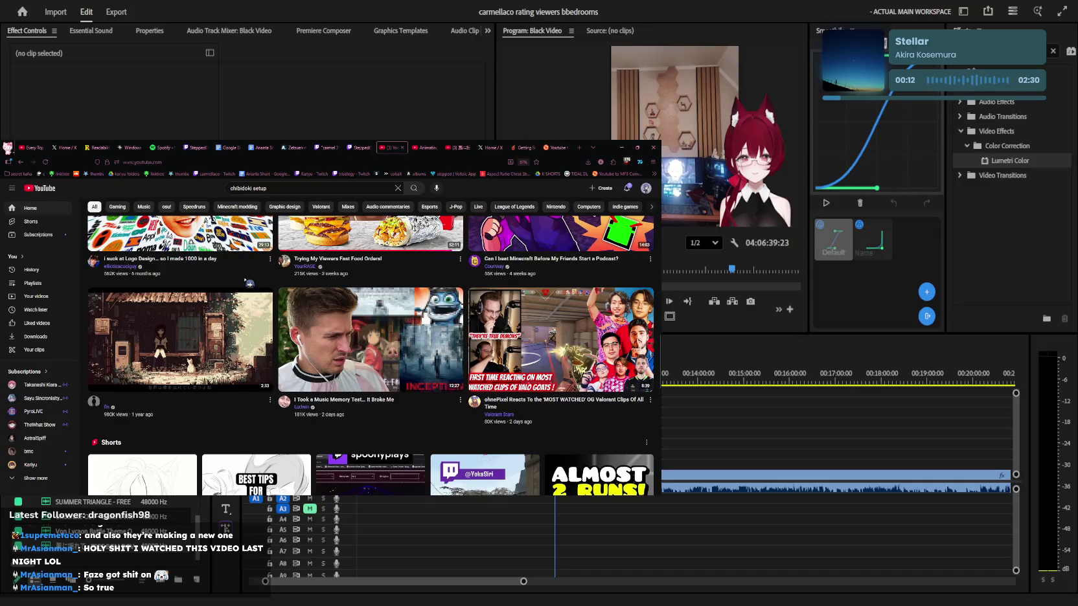
Browse the YouTube home feed, briefly opening the Dokibird video and going back
scroll(250, 283, down, 3)
scroll(250, 283, down, 3)
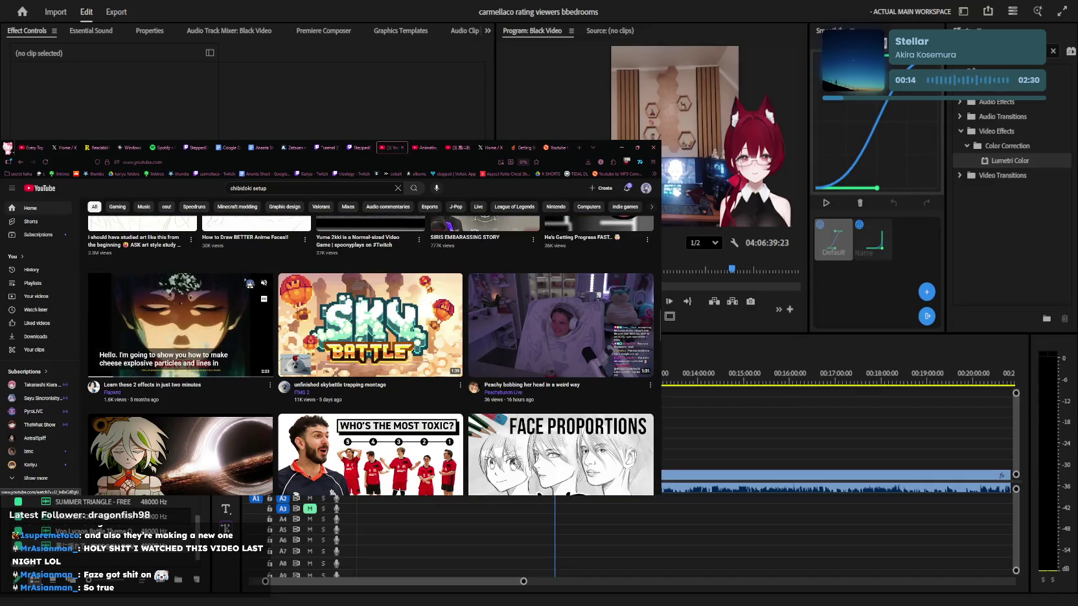
scroll(249, 283, down, 2)
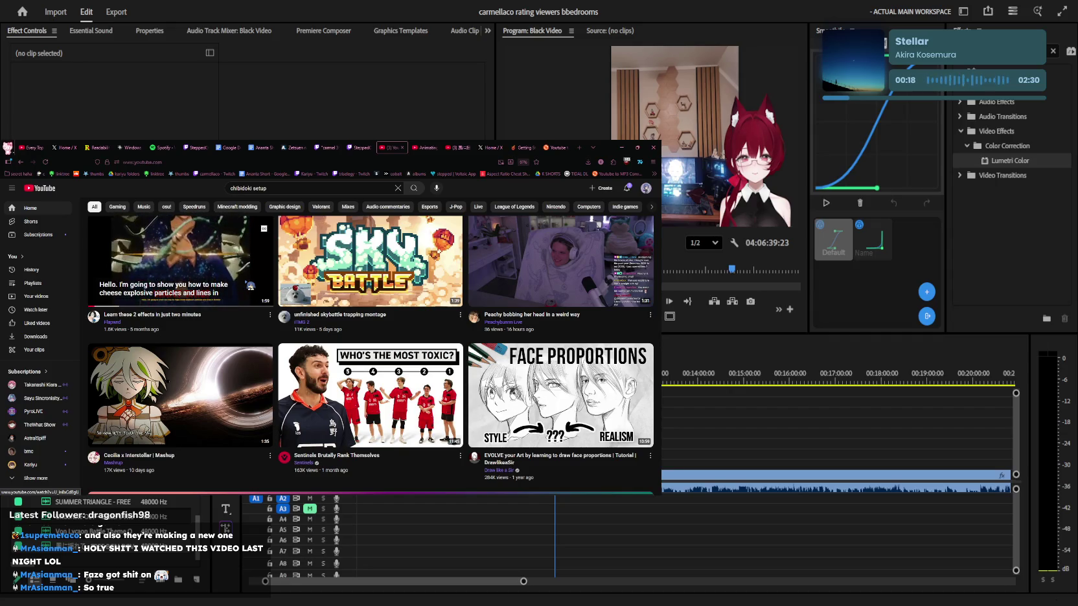
scroll(249, 286, down, 2)
scroll(250, 286, down, 3)
scroll(249, 285, down, 3)
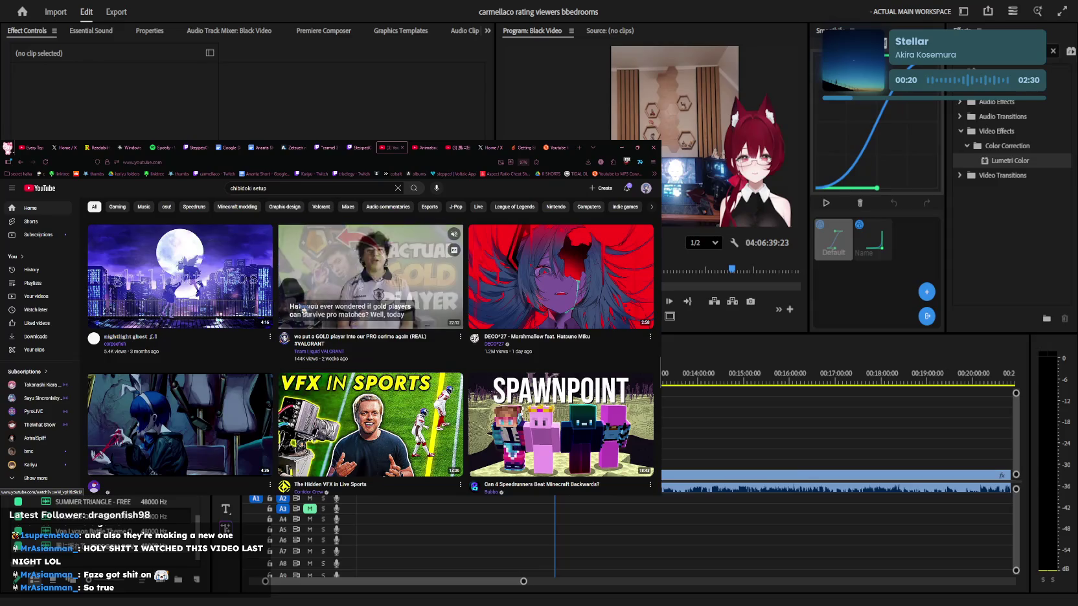
scroll(302, 305, down, 2)
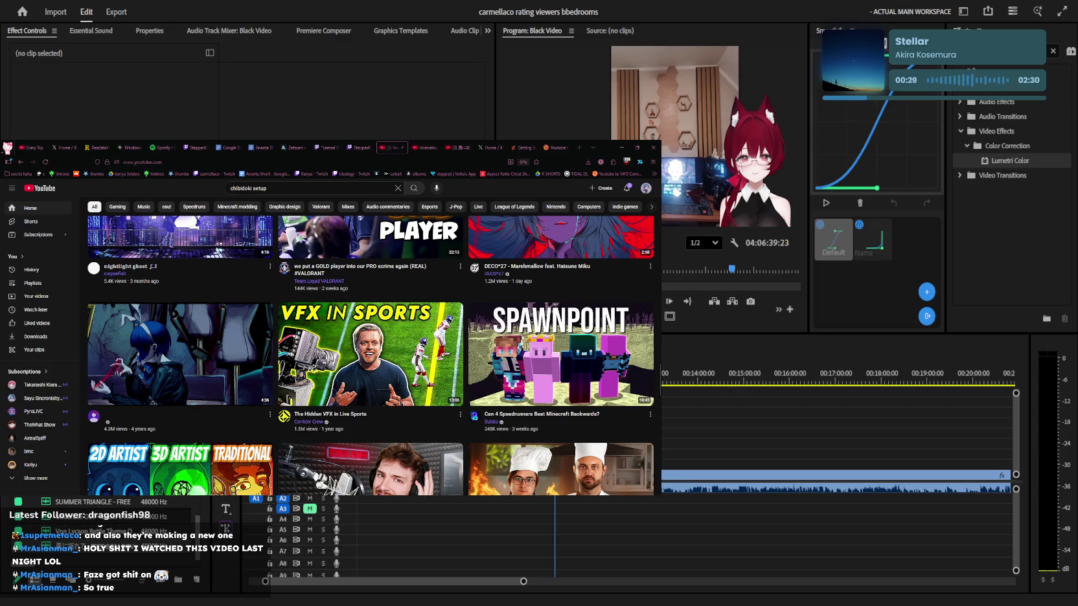
scroll(286, 327, down, 5)
scroll(286, 328, down, 5)
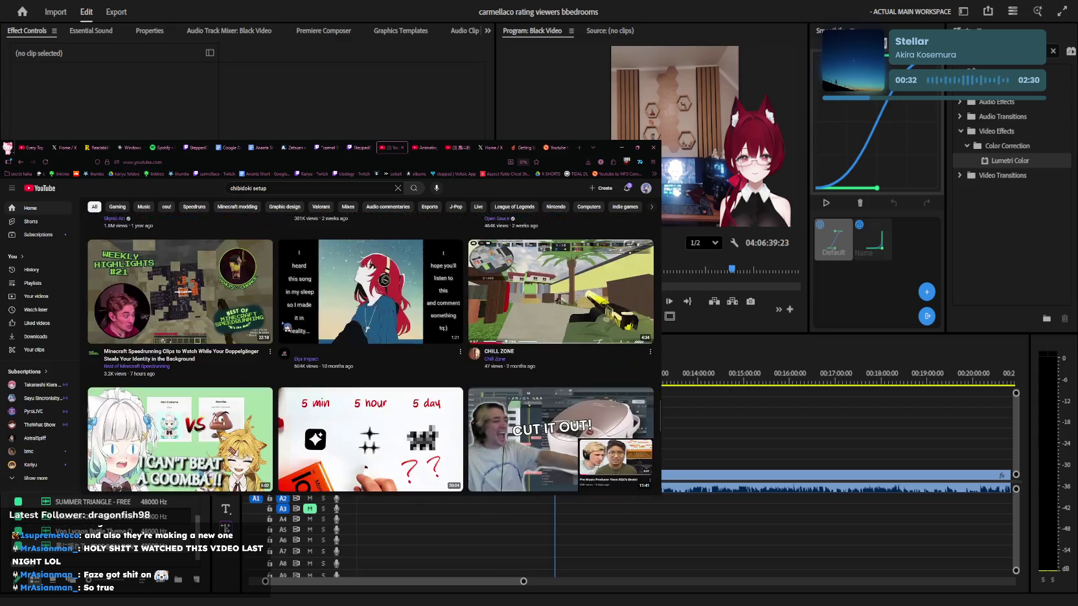
scroll(286, 327, down, 4)
scroll(286, 328, down, 4)
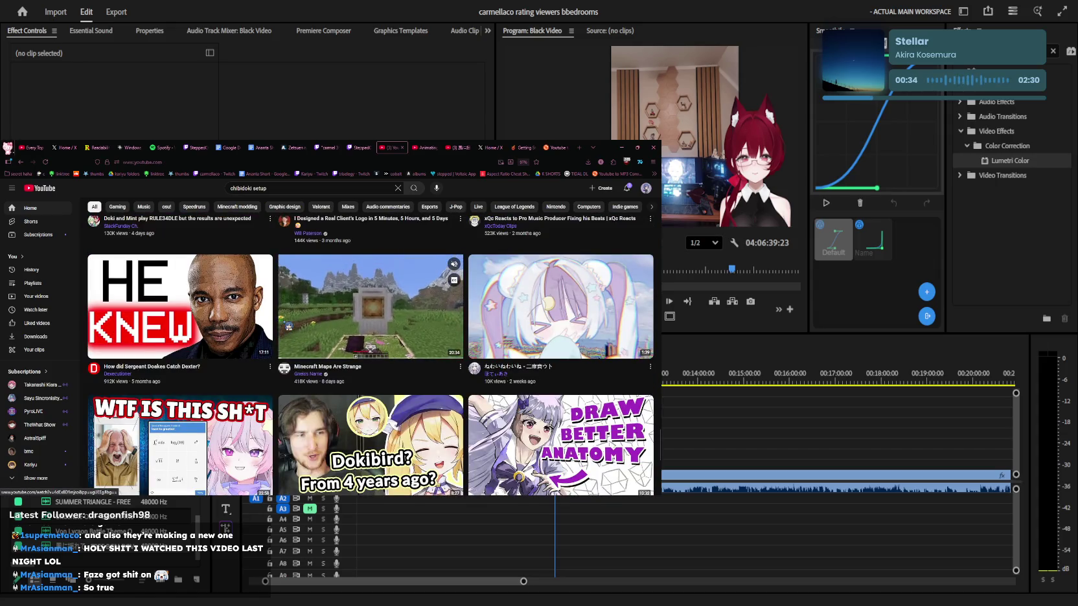
scroll(288, 327, down, 1)
scroll(287, 326, down, 2)
scroll(287, 326, up, 1)
scroll(288, 327, up, 5)
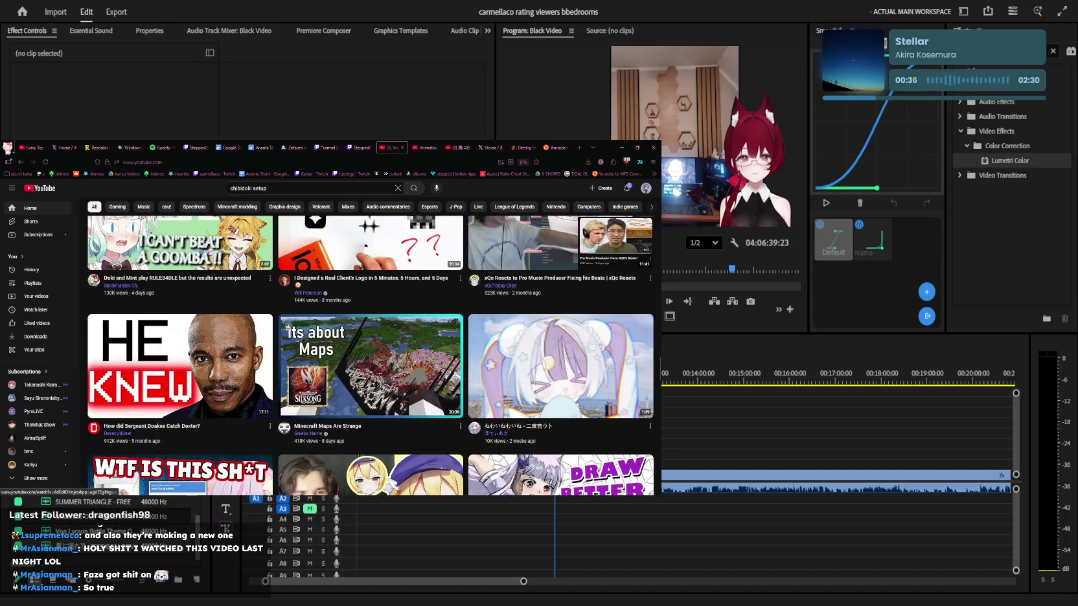
scroll(288, 327, down, 5)
click(288, 327)
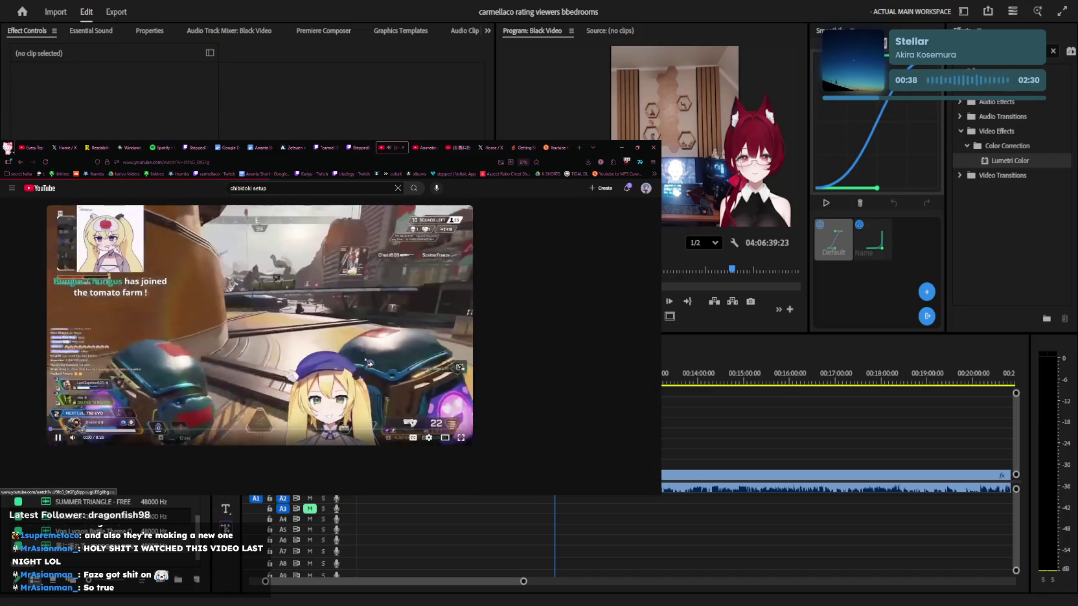
key(alt+Left)
Scroll further down the YouTube recommended feed
scroll(298, 332, down, 5)
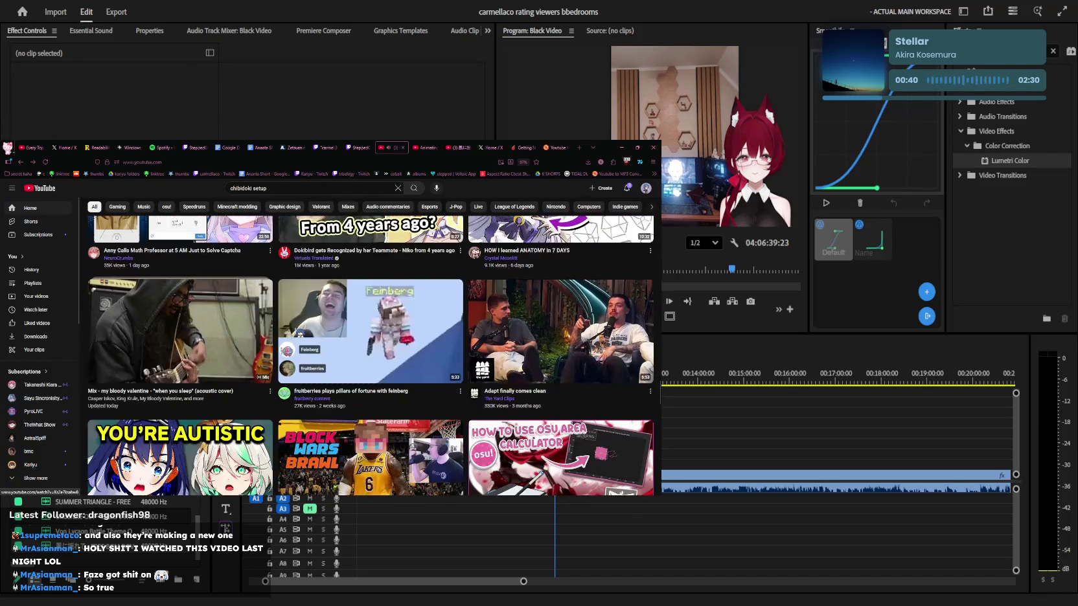
scroll(299, 332, down, 2)
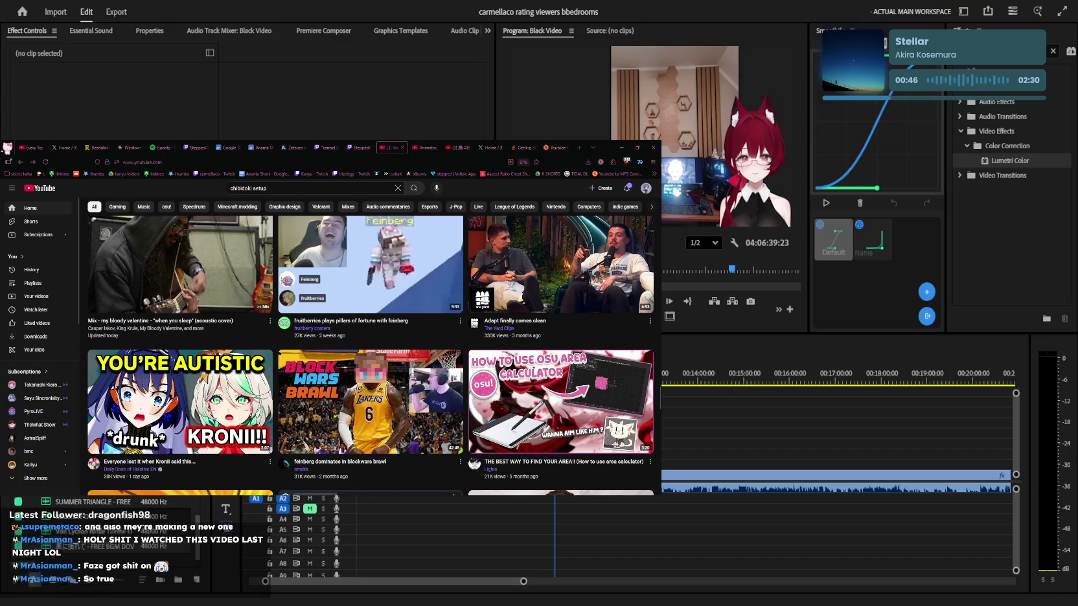
scroll(299, 327, down, 3)
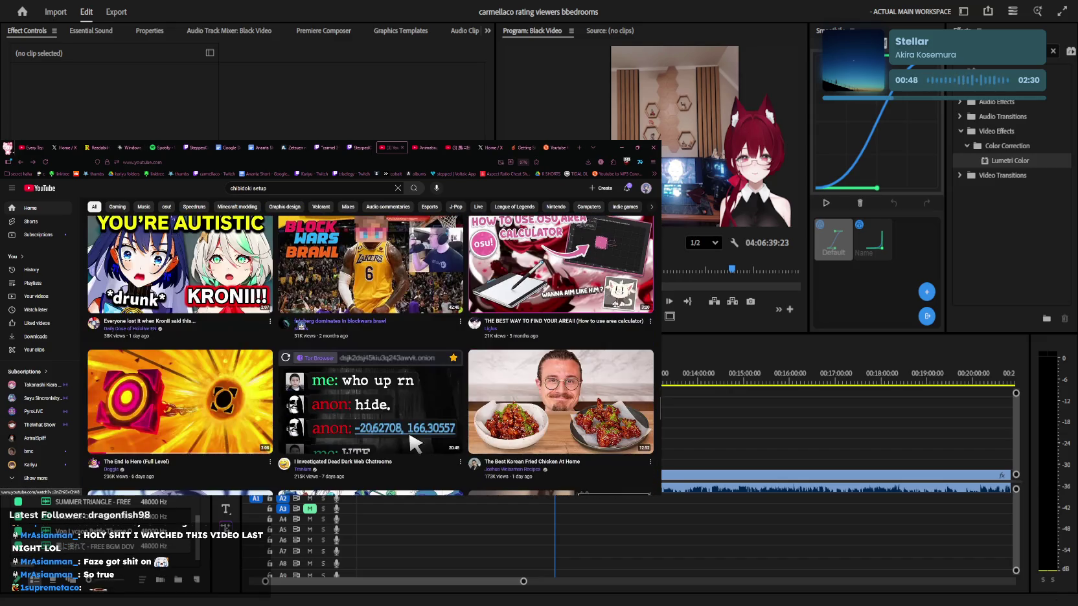
scroll(299, 327, down, 3)
scroll(299, 327, down, 3)
scroll(299, 327, down, 3)
scroll(299, 327, down, 3)
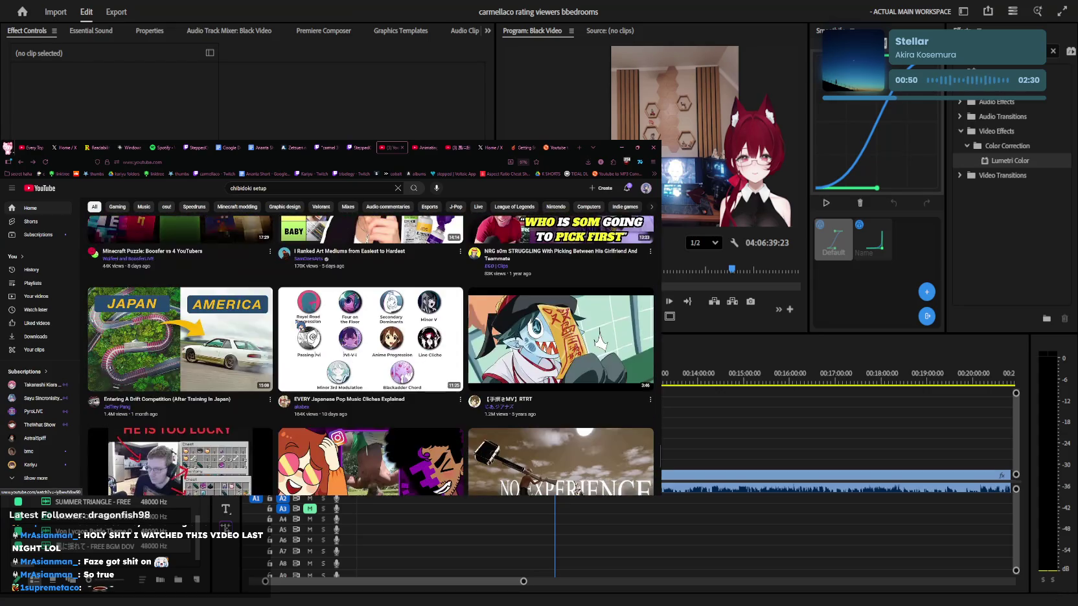
scroll(300, 327, down, 3)
scroll(300, 326, down, 3)
scroll(299, 325, down, 2)
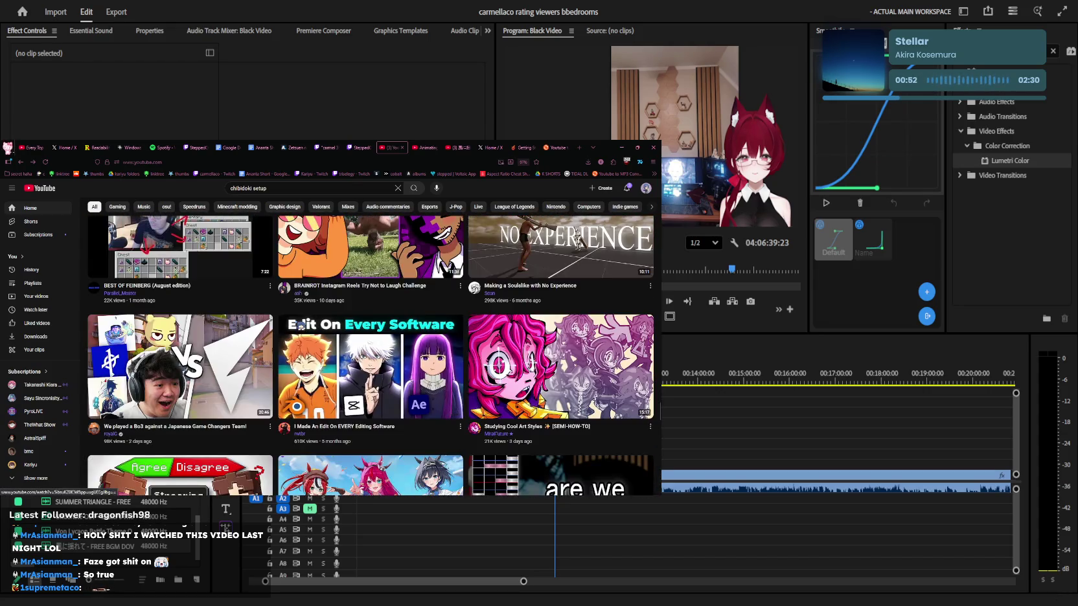
scroll(300, 325, down, 2)
scroll(299, 325, down, 2)
scroll(299, 326, down, 2)
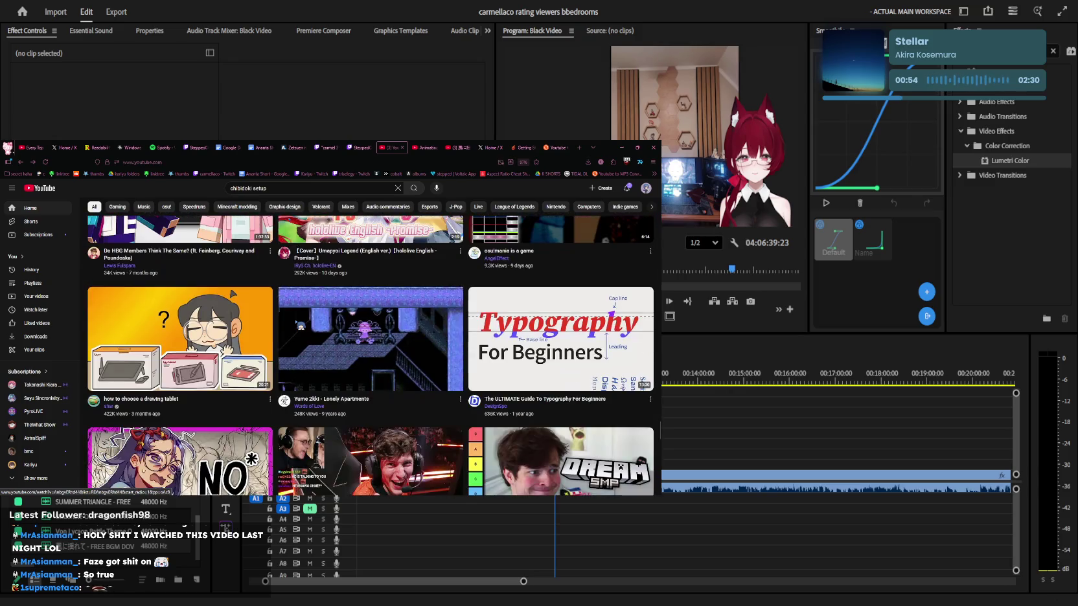
scroll(300, 325, down, 3)
scroll(299, 325, down, 2)
scroll(299, 325, down, 2)
scroll(300, 326, down, 1)
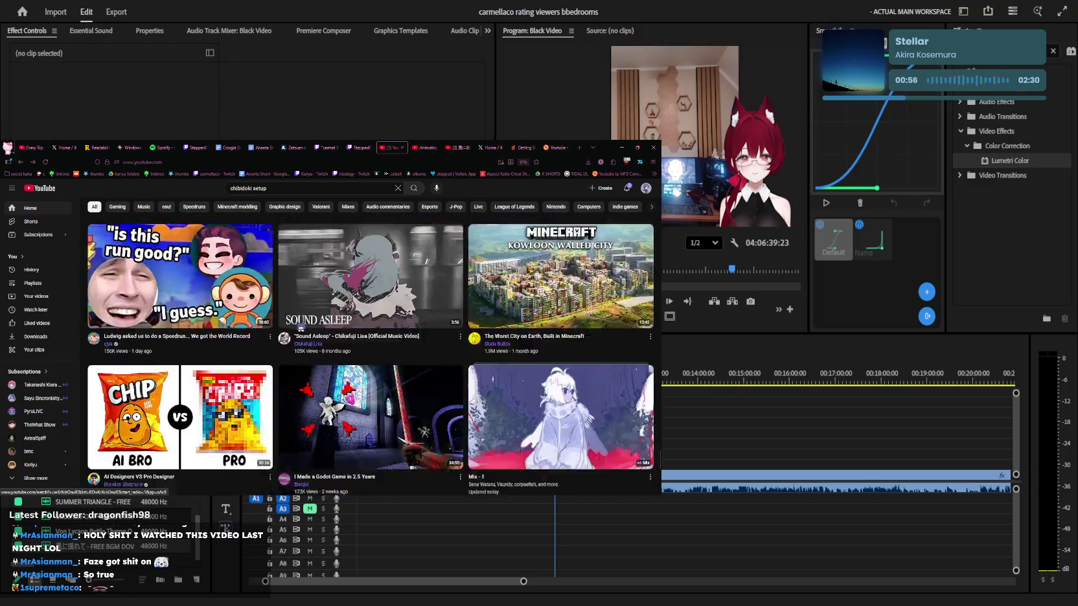
scroll(299, 326, down, 1)
scroll(300, 327, up, 1)
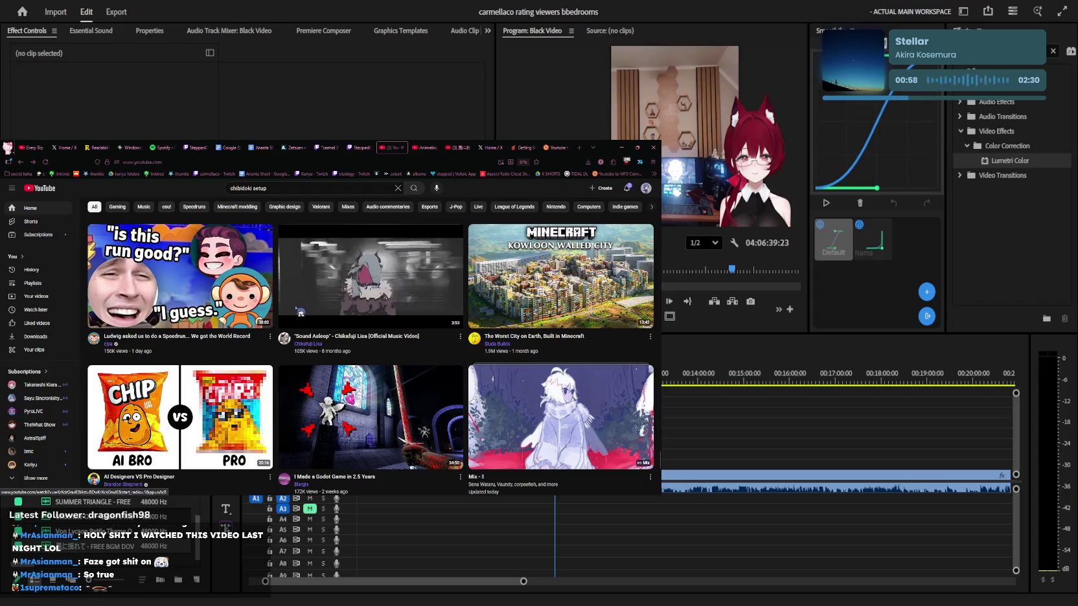
Play the 'Sound Asleep' music video in the miniplayer, moved up over the top feed row
click(300, 310)
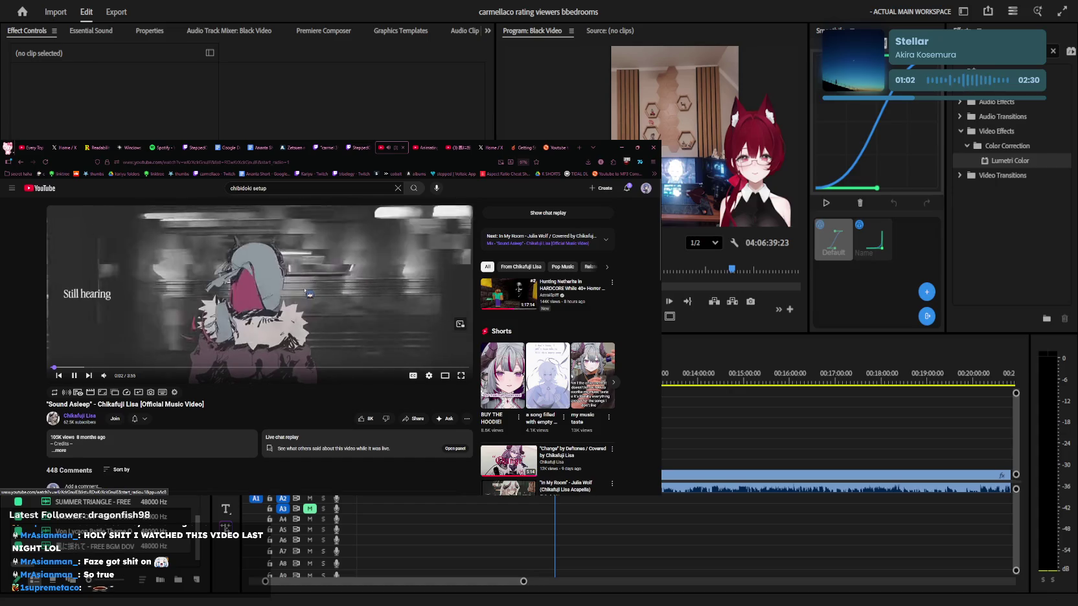
key(alt+Left)
scroll(311, 311, down, 3)
scroll(312, 322, down, 4)
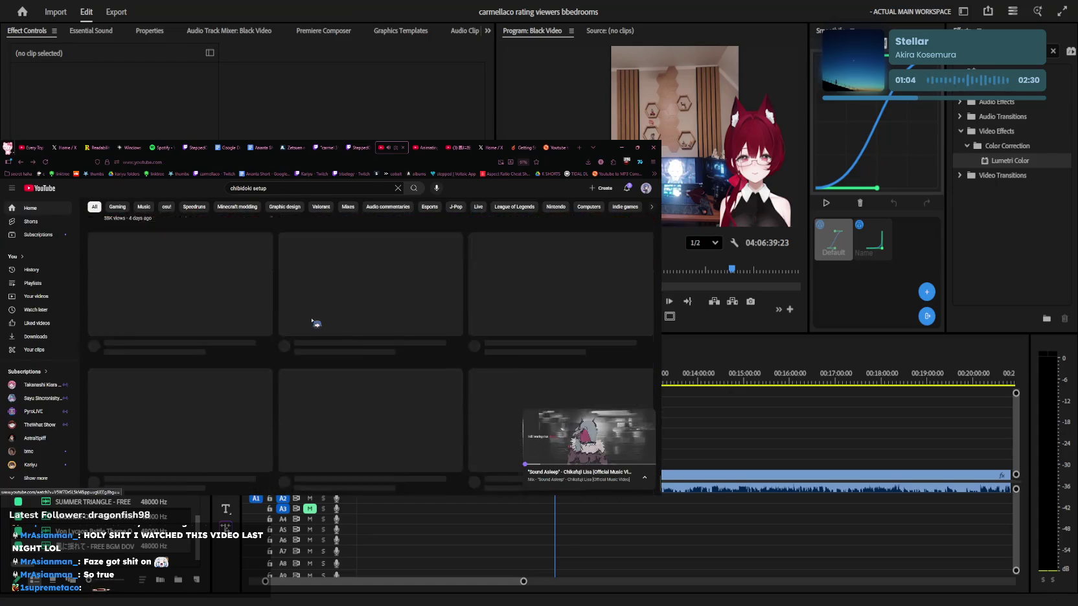
scroll(314, 323, down, 1)
scroll(315, 323, down, 1)
scroll(318, 324, down, 2)
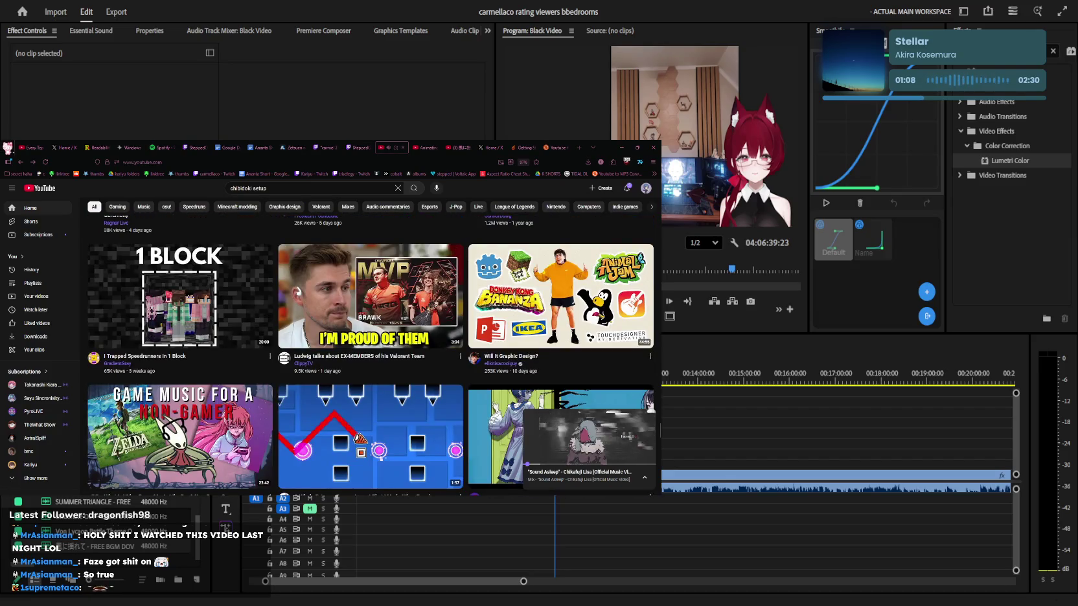
drag(589, 441, 520, 257)
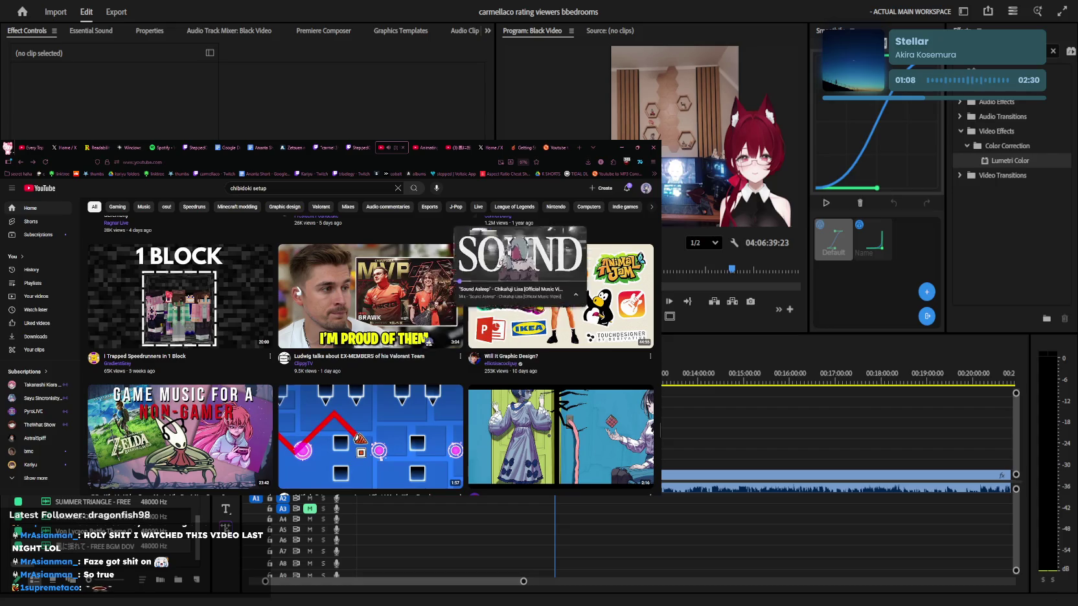
Keep scrolling the home feed while 'Sound Asleep' plays in the miniplayer
scroll(392, 364, down, 3)
scroll(392, 364, down, 2)
scroll(392, 365, down, 4)
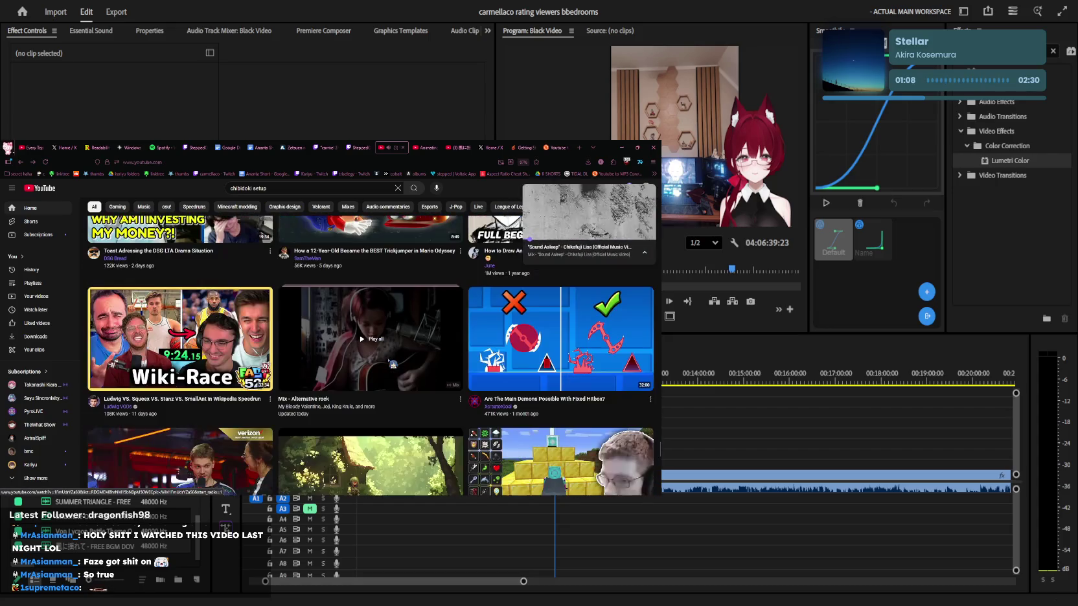
scroll(393, 364, down, 1)
scroll(393, 364, down, 2)
scroll(392, 364, down, 3)
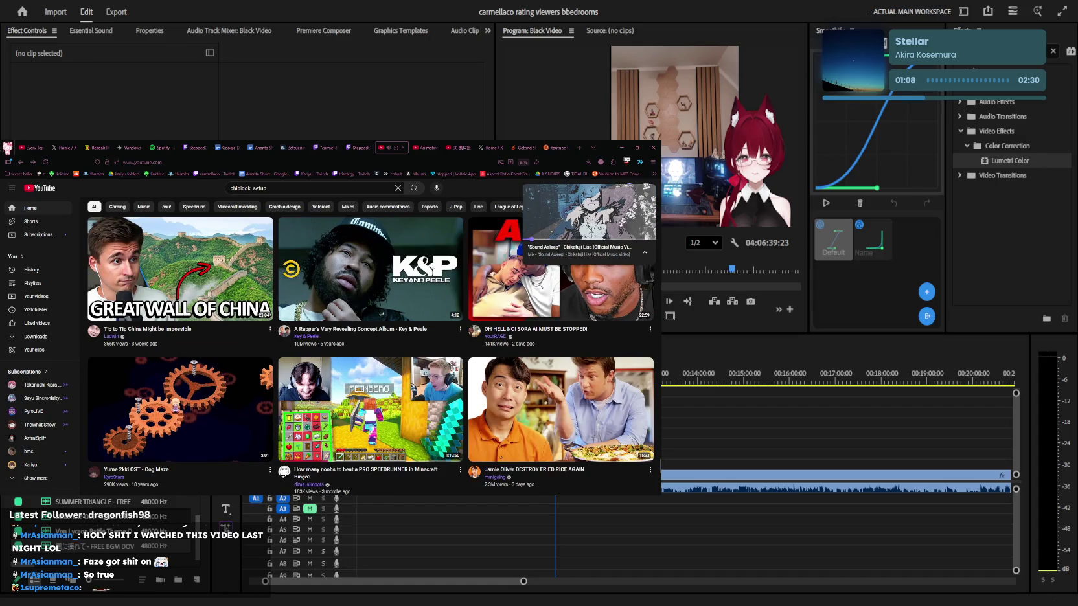
scroll(301, 316, down, 3)
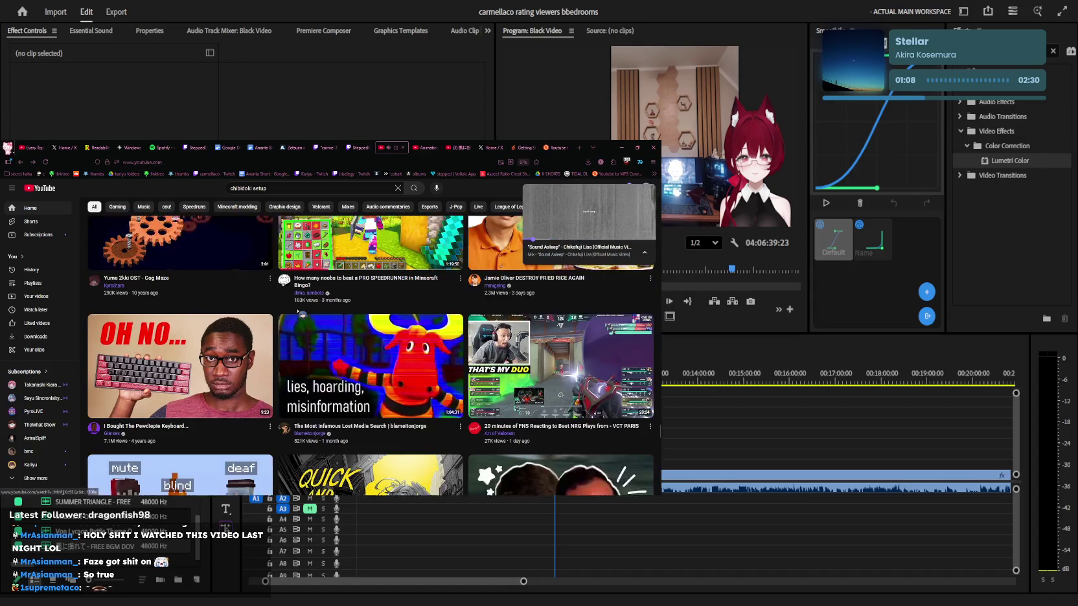
scroll(301, 316, down, 2)
scroll(302, 315, down, 2)
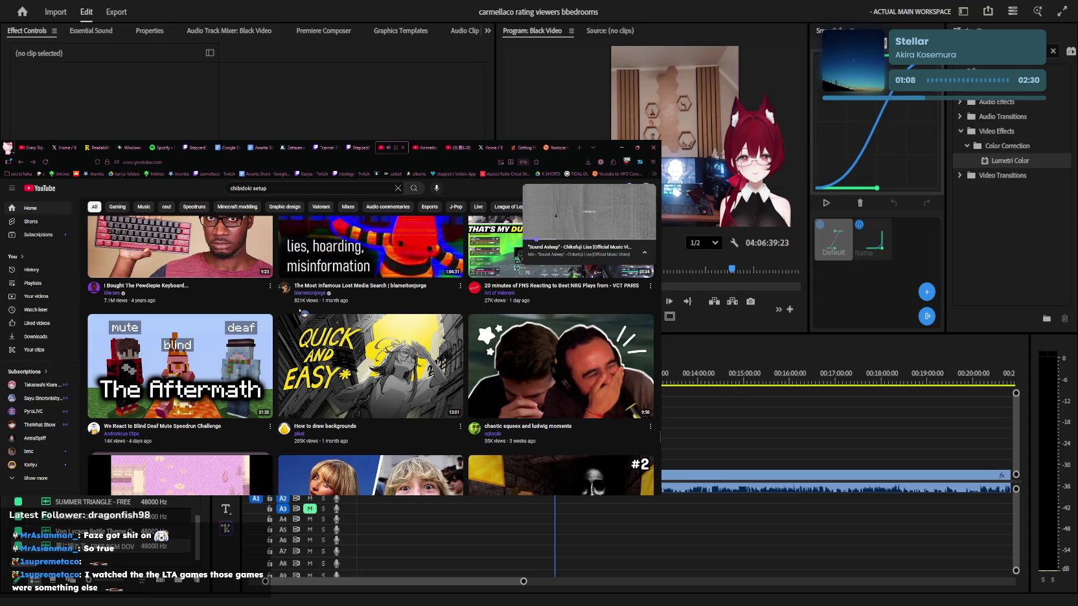
scroll(304, 314, down, 1)
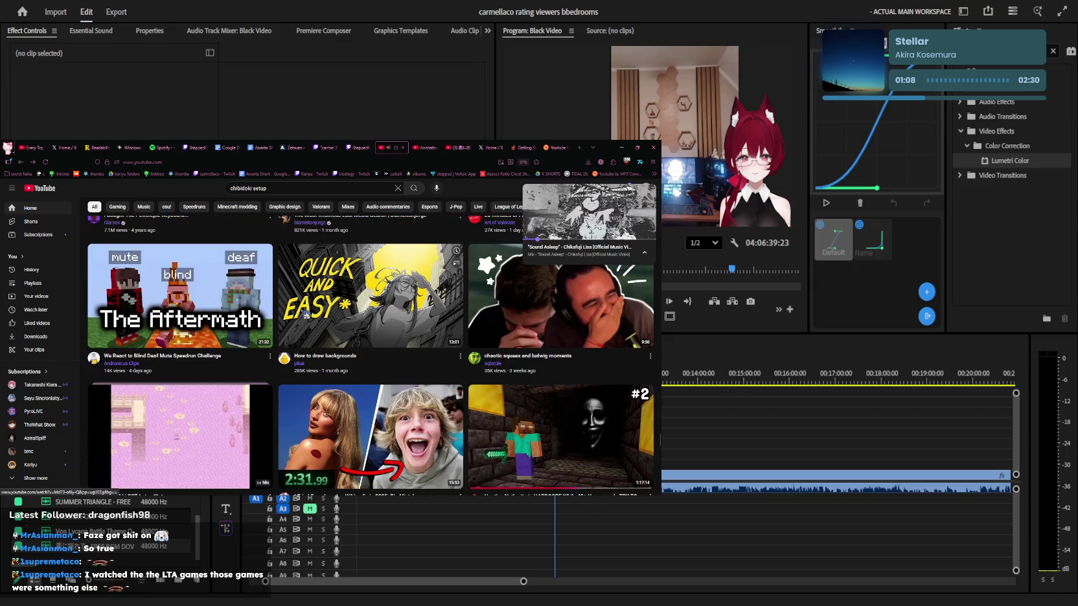
scroll(307, 314, down, 3)
scroll(307, 315, down, 2)
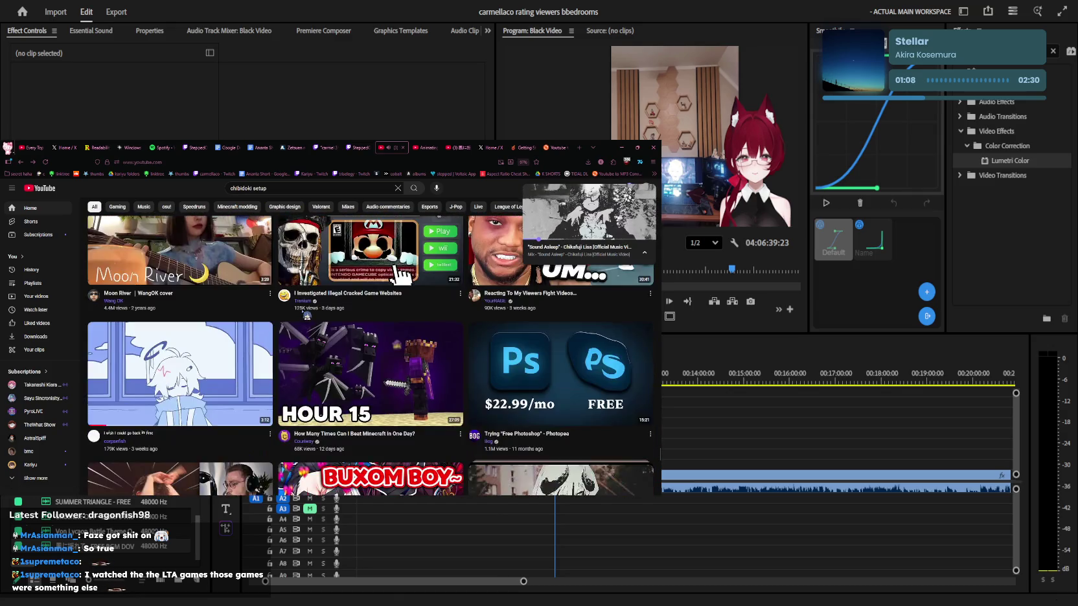
scroll(307, 316, down, 2)
scroll(307, 316, down, 2)
scroll(308, 315, down, 2)
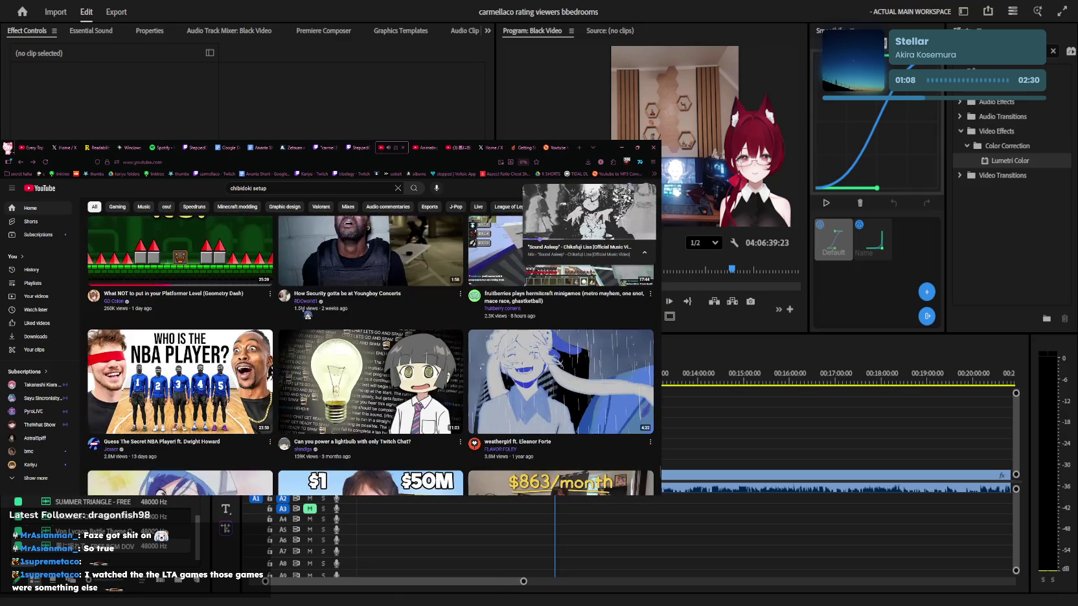
scroll(309, 313, down, 2)
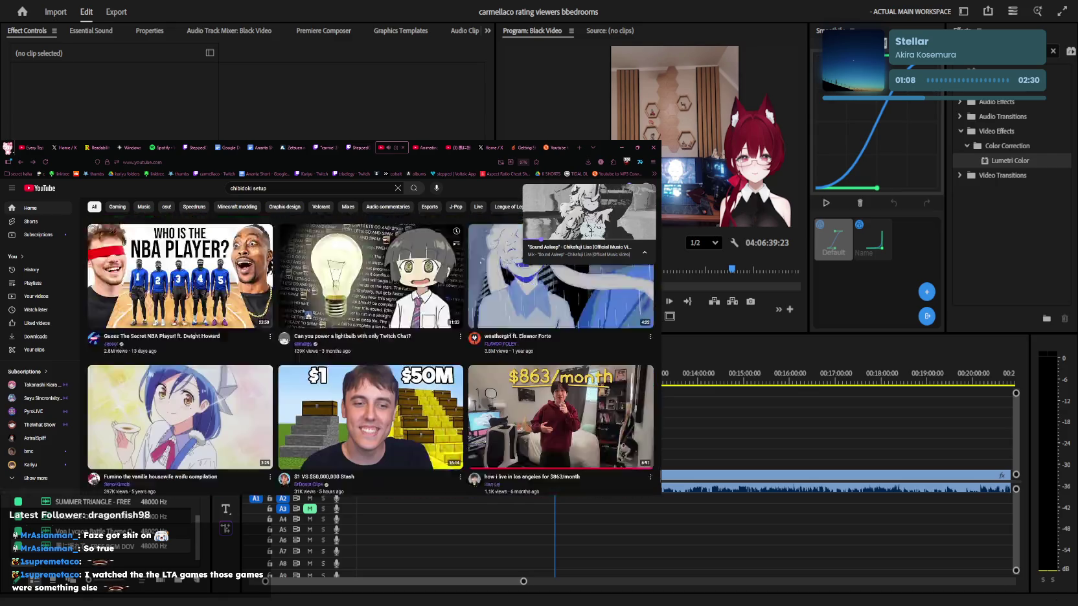
scroll(309, 314, down, 1)
scroll(308, 315, down, 3)
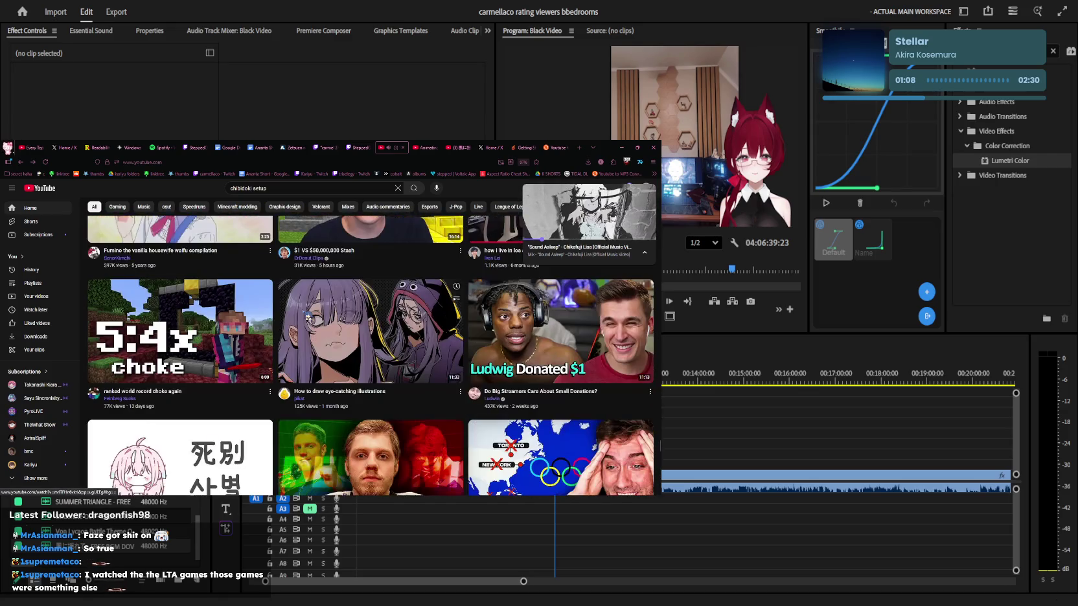
scroll(308, 314, down, 4)
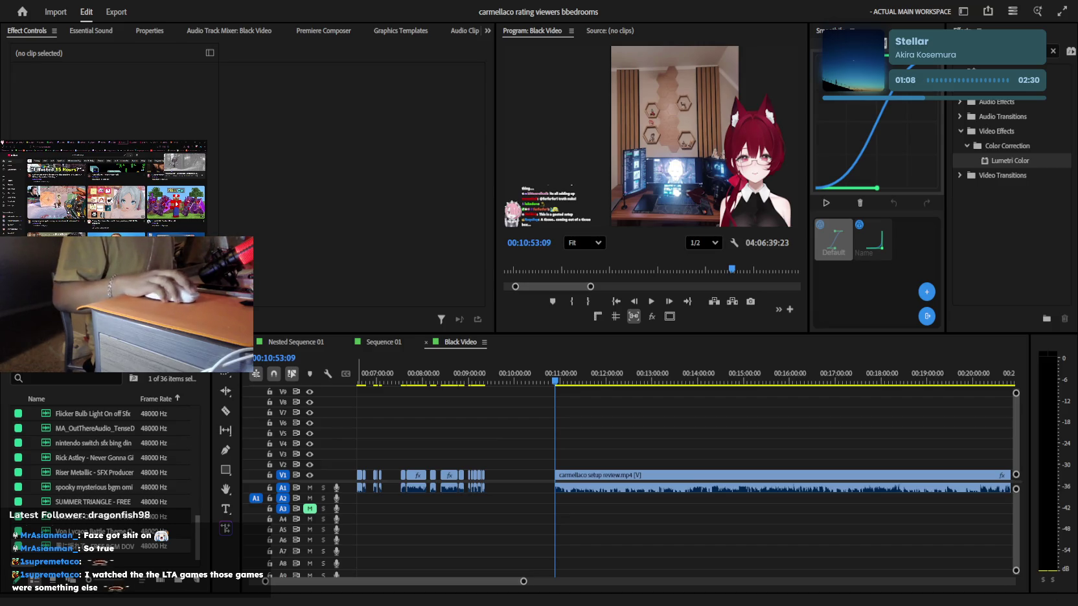
click(648, 421)
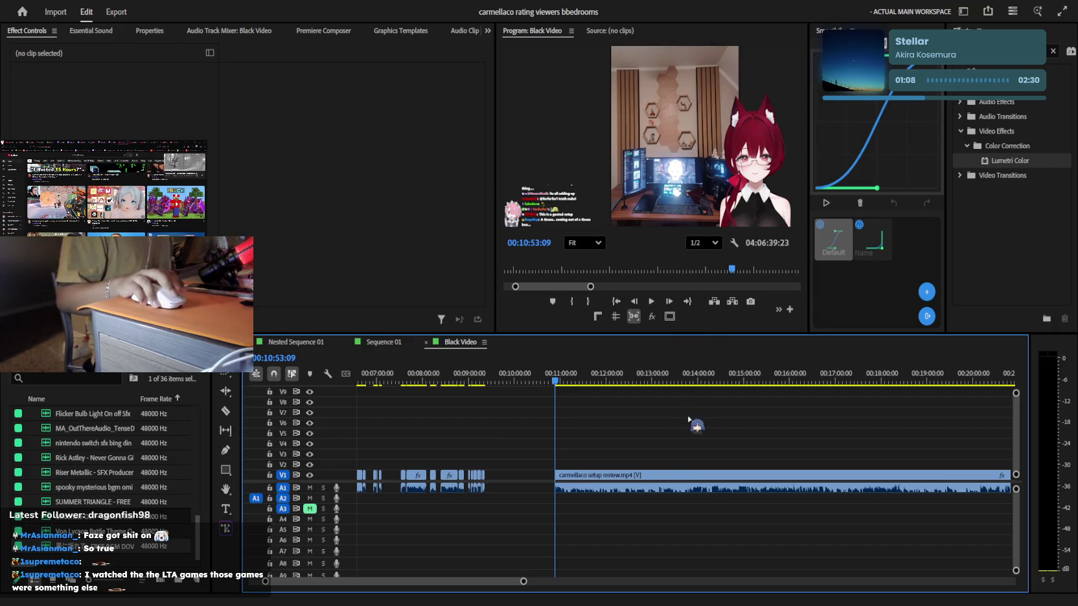
scroll(650, 453, up, 2)
scroll(650, 454, up, 2)
scroll(650, 454, up, 2)
scroll(648, 449, up, 1)
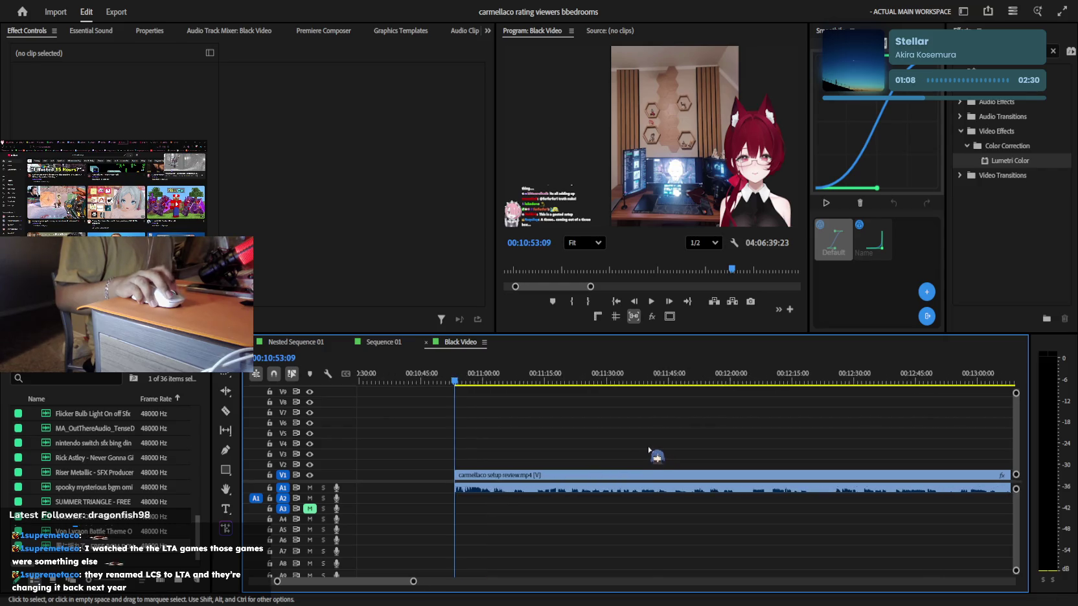
scroll(649, 448, up, 3)
key(space)
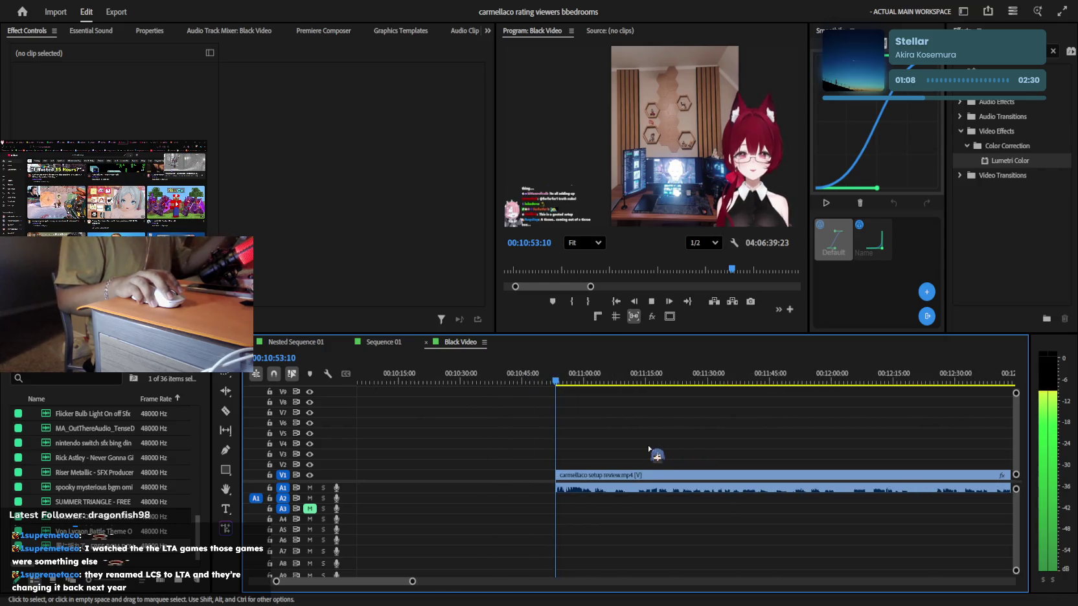
scroll(648, 418, up, 2)
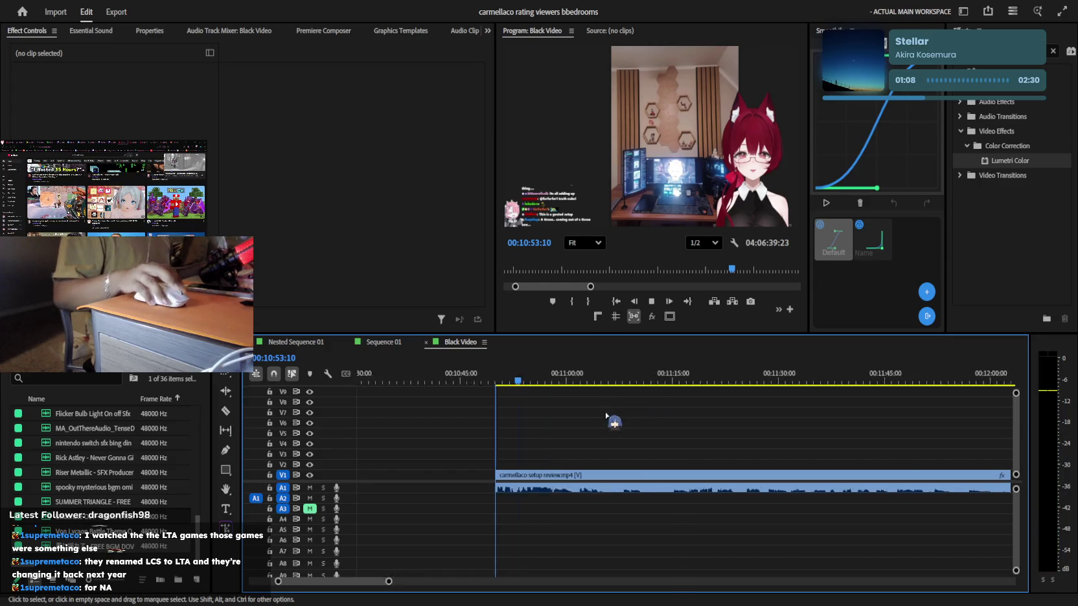
scroll(603, 454, up, 2)
scroll(594, 480, up, 1)
scroll(591, 454, up, 1)
scroll(589, 427, up, 1)
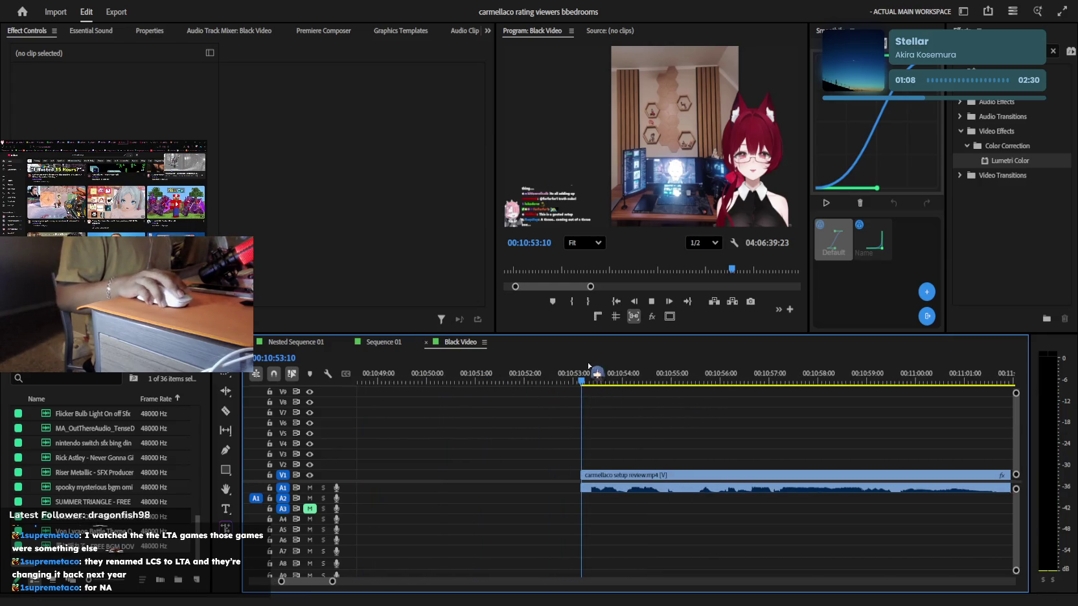
scroll(589, 418, up, 2)
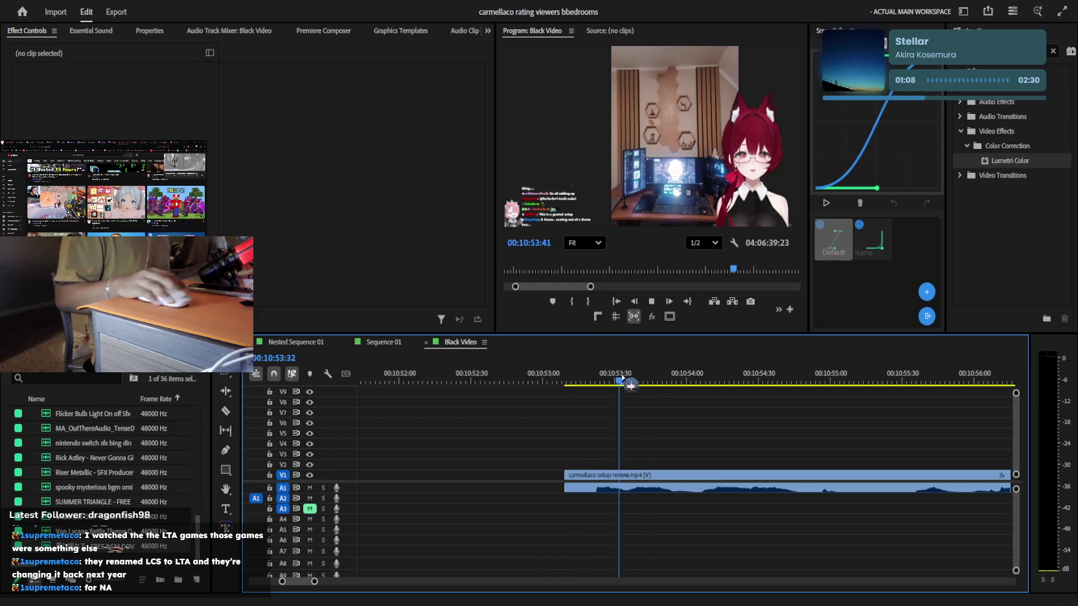
scroll(654, 453, down, 2)
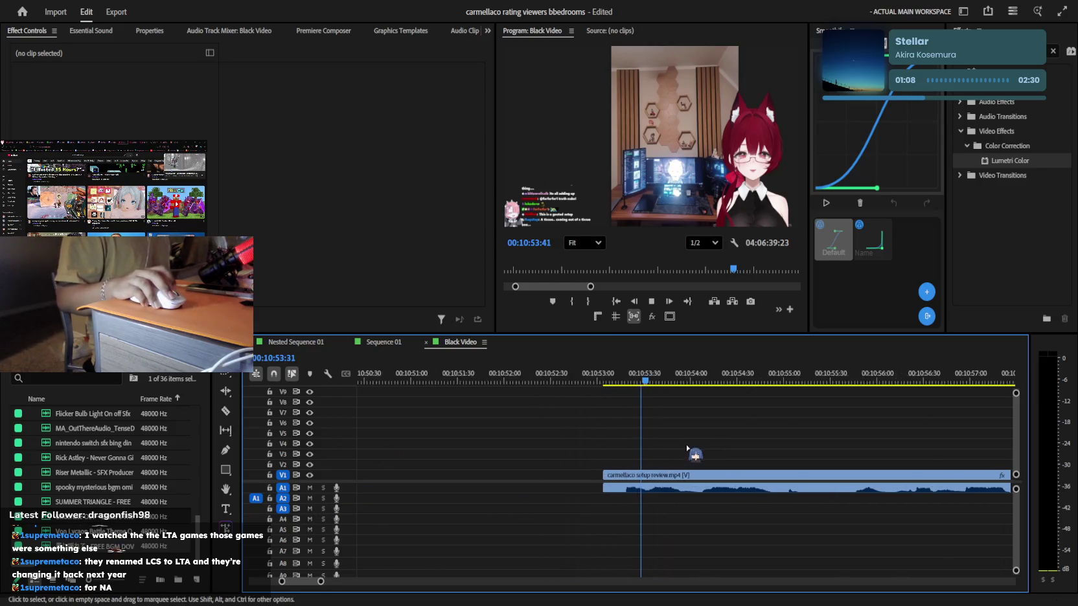
key(Left)
key(Left)
key(Left)
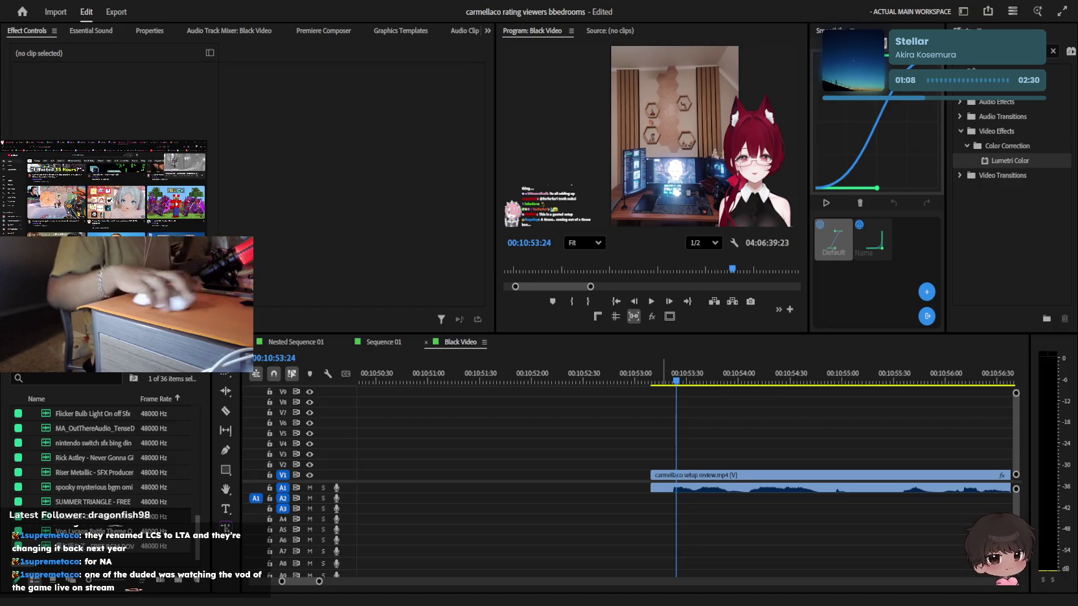
click(782, 440)
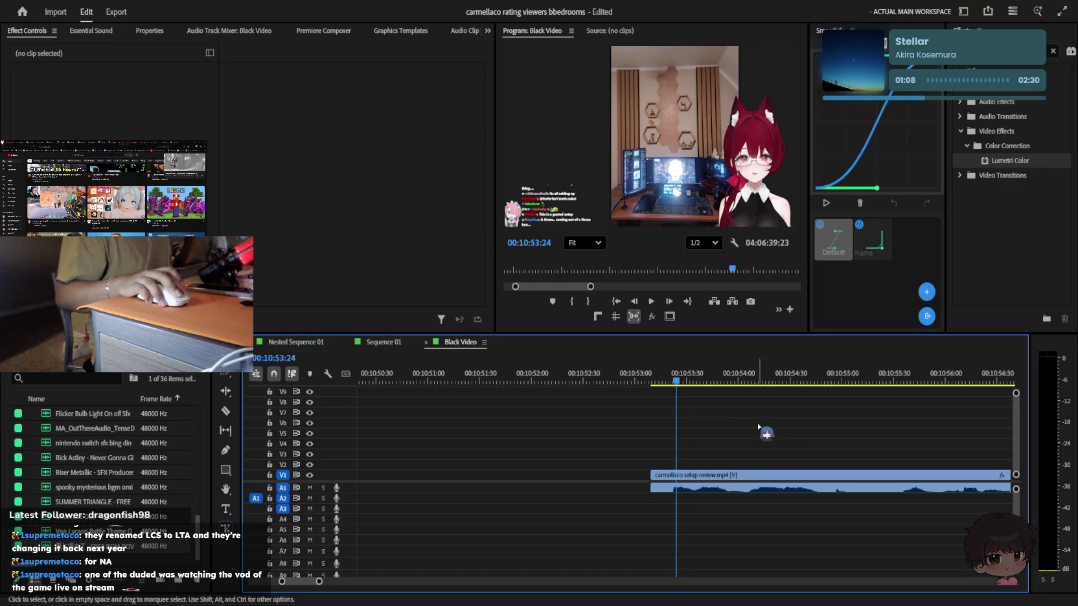
key(Left)
key(Left)
key(Left)
key(ctrl+s)
key(=)
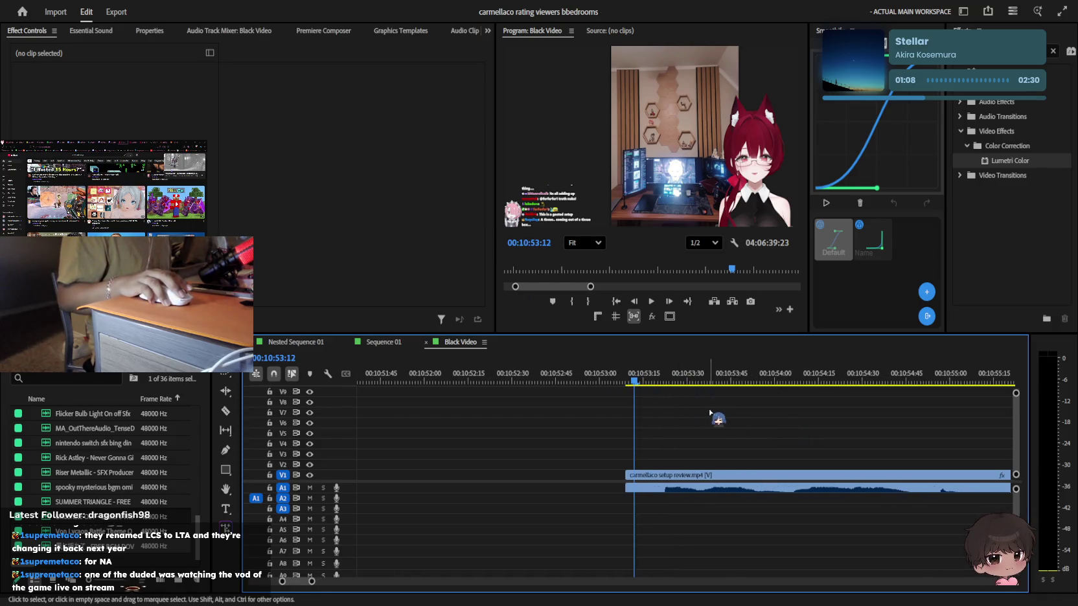
scroll(691, 414, down, 2)
drag(630, 373, 550, 367)
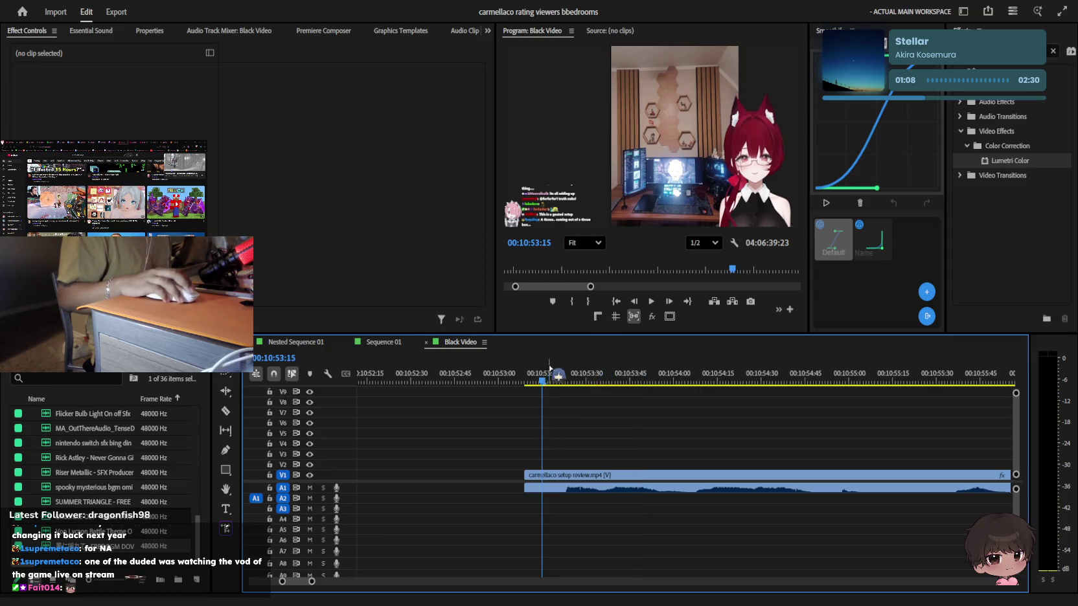
click(656, 373)
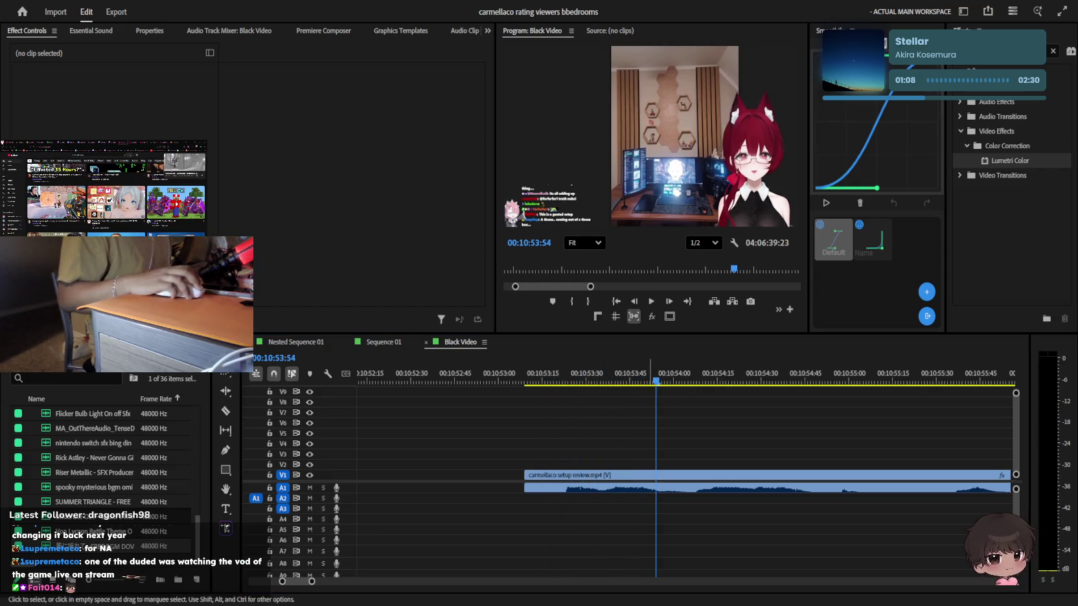
click(626, 360)
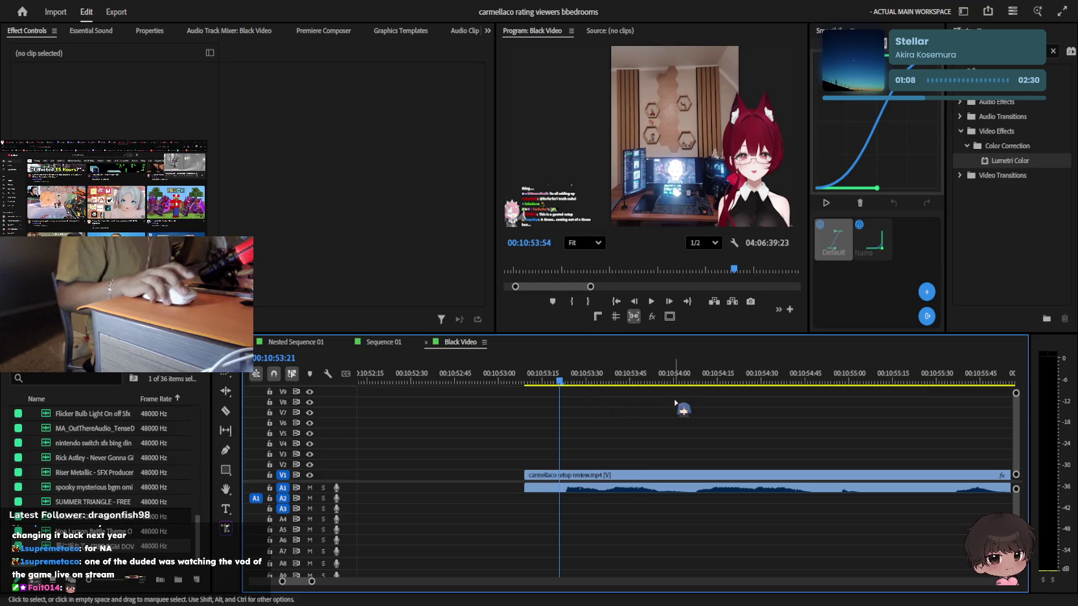
key(space)
scroll(688, 395, down, 1)
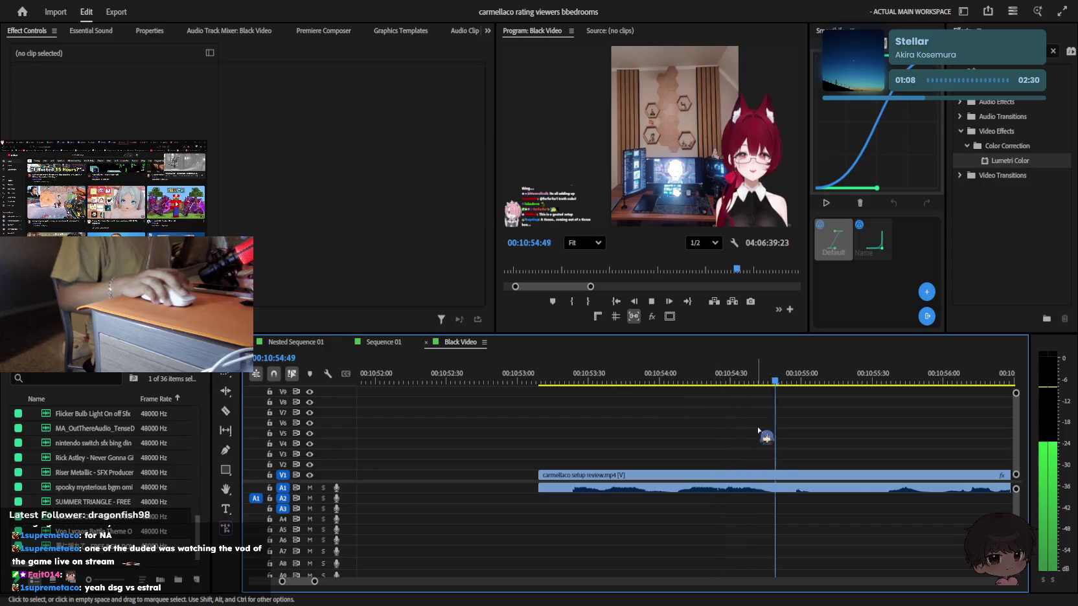
Razor-cut the setup review clip at 00:10:55:15 and play on to about 00:11:23
key(c)
click(737, 475)
key(space)
scroll(822, 467, down, 5)
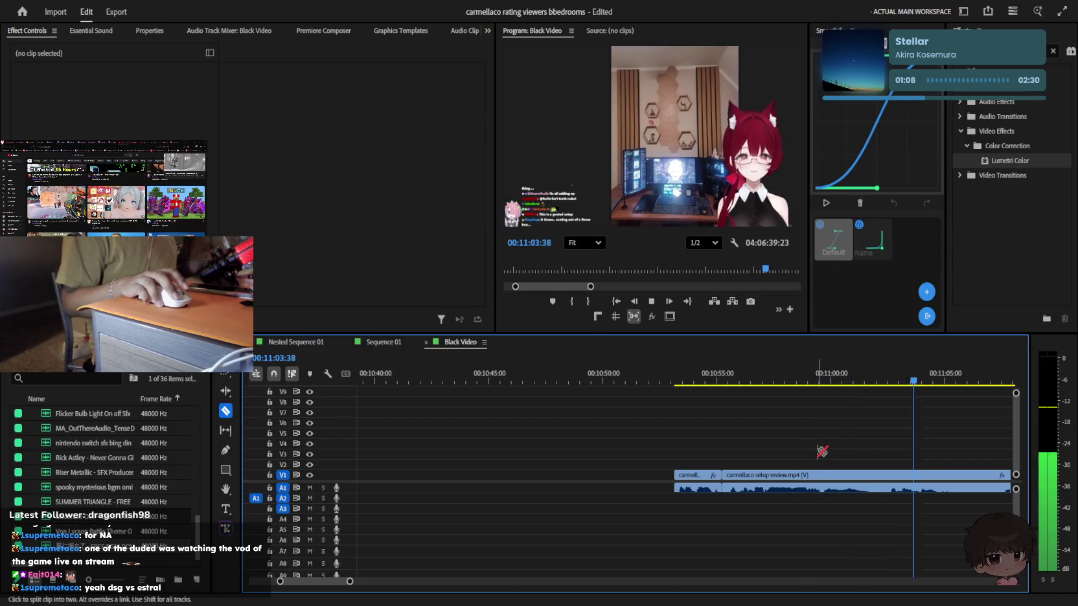
scroll(821, 458, down, 3)
scroll(818, 450, down, 2)
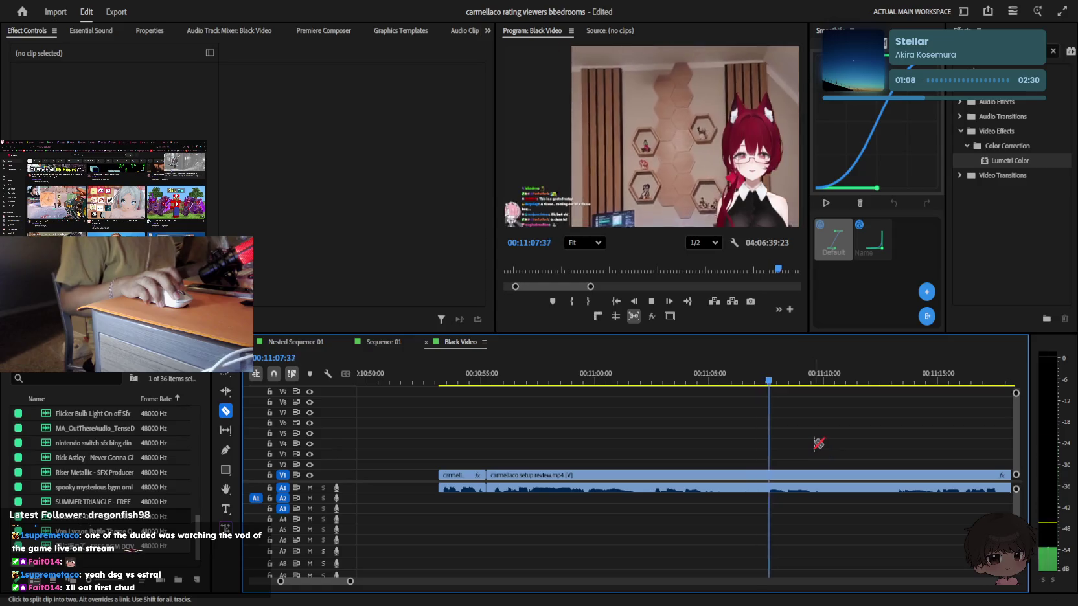
scroll(815, 448, down, 1)
scroll(817, 447, down, 1)
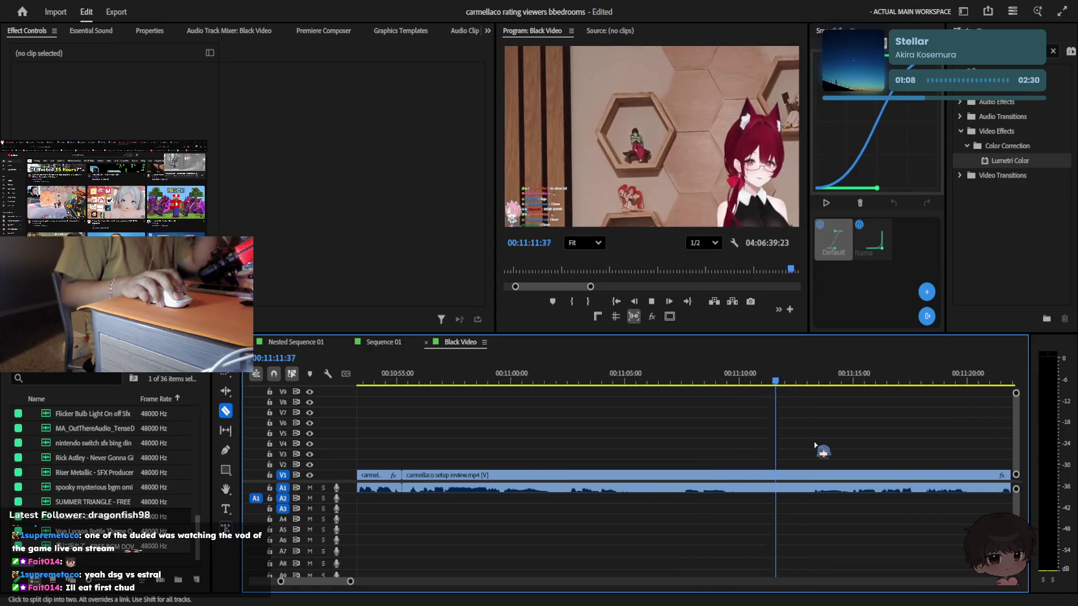
scroll(814, 415, down, 1)
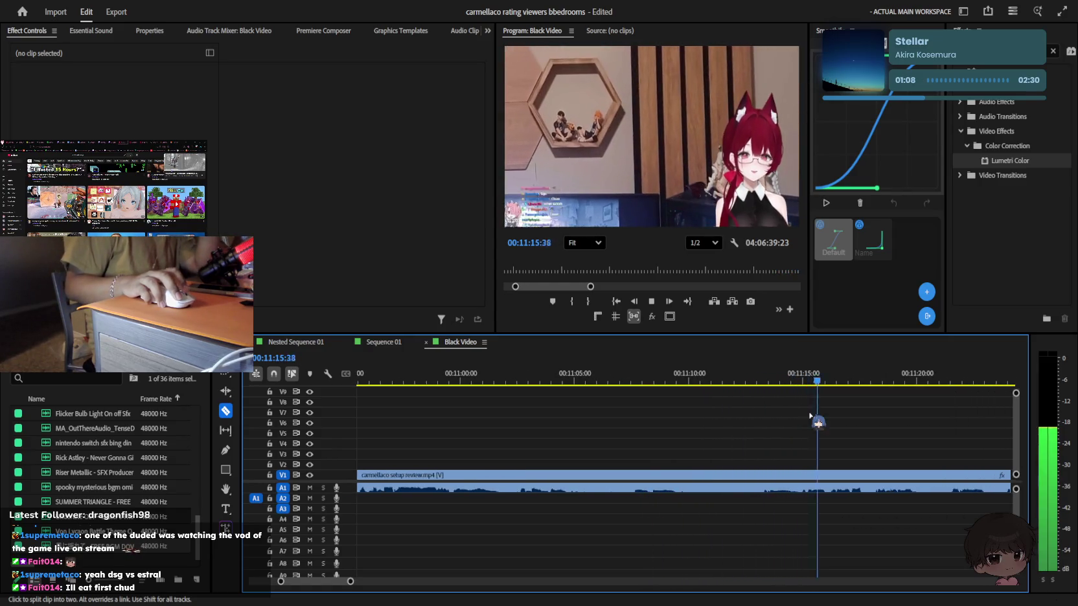
scroll(814, 415, down, 1)
scroll(813, 422, down, 1)
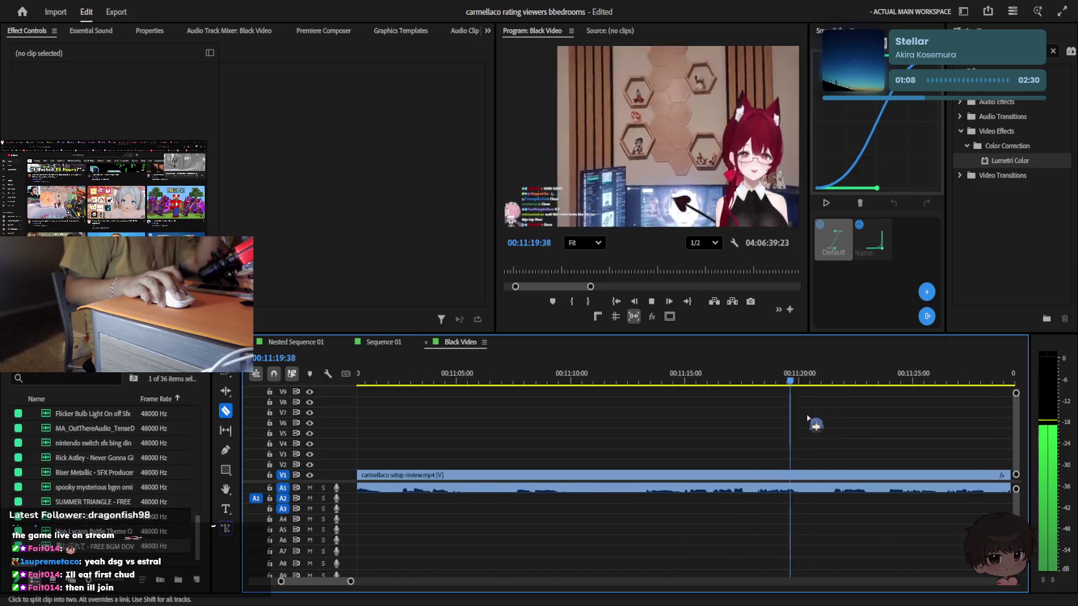
scroll(813, 431, down, 1)
key(space)
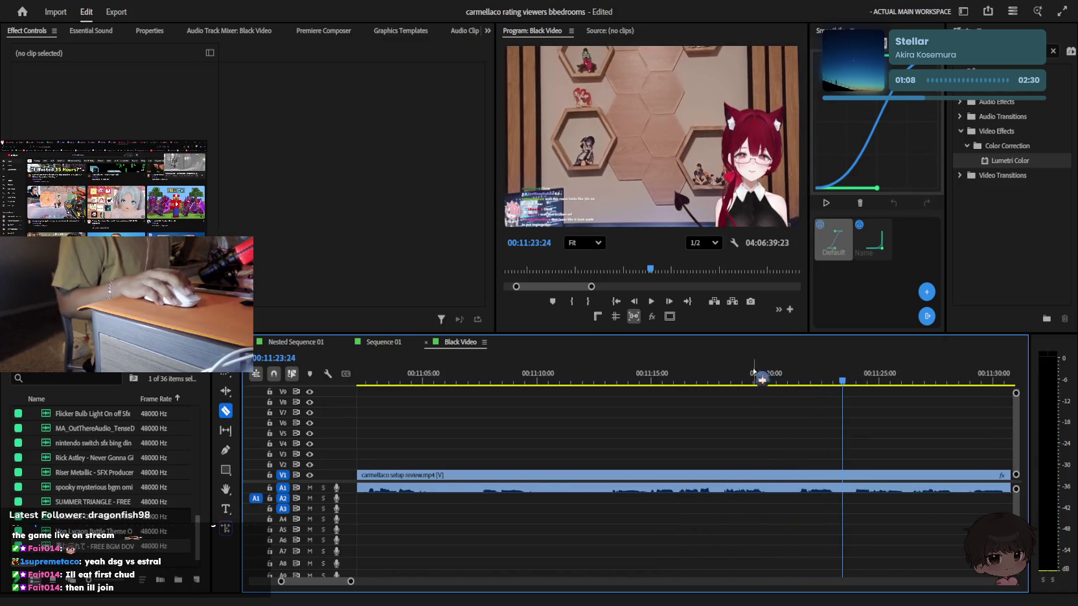
Split the clip a second time at 00:11:13:31
drag(651, 387, 615, 384)
key(equal)
key(space)
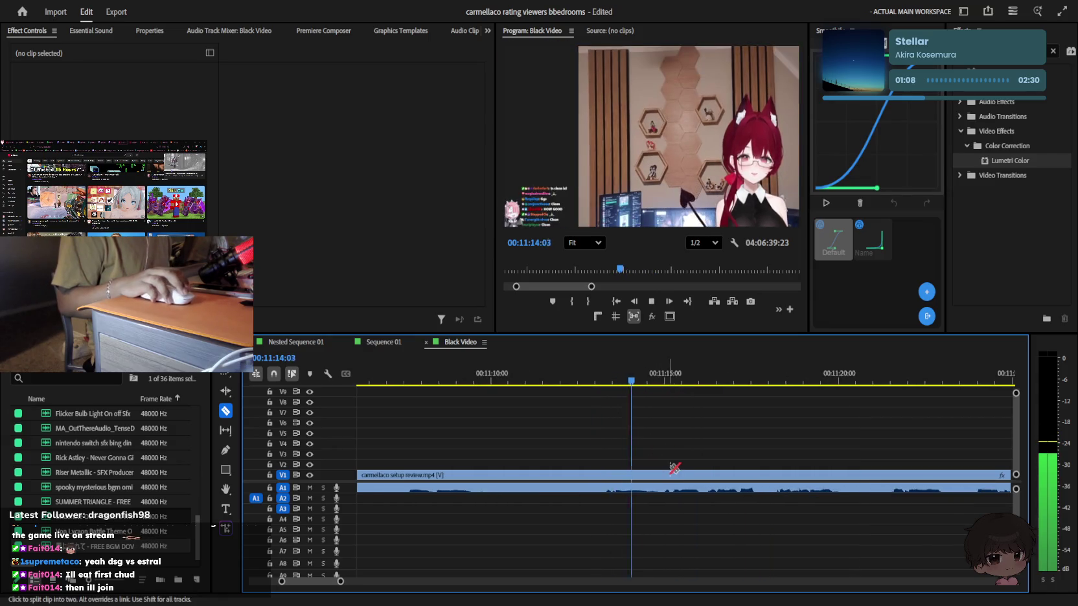
key(minus)
click(590, 382)
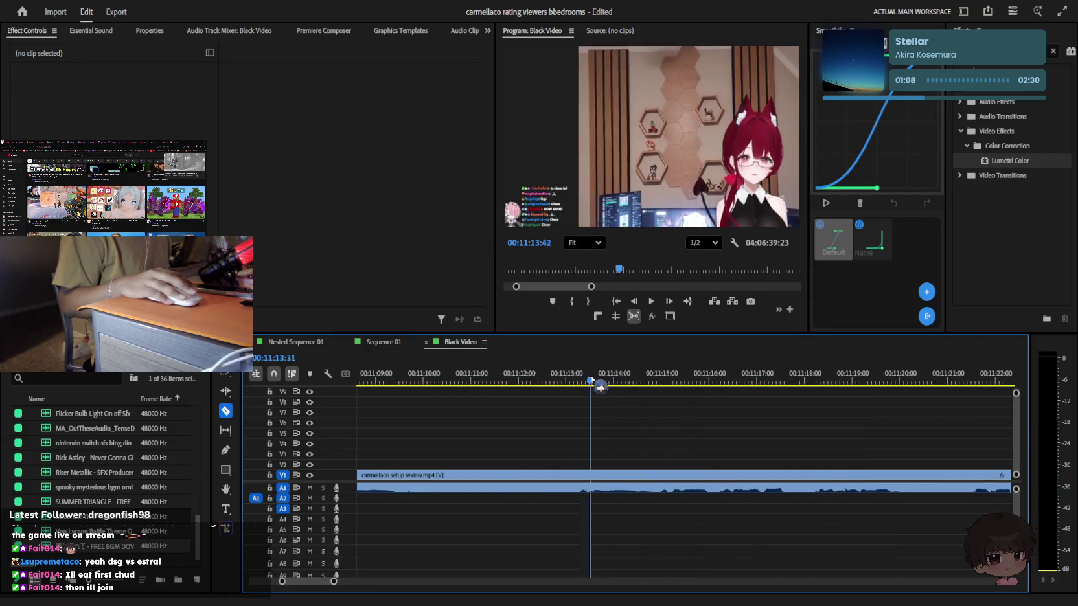
click(574, 478)
Ripple delete the piece between the two cuts and review the new join
key(v)
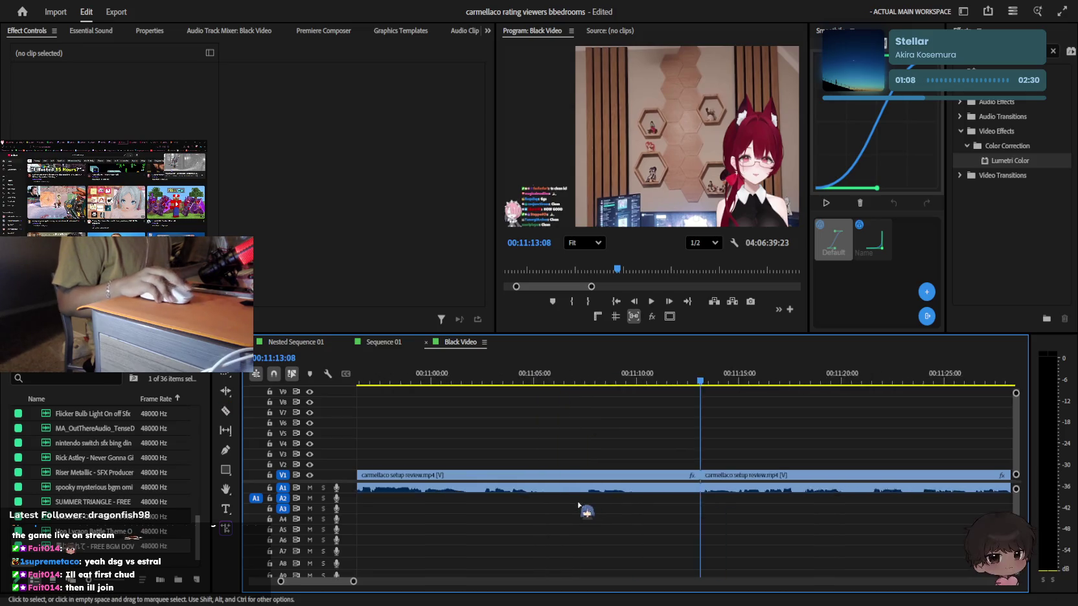
key(minus)
key(minus)
key(minus)
click(581, 477)
key(shift+Delete)
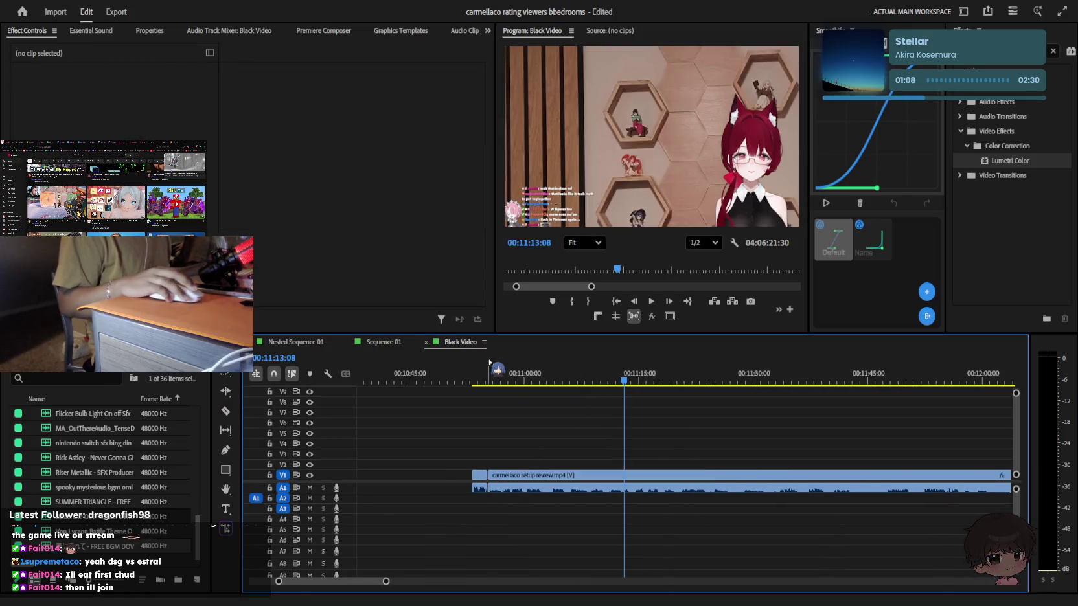
key(Up)
key(space)
key(equal)
key(equal)
key(equal)
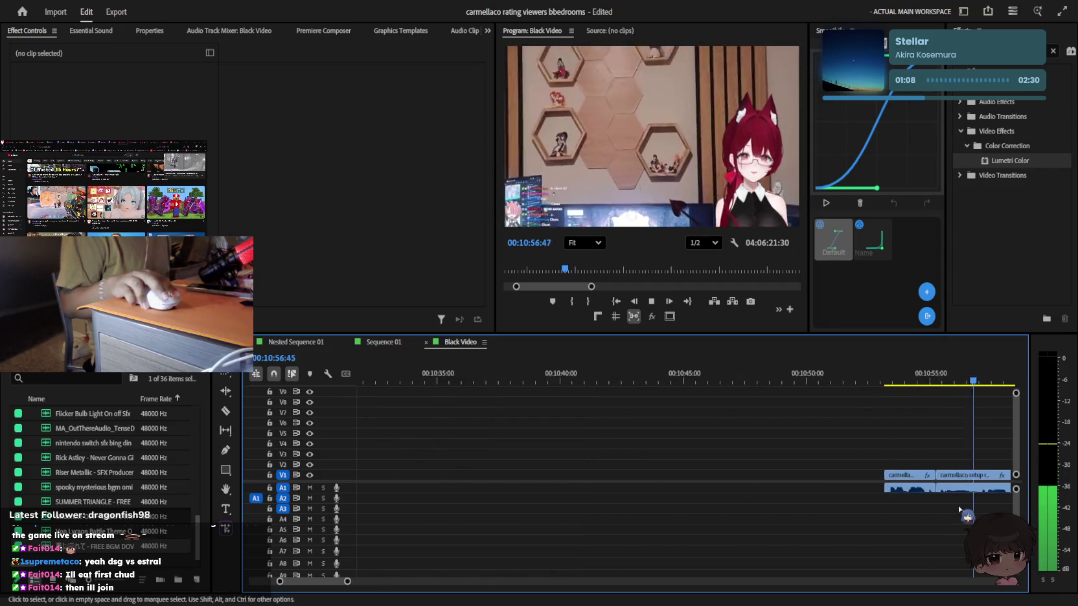
scroll(894, 506, down, 5)
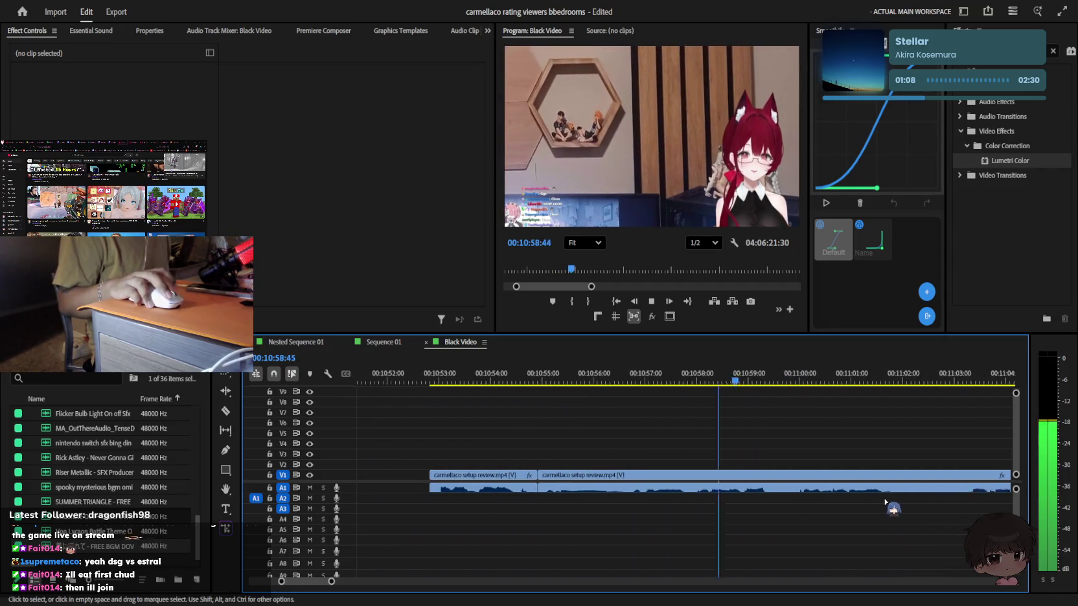
scroll(725, 467, down, 3)
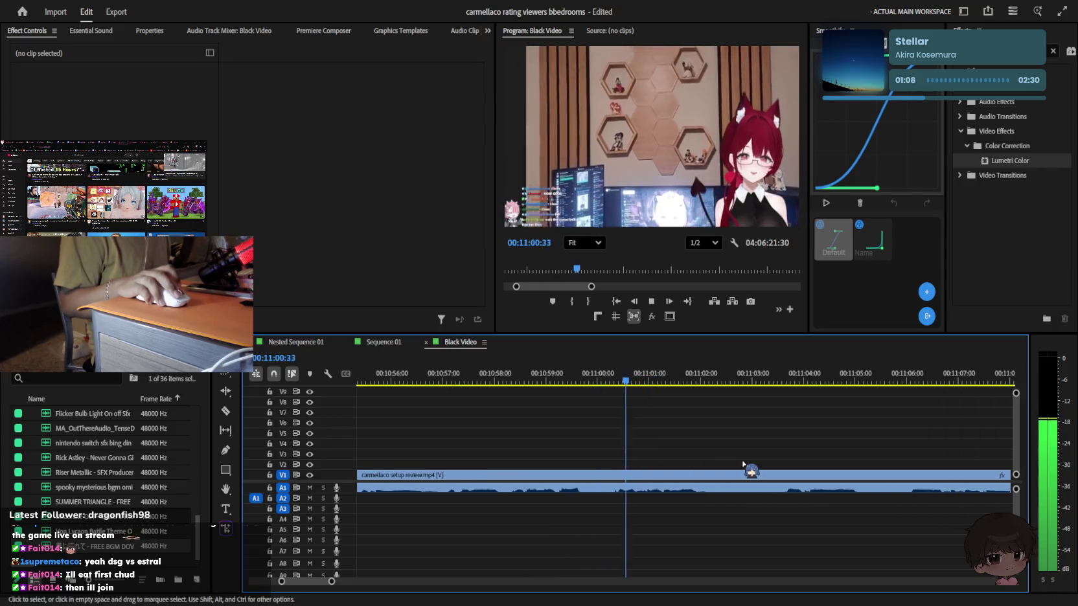
key(c)
click(713, 475)
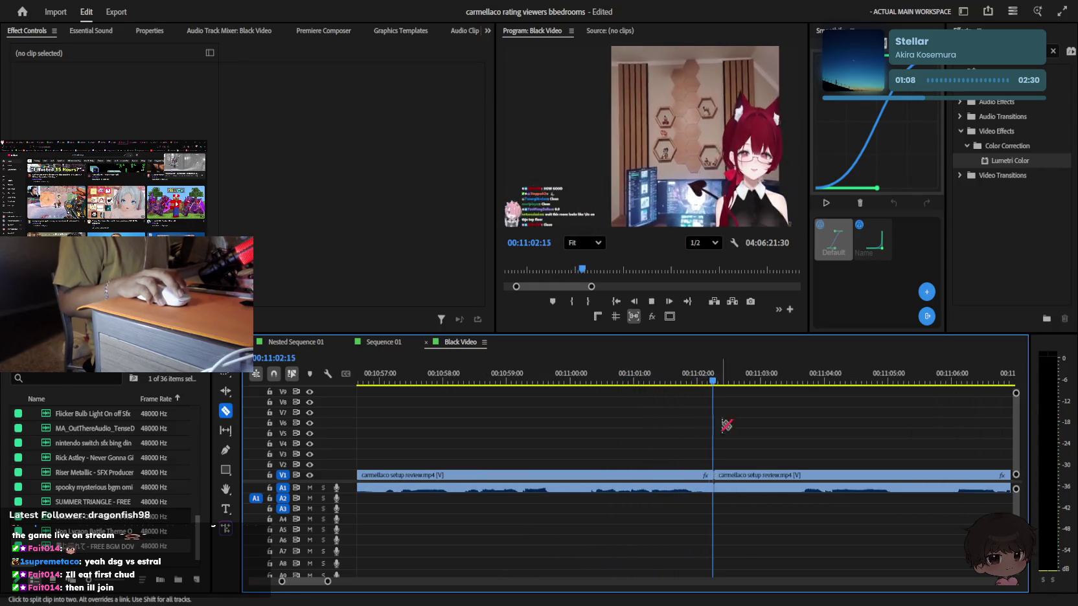
scroll(823, 441, down, 3)
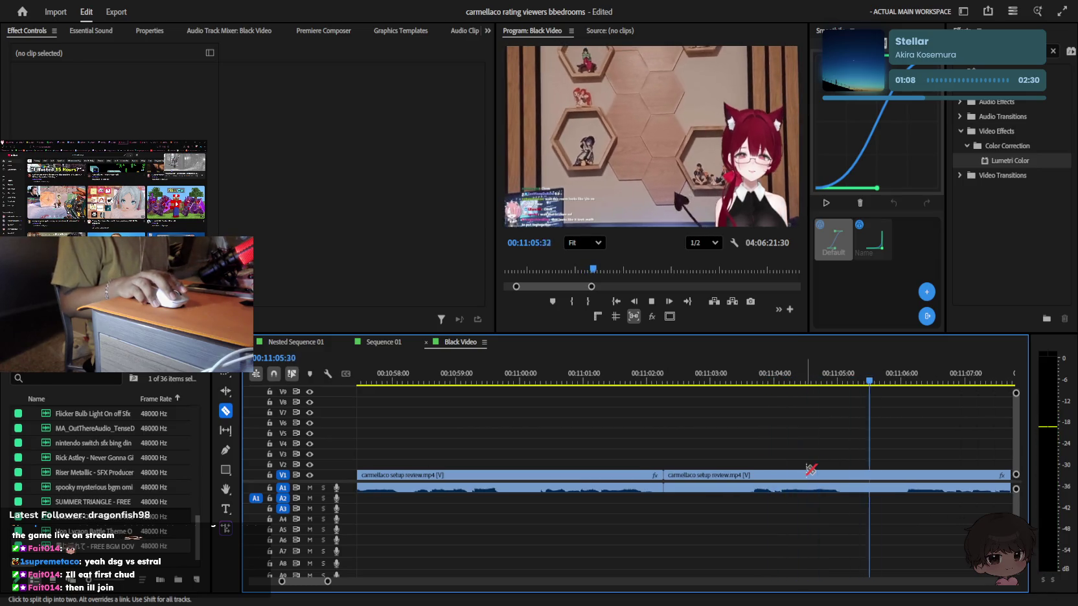
scroll(807, 472, down, 3)
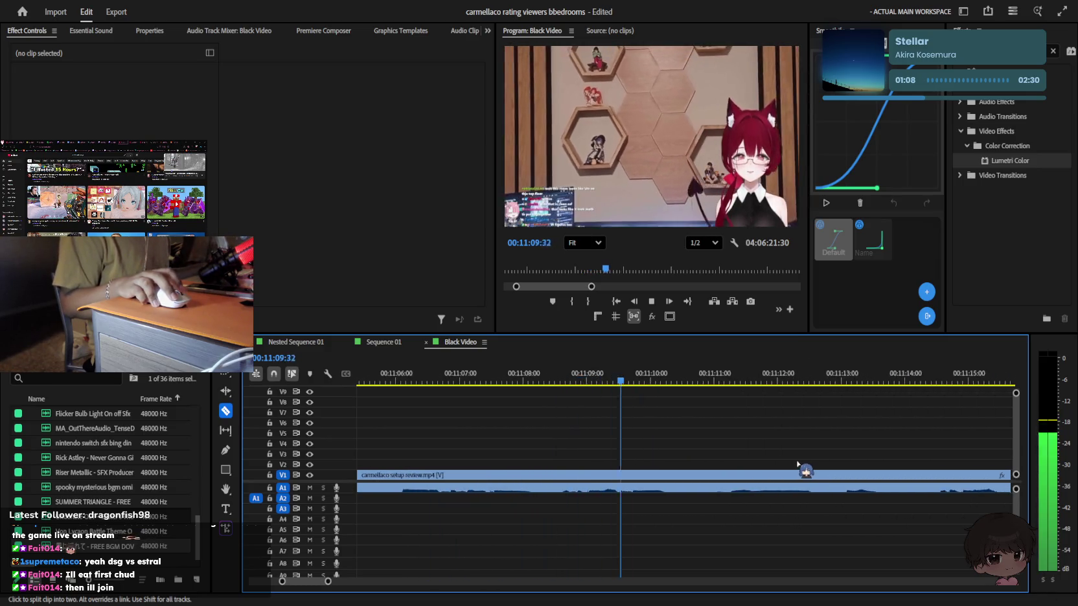
scroll(800, 468, down, 3)
scroll(796, 462, down, 2)
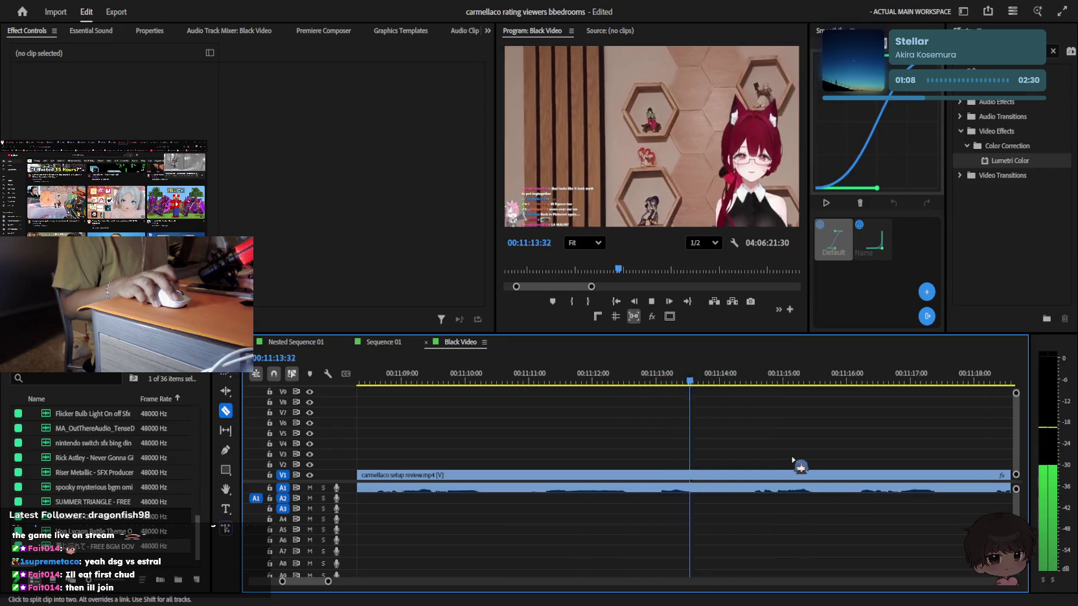
scroll(794, 462, down, 2)
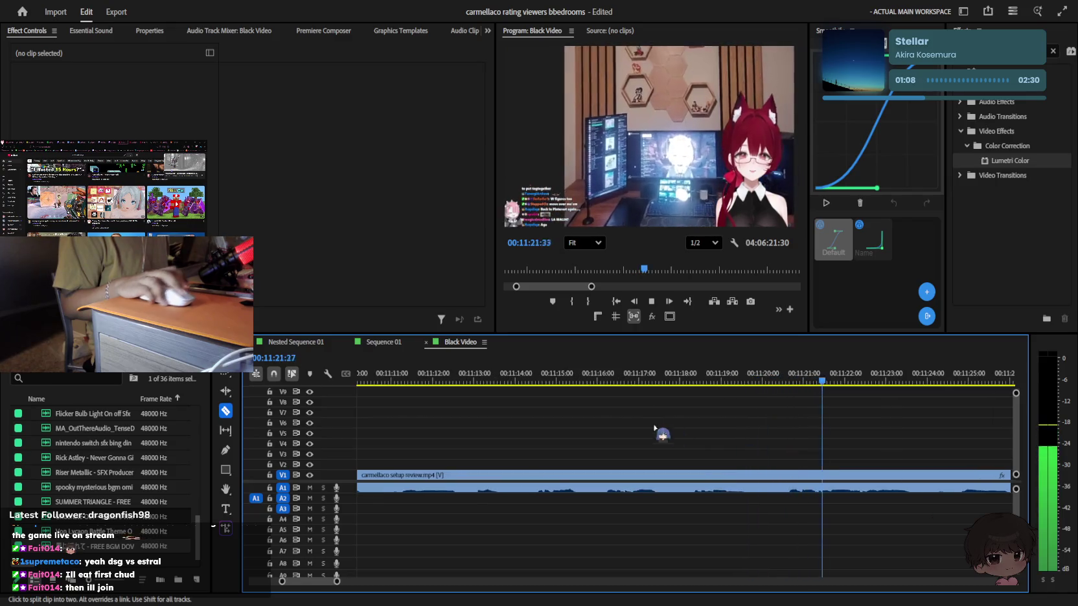
click(609, 459)
drag(542, 376, 419, 376)
key(space)
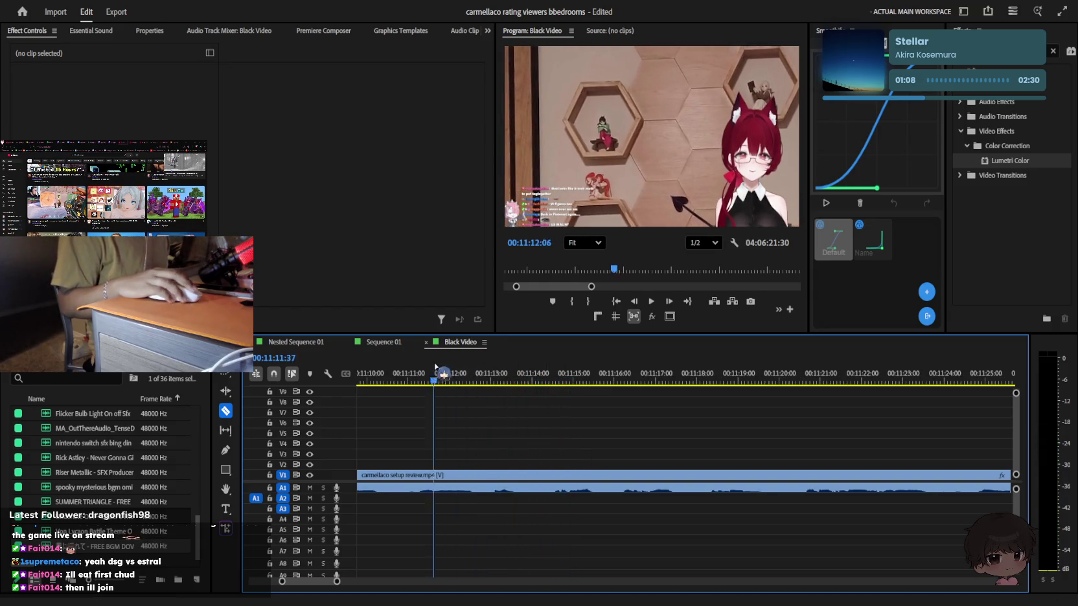
Cut the clip at 00:11:12:59 and delete the piece before it, leaving a gap
click(497, 486)
key(v)
key(Delete)
key(minus)
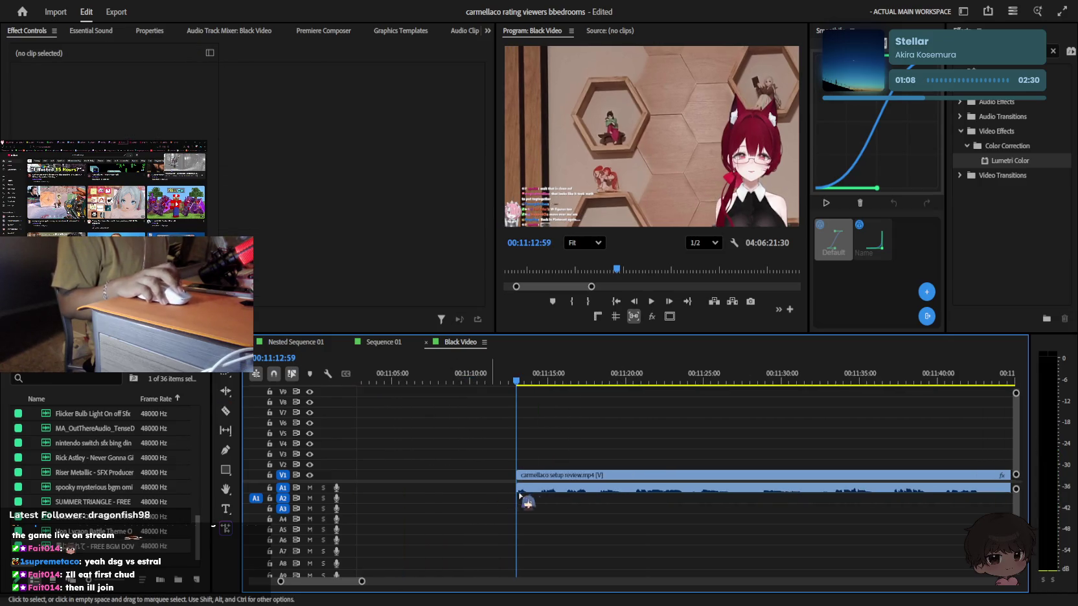
key(space)
key(equal)
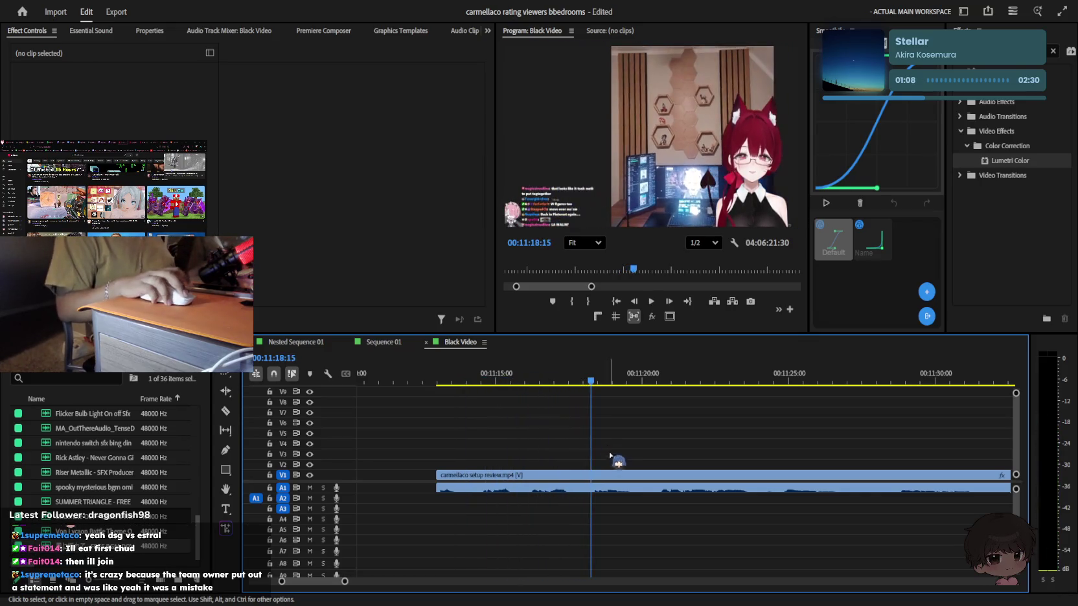
key(equal)
Razor-cut the clip again near 00:11:20 and play to 00:11:30:47
key(c)
click(575, 486)
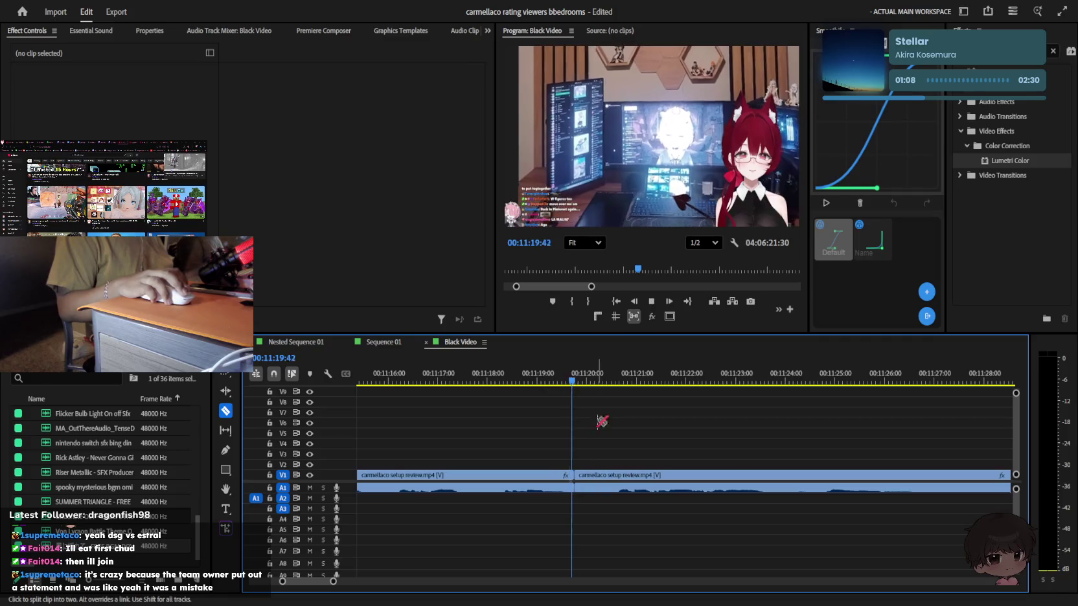
key(minus)
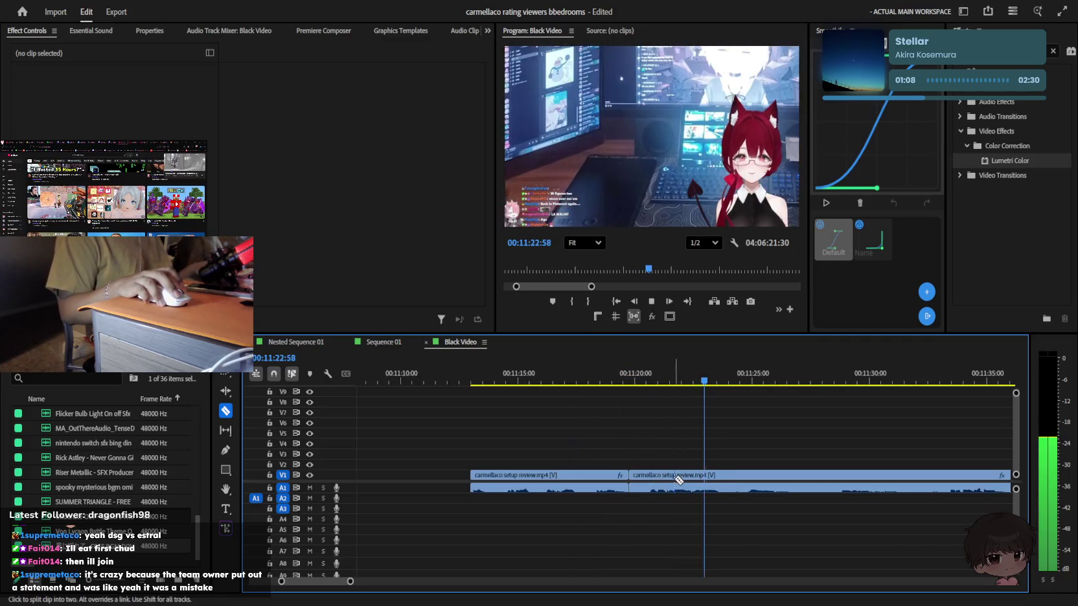
scroll(677, 484, down, 4)
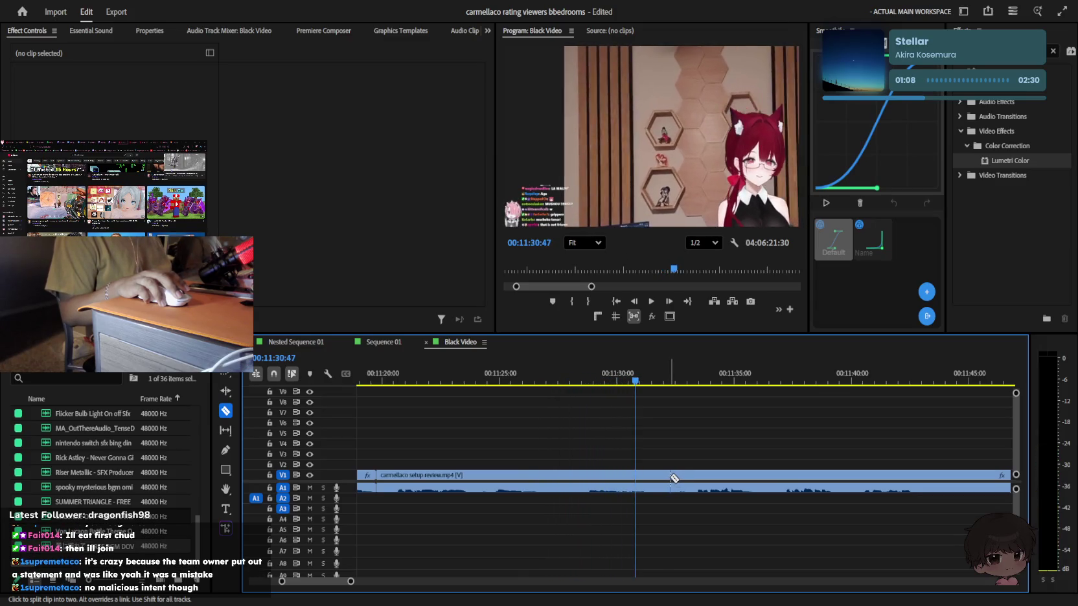
key(space)
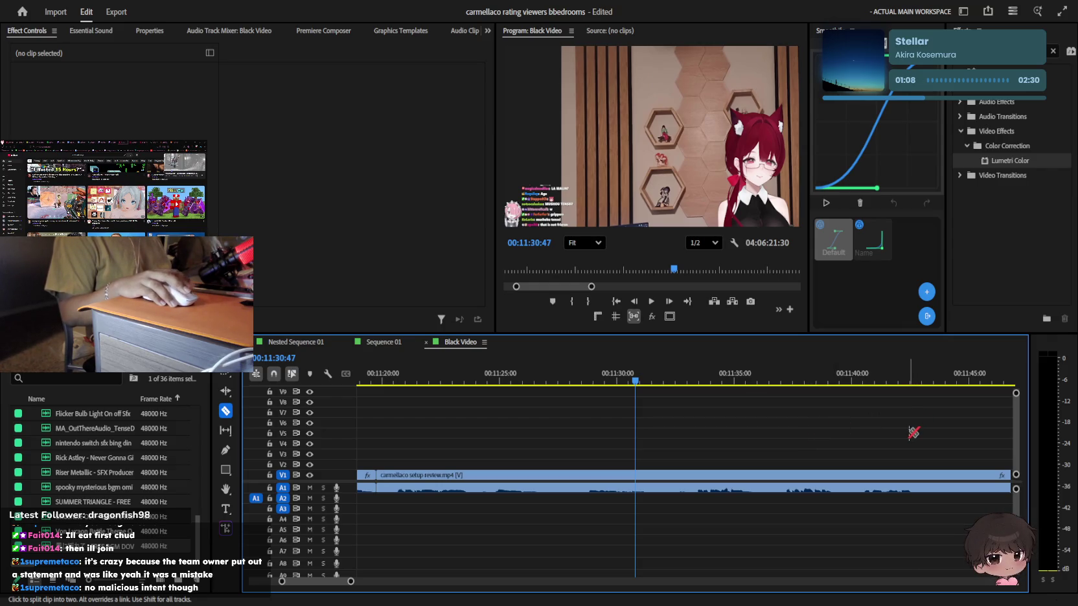
Review playback to 00:11:32:01 and set the timeline zoom to 15-second detail
key(space)
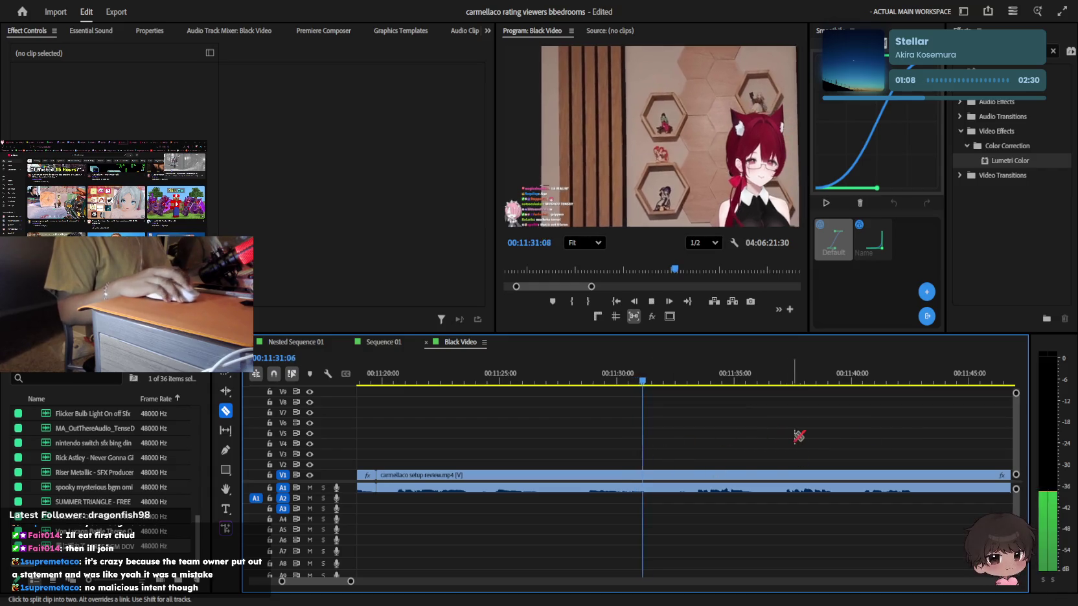
key(space)
key(equal)
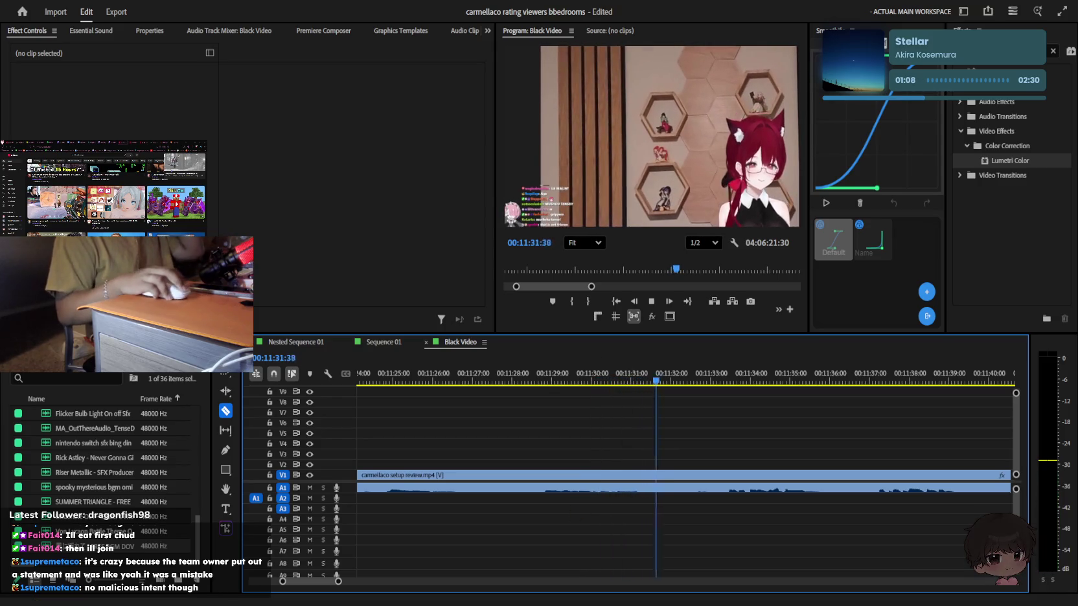
key(minus)
key(space)
key(v)
key(minus)
key(minus)
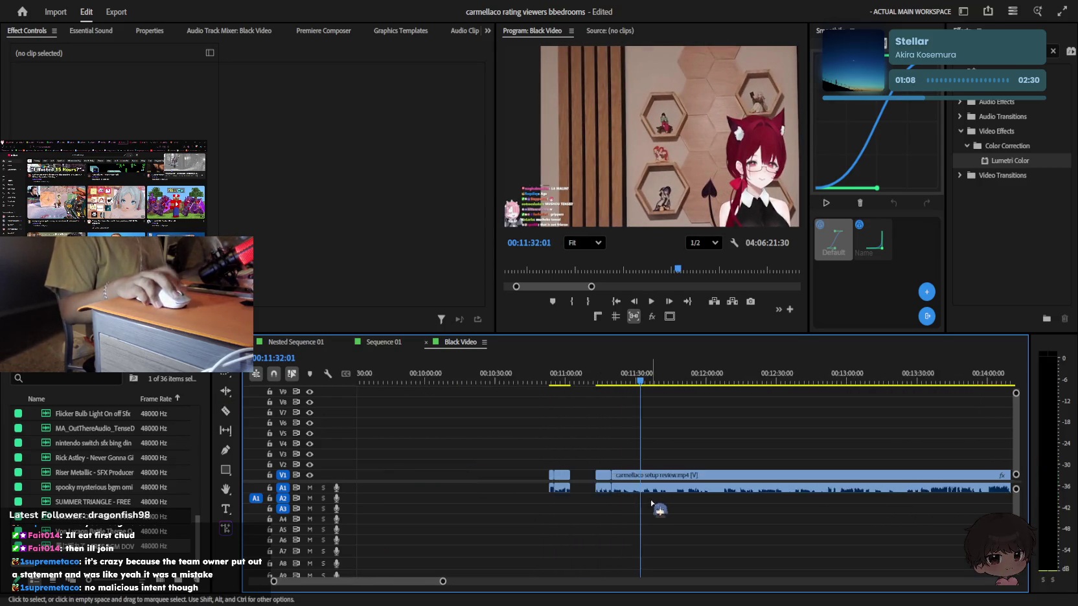
key(minus)
key(minus)
key(minus)
key(minus)
key(equal)
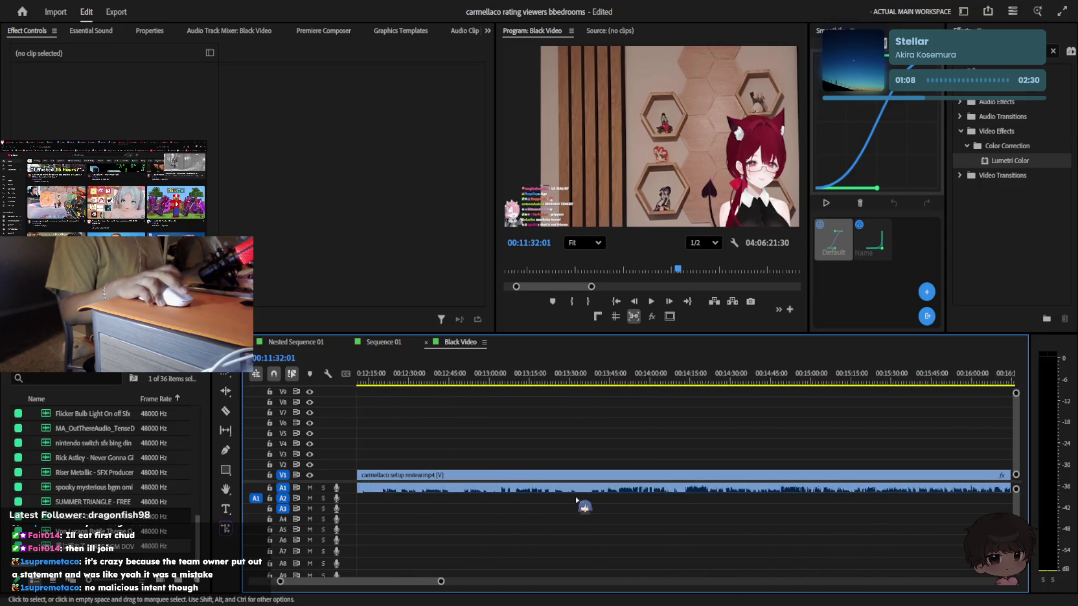
key(equal)
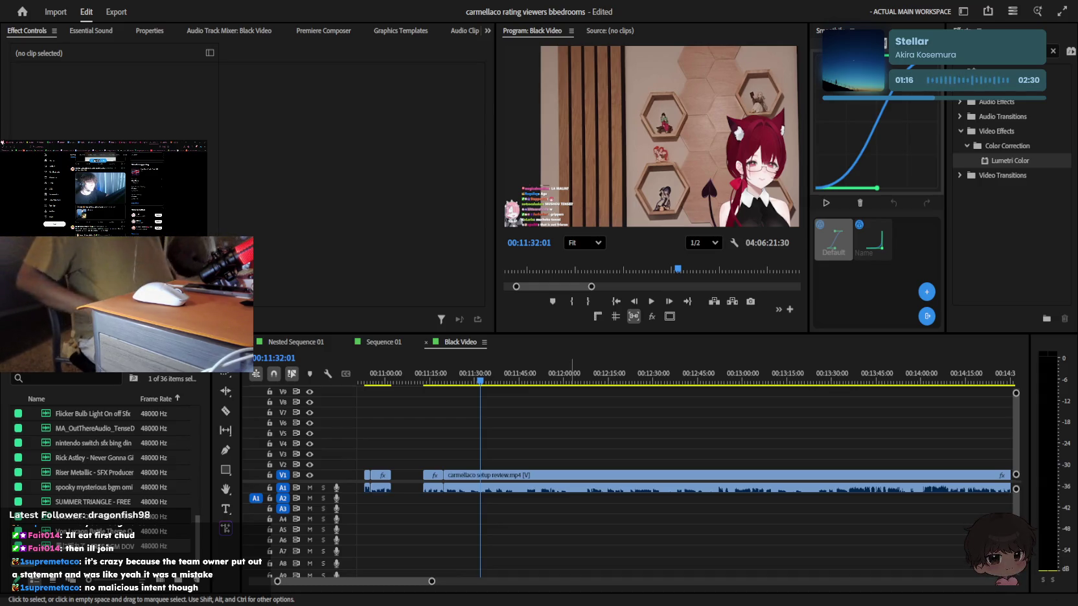
Play back the trimmed clip in the Black Video timeline, zooming in to follow the playhead
click(247, 363)
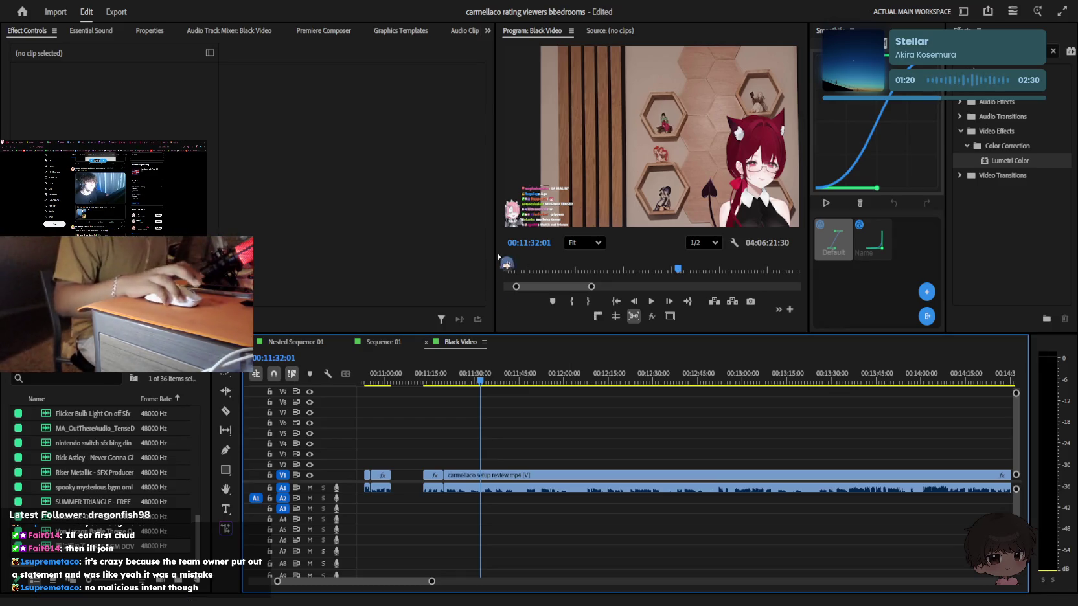
scroll(475, 421, up, 3)
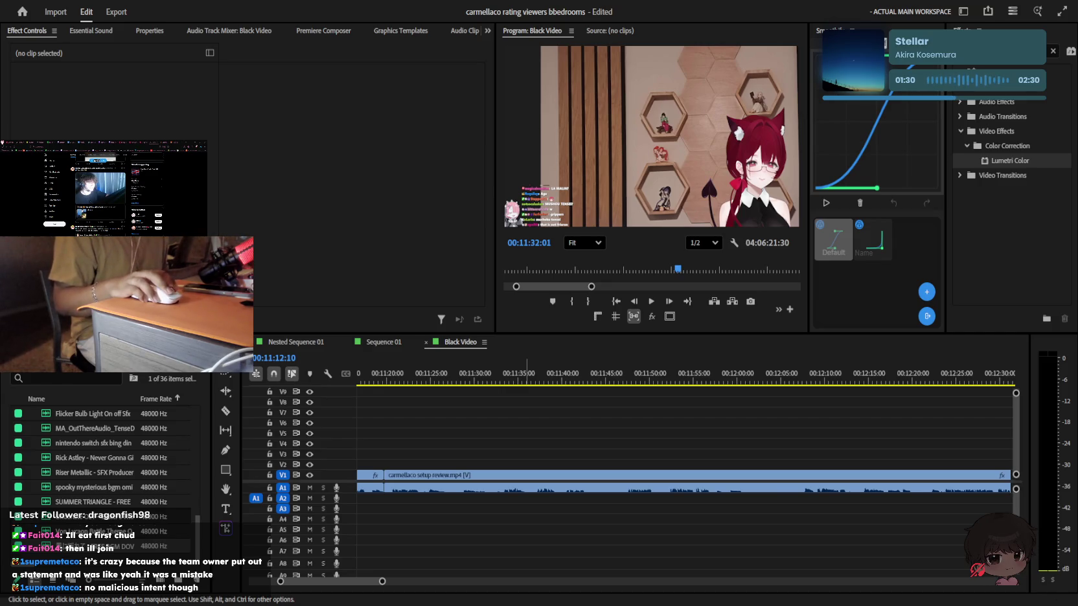
click(820, 429)
key(space)
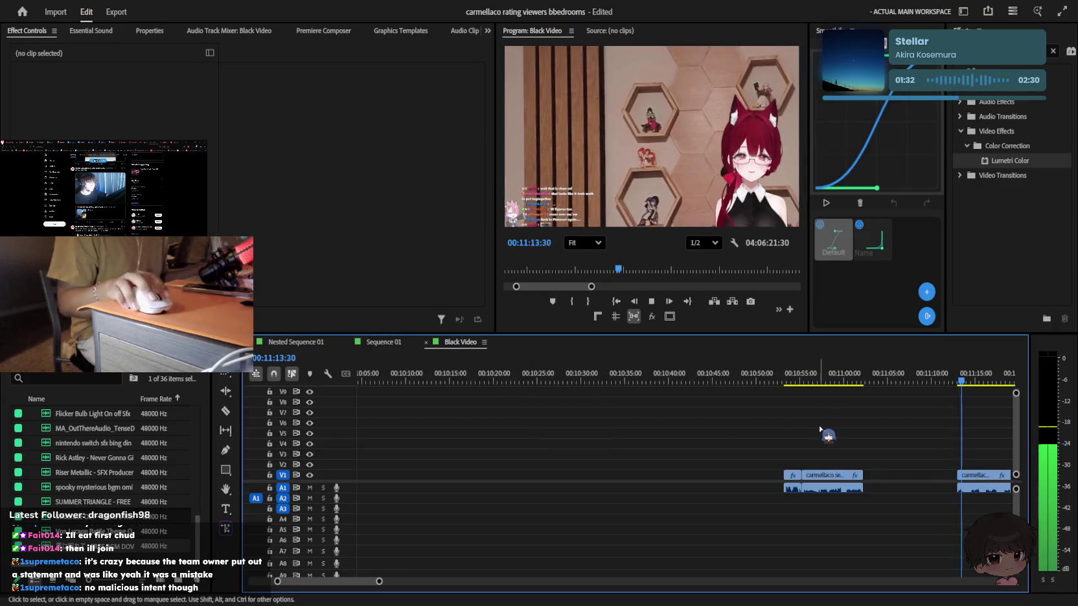
key(equal)
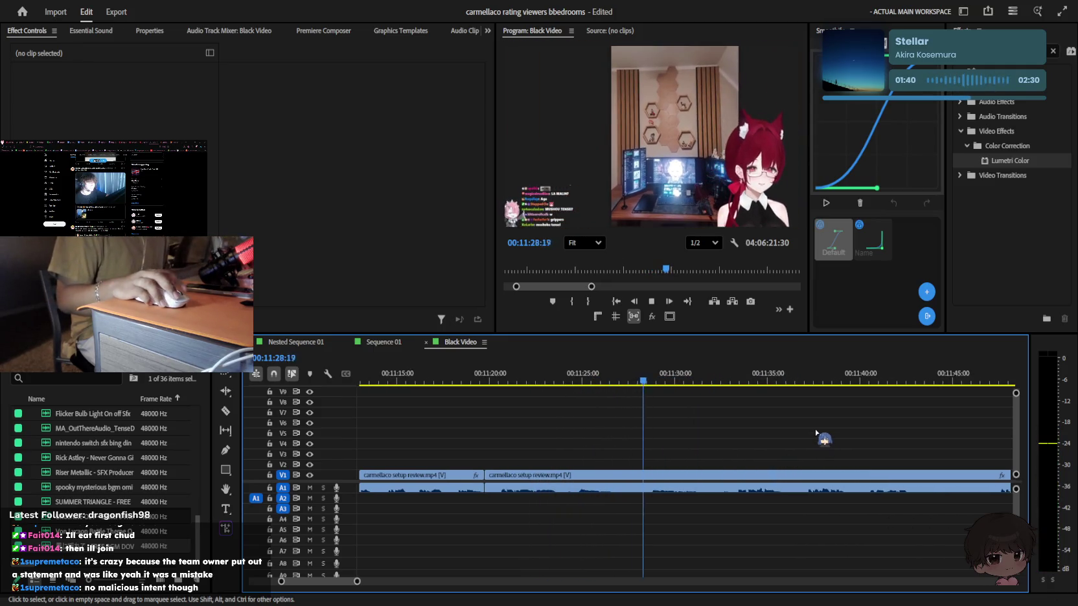
key(l)
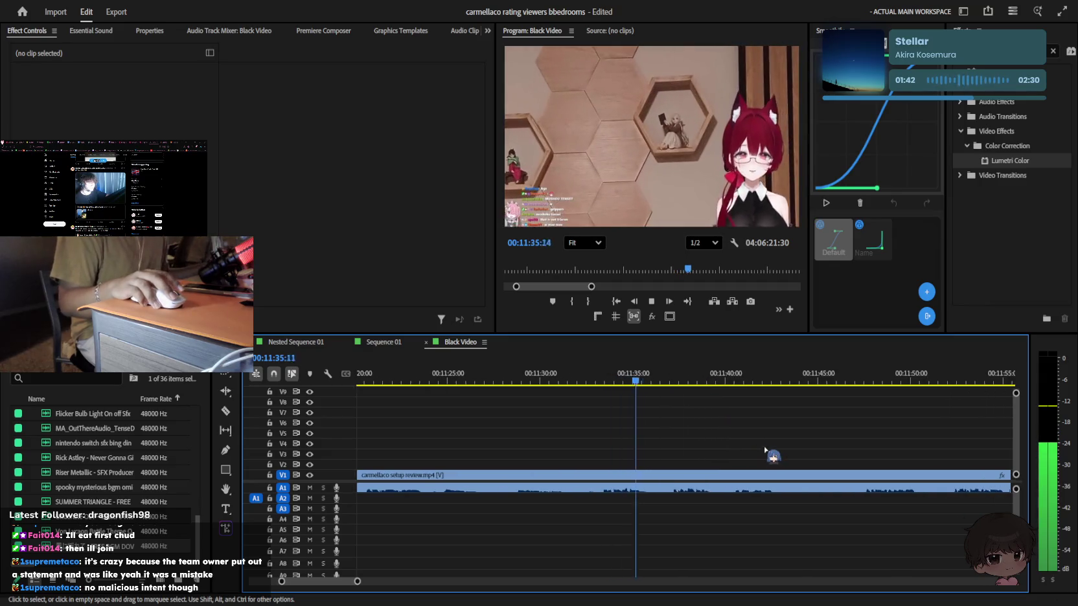
key(minus)
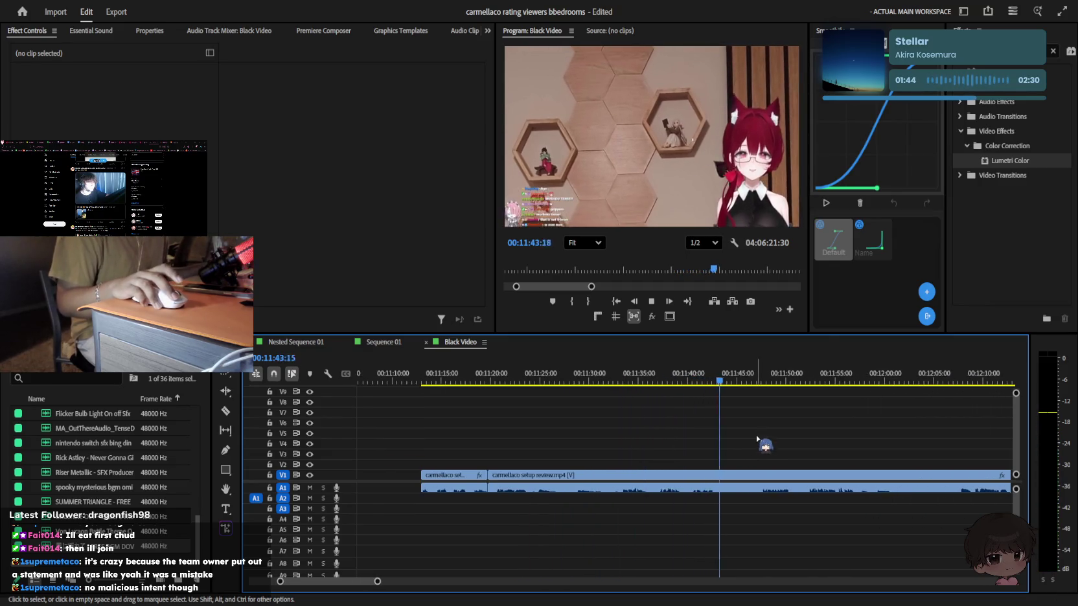
key(equal)
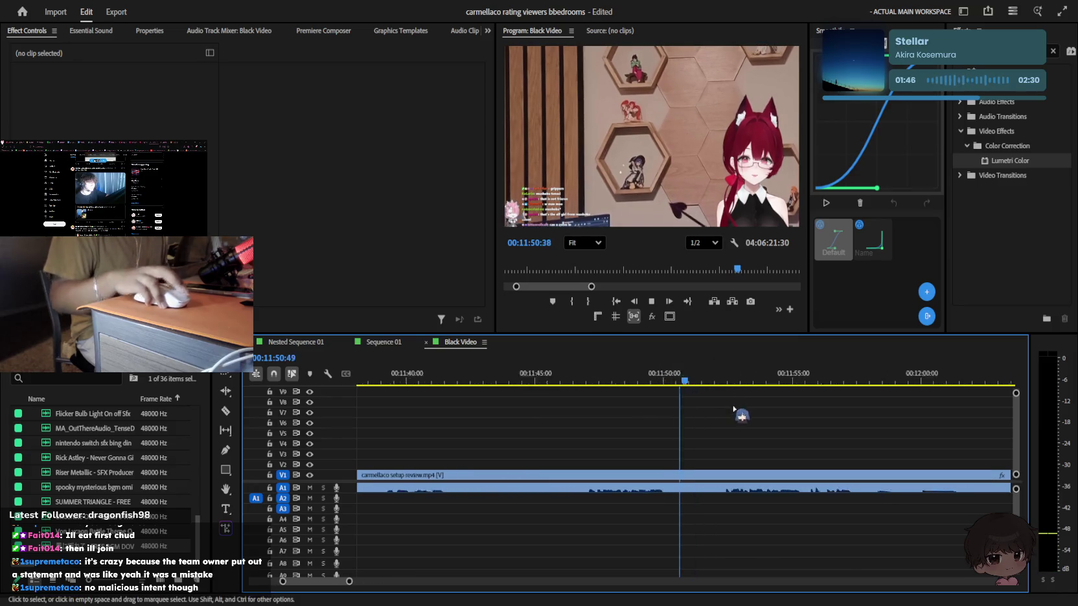
key(equal)
key(j)
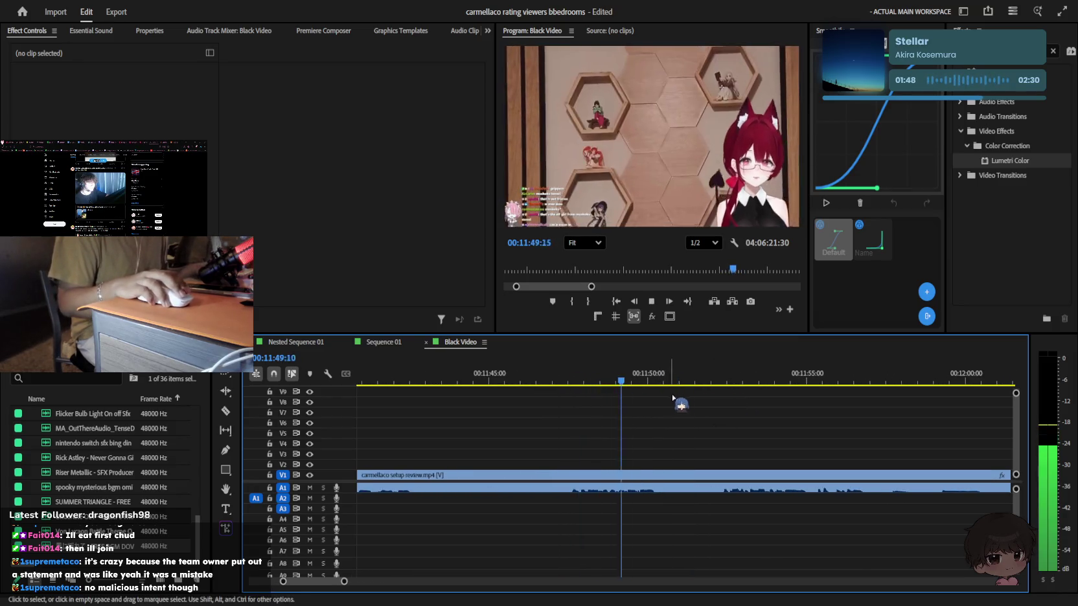
Shuttle back and forth to find the cut point around 00:12:23–00:12:27
key(l)
key(l)
key(l)
key(minus)
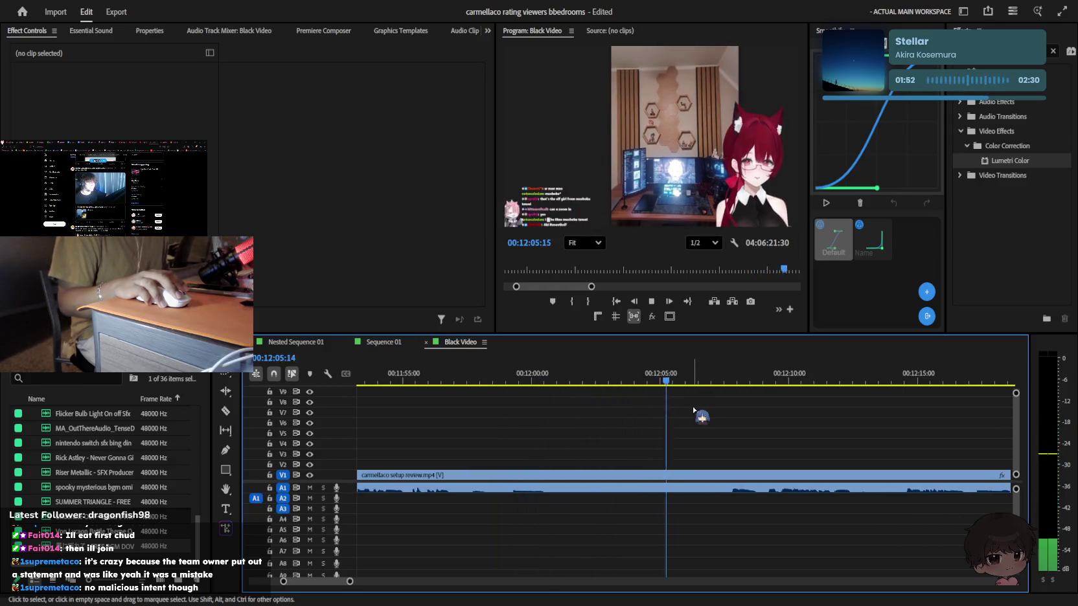
key(minus)
key(minus)
key(minus)
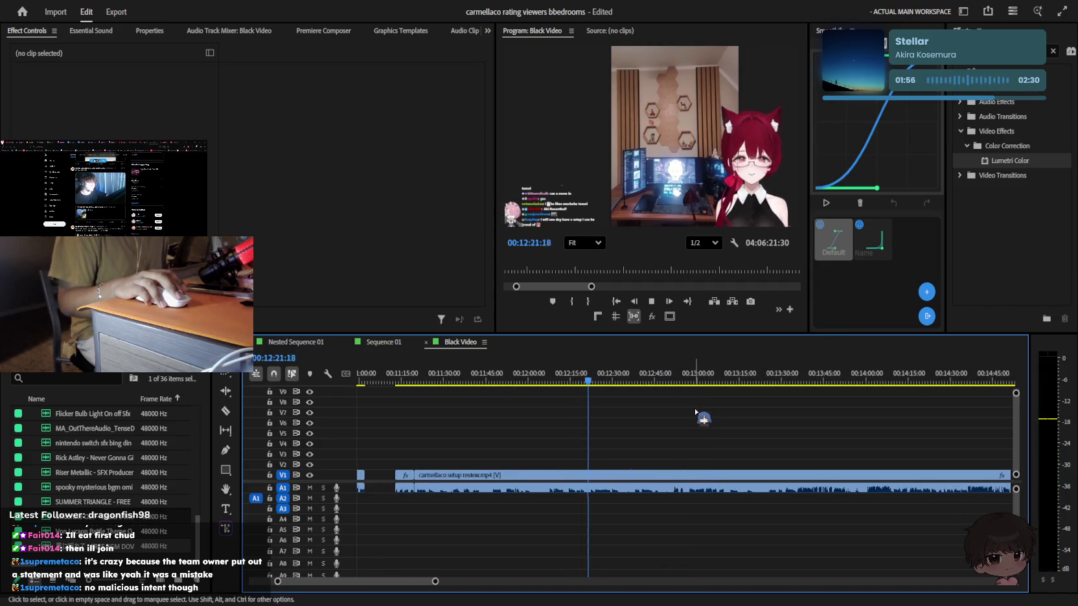
key(equal)
key(equal)
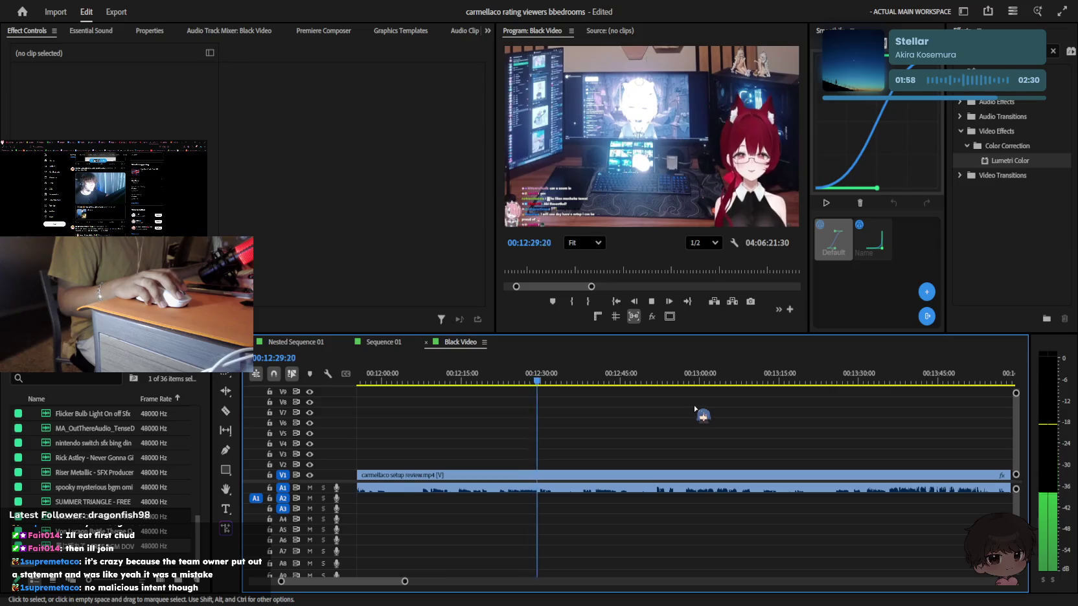
key(j)
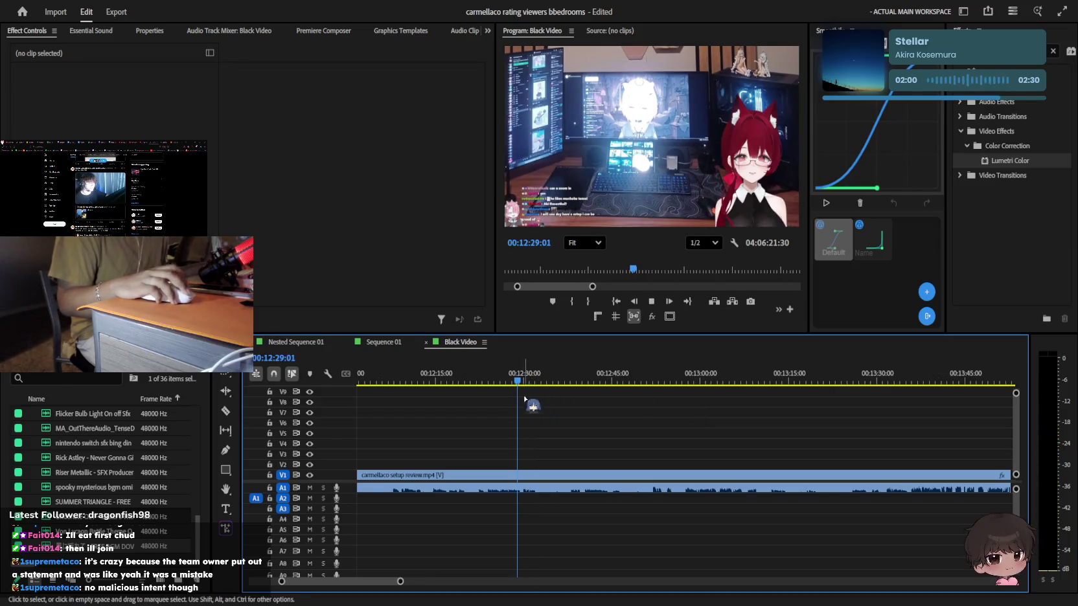
key(equal)
key(equal)
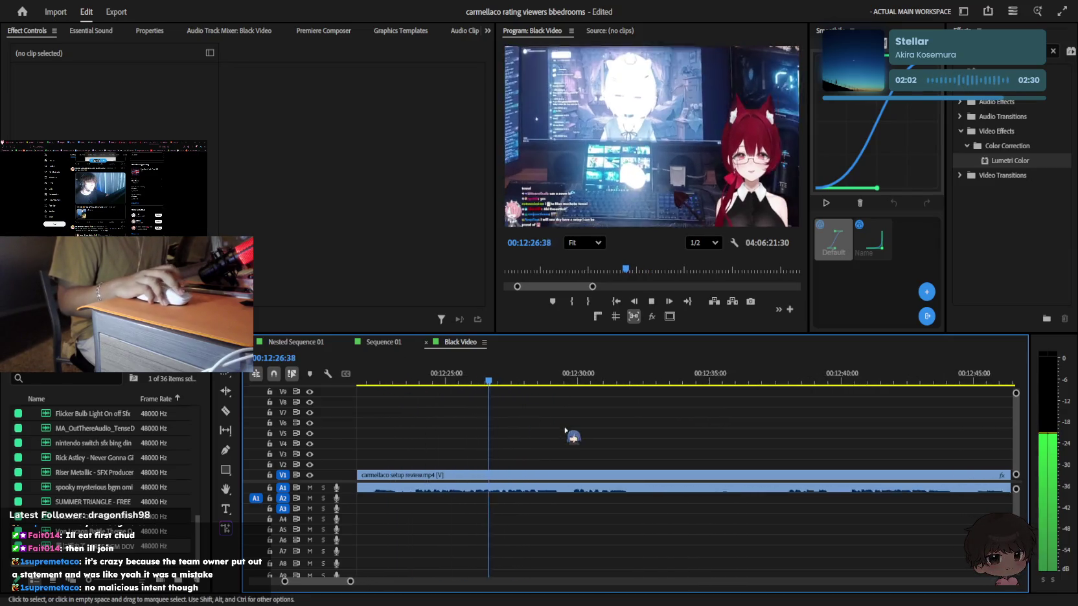
key(k)
key(j)
key(l)
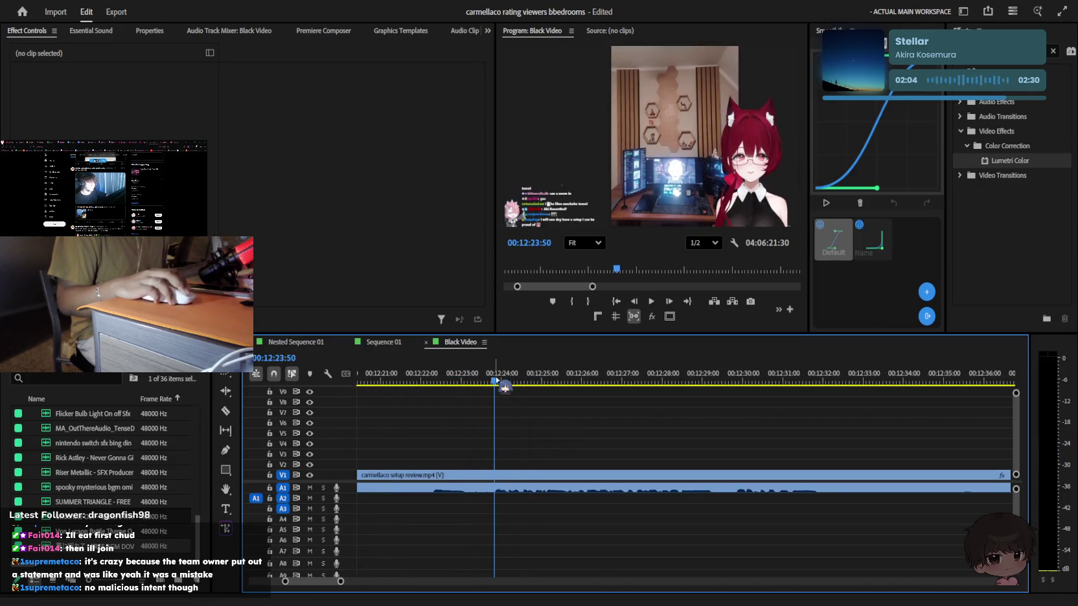
key(j)
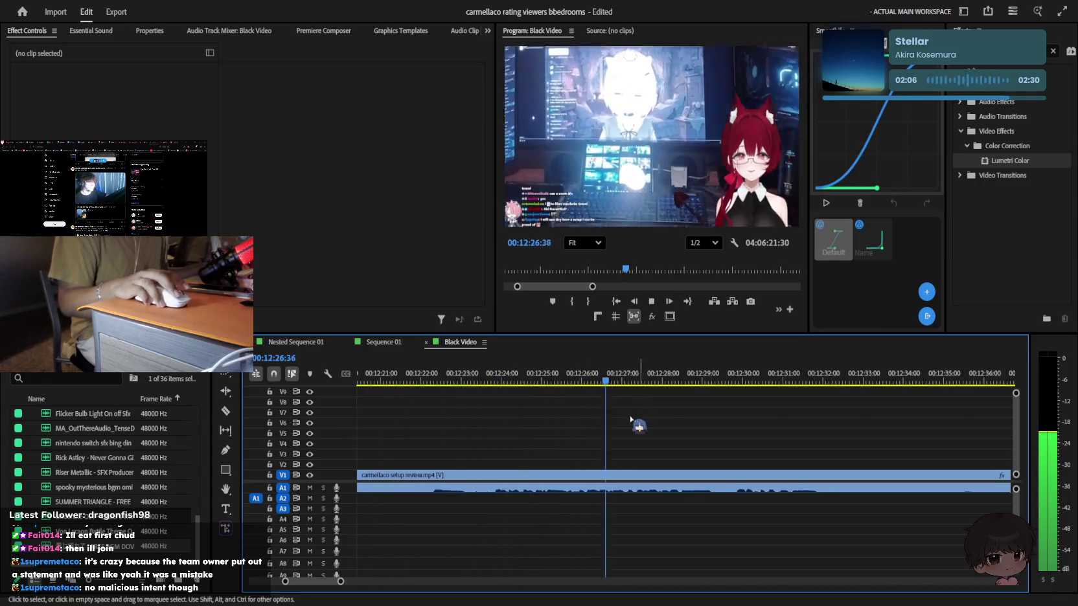
key(k)
Razor the setup review clip around 00:12:20–00:12:31, then replay from 11:45:25 with Selection
key(c)
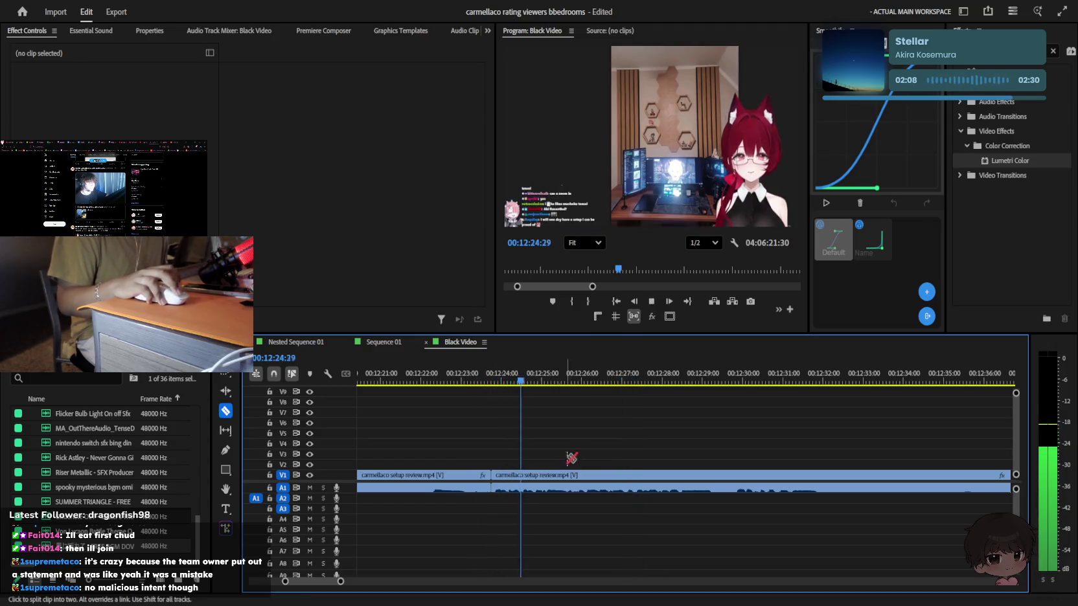
key(minus)
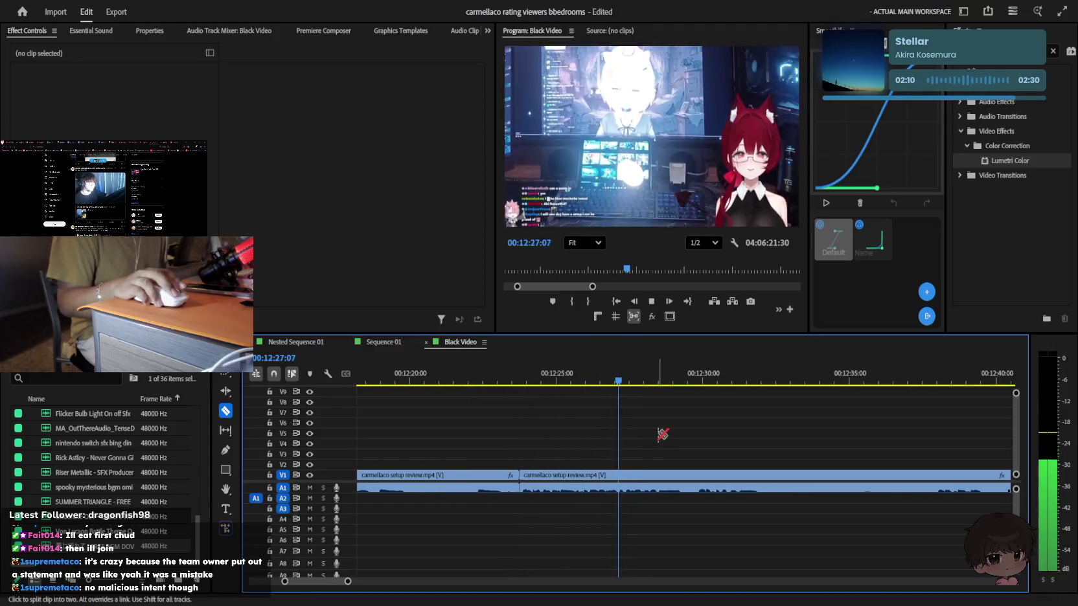
key(equal)
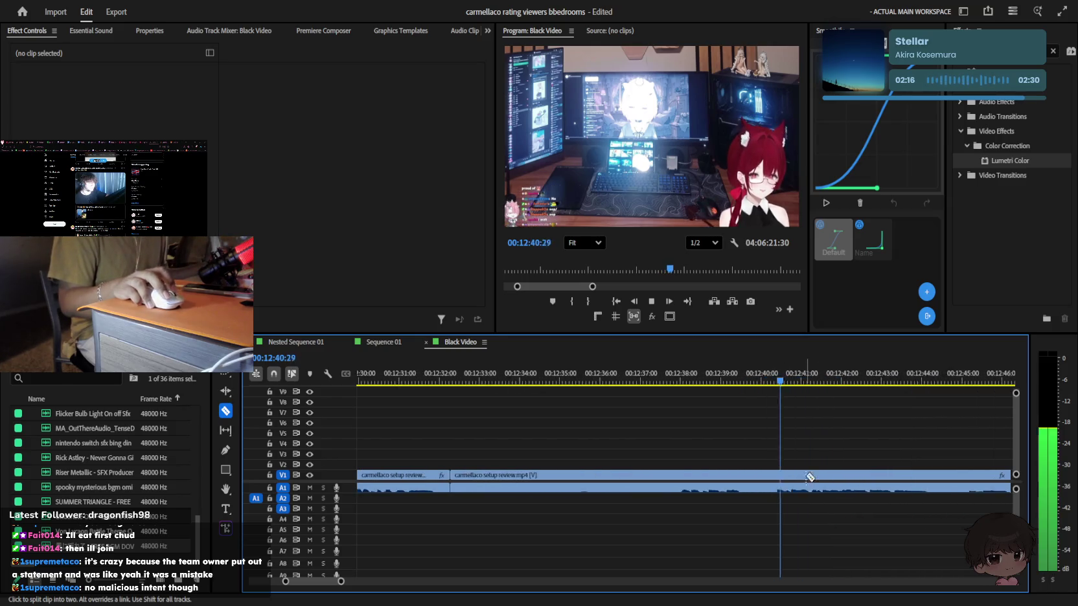
key(minus)
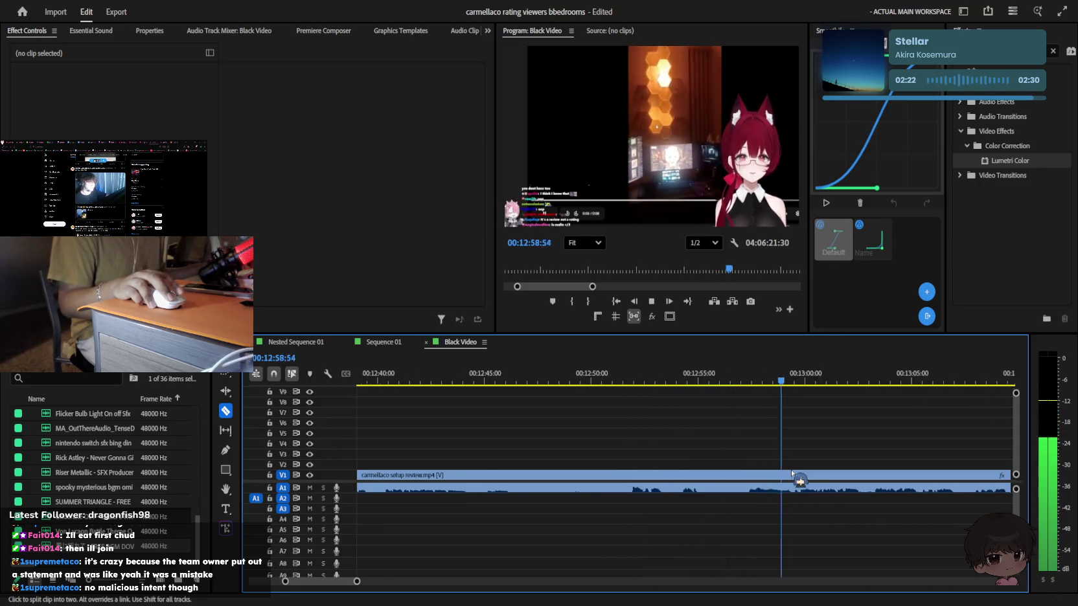
key(minus)
key(minus)
key(minus)
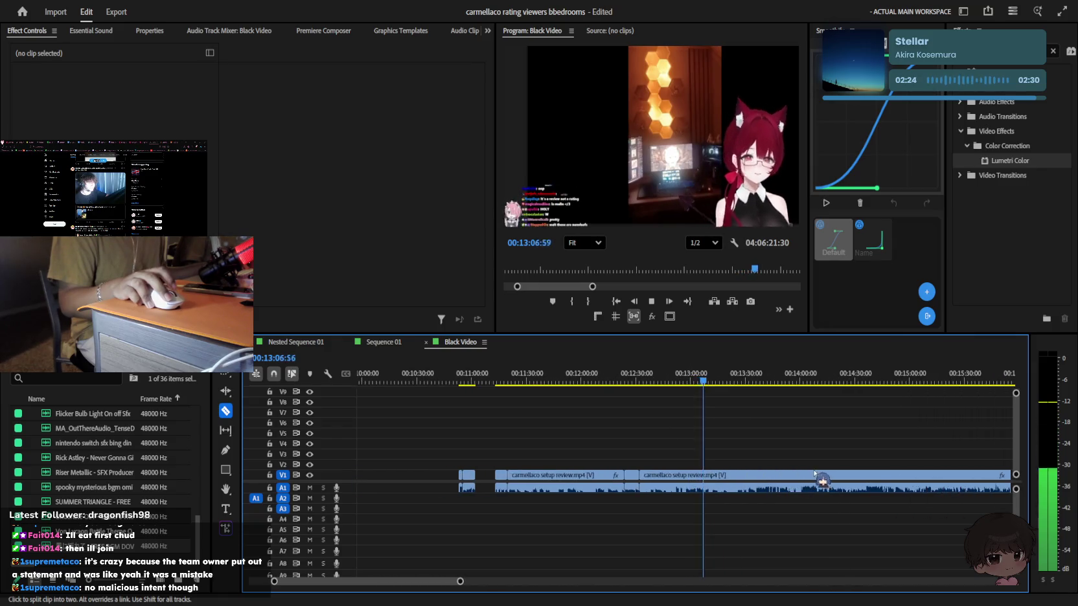
key(equal)
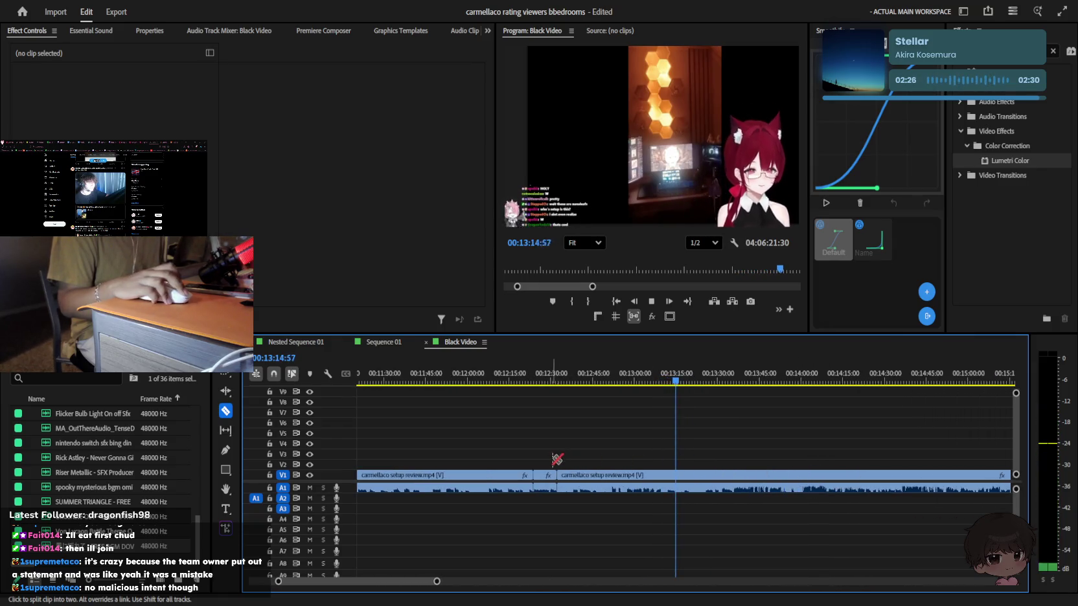
key(minus)
key(v)
click(485, 380)
key(space)
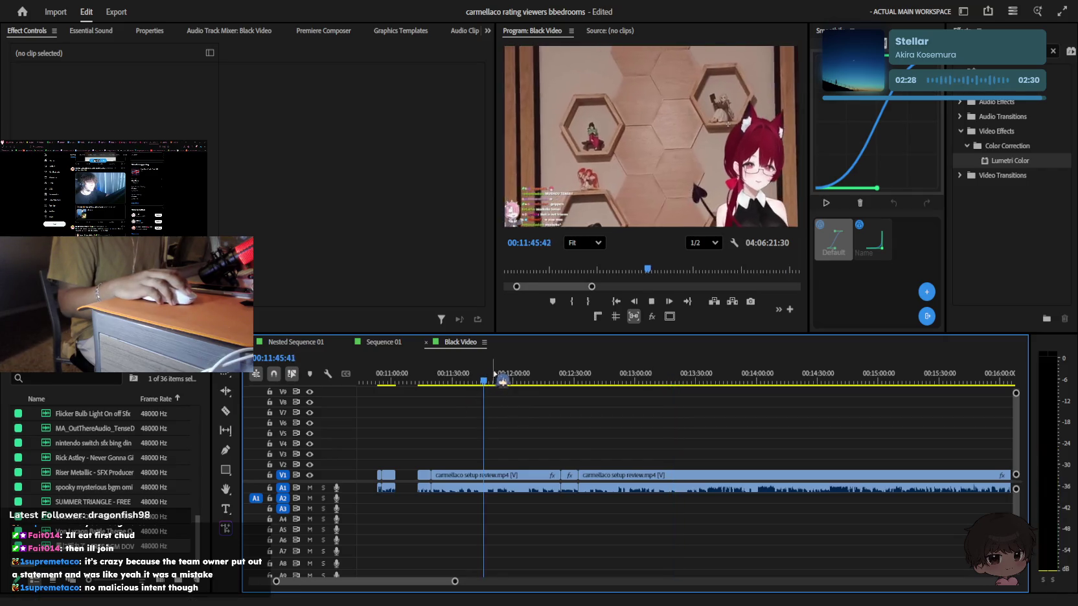
Find the previous edit point and split the setup review clip near 11:19
key(equal)
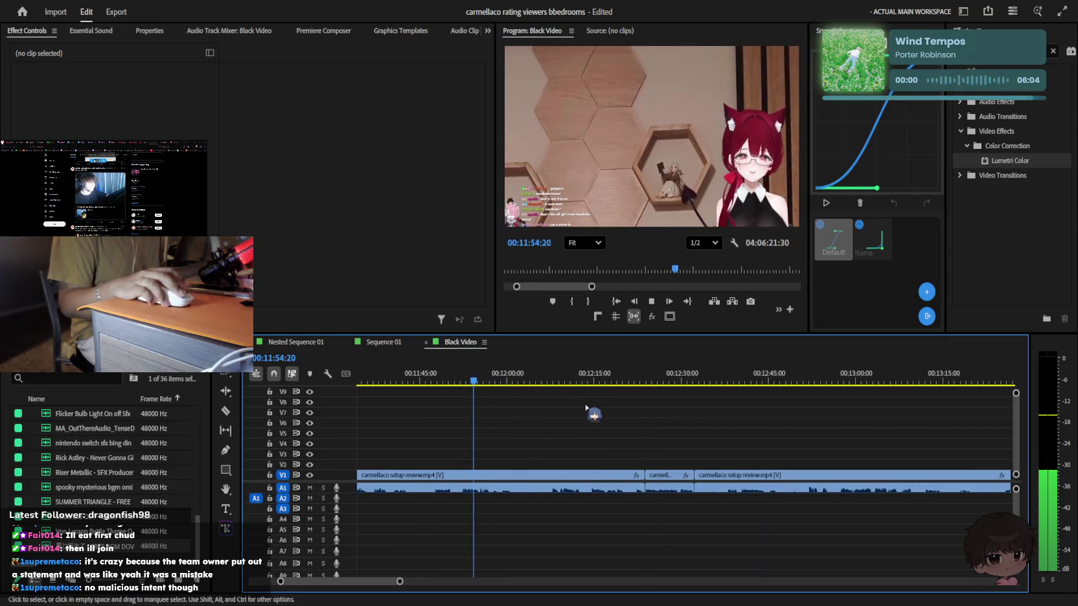
key(equal)
click(694, 368)
key(space)
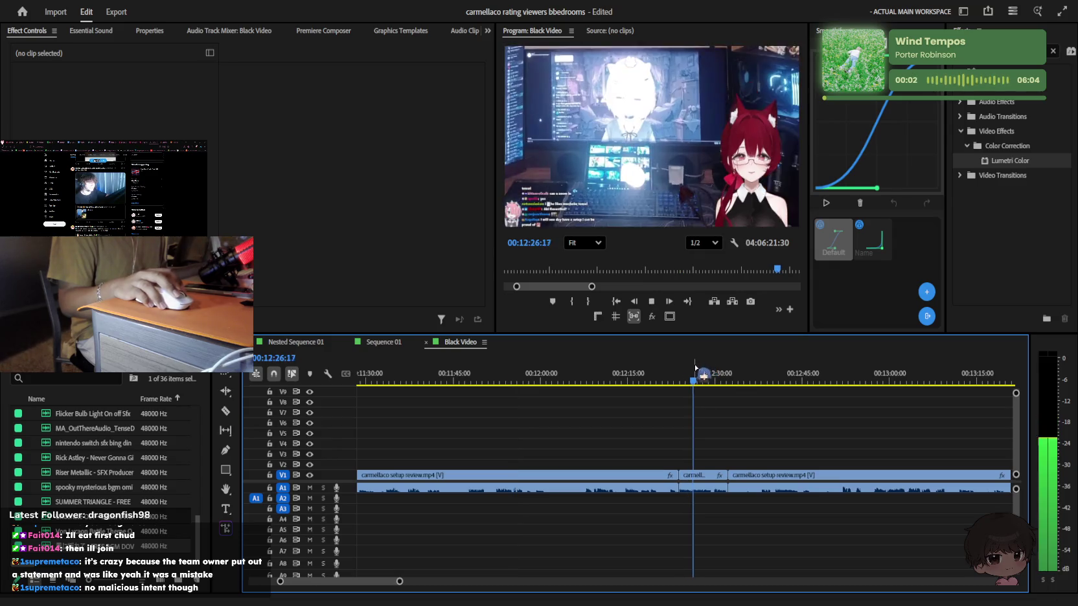
key(Up)
key(Up)
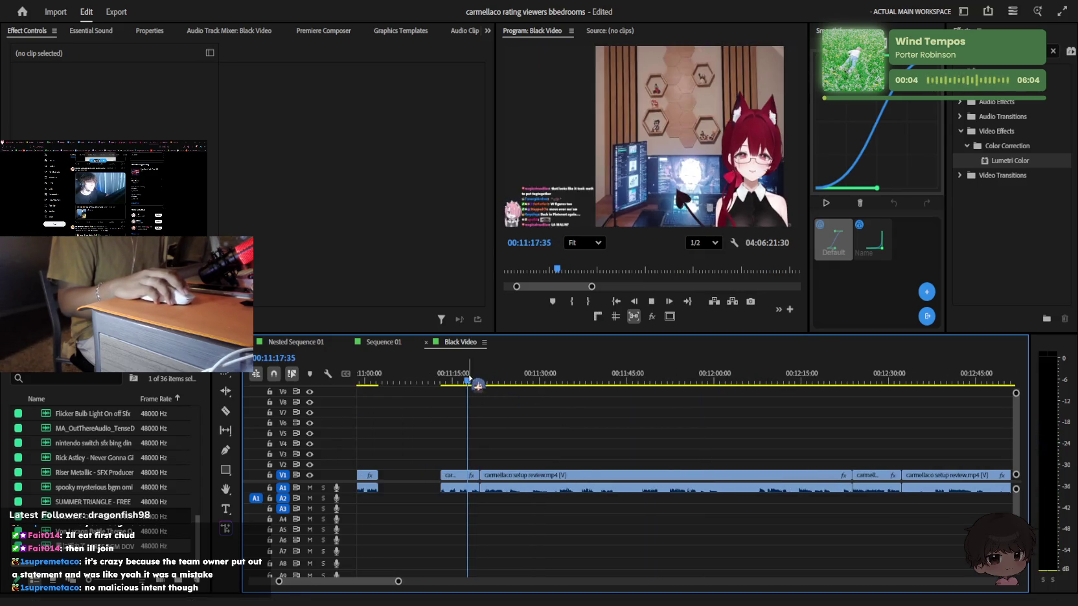
key(j)
key(equal)
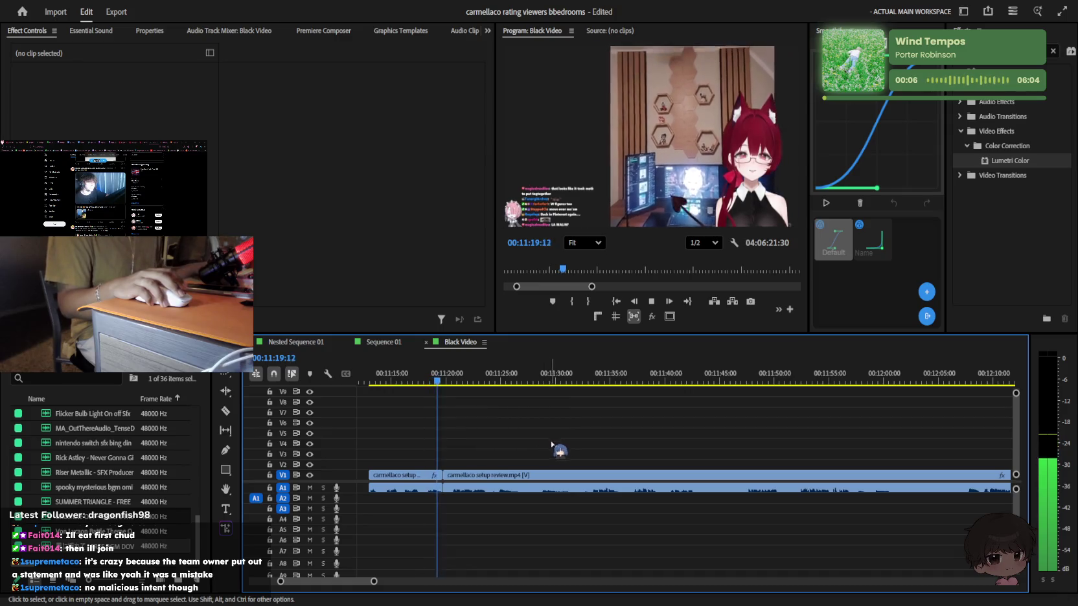
click(536, 475)
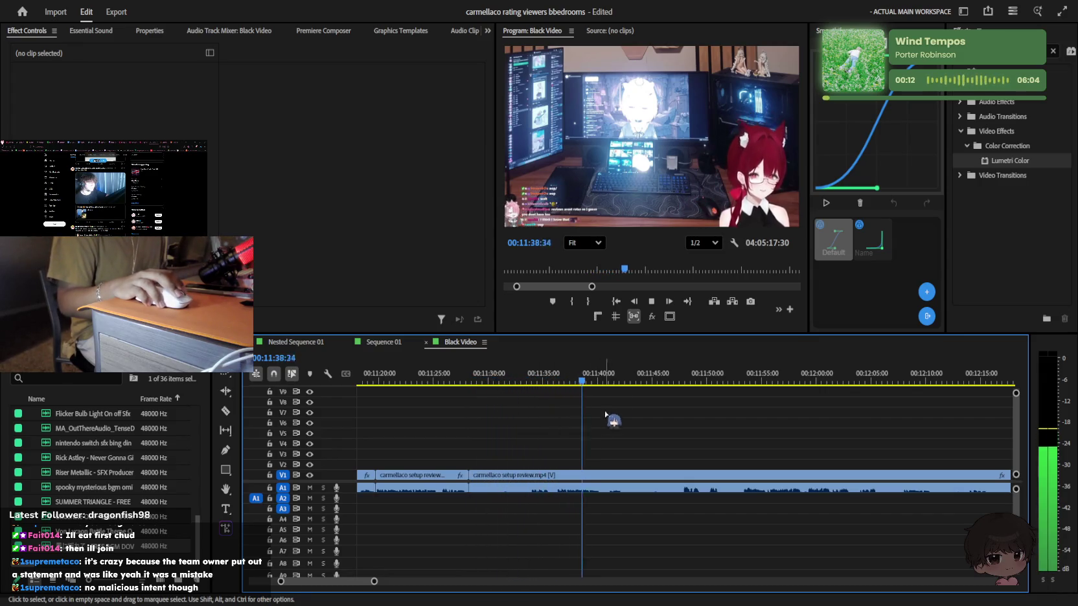
Skim ahead and cut the clip again at about 12:22
drag(672, 366, 650, 443)
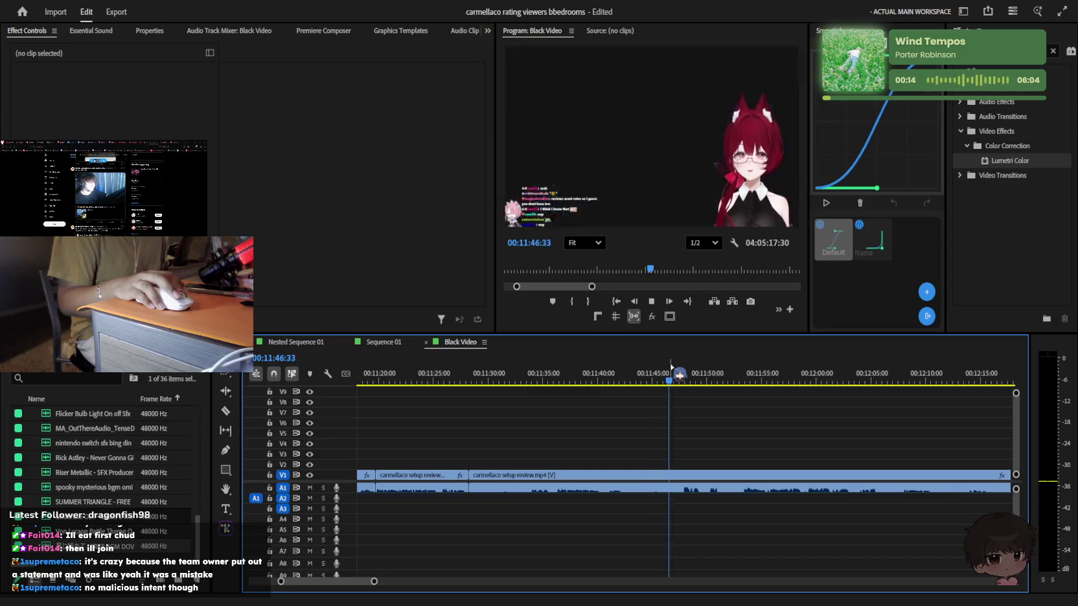
key(l)
key(l)
key(l)
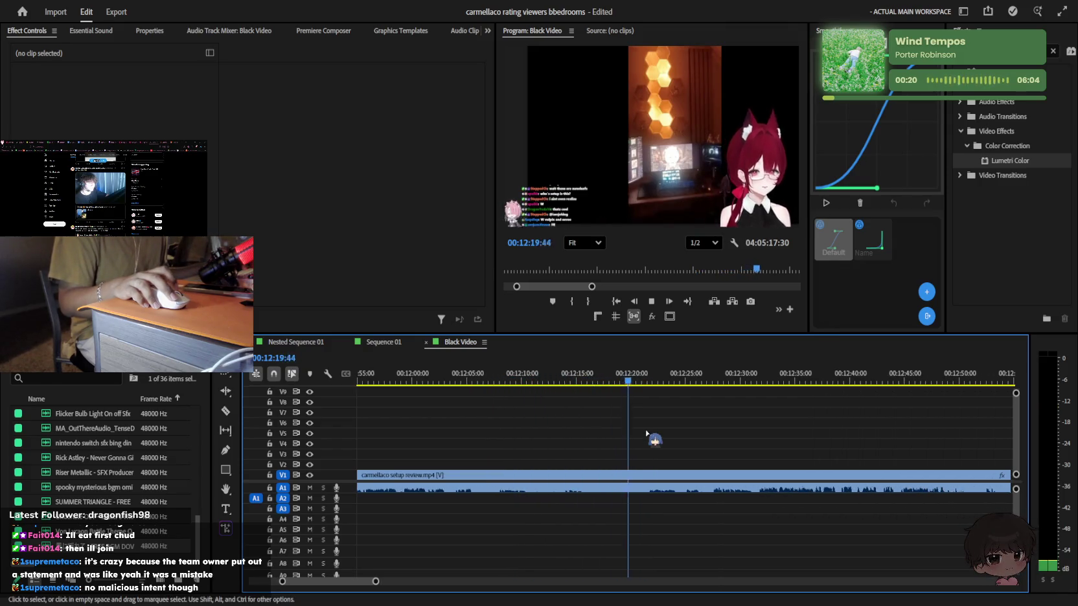
key(minus)
click(651, 376)
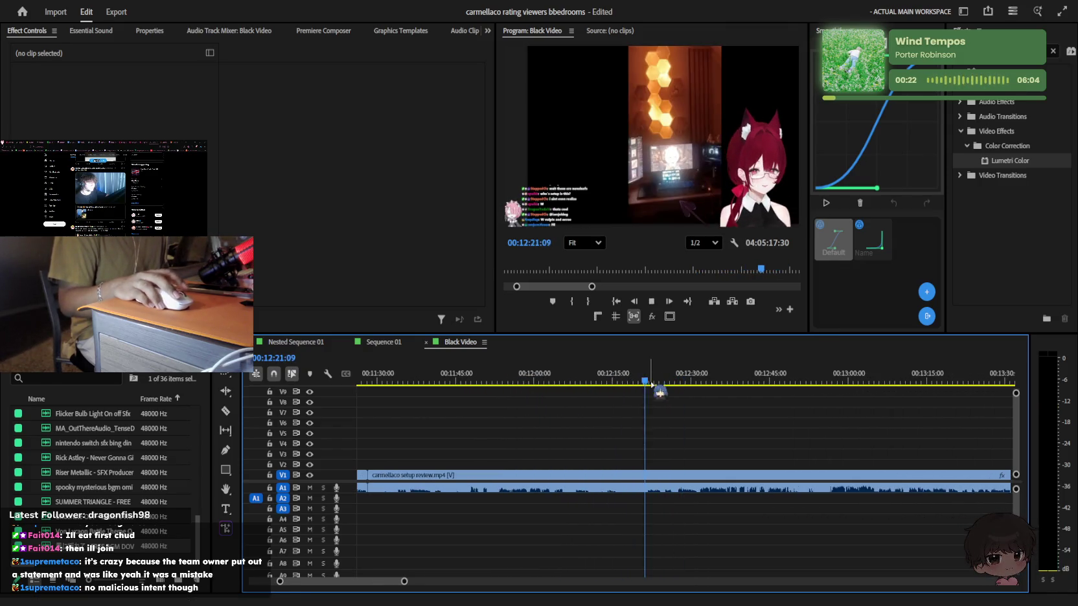
key(space)
key(equal)
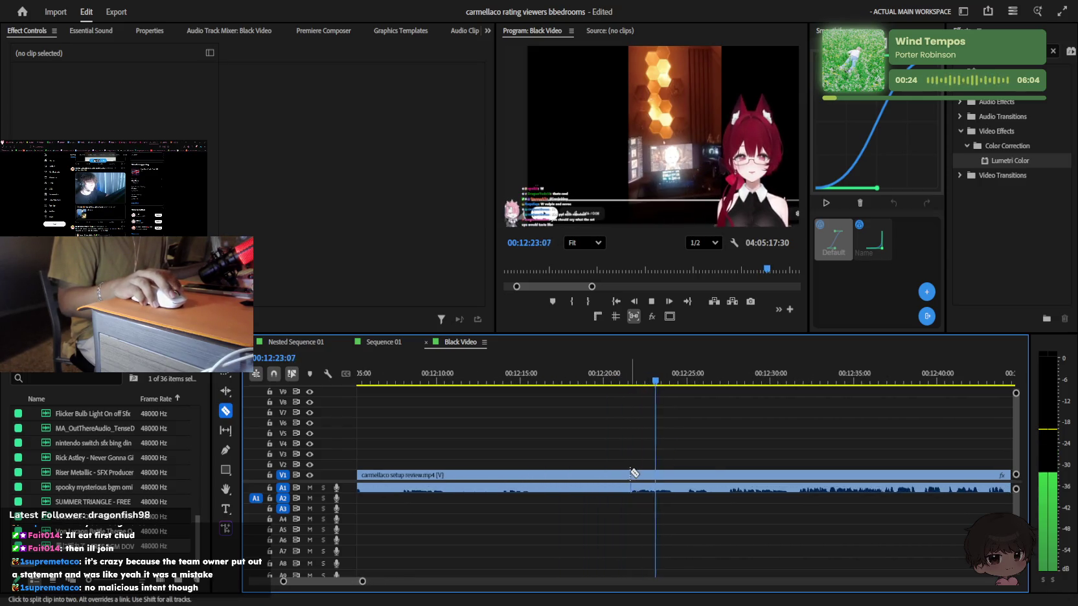
click(634, 473)
Delete the unwanted section between the cuts and close the gap it leaves
key(v)
key(minus)
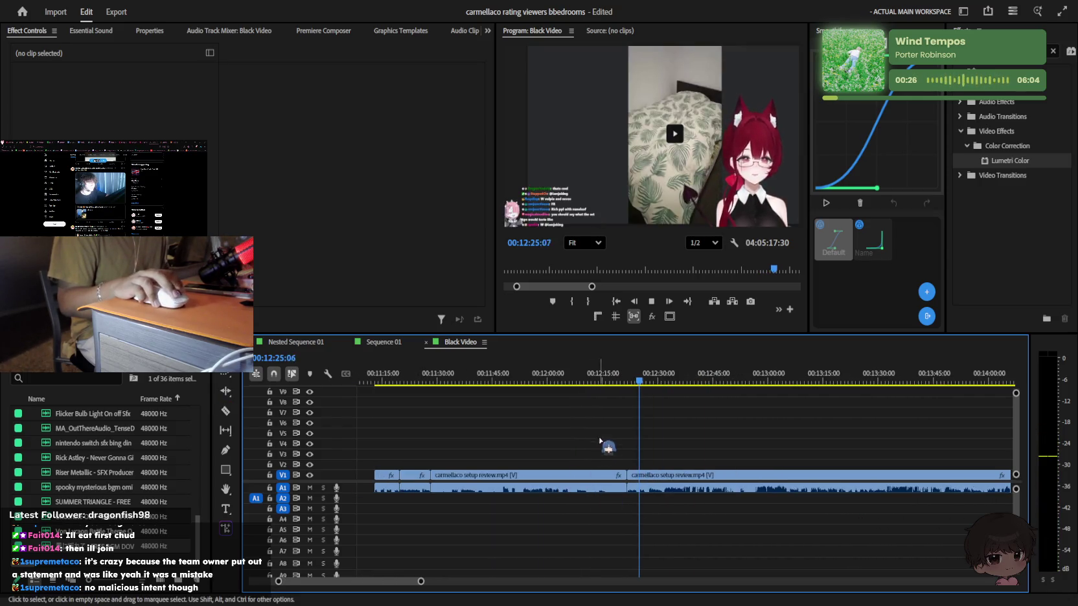
click(557, 483)
key(Delete)
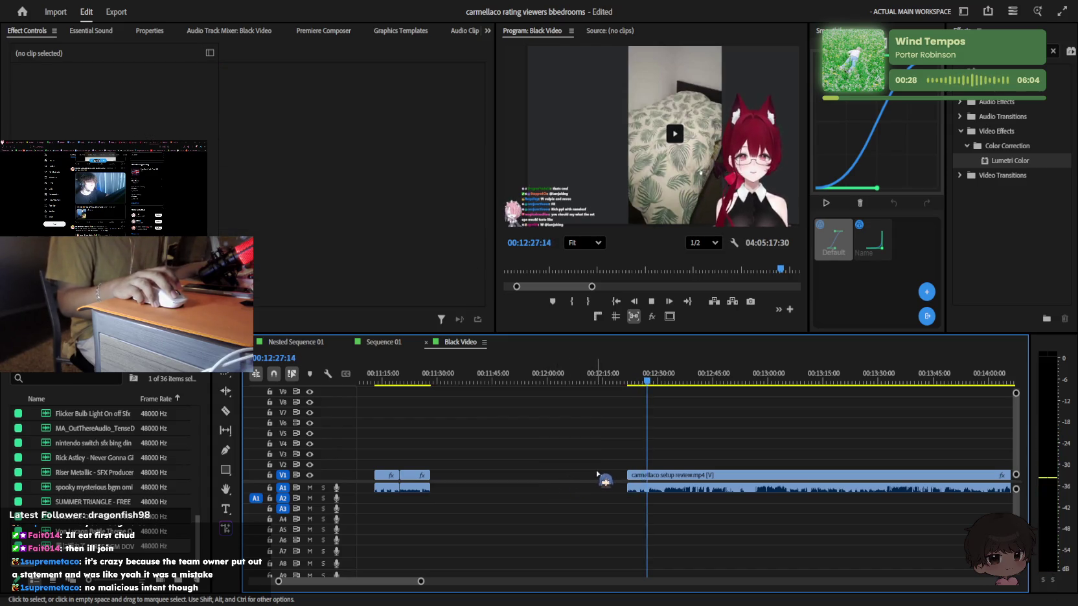
click(597, 475)
key(Delete)
Split off the two-second piece between 12:55 and 12:56 and select it
key(equal)
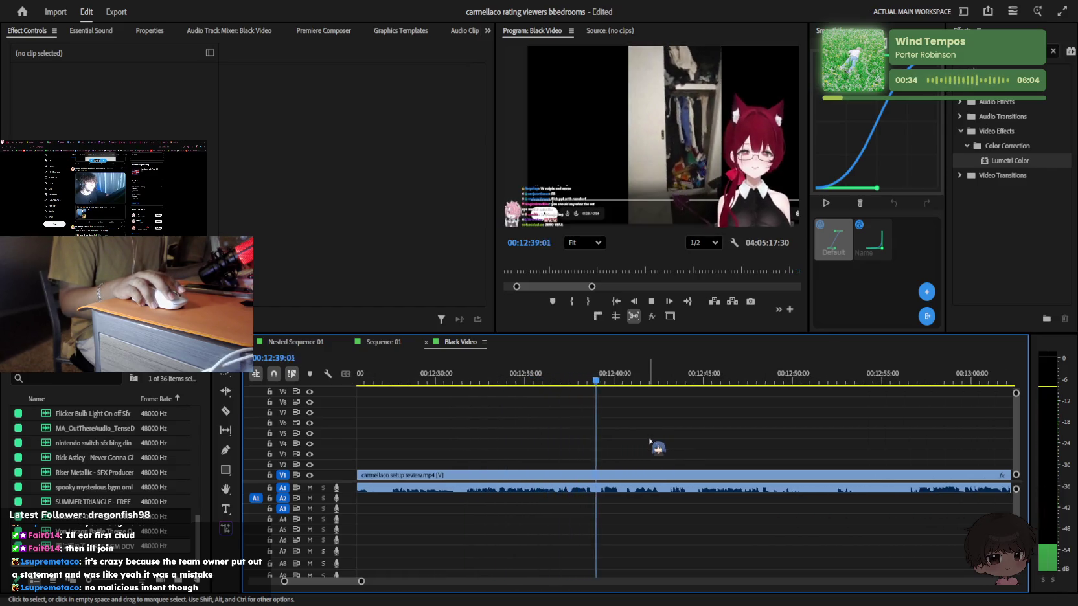
key(minus)
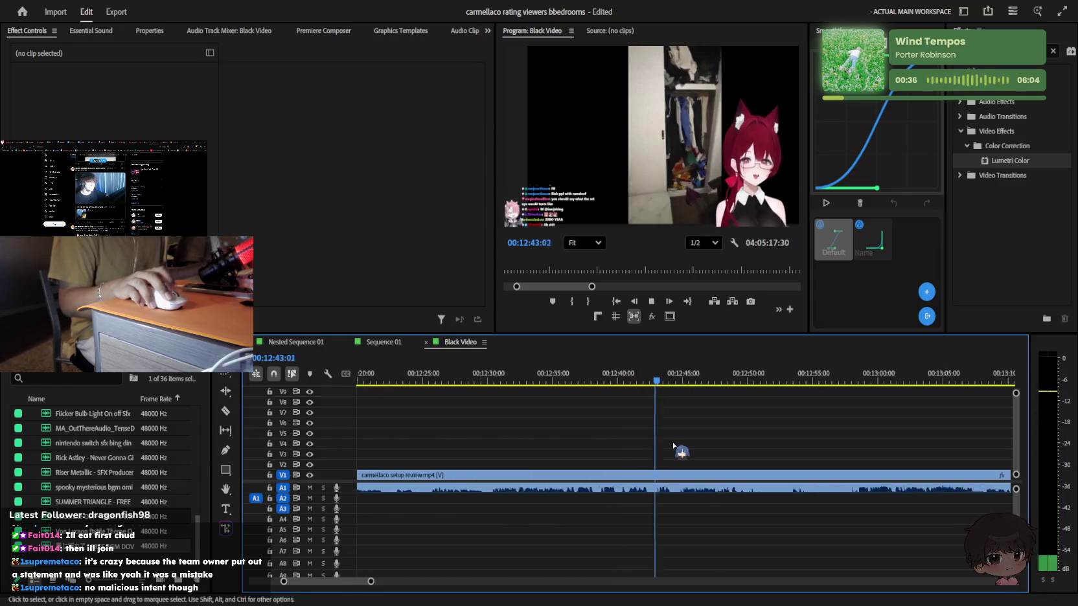
key(equal)
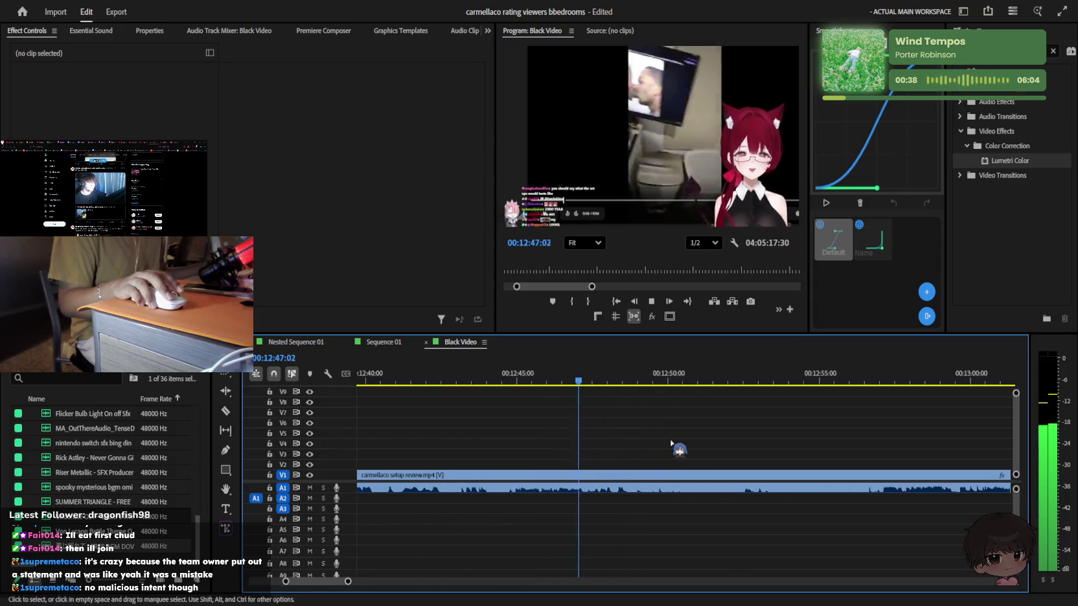
key(equal)
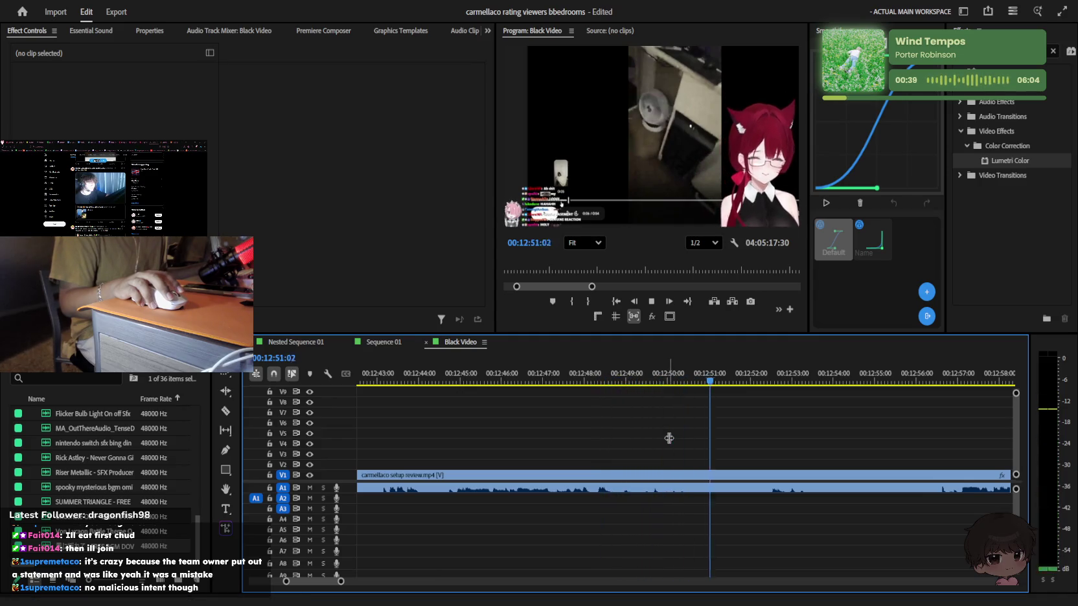
key(c)
click(640, 476)
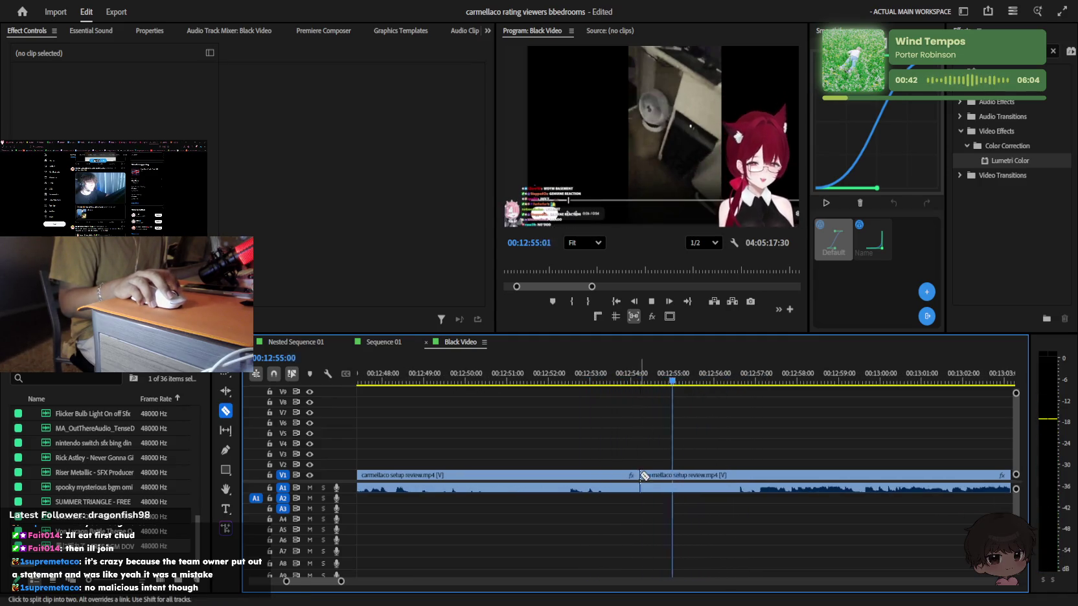
click(730, 476)
key(v)
click(690, 480)
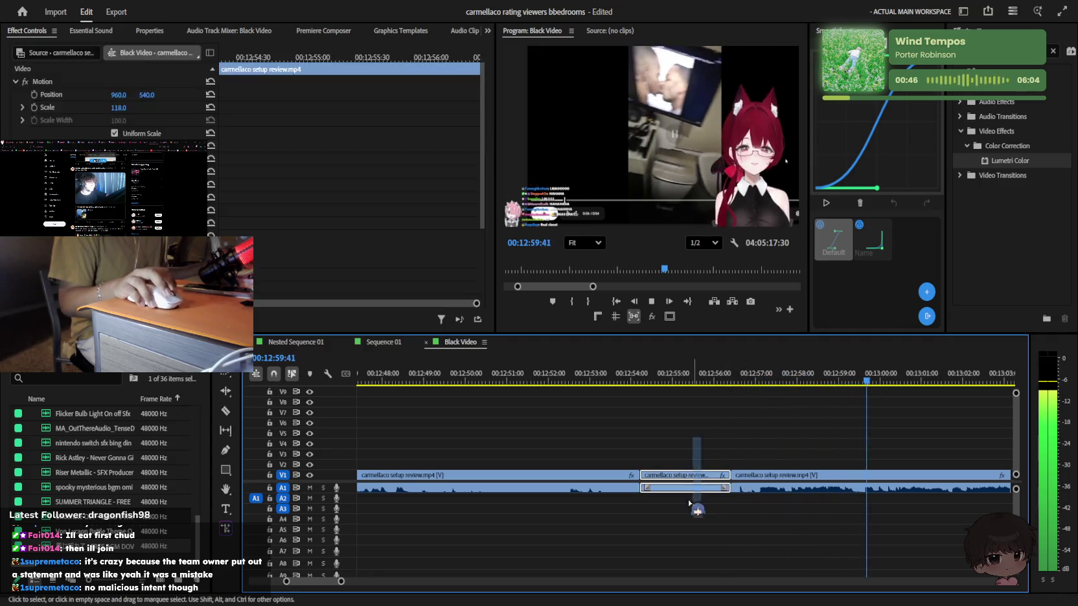
Ripple delete the selected two-second piece and zoom out to survey the timeline
key(shift+Delete)
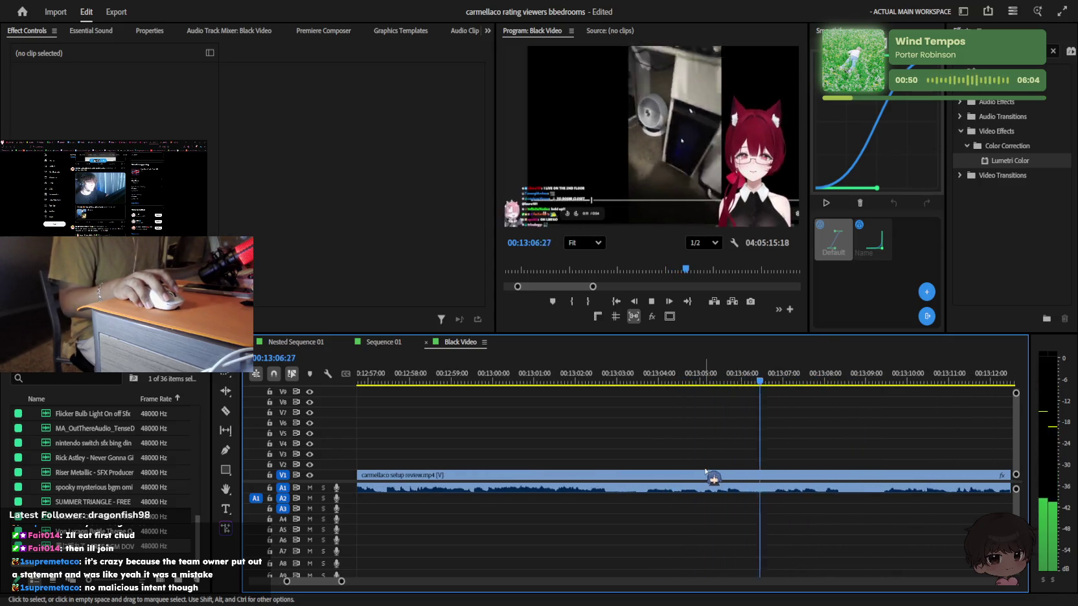
key(minus)
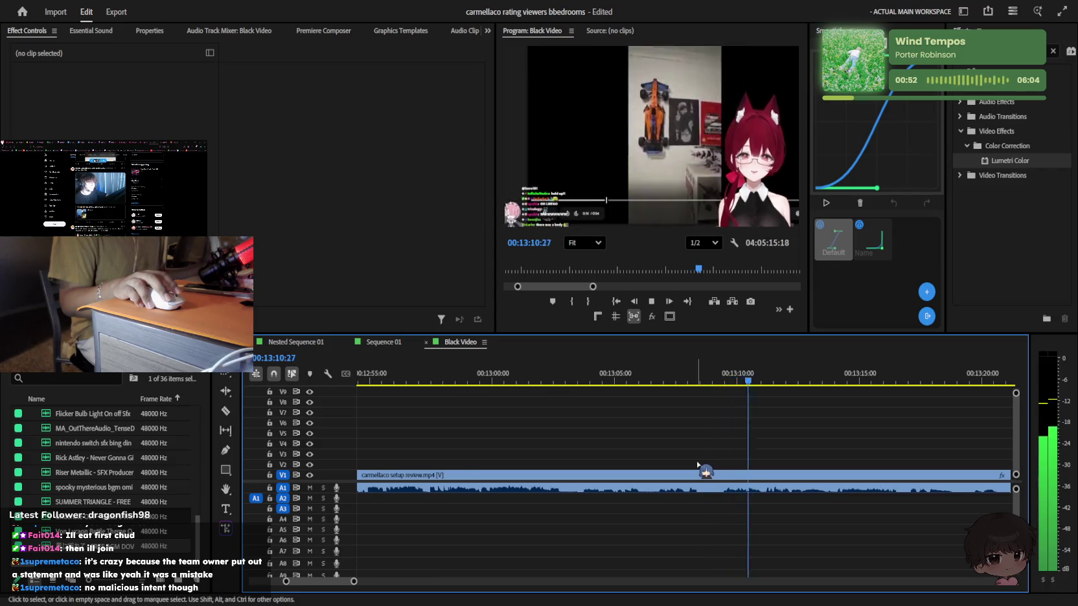
key(minus)
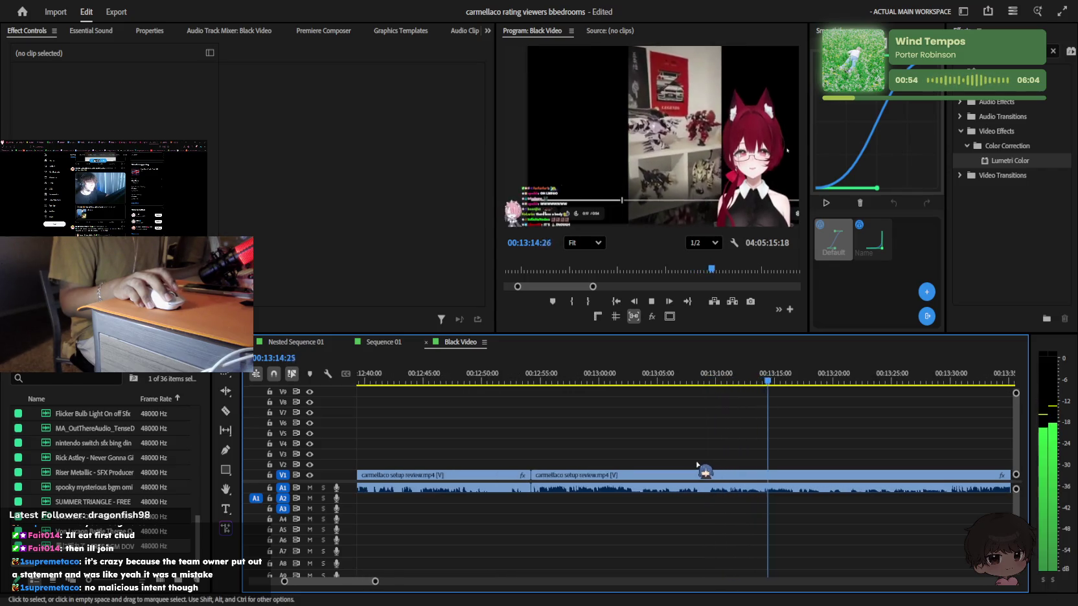
key(minus)
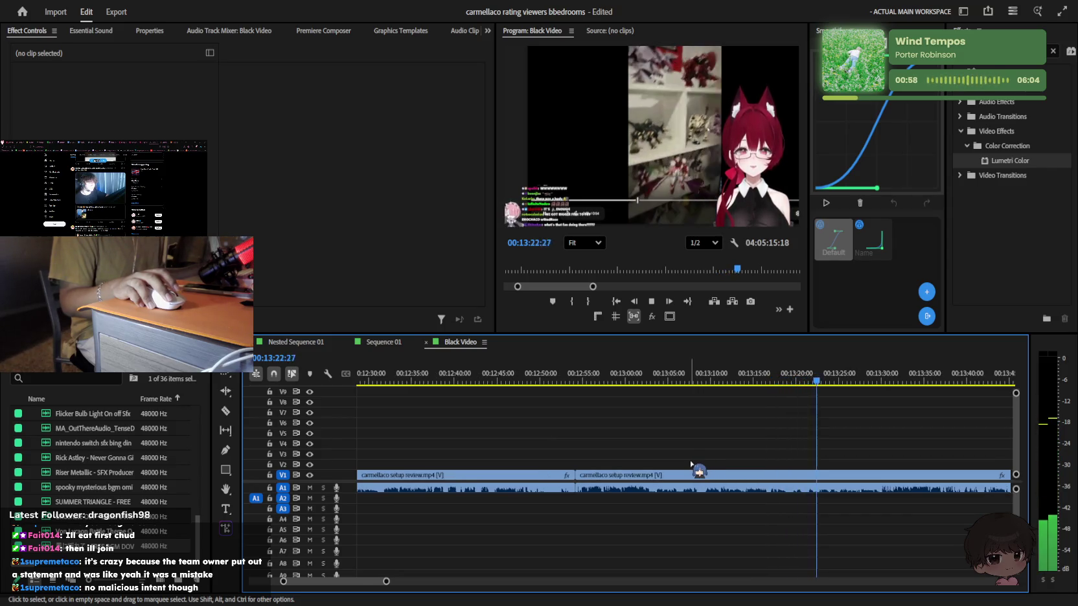
key(minus)
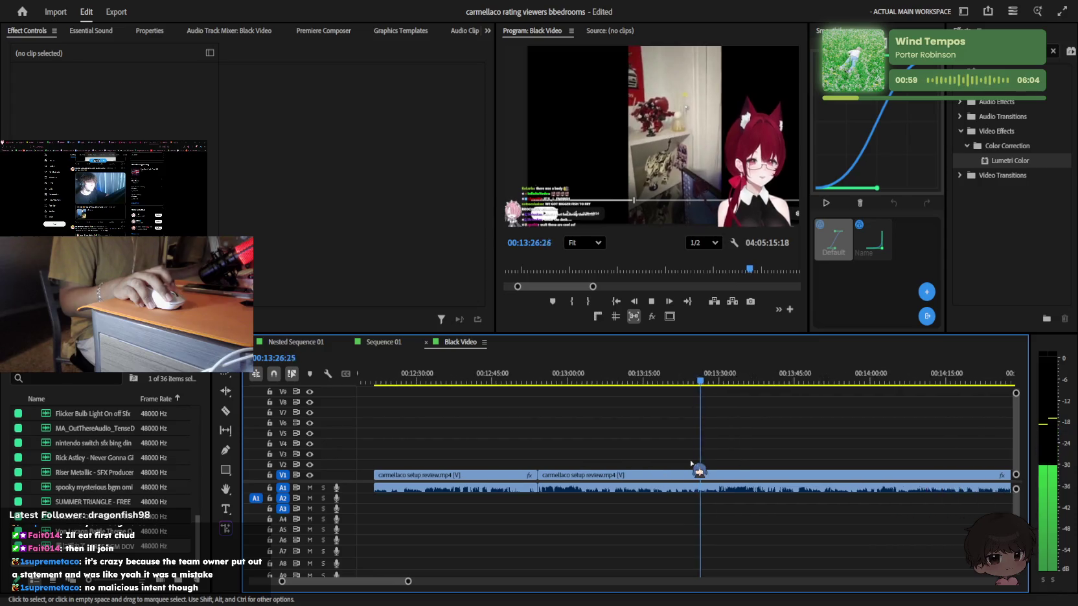
key(equal)
key(equal)
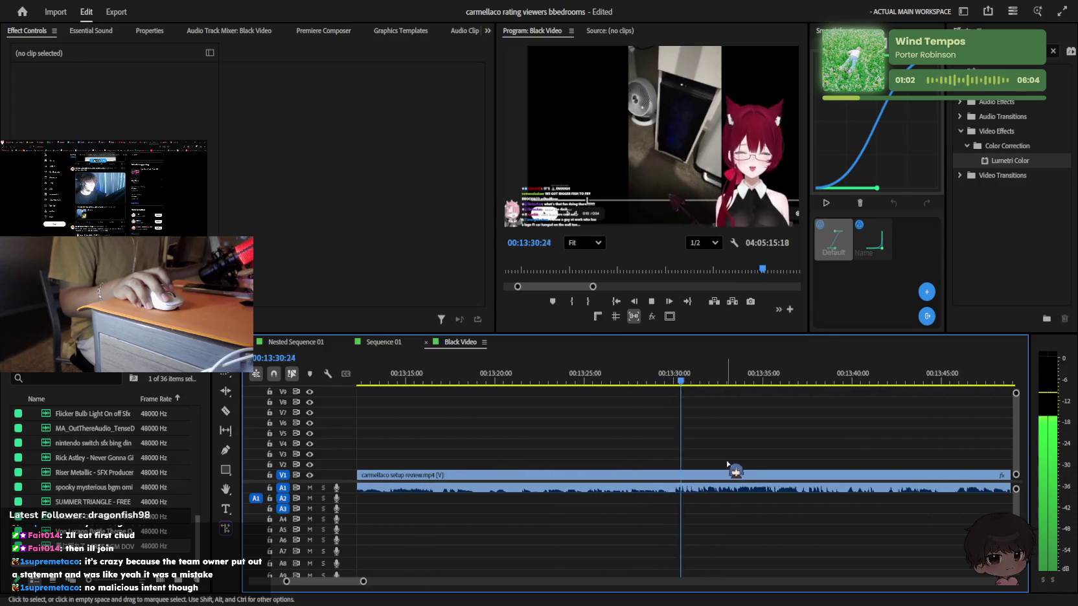
key(minus)
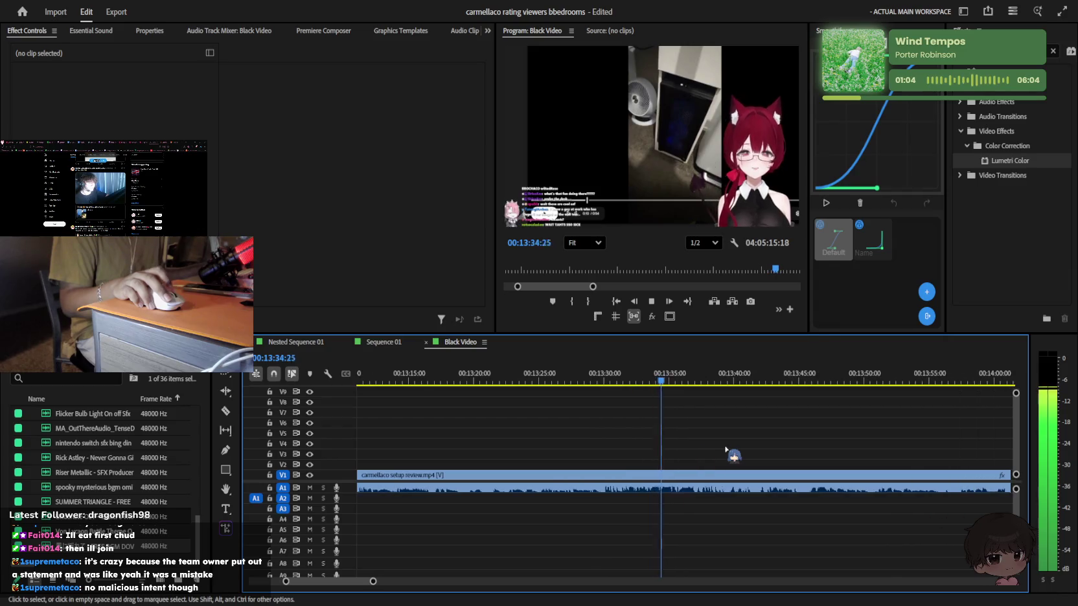
scroll(721, 449, down, 2)
key(equal)
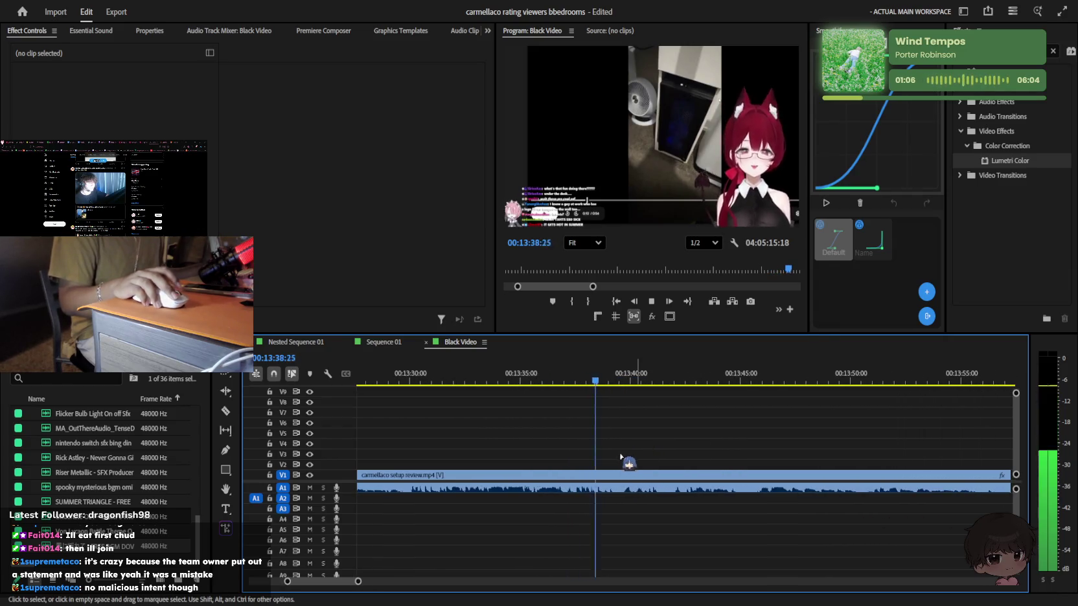
Razor the clip around 13:42–13:43 and delete the unwanted middle piece
key(c)
key(space)
click(621, 476)
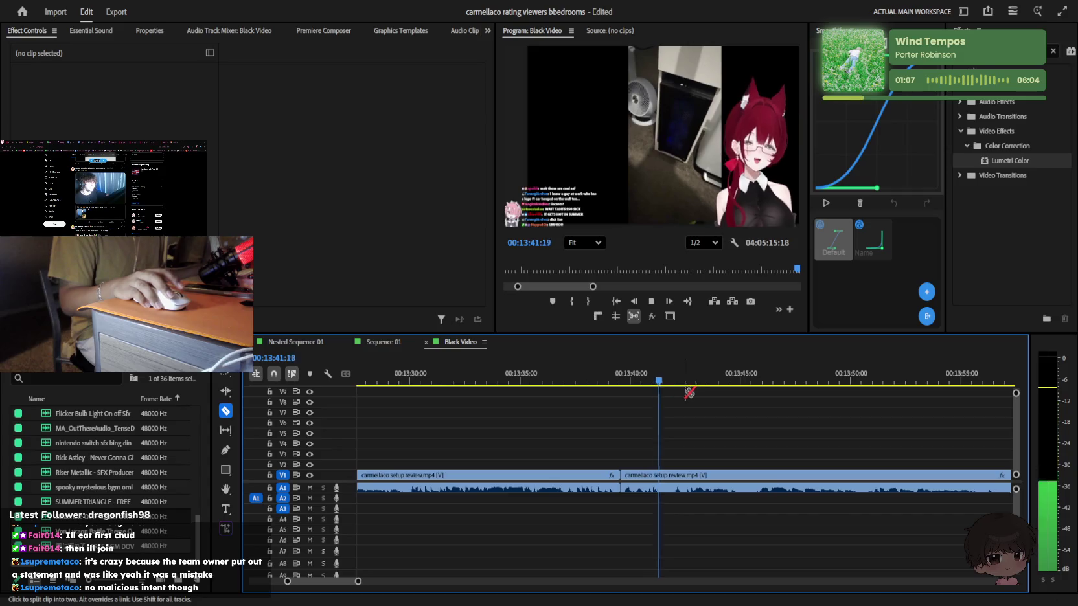
click(703, 382)
drag(711, 381, 689, 382)
key(equal)
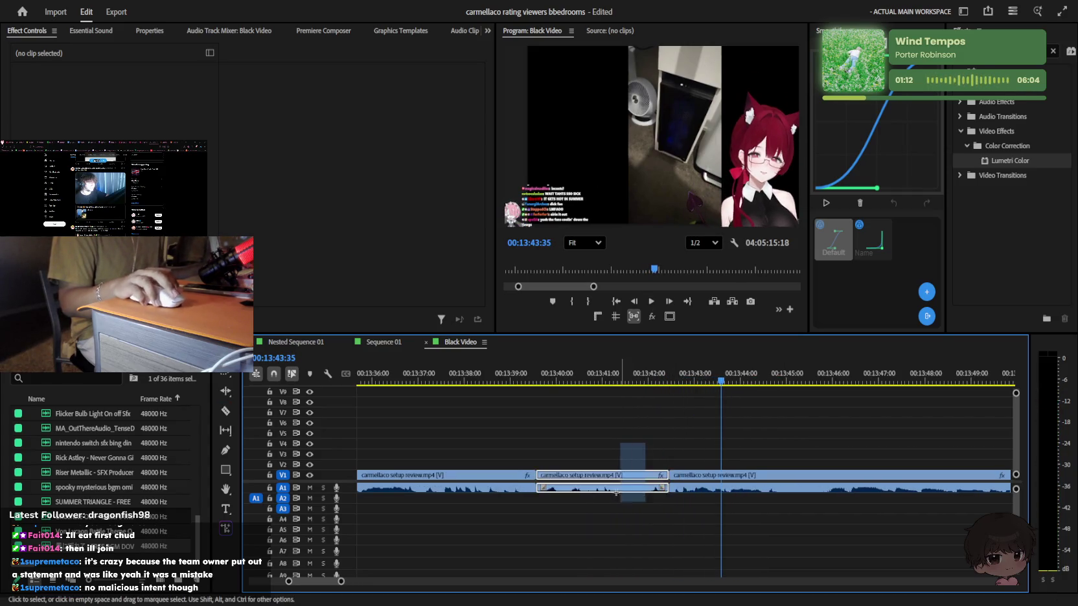
key(Delete)
key(space)
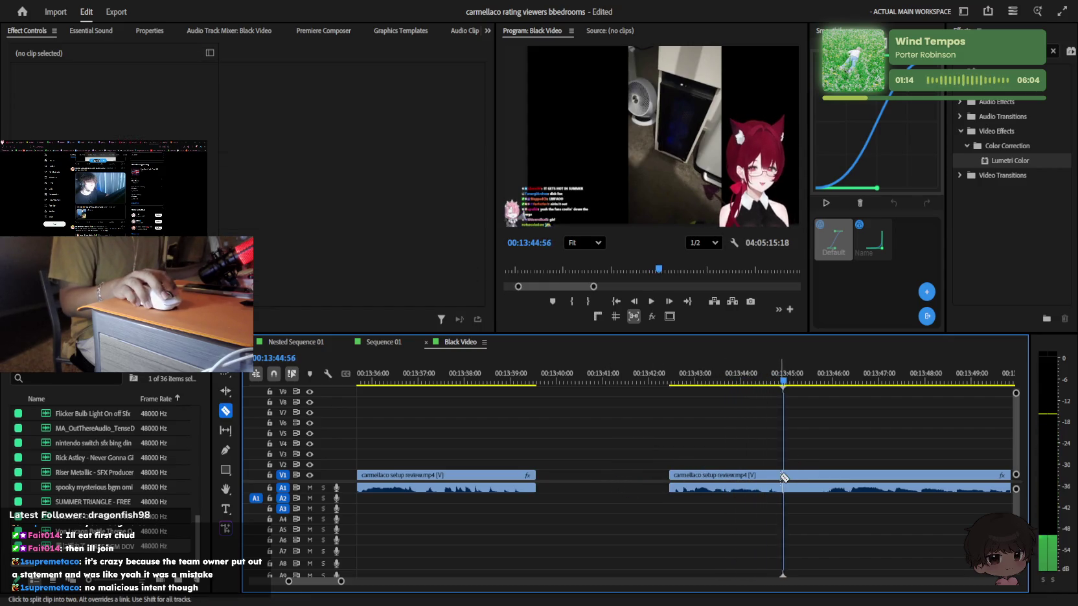
Review playback and split the clip again near 13:51, checking up to about 14:02
key(minus)
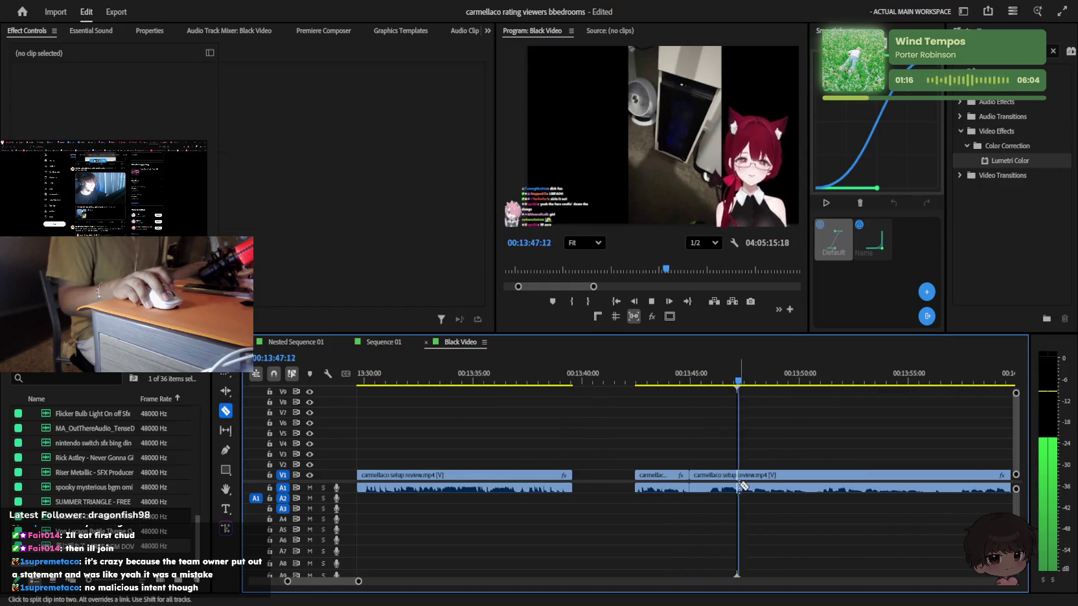
key(equal)
key(space)
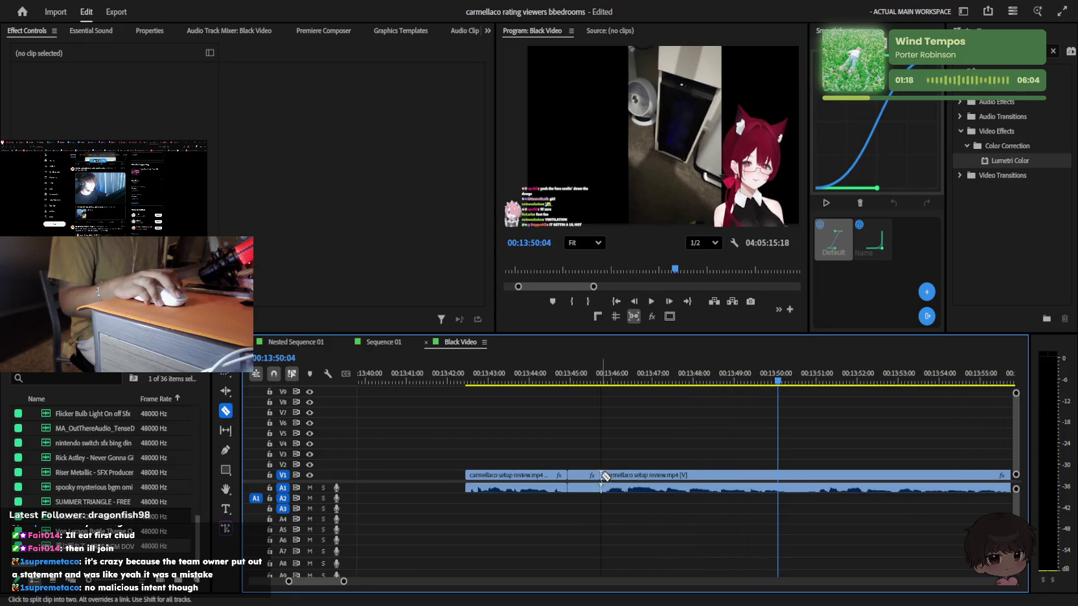
key(space)
click(796, 476)
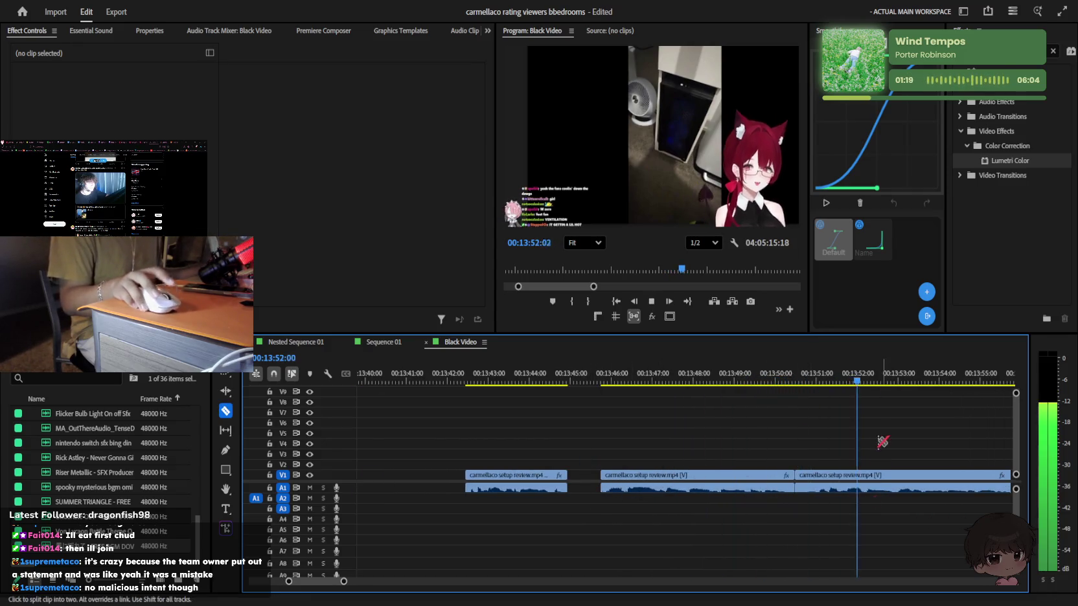
key(minus)
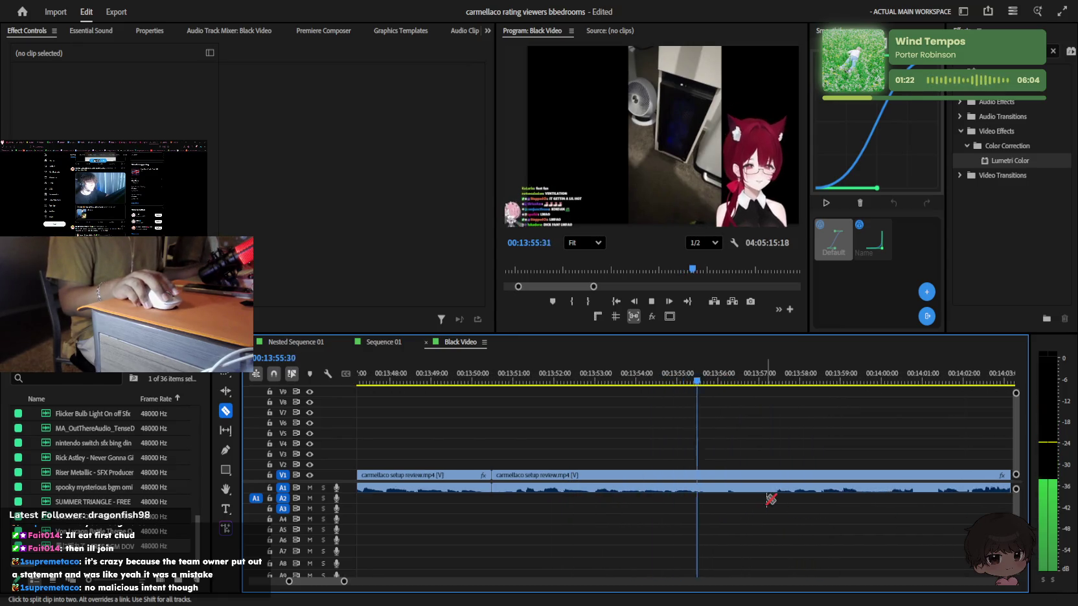
scroll(767, 499, down, 2)
key(j)
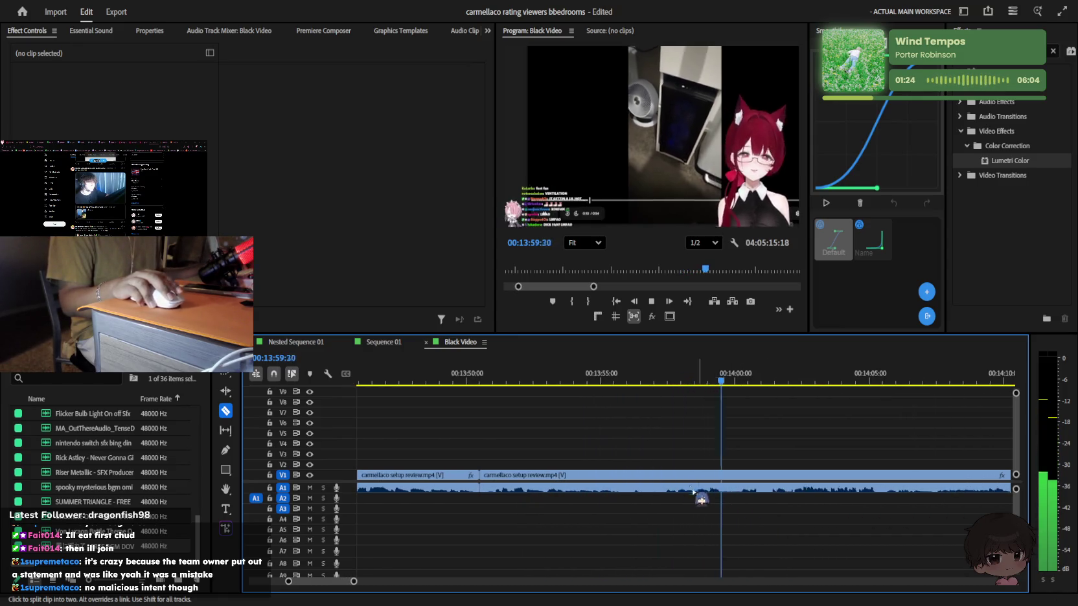
key(equal)
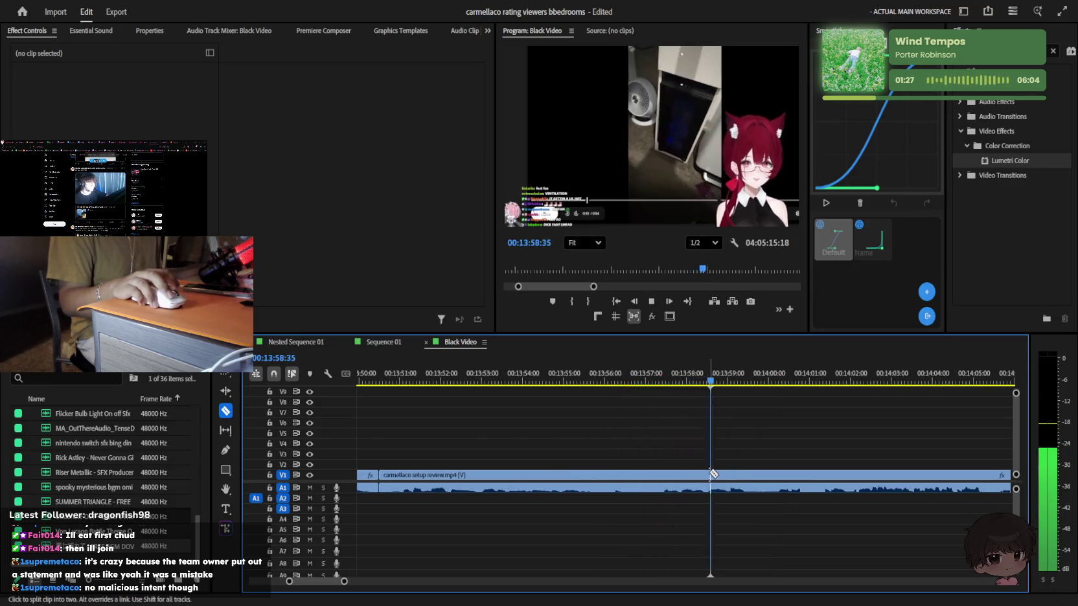
key(space)
key(space)
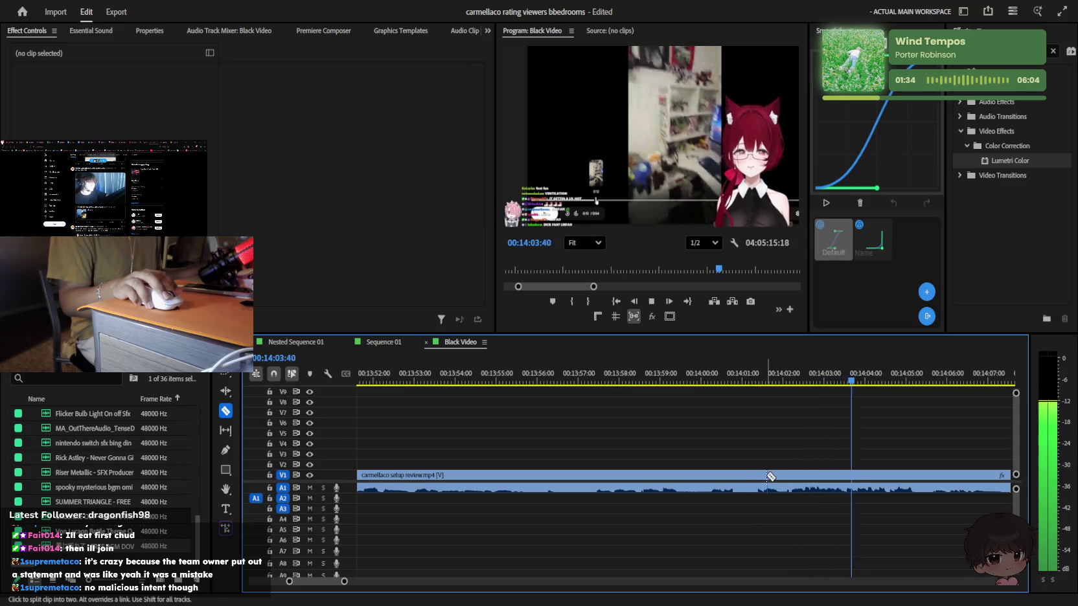
click(788, 472)
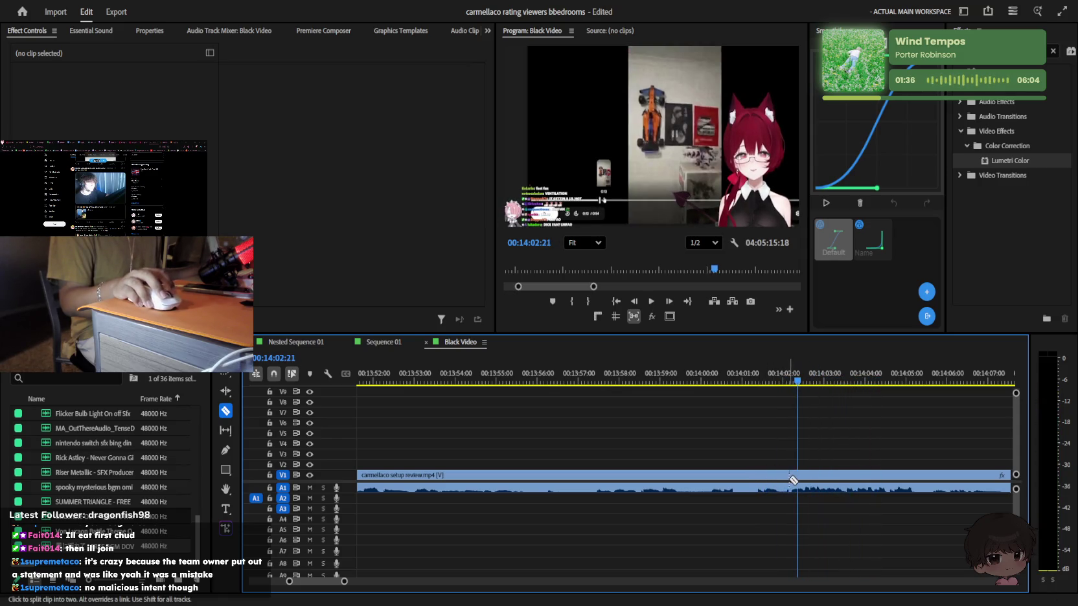
Review the shortened sequence, playing the setup review clip unbroken past 14:45:22
key(v)
key(minus)
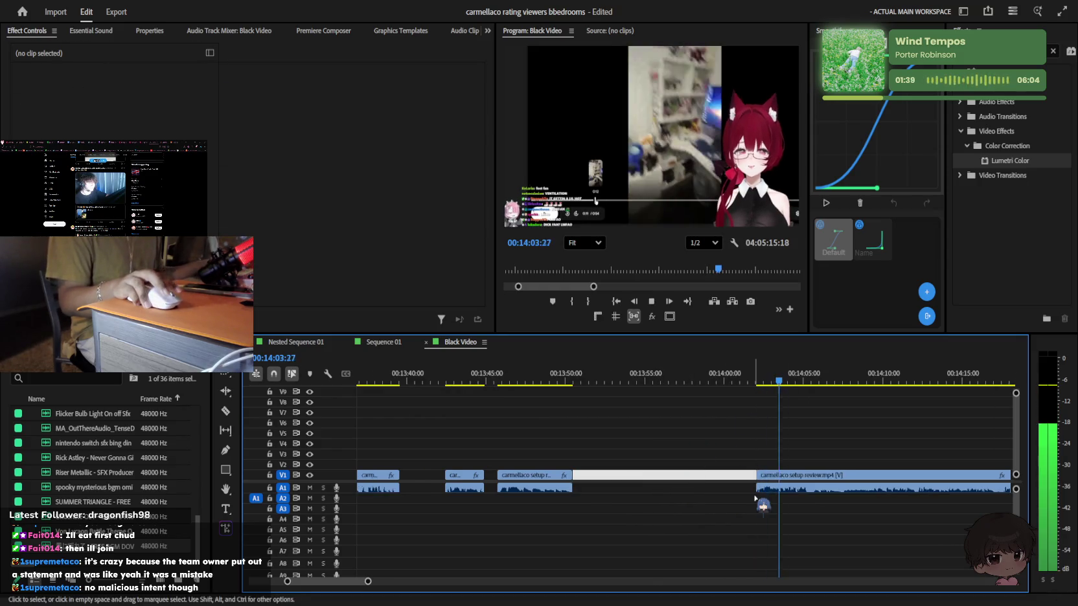
key(equal)
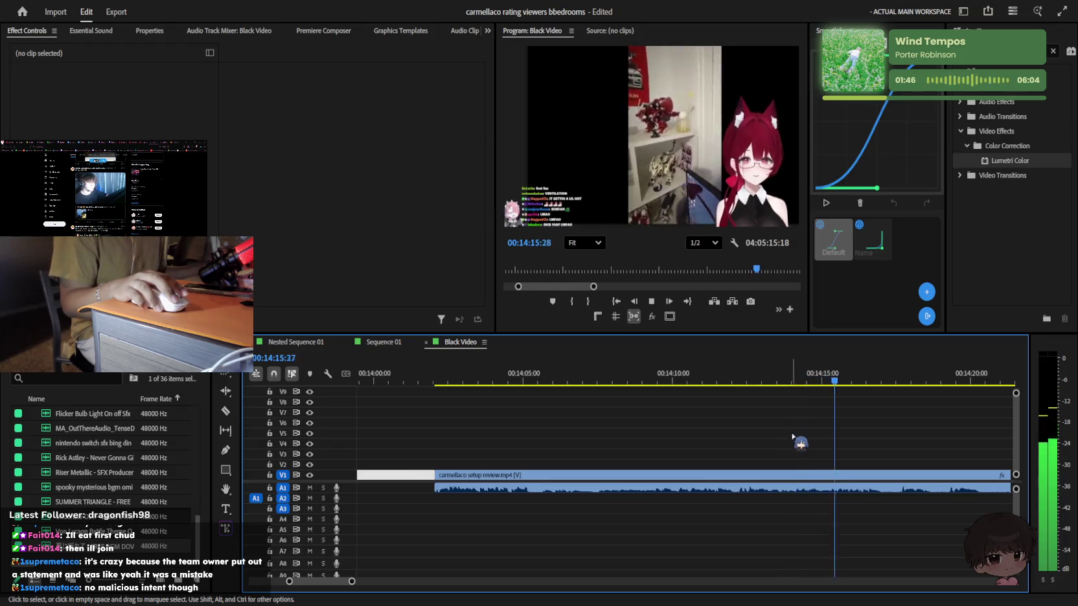
key(minus)
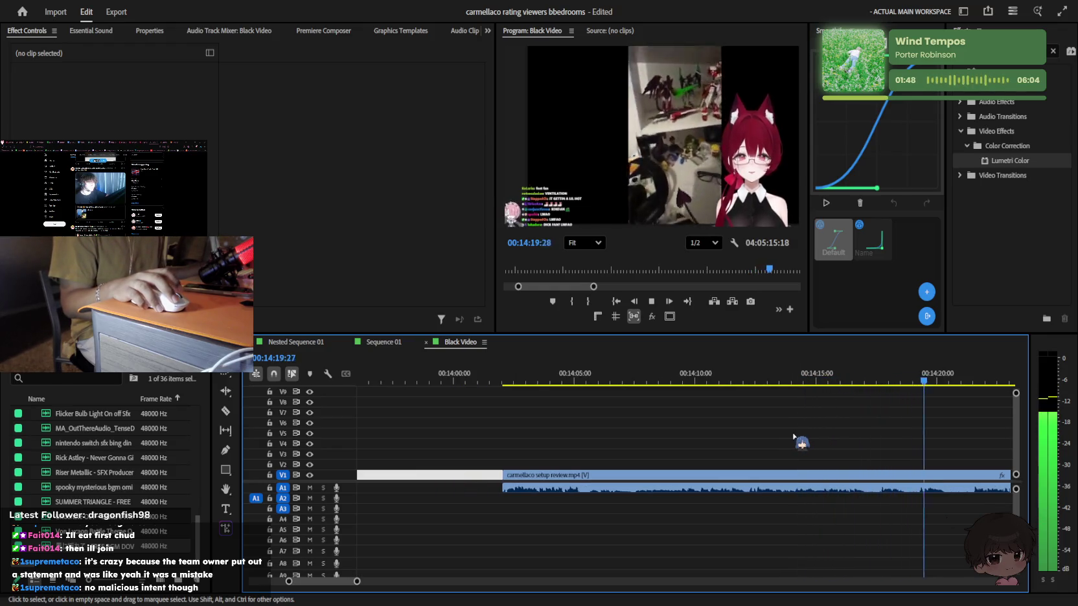
key(minus)
key(minus)
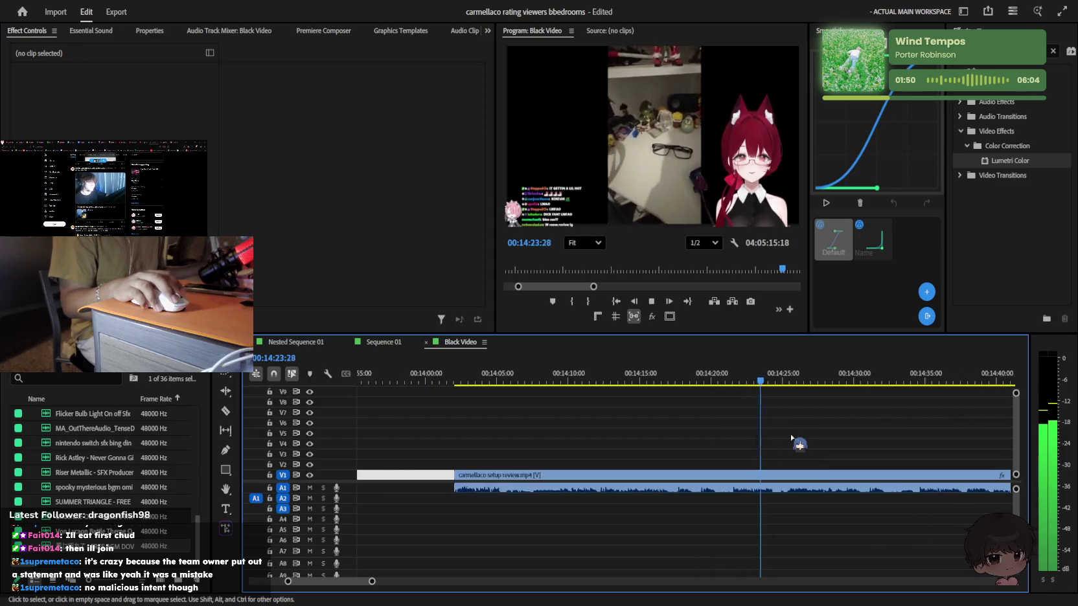
key(minus)
key(minus)
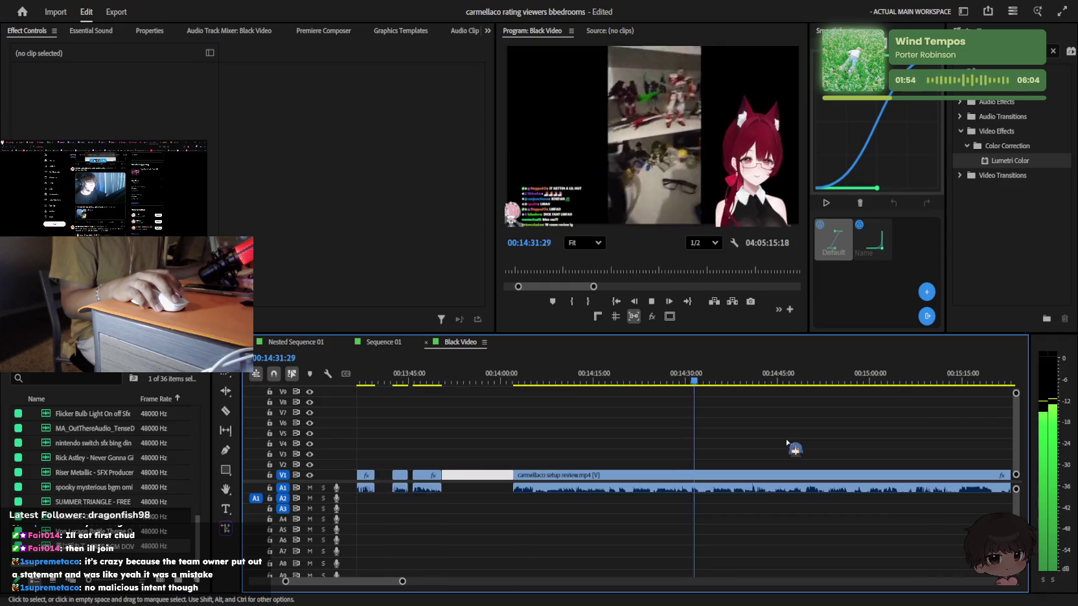
key(equal)
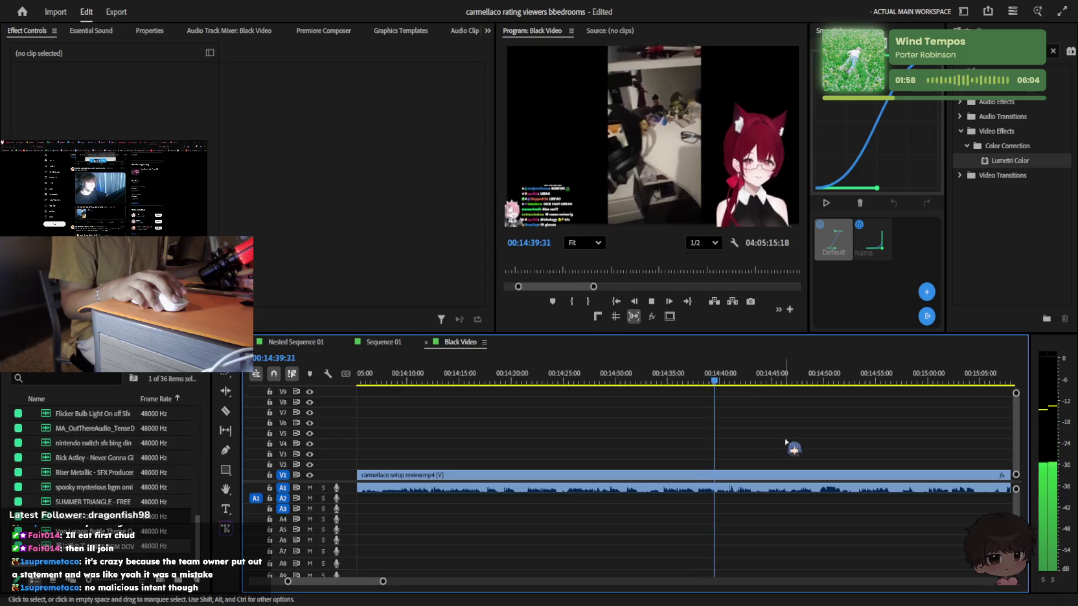
key(equal)
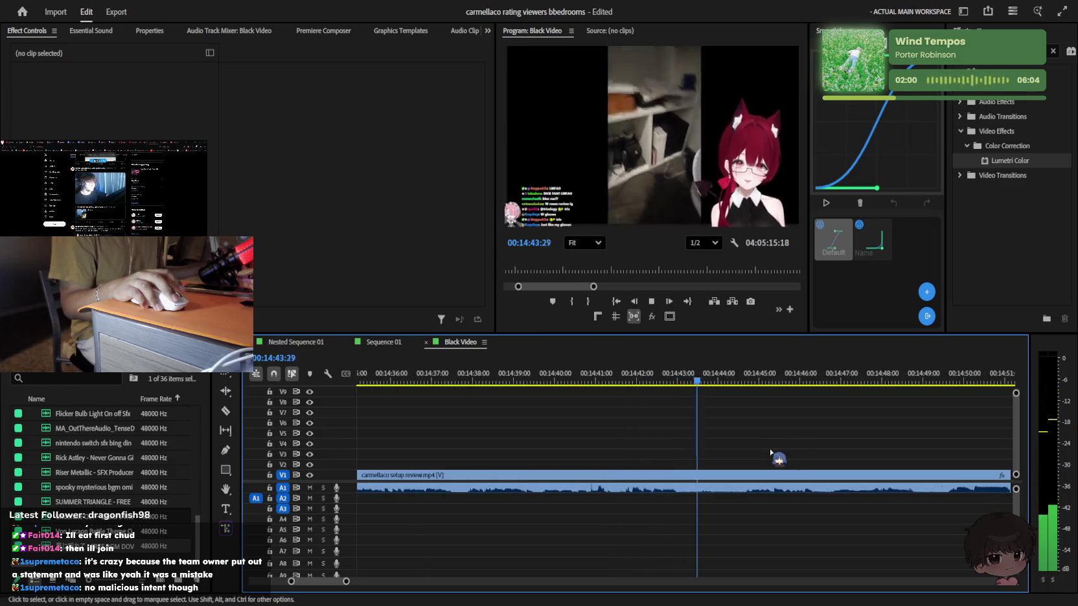
click(654, 143)
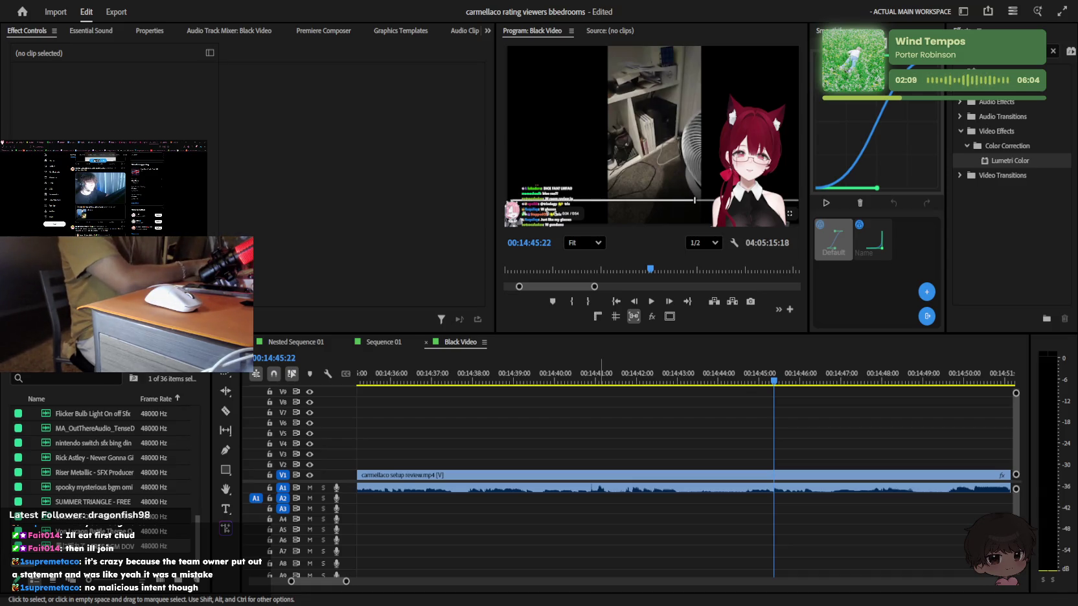
click(730, 395)
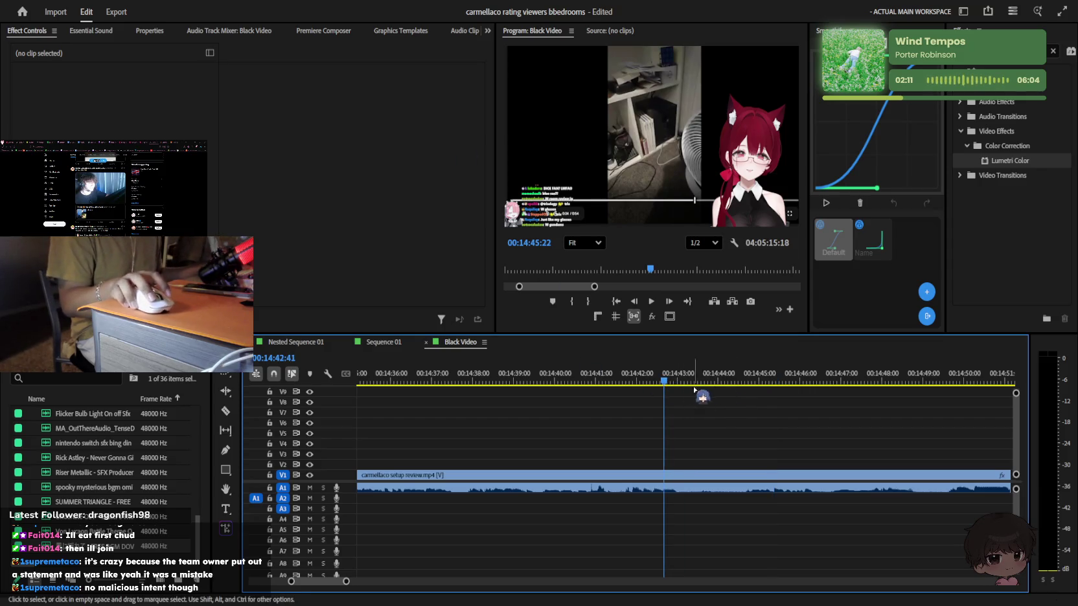
Zoom the timeline out to the whole sequence and drag the playhead to about 2:29:48
alt+scroll(694, 389, up, 1)
alt+scroll(718, 428, up, 1)
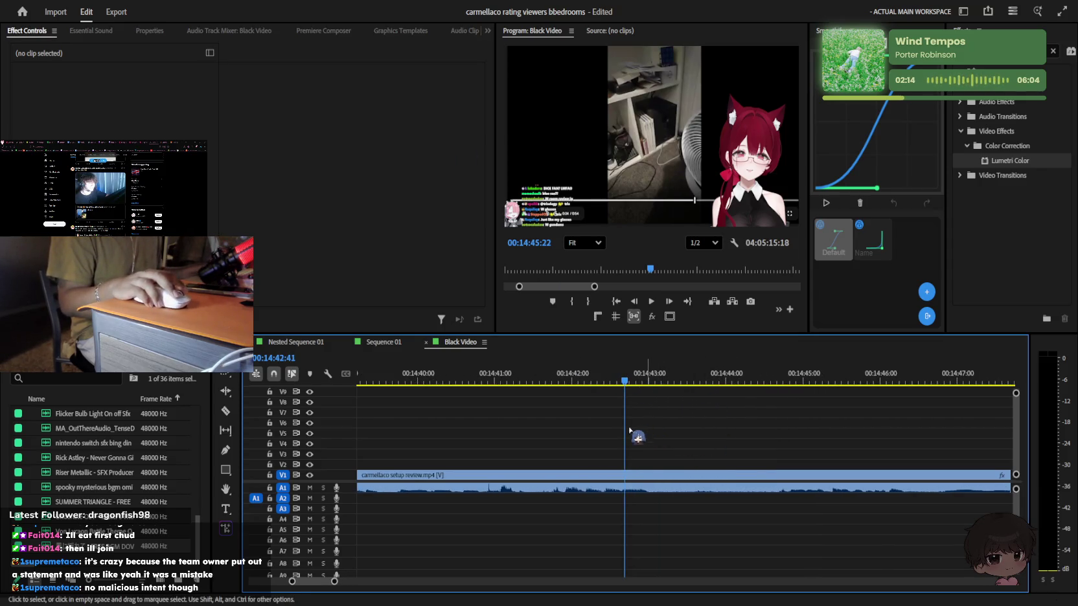
scroll(630, 431, down, 1)
alt+scroll(607, 451, up, 1)
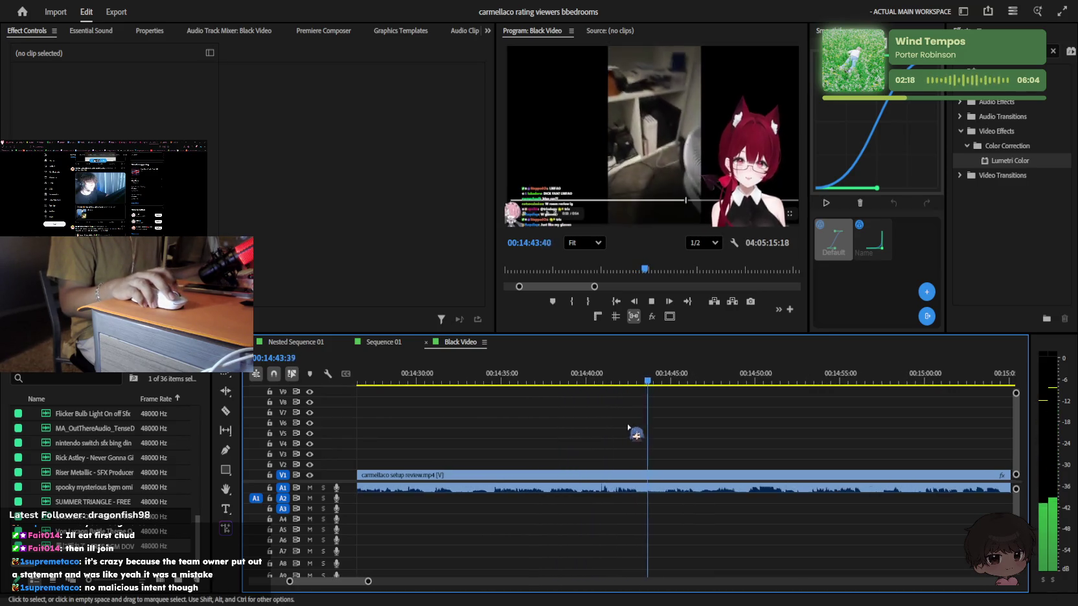
alt+scroll(638, 427, down, 5)
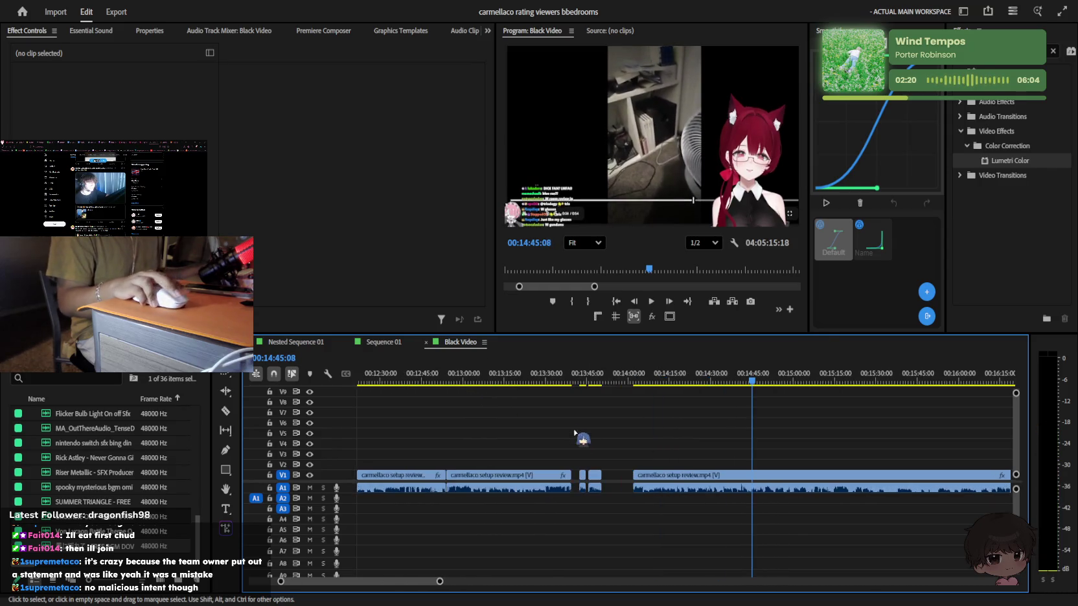
alt+scroll(613, 441, down, 2)
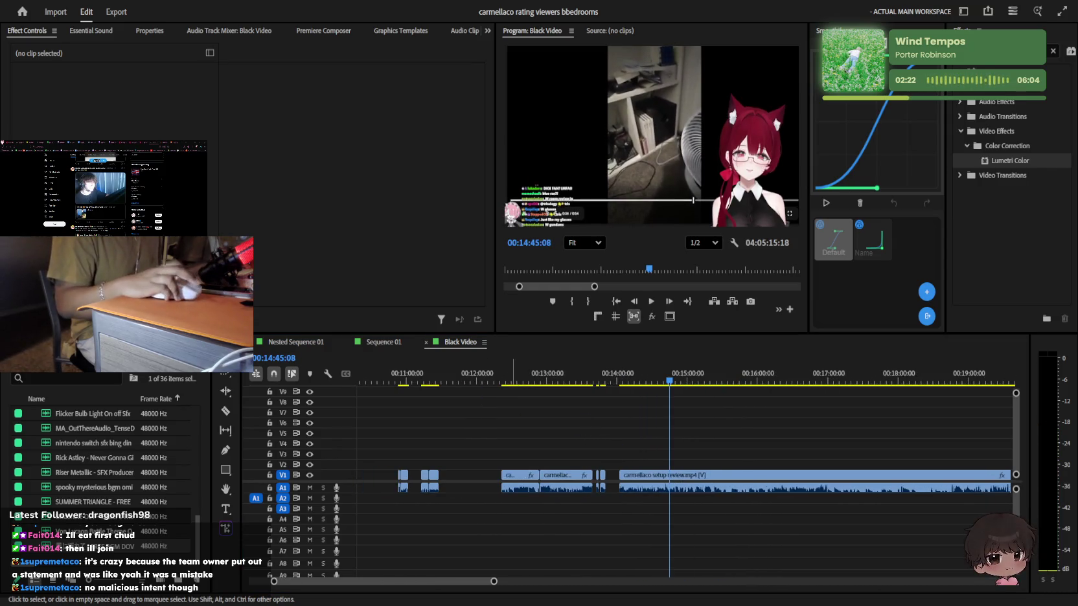
alt+scroll(736, 441, up, 1)
alt+scroll(698, 399, up, 1)
alt+scroll(664, 494, up, 1)
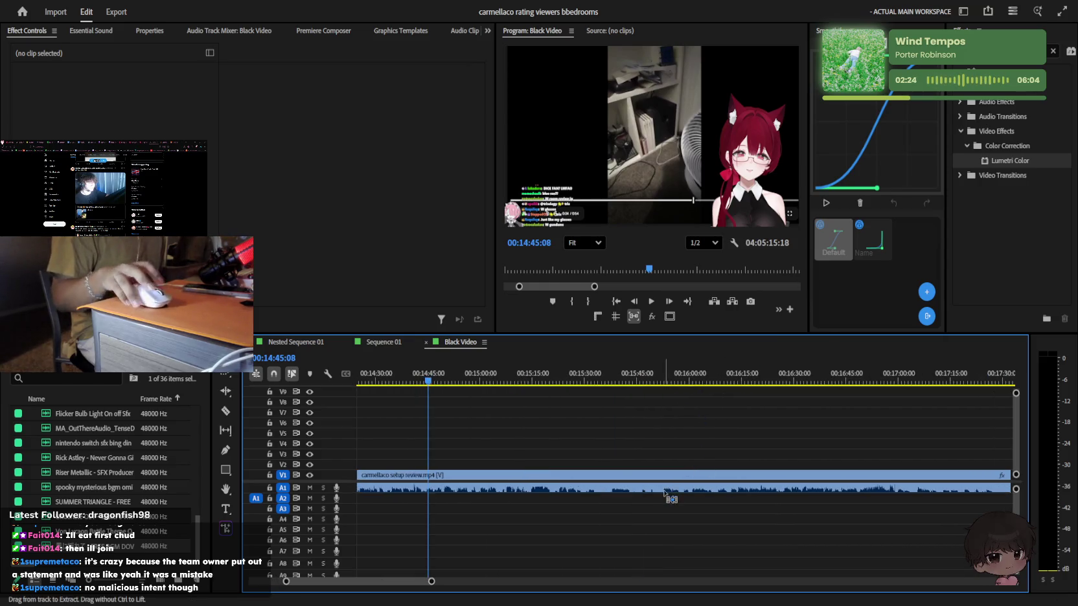
alt+scroll(654, 496, down, 2)
alt+scroll(639, 494, down, 2)
alt+scroll(512, 435, down, 2)
alt+scroll(506, 414, down, 1)
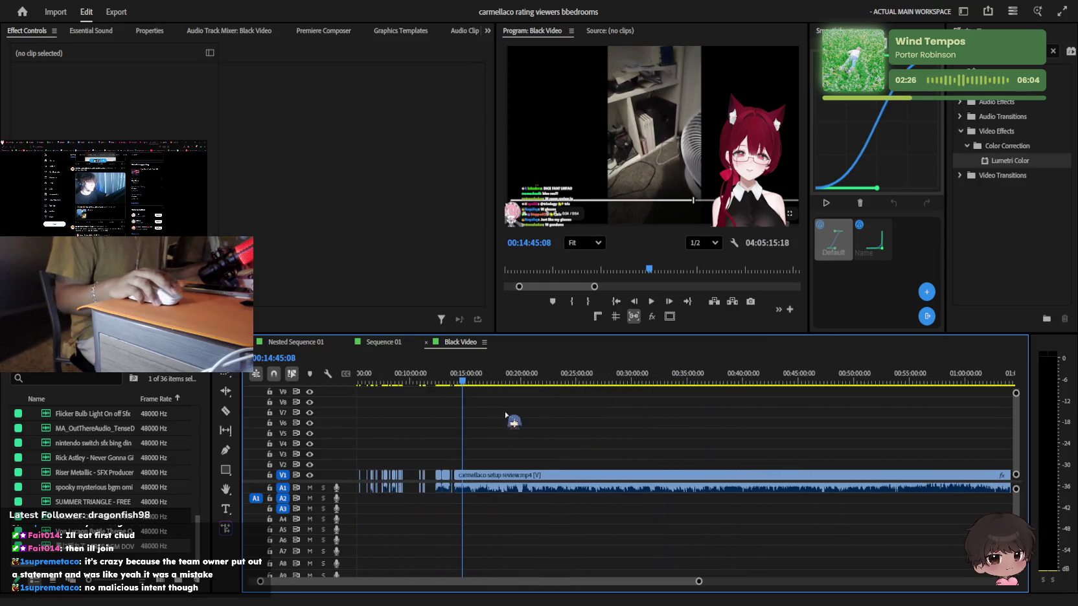
alt+scroll(512, 414, down, 3)
mouse_move(400, 379)
mouse_down()
mouse_move(731, 357)
mouse_move(802, 365)
mouse_move(736, 369)
mouse_move(747, 371)
mouse_up()
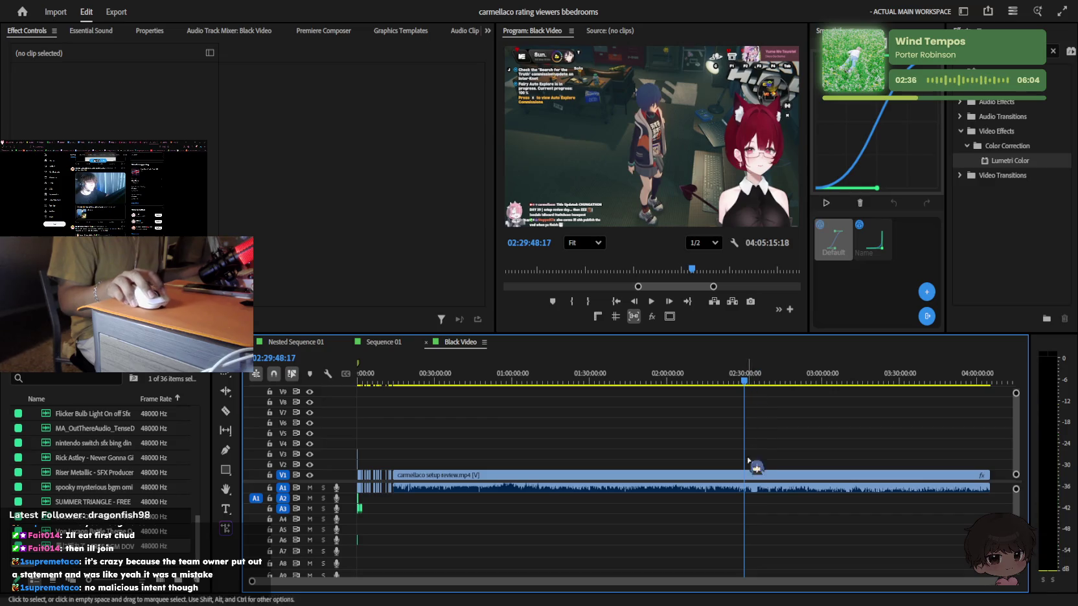
Cut the clip at the playhead, delete everything after it, and return the playhead to 1:15:39
key(ctrl+k)
click(764, 476)
key(Delete)
click(729, 381)
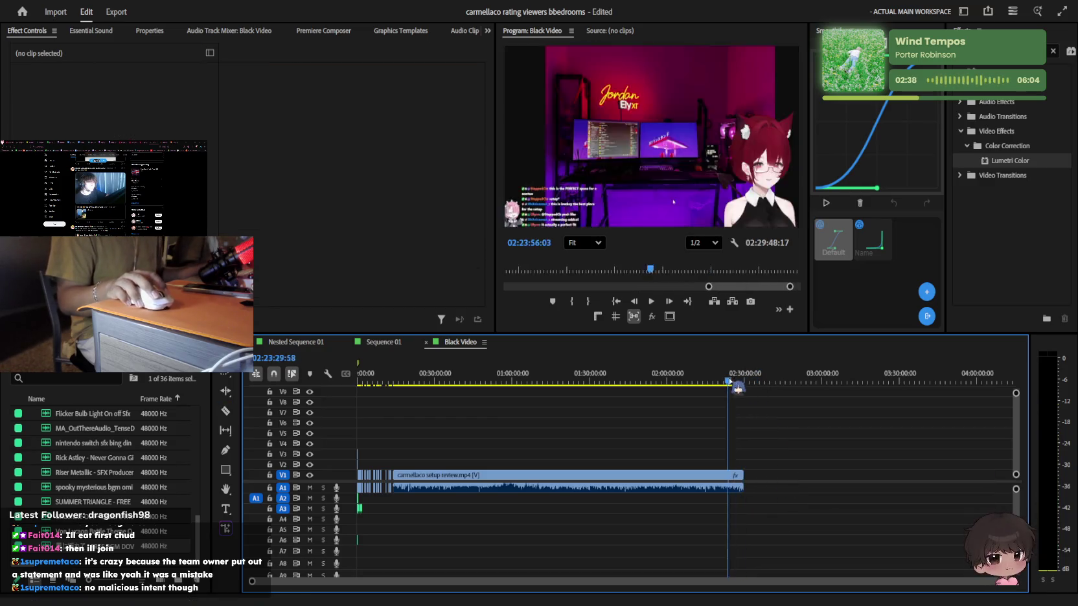
drag(738, 388, 360, 408)
Select the carmellaco setup review.mp4 clip, save the project, and create a new sequence from it
key(=)
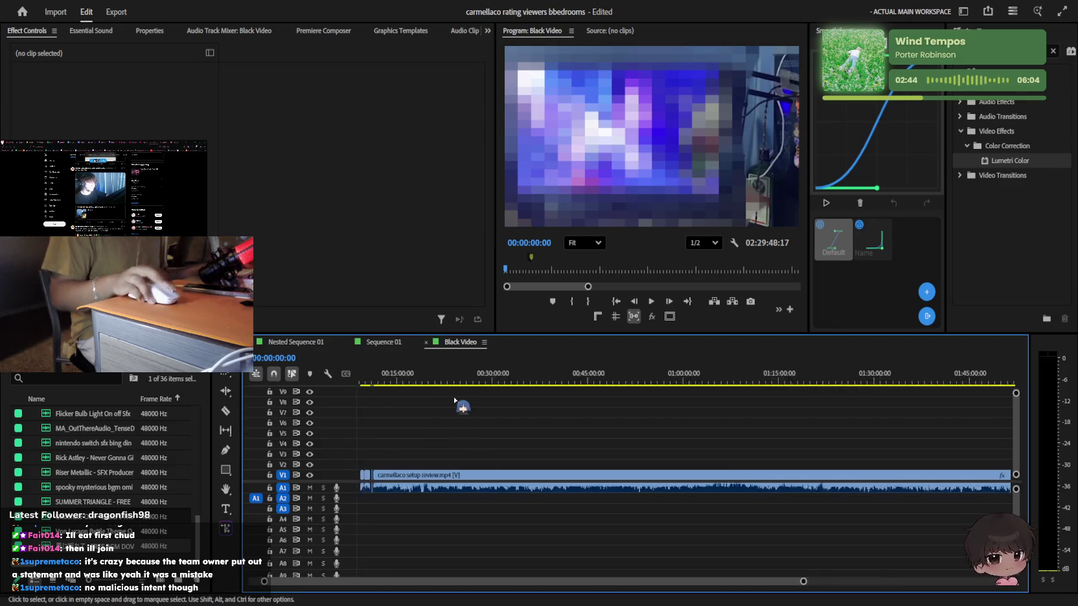
key(=)
key(=)
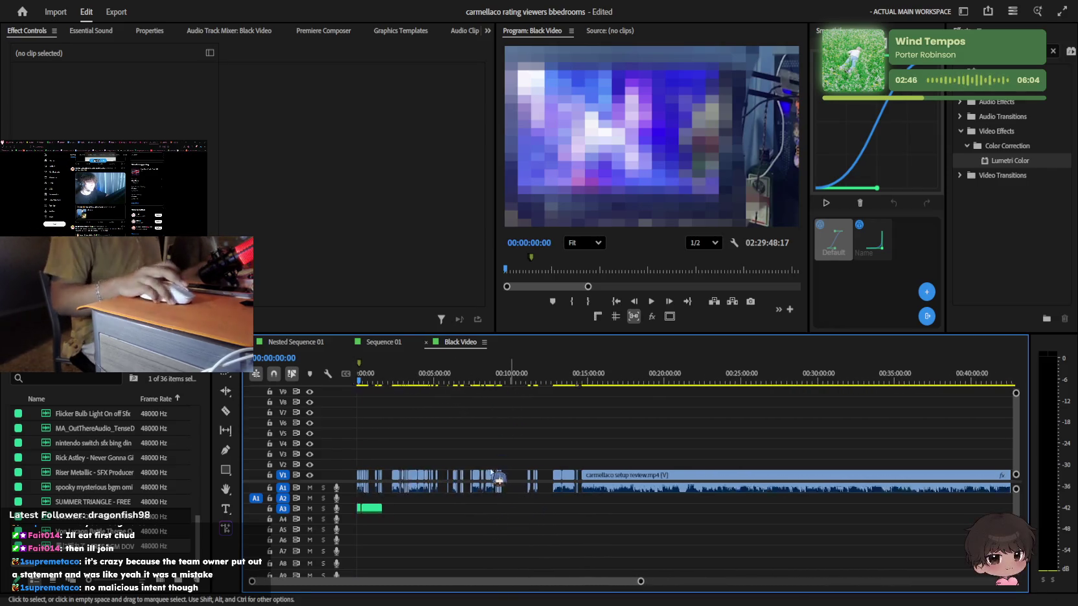
key(=)
key(=)
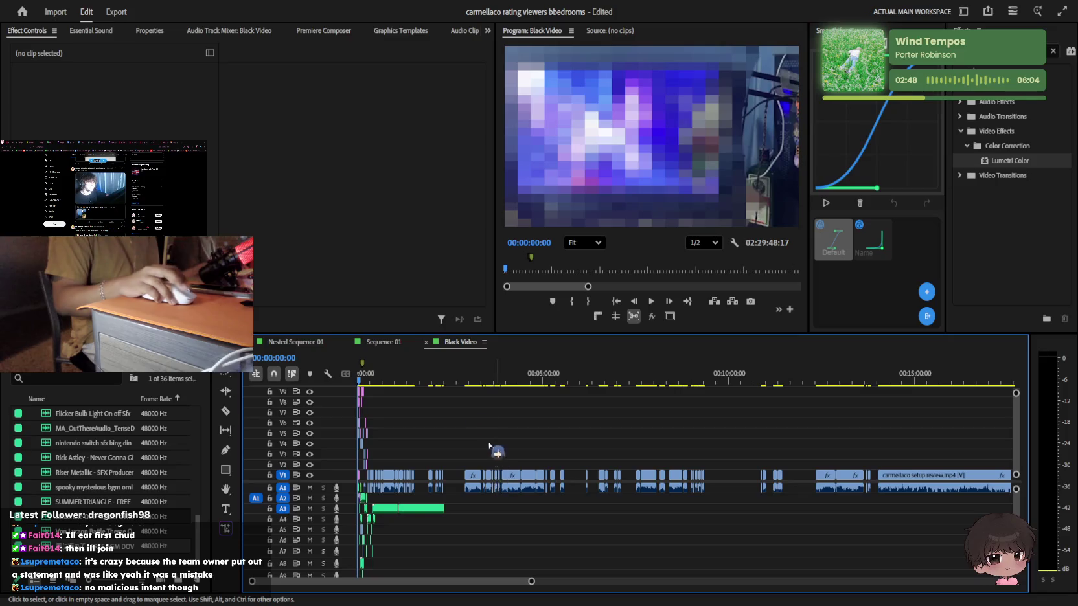
key(=)
key(=)
key(minus)
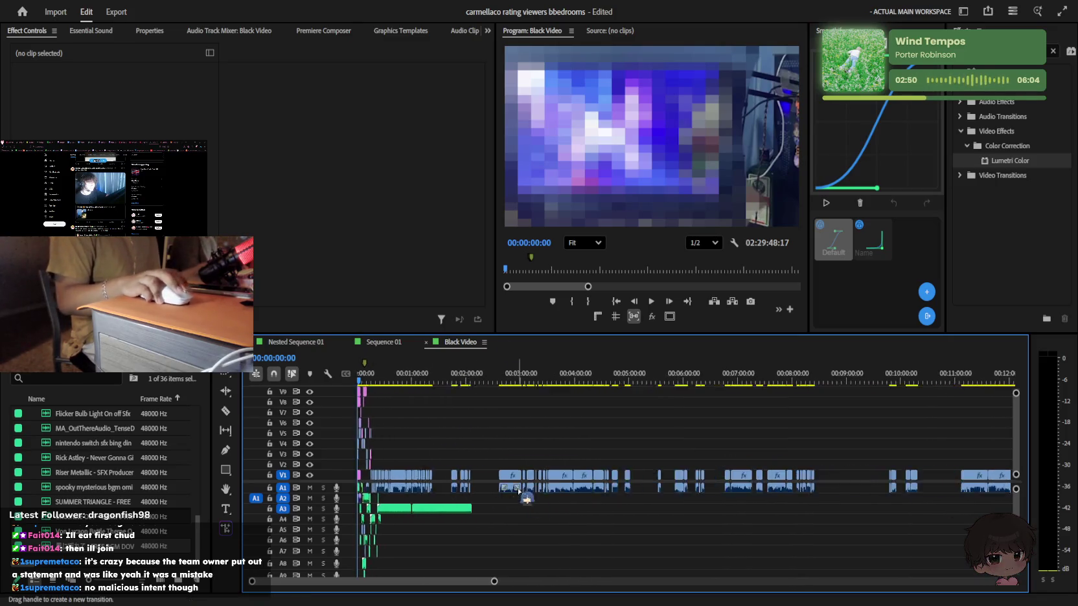
key(minus)
click(770, 490)
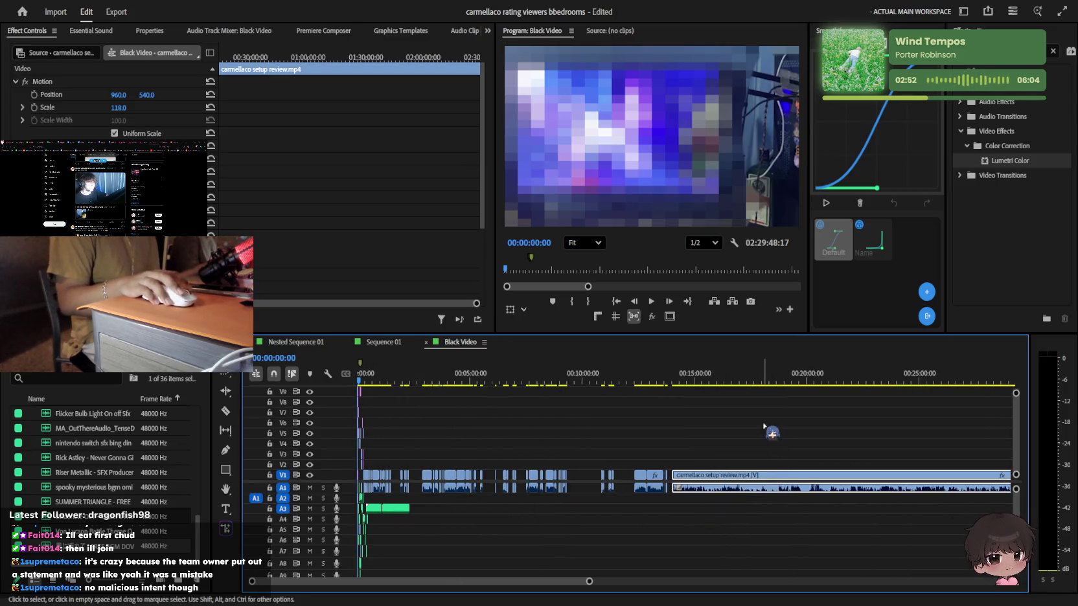
key(ctrl+s)
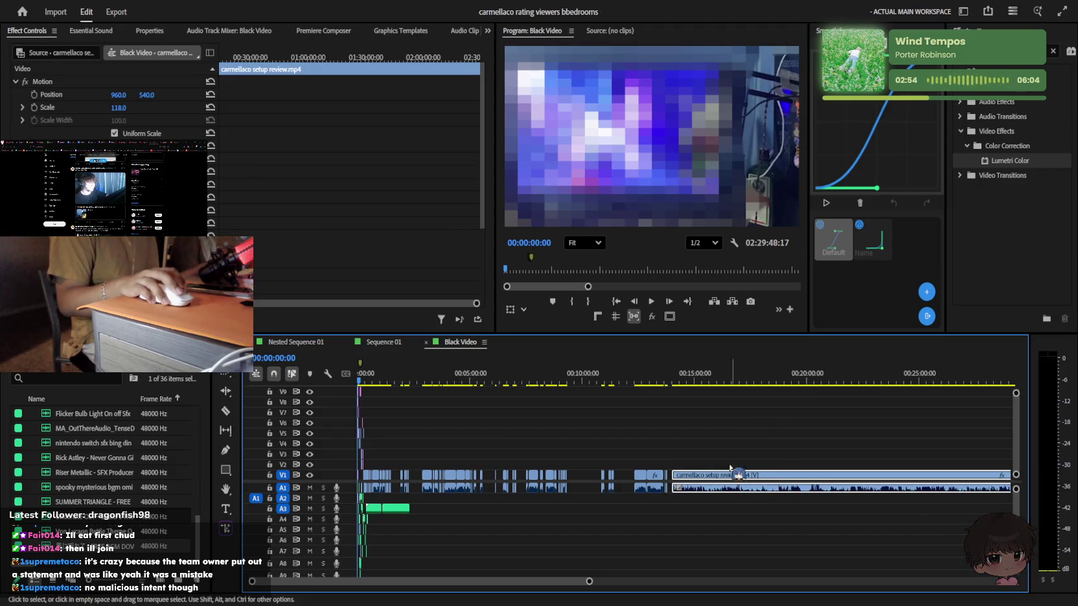
click(246, 493)
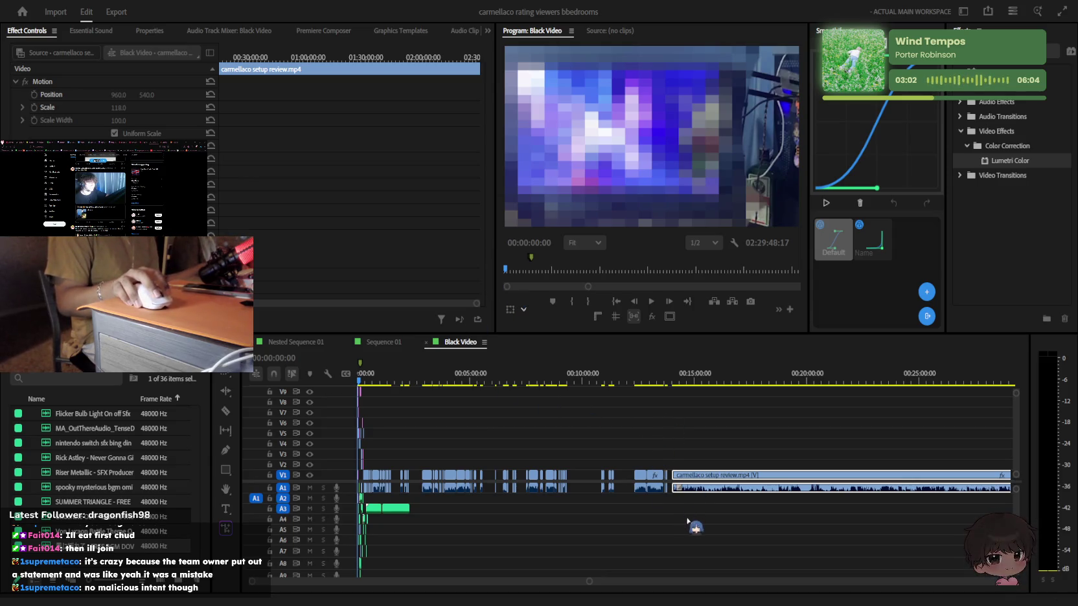
click(464, 343)
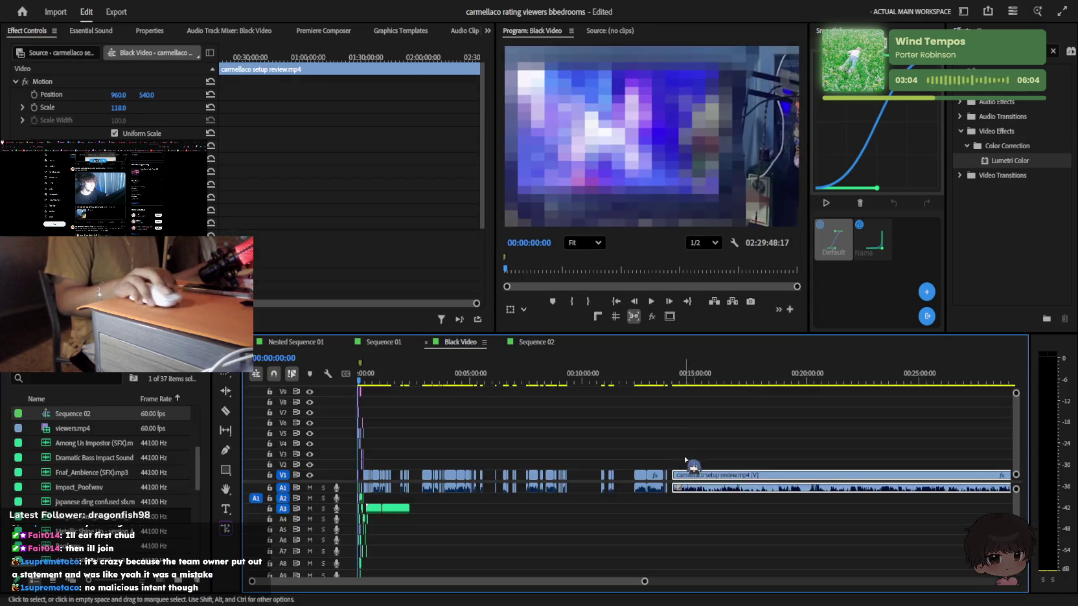
Show the Sequence 02 timeline rewound to its start, briefly selecting the setup review clip
click(536, 342)
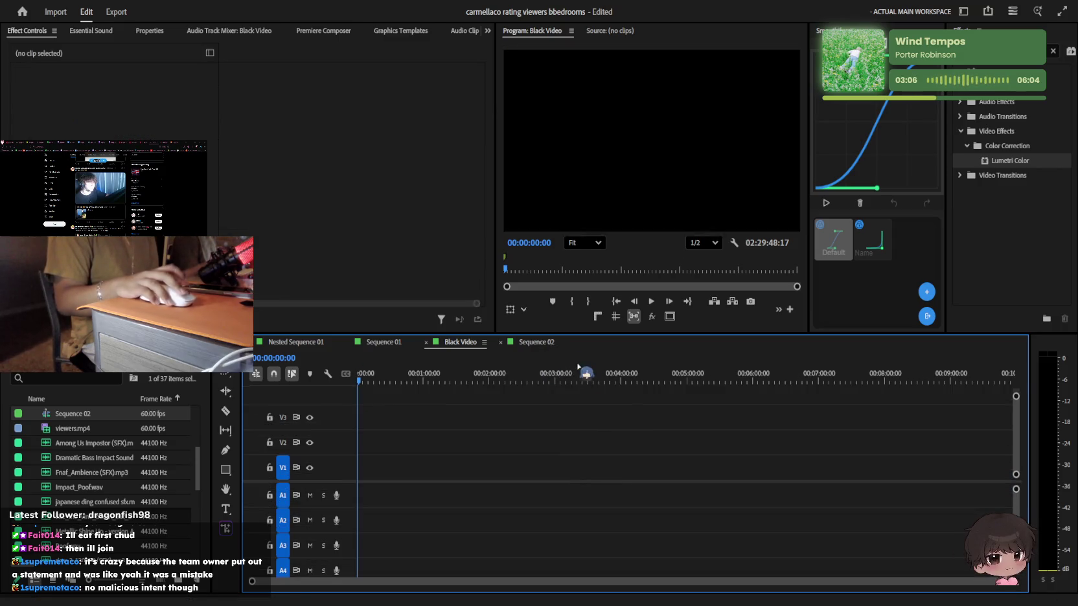
scroll(452, 392, down, 5)
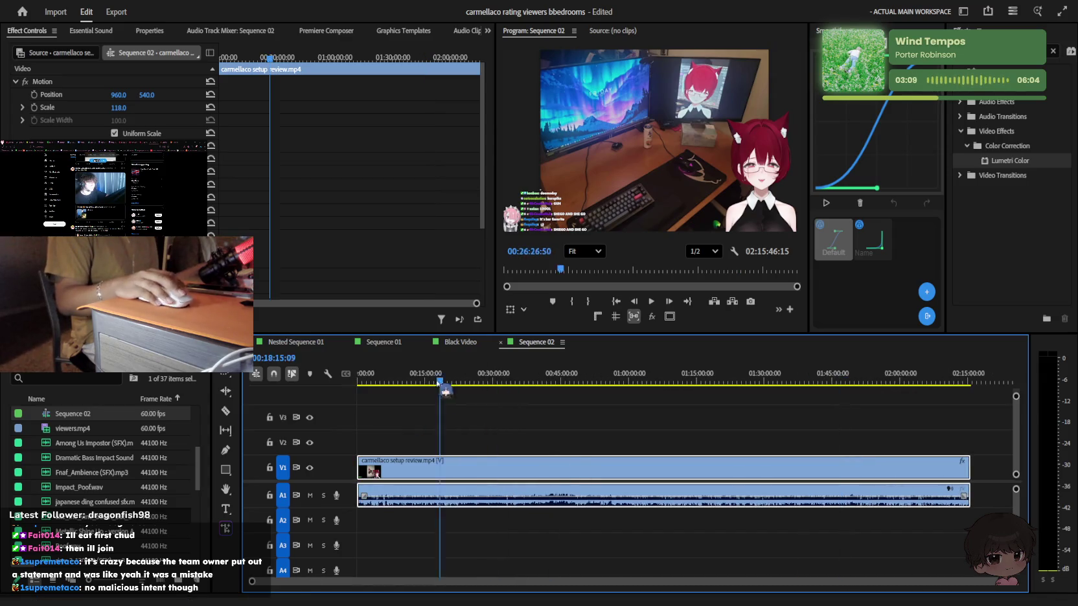
key(Home)
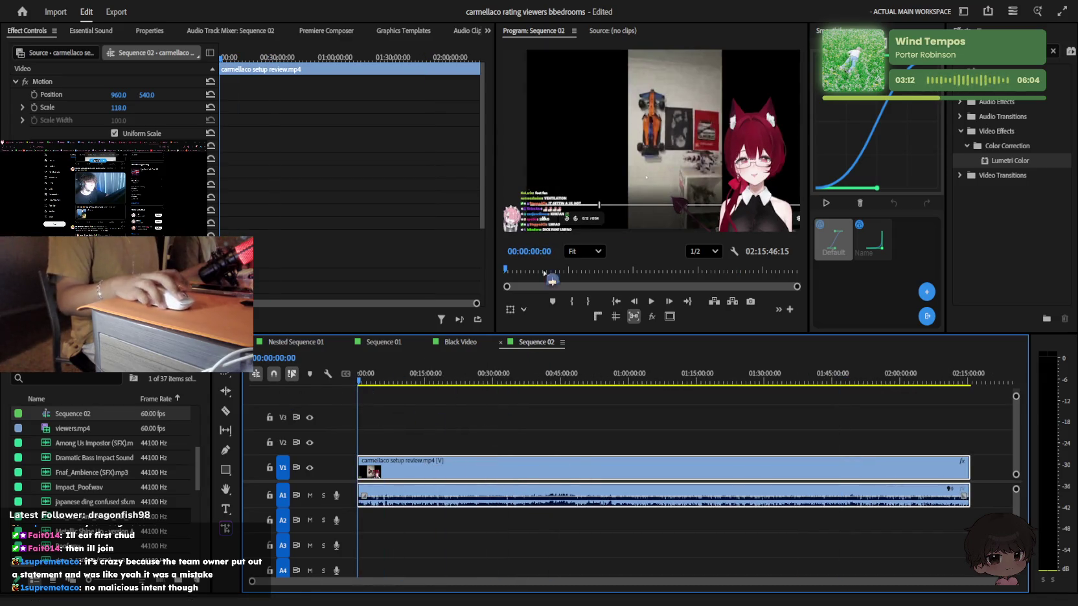
click(402, 440)
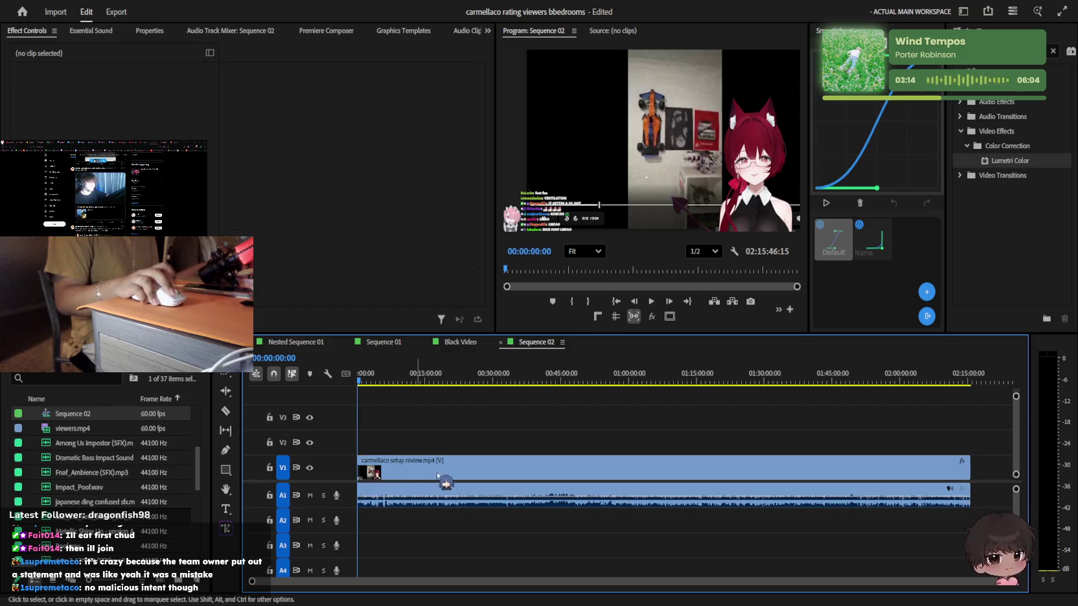
click(447, 470)
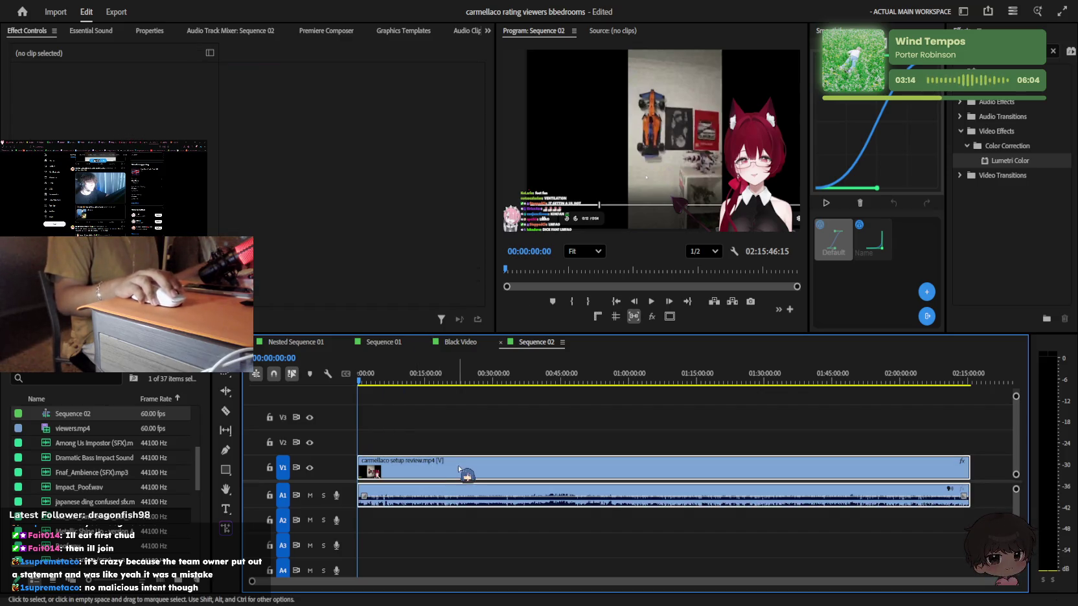
click(442, 398)
scroll(327, 36, down, 5)
scroll(326, 39, down, 3)
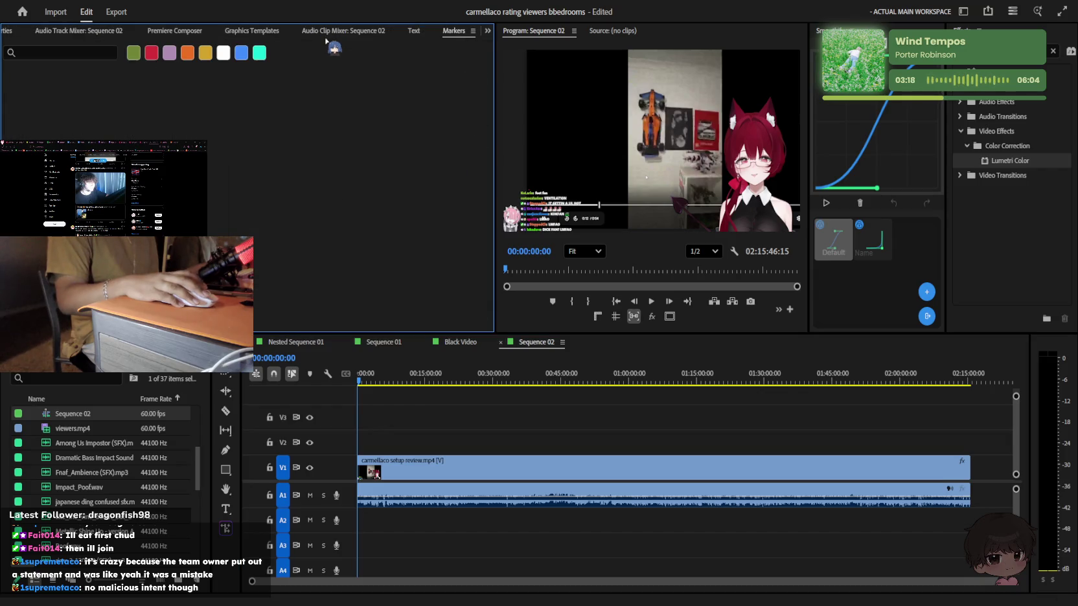
In Sequence 02's Transcript tab, expand the untranscribed setup review clip and transcribe it
scroll(326, 40, up, 1)
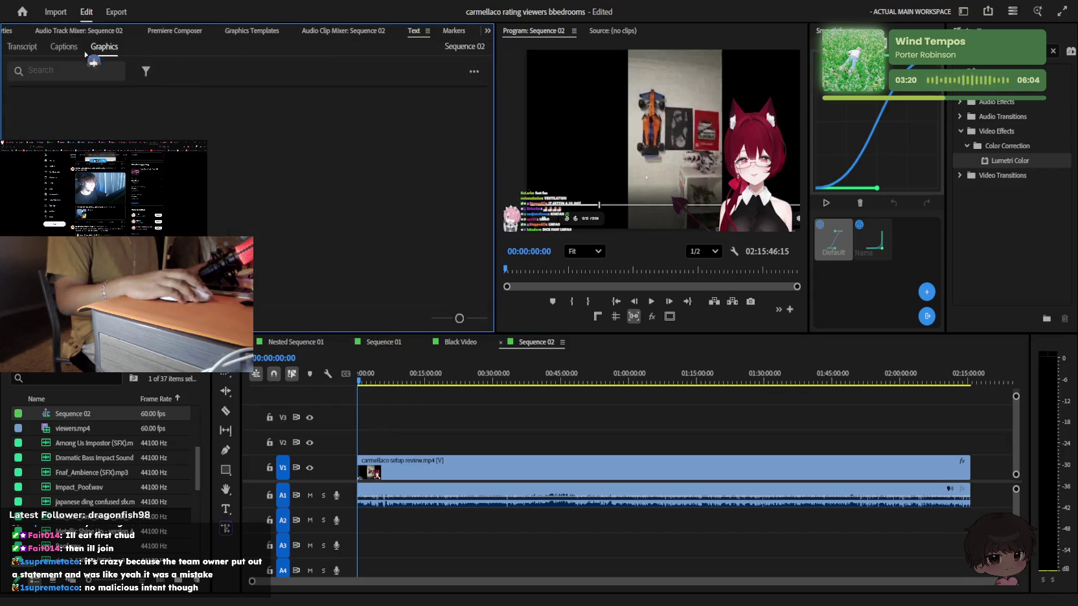
click(25, 48)
click(176, 112)
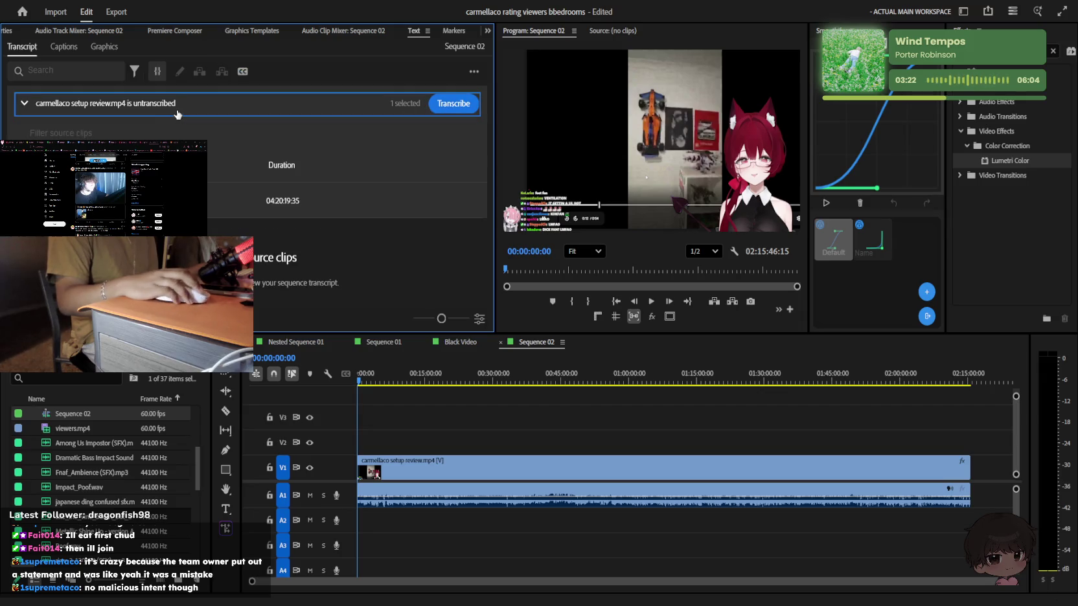
click(467, 108)
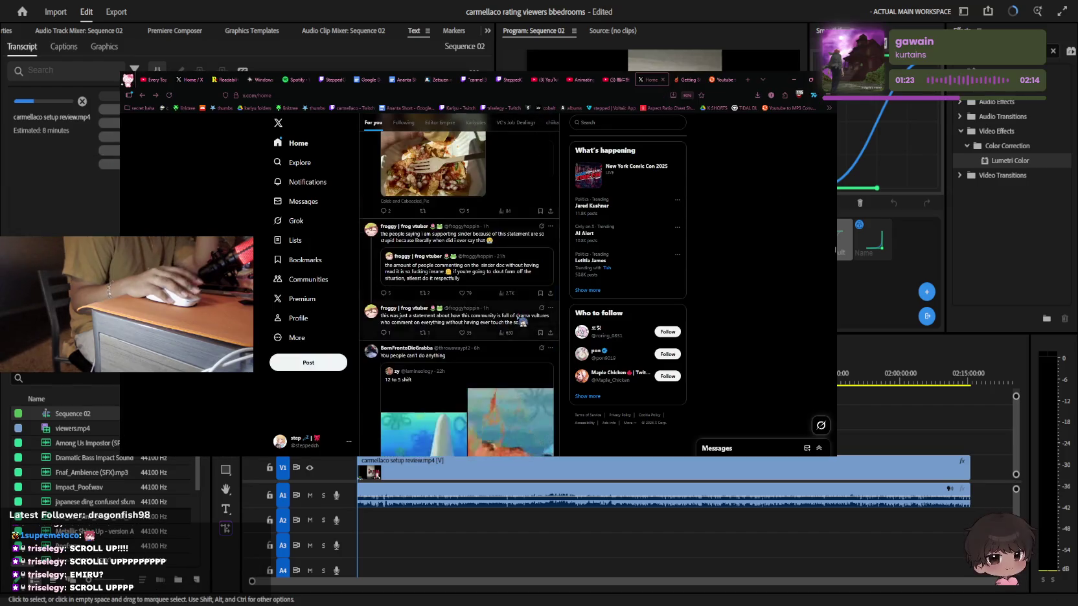
scroll(522, 322, down, 5)
scroll(523, 322, down, 5)
scroll(521, 322, down, 5)
scroll(518, 323, down, 5)
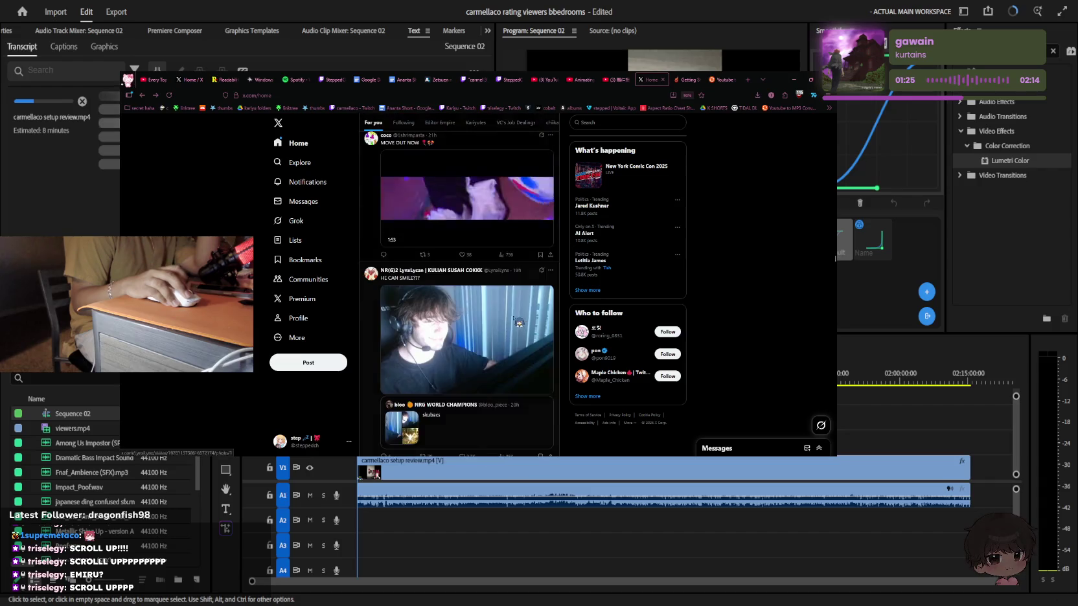
scroll(518, 323, up, 1)
scroll(518, 323, down, 2)
scroll(518, 323, down, 2)
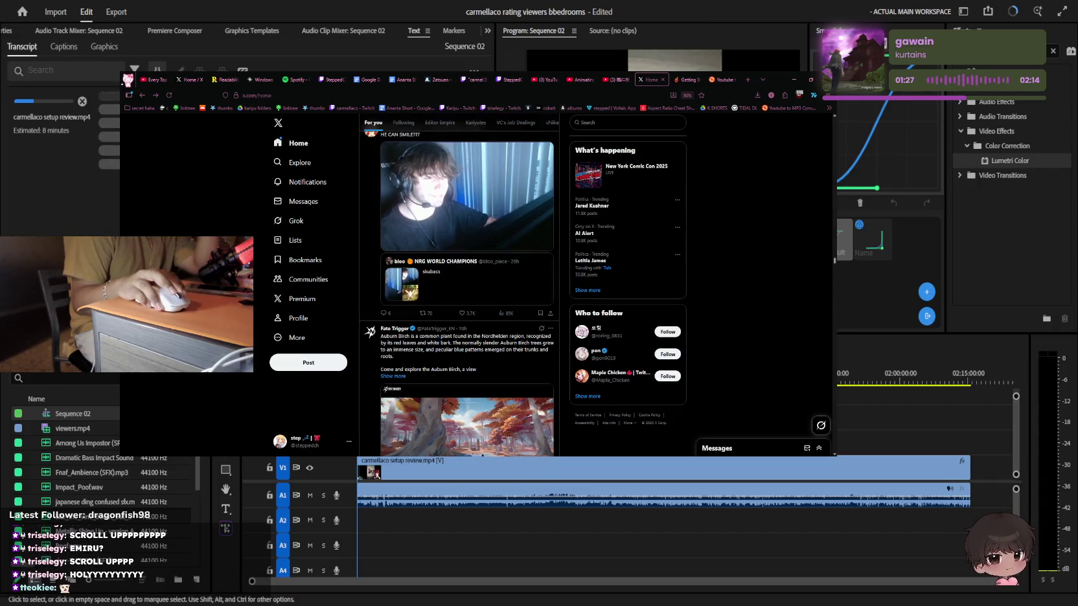
scroll(450, 302, down, 5)
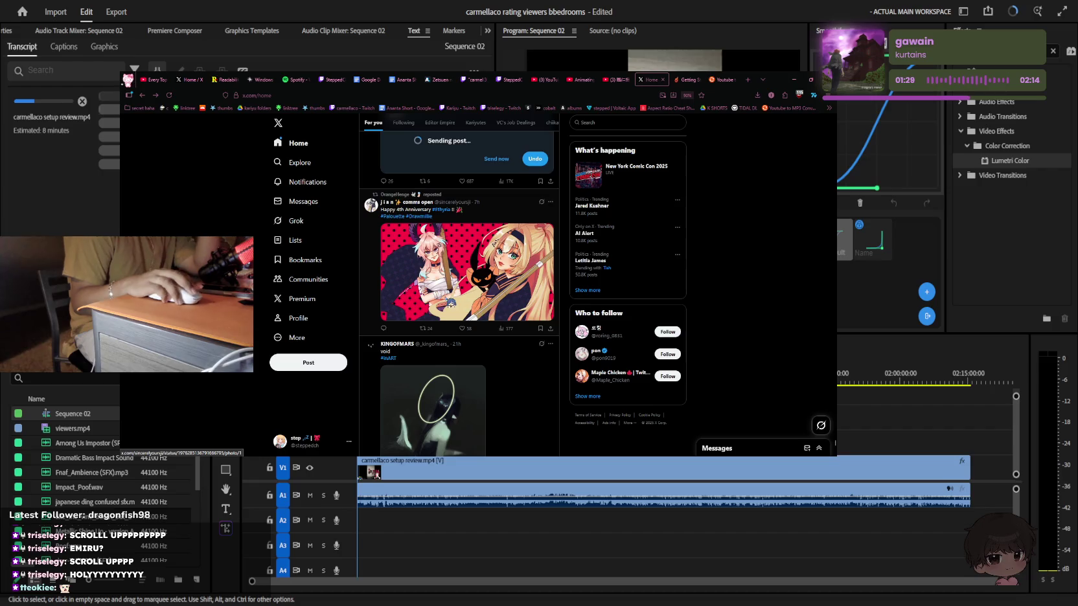
scroll(456, 295, down, 3)
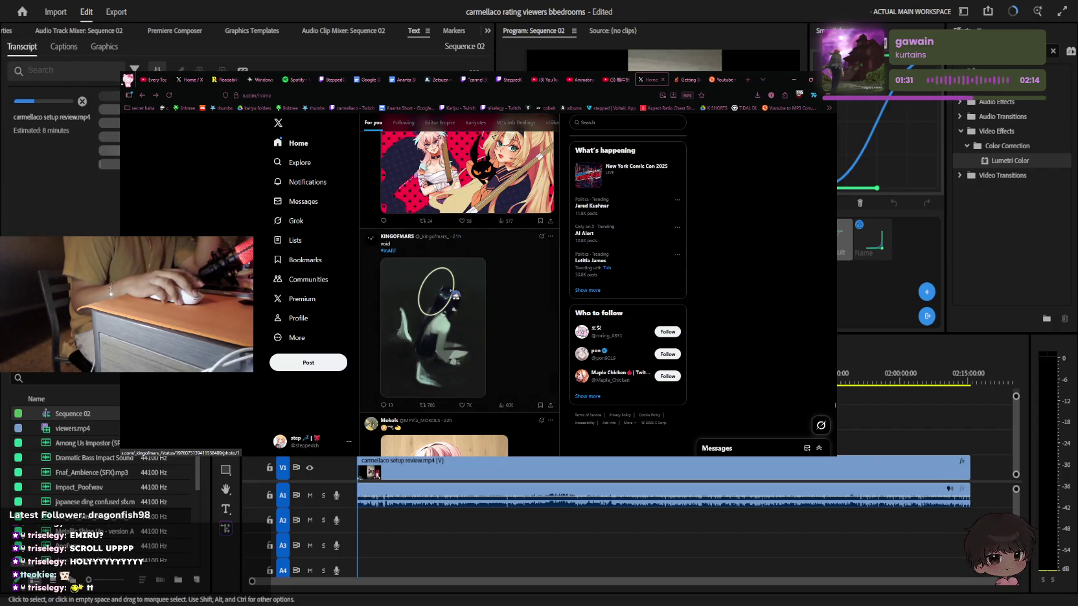
scroll(454, 298, down, 2)
scroll(454, 298, down, 1)
scroll(453, 298, up, 1)
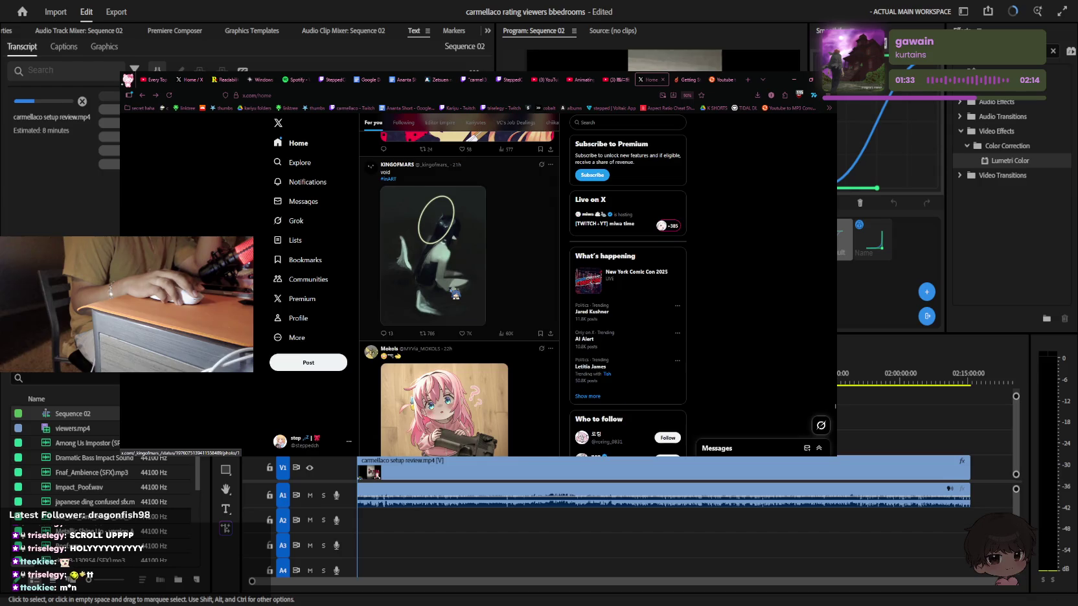
scroll(454, 298, down, 2)
scroll(455, 295, down, 2)
scroll(455, 295, down, 1)
scroll(455, 295, down, 2)
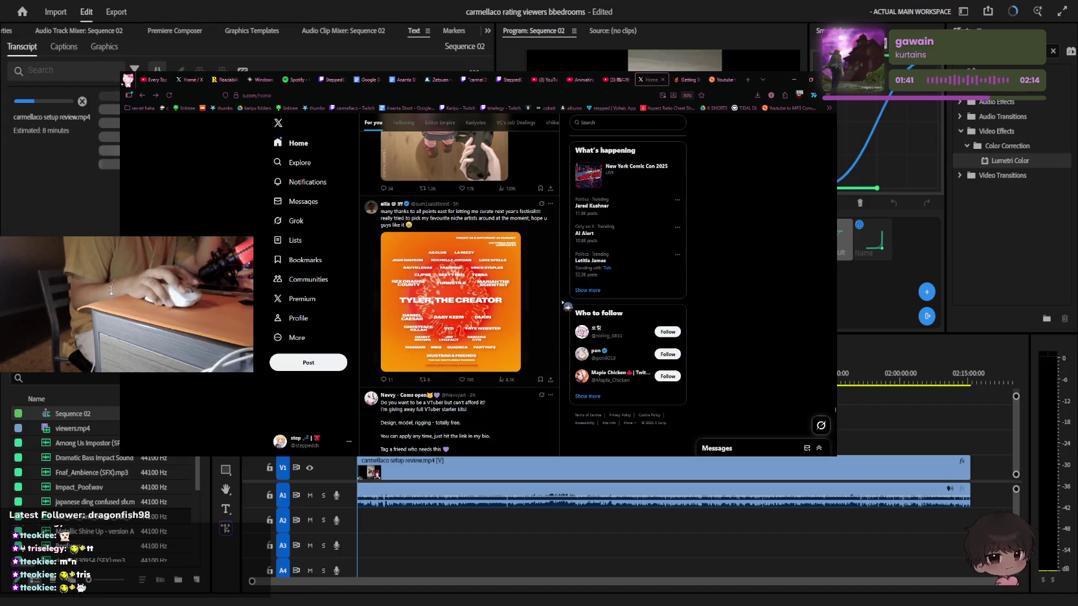
drag(788, 79, 832, 106)
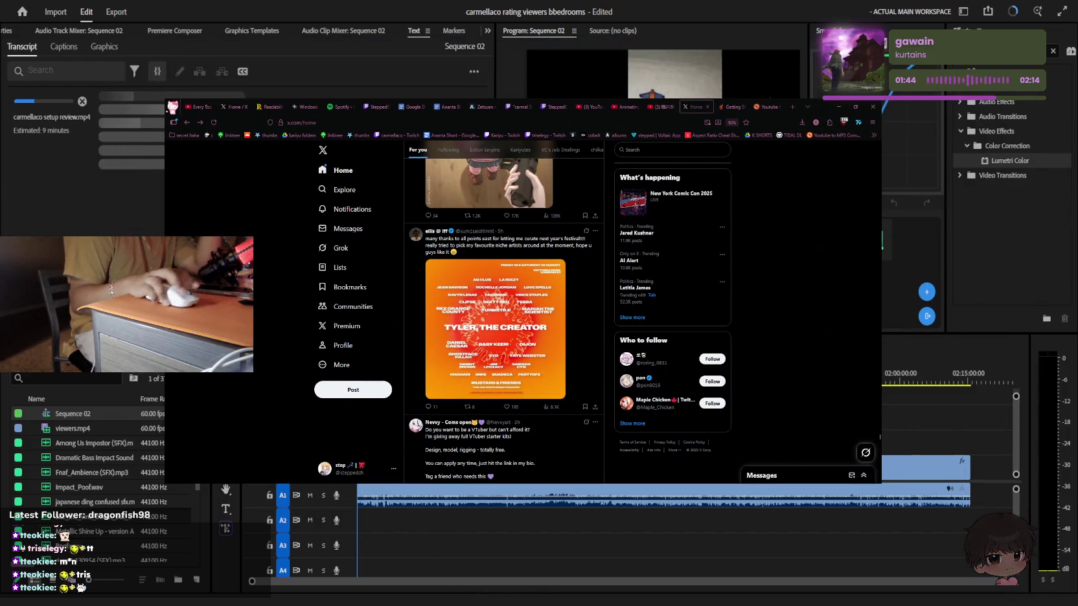
scroll(521, 302, down, 3)
scroll(521, 302, down, 2)
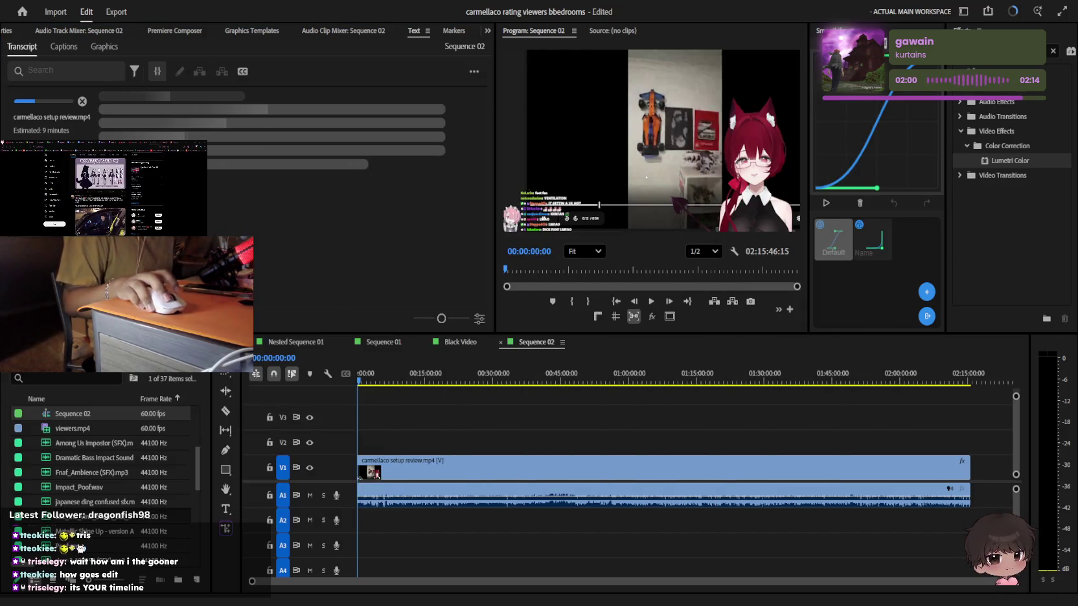
click(233, 305)
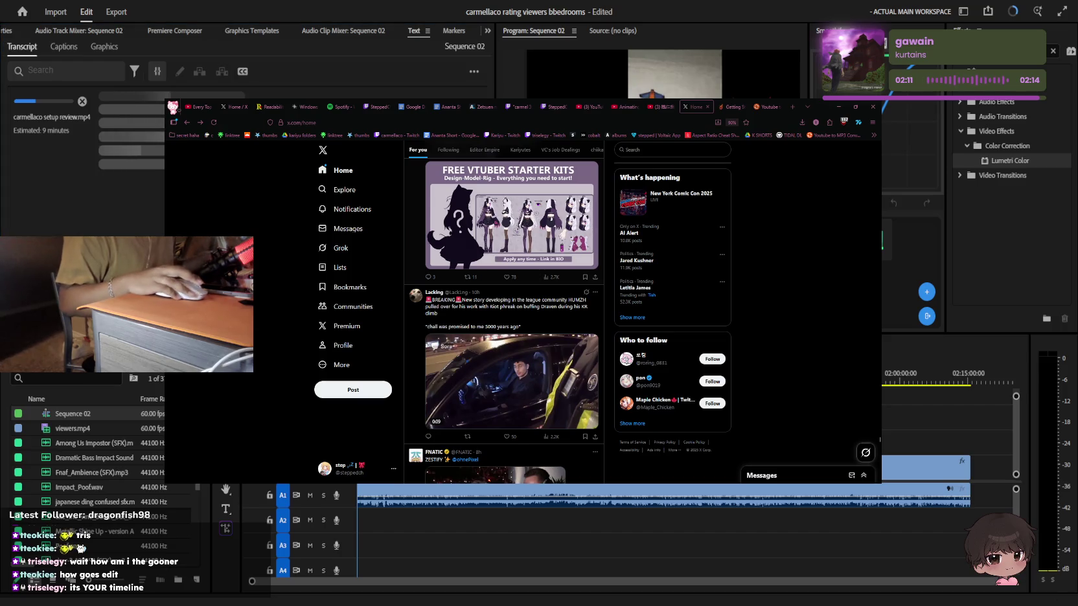
scroll(502, 311, down, 3)
scroll(502, 311, down, 5)
scroll(502, 311, down, 5)
scroll(486, 291, down, 3)
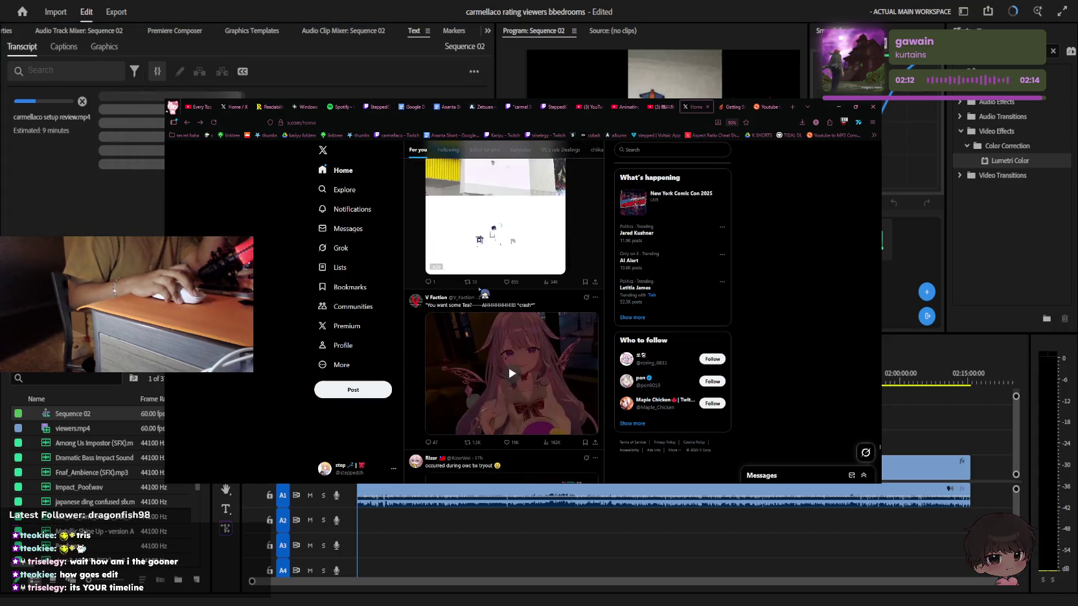
scroll(488, 290, down, 3)
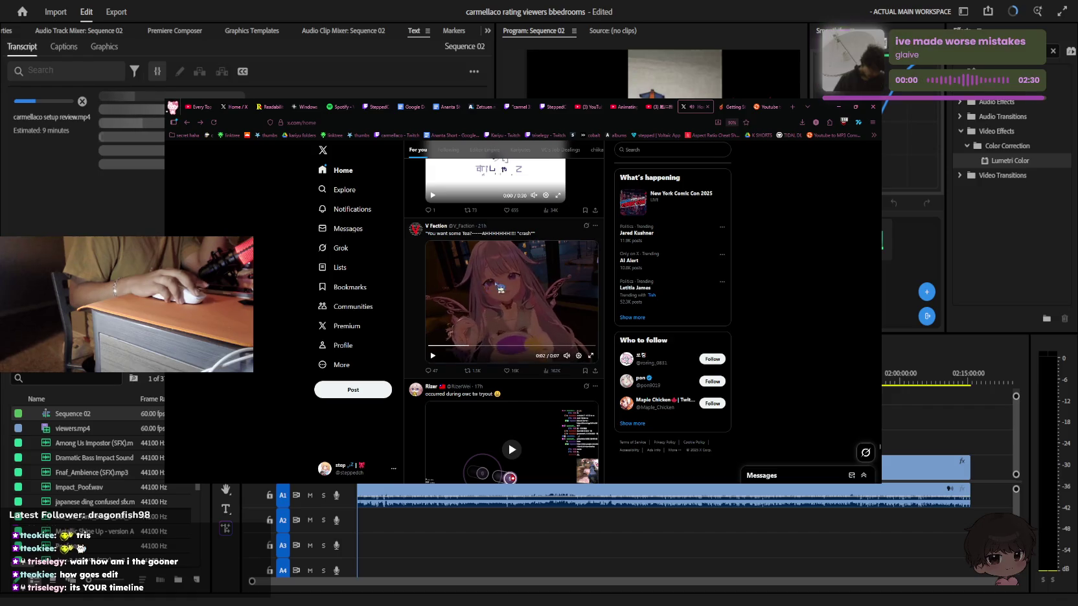
scroll(499, 283, down, 2)
scroll(502, 291, down, 3)
scroll(502, 291, down, 3)
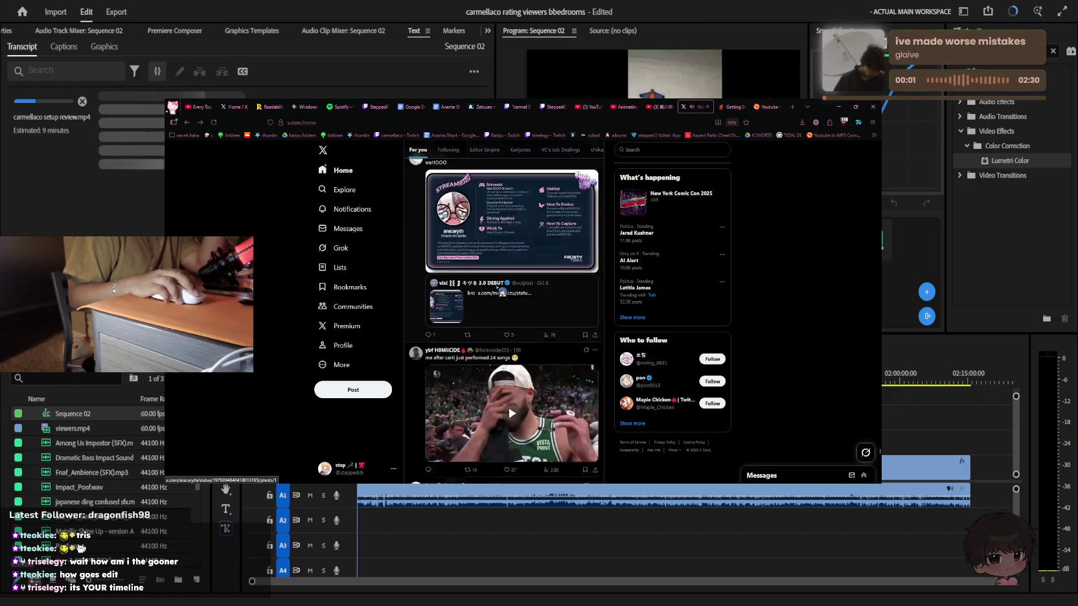
scroll(503, 291, down, 2)
scroll(502, 291, down, 4)
scroll(502, 291, down, 3)
scroll(503, 291, down, 3)
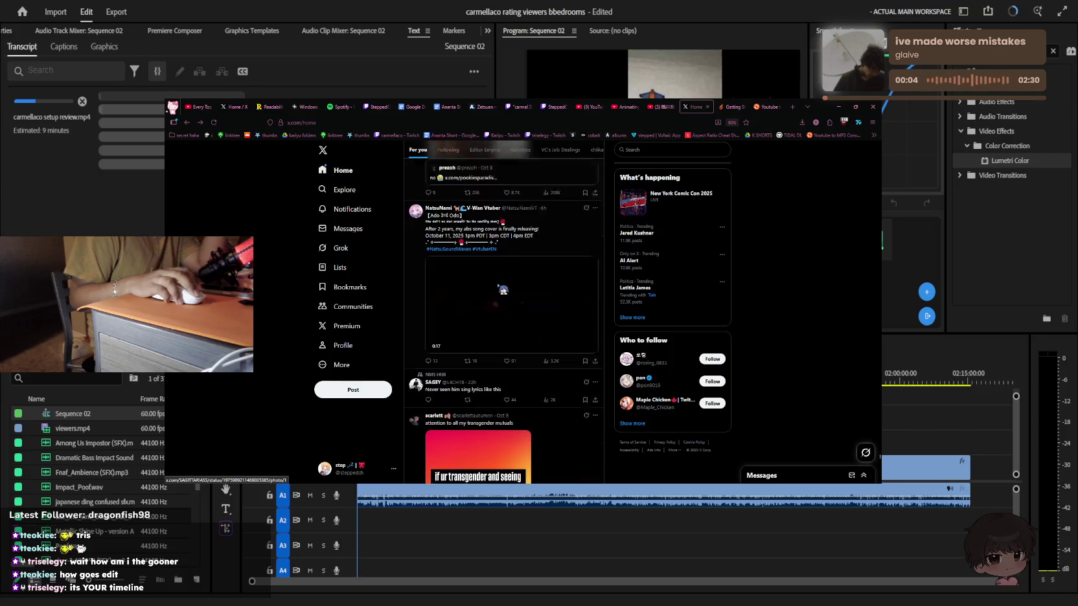
scroll(502, 291, down, 3)
scroll(502, 290, down, 2)
scroll(503, 291, down, 3)
scroll(503, 291, down, 3)
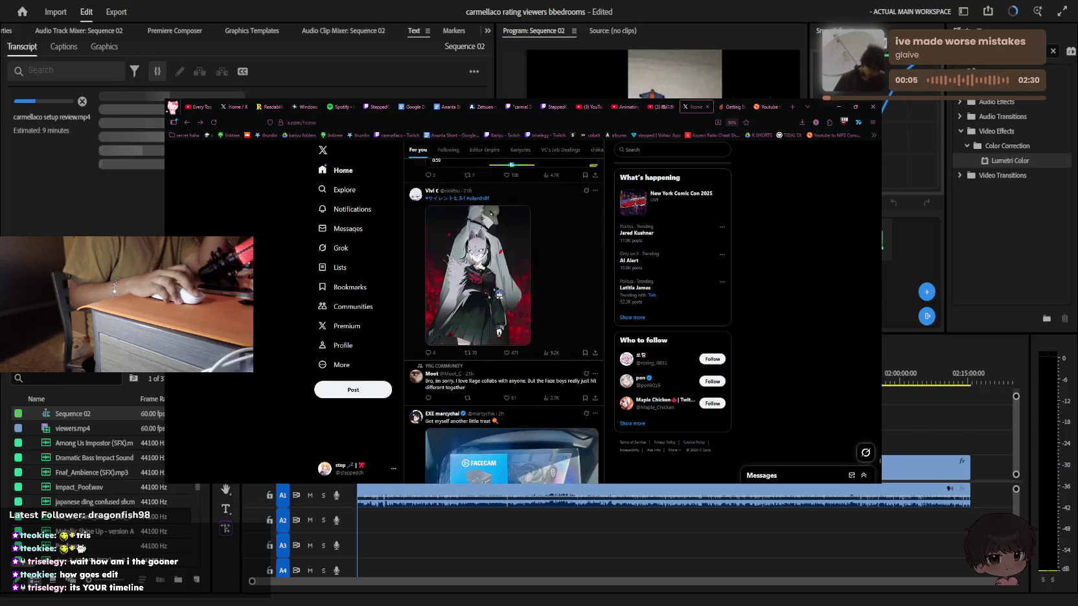
scroll(502, 291, down, 3)
scroll(499, 292, down, 3)
scroll(499, 295, down, 3)
scroll(499, 295, down, 3)
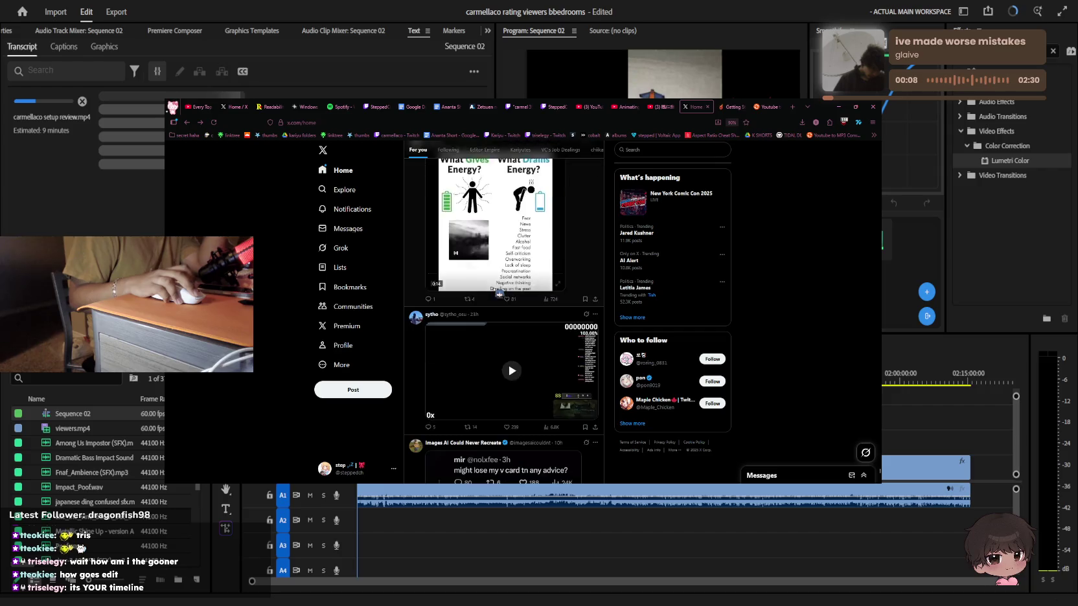
scroll(499, 294, down, 3)
scroll(498, 293, down, 3)
scroll(499, 293, up, 2)
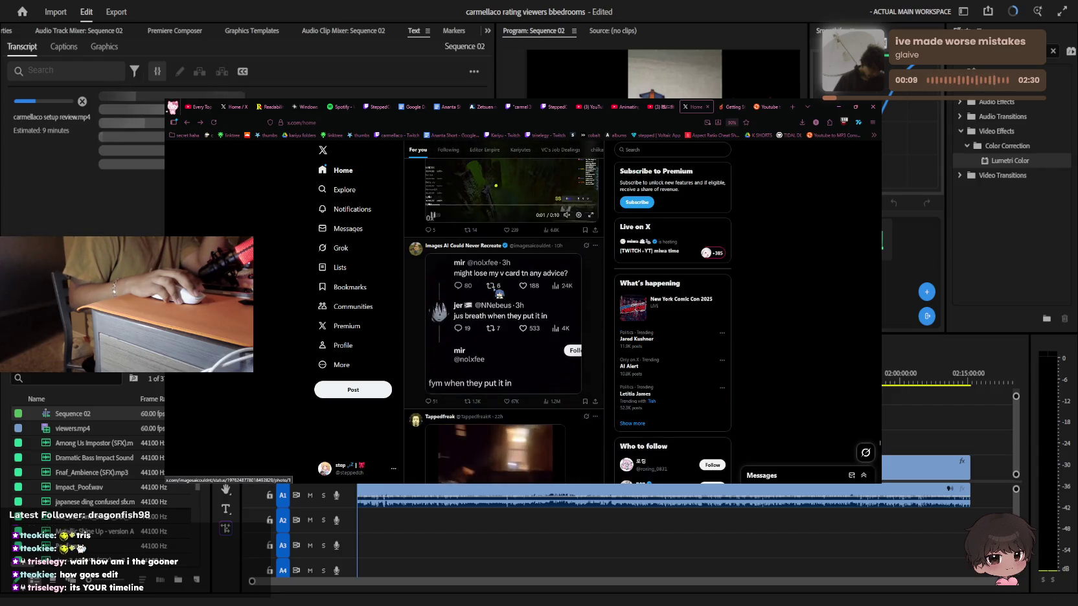
scroll(499, 293, down, 3)
scroll(500, 292, down, 3)
scroll(501, 292, down, 3)
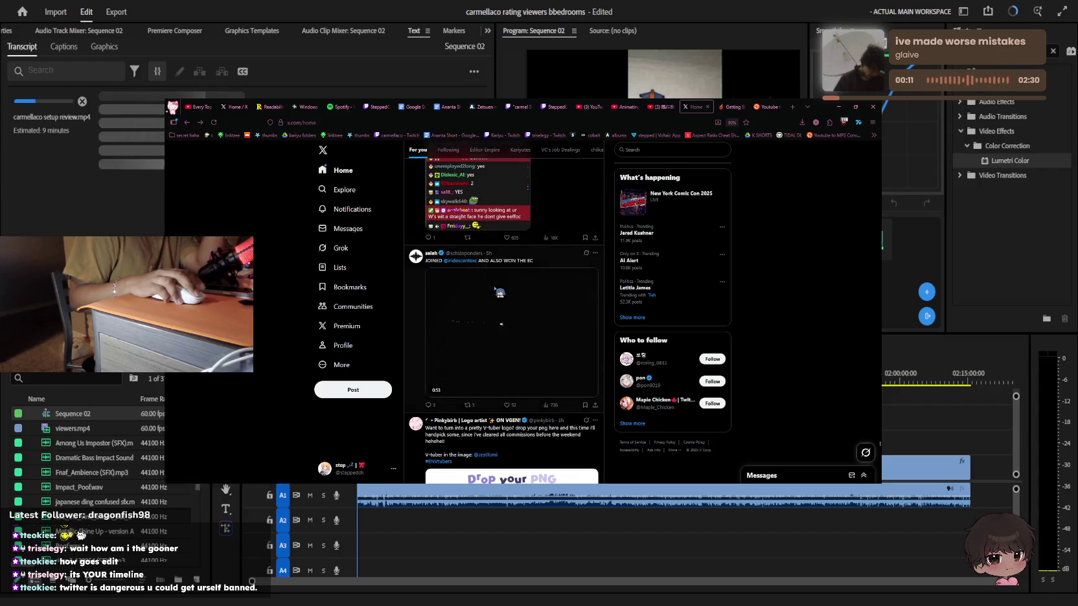
scroll(501, 292, down, 3)
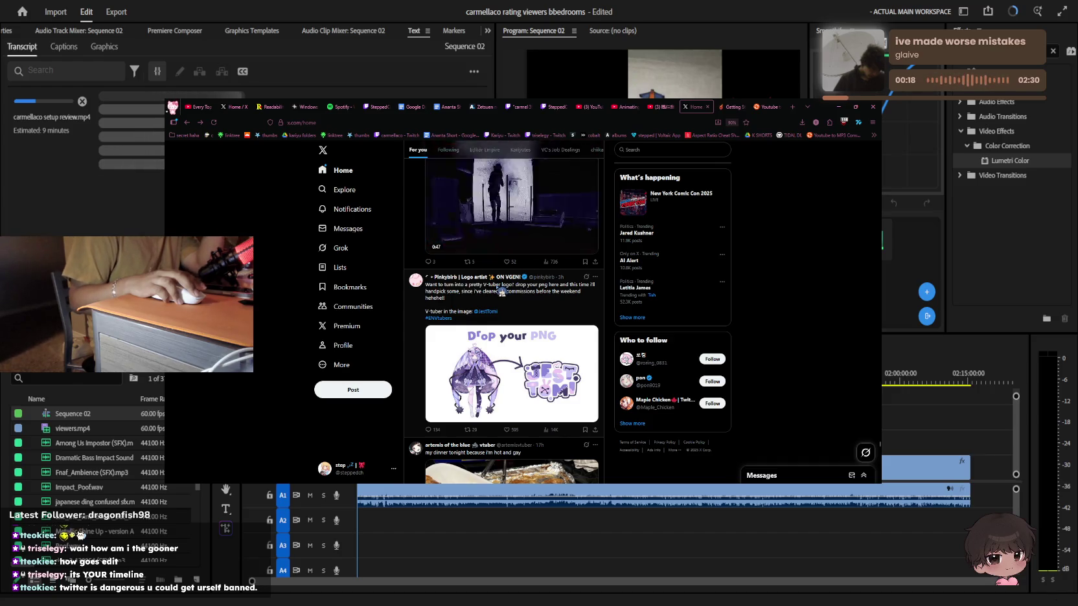
scroll(502, 292, down, 3)
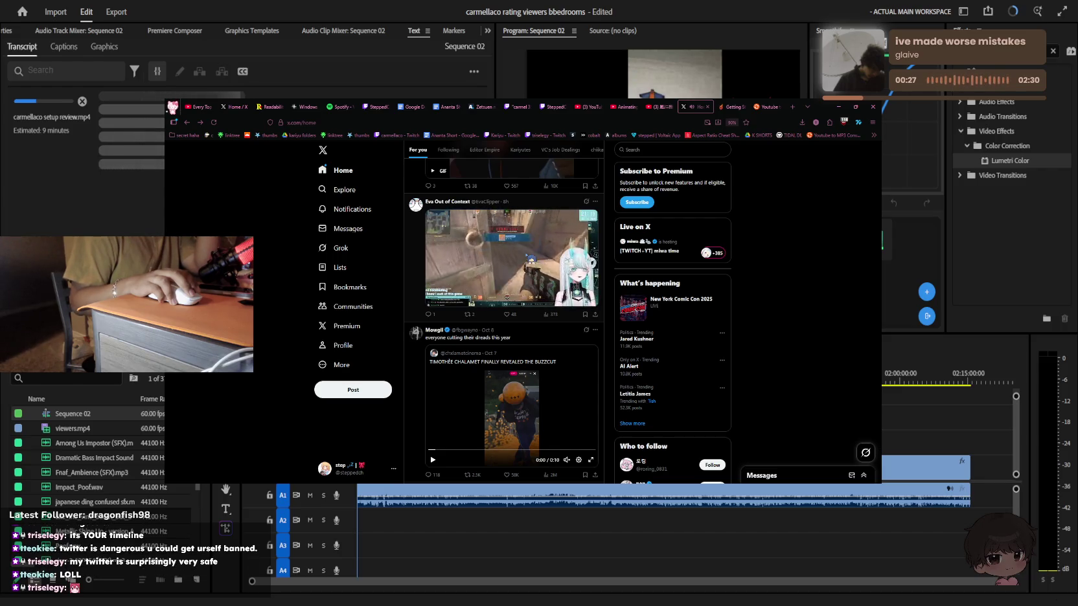
scroll(512, 252, down, 3)
scroll(512, 252, down, 3)
scroll(511, 252, down, 3)
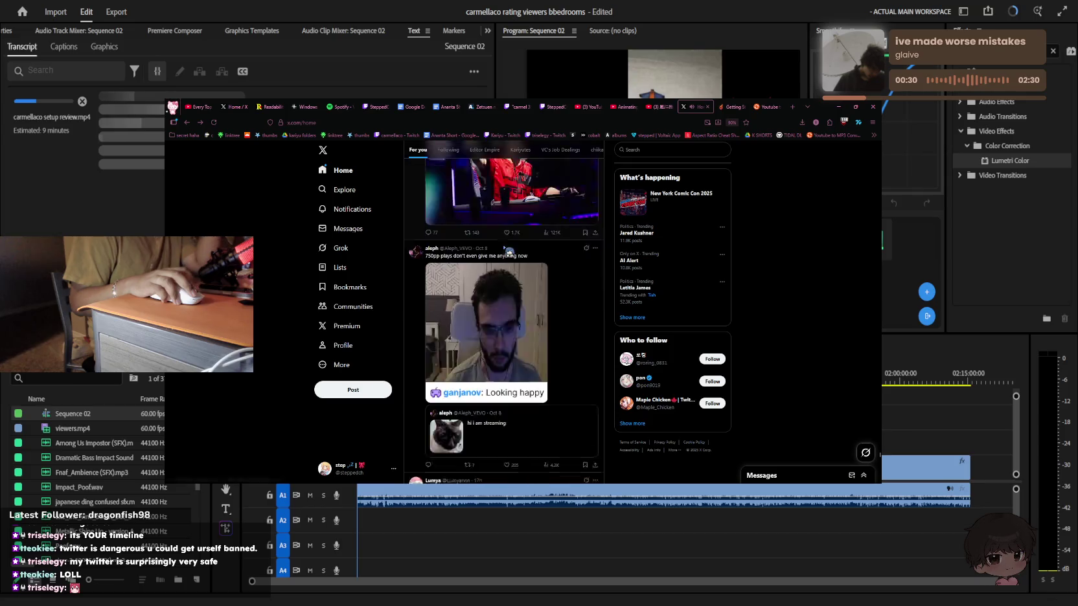
scroll(509, 253, down, 3)
scroll(509, 252, down, 3)
scroll(508, 252, down, 3)
scroll(508, 251, down, 3)
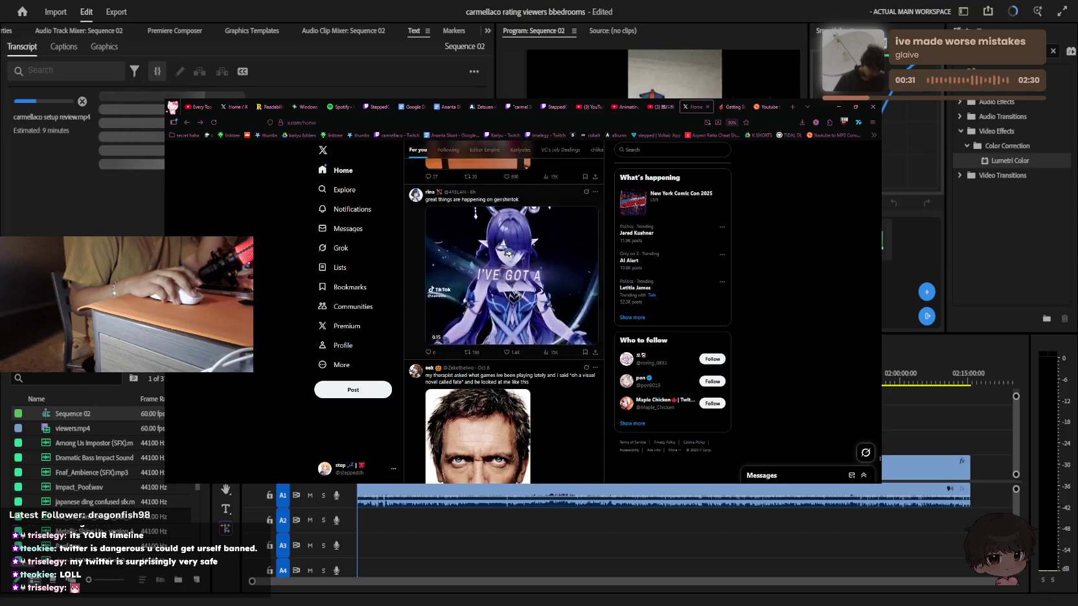
scroll(508, 251, down, 3)
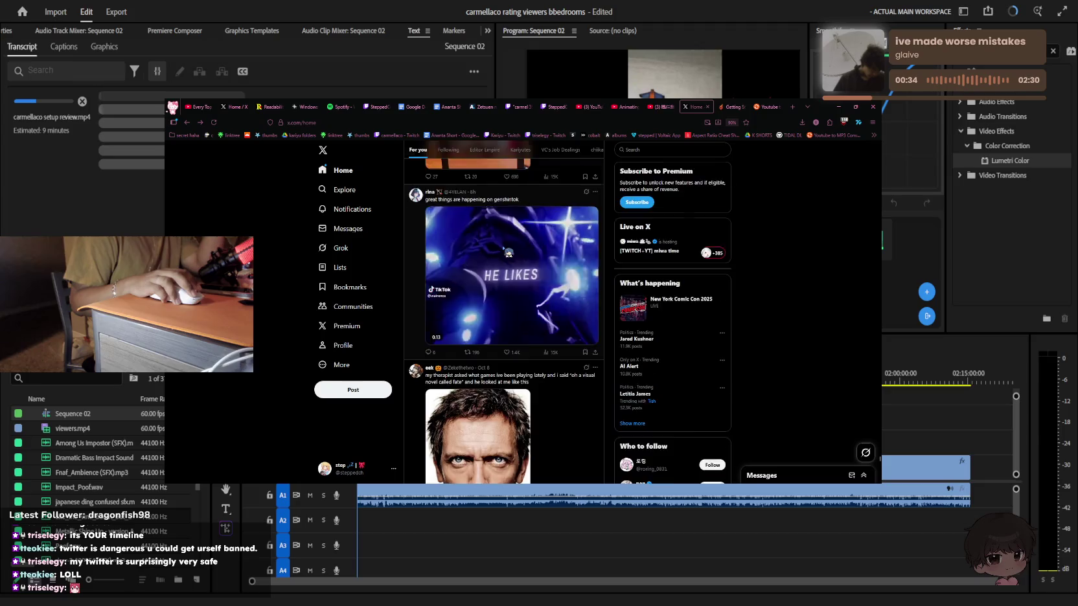
scroll(508, 252, down, 3)
scroll(508, 252, down, 3)
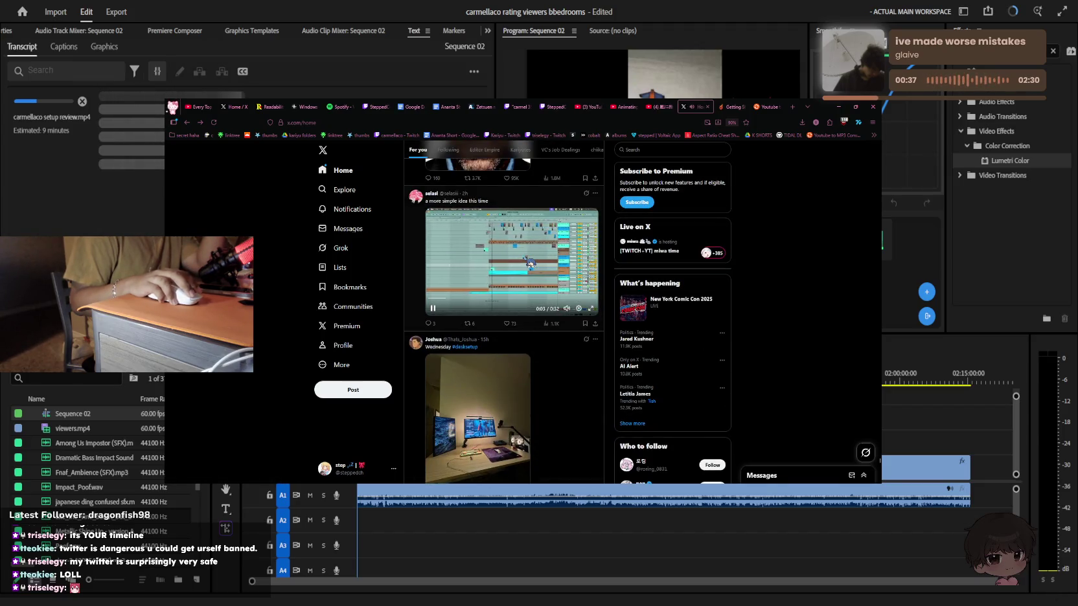
scroll(509, 256, down, 3)
scroll(510, 255, down, 3)
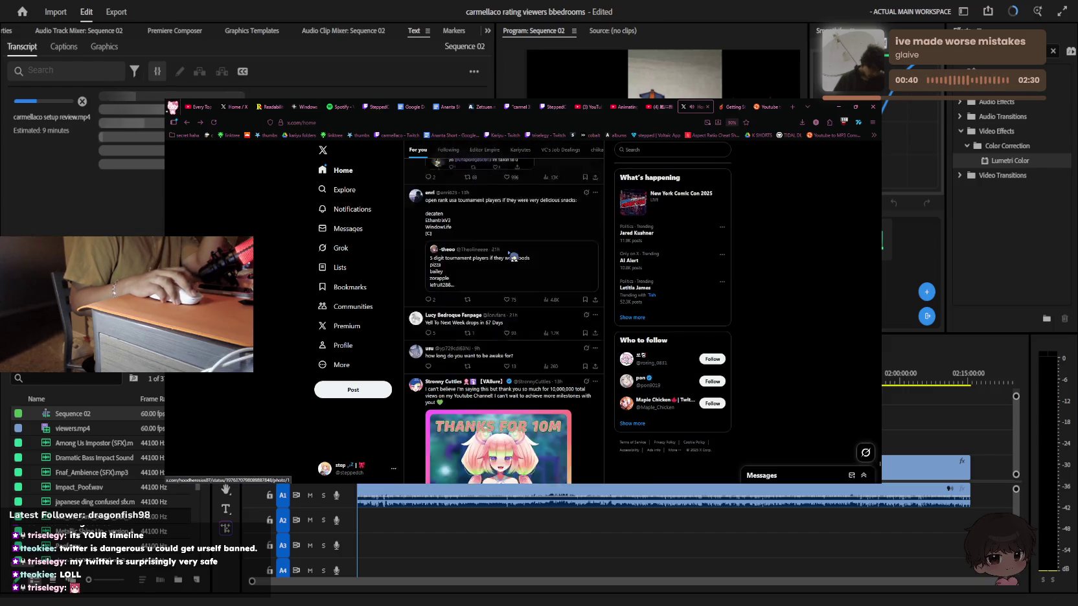
scroll(511, 255, down, 1)
scroll(512, 255, down, 2)
scroll(514, 253, down, 3)
scroll(515, 253, down, 2)
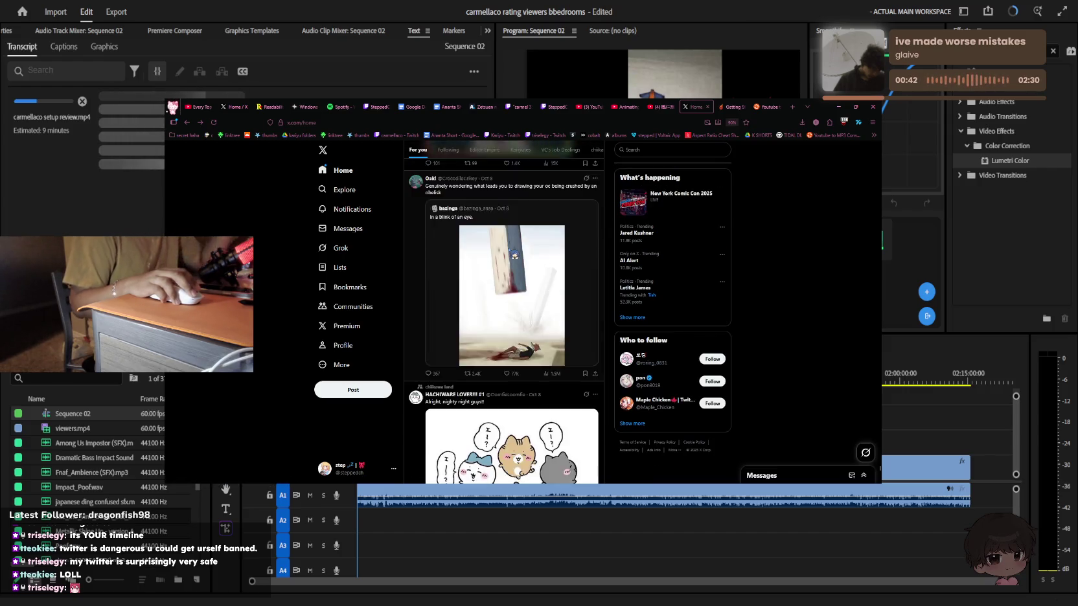
scroll(514, 253, down, 2)
scroll(515, 253, down, 2)
scroll(515, 254, down, 3)
scroll(515, 253, down, 3)
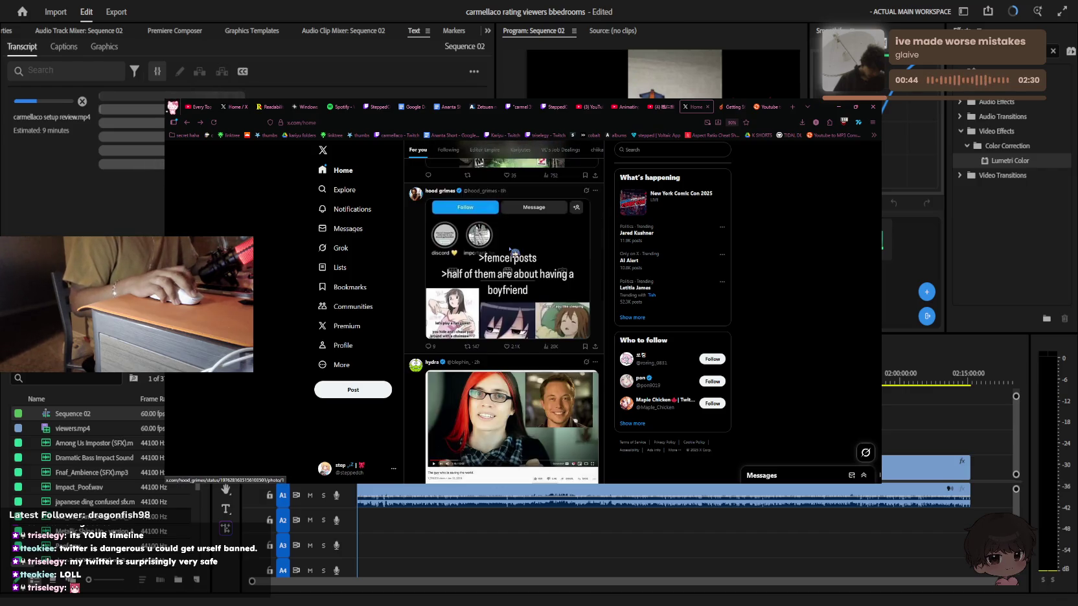
scroll(515, 253, down, 3)
scroll(515, 253, down, 3)
scroll(515, 252, down, 3)
scroll(515, 252, down, 3)
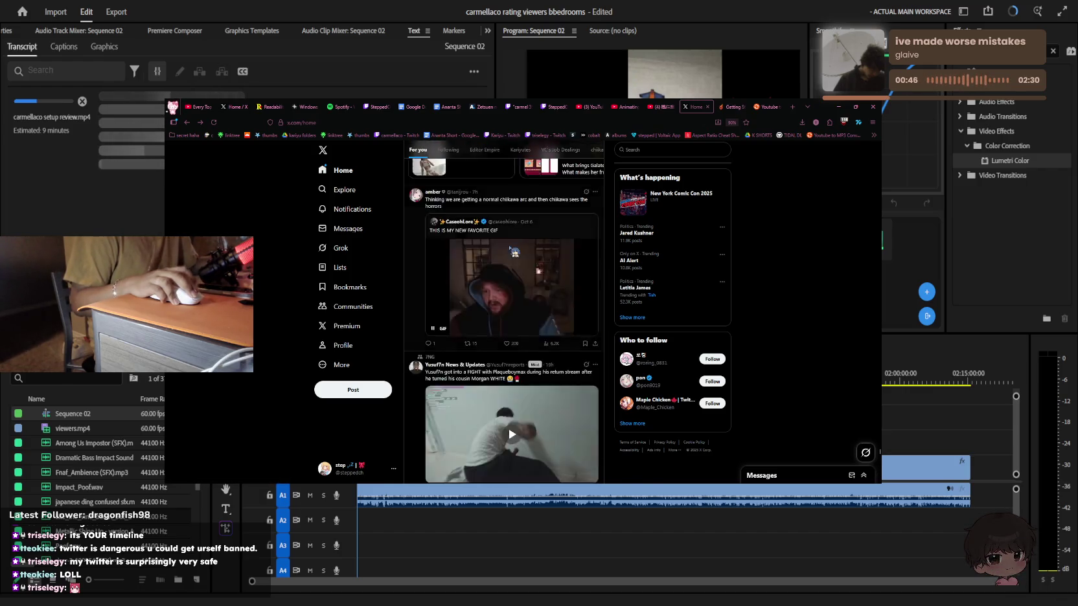
scroll(514, 251, up, 4)
scroll(513, 252, down, 3)
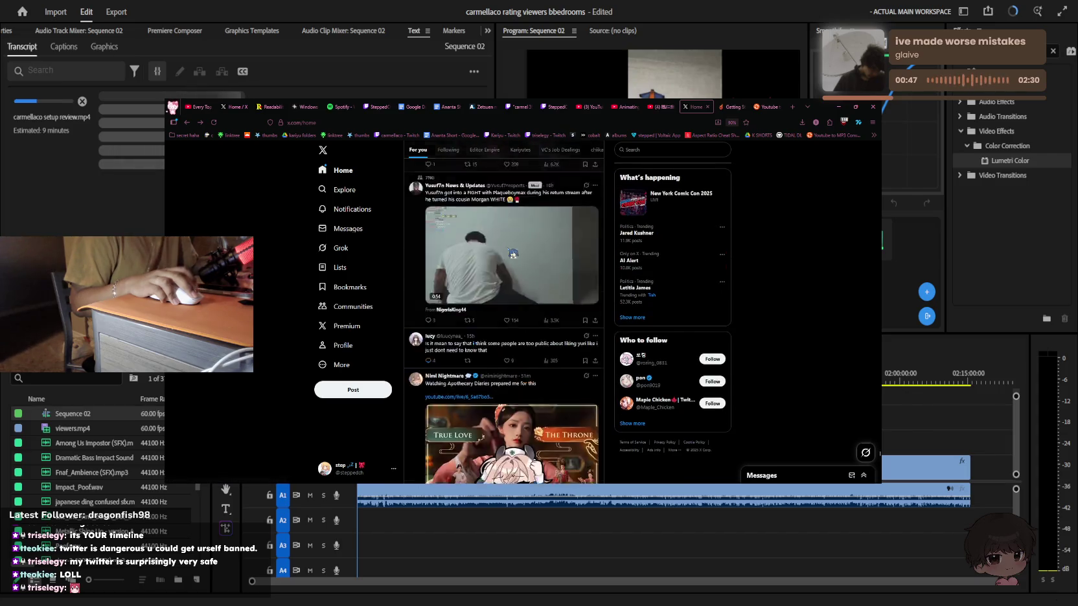
scroll(513, 253, down, 3)
scroll(513, 254, up, 1)
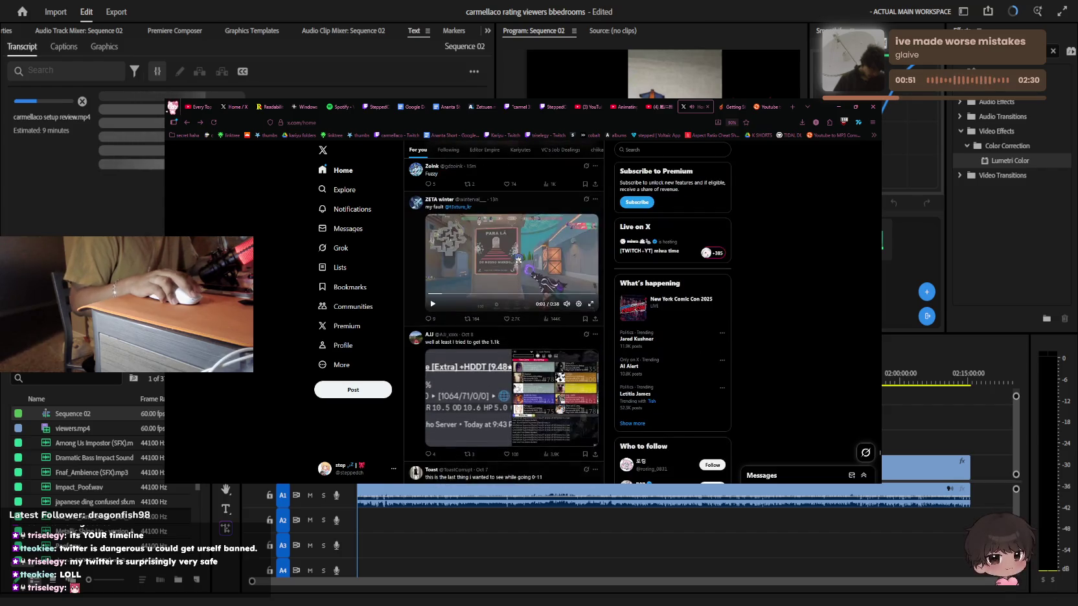
scroll(541, 260, down, 3)
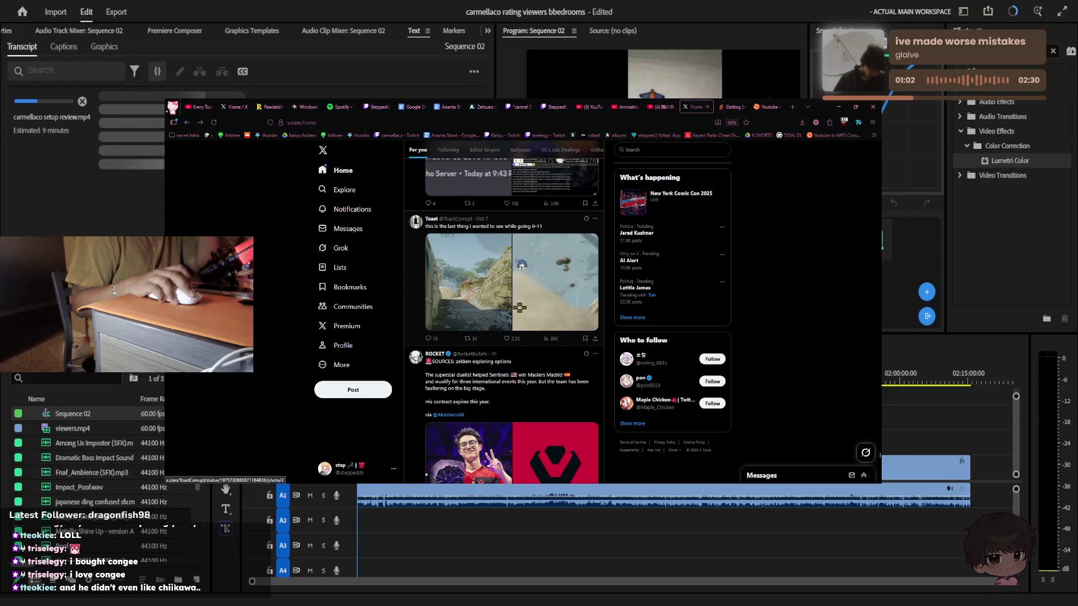
scroll(532, 280, up, 5)
scroll(532, 280, down, 2)
scroll(533, 280, down, 2)
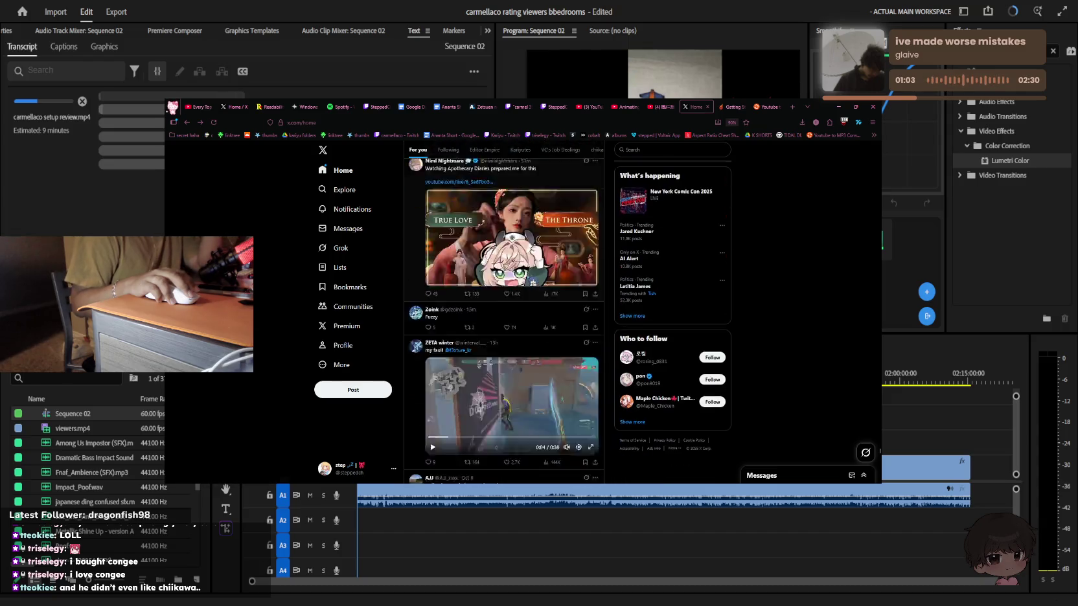
scroll(532, 279, down, 2)
scroll(533, 280, down, 3)
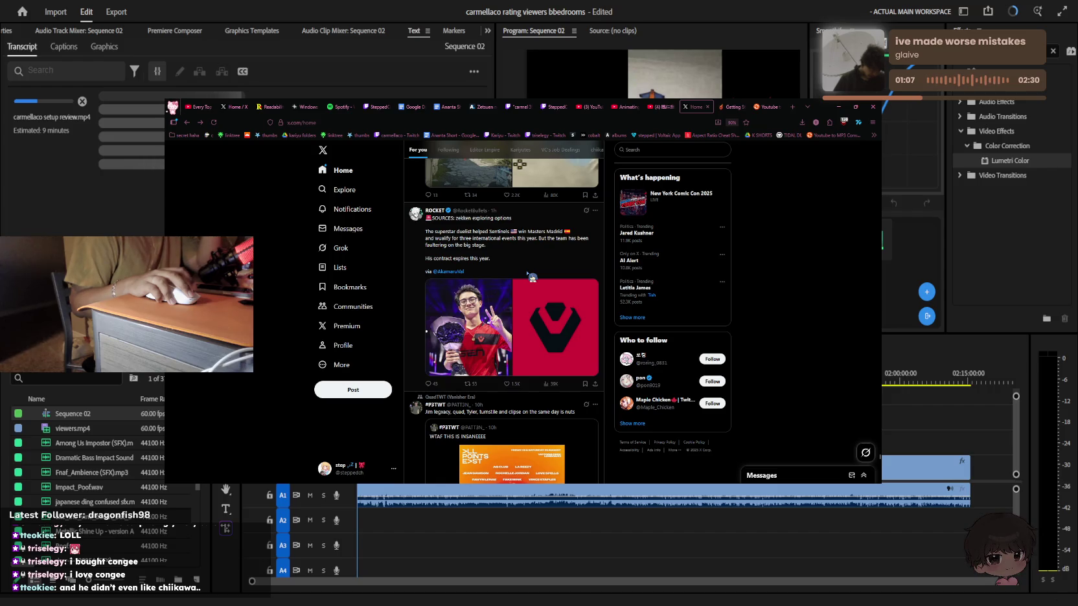
click(447, 273)
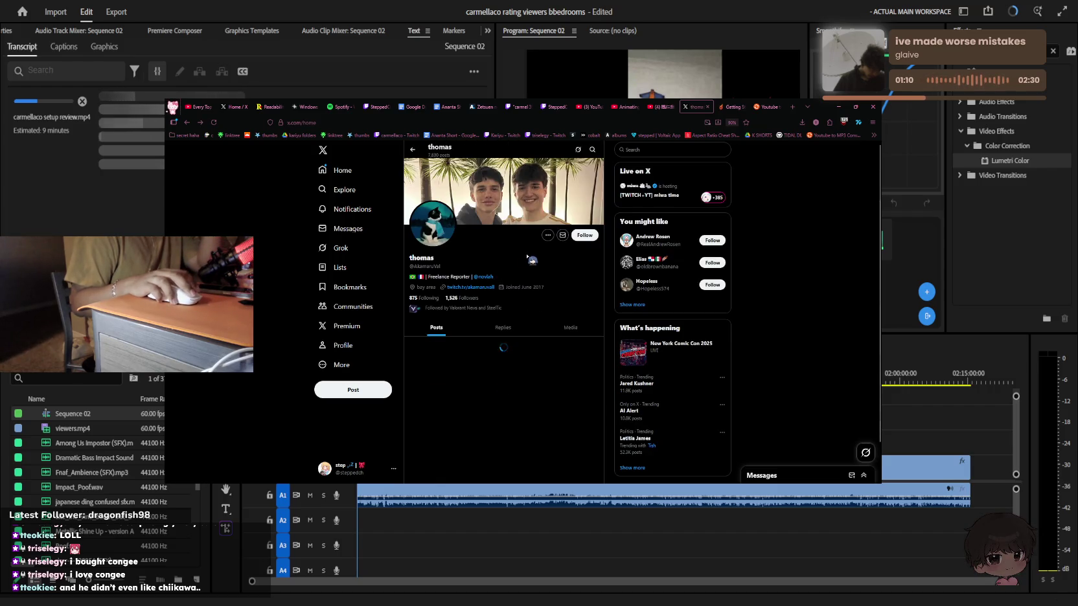
key(alt+Left)
key(alt+Right)
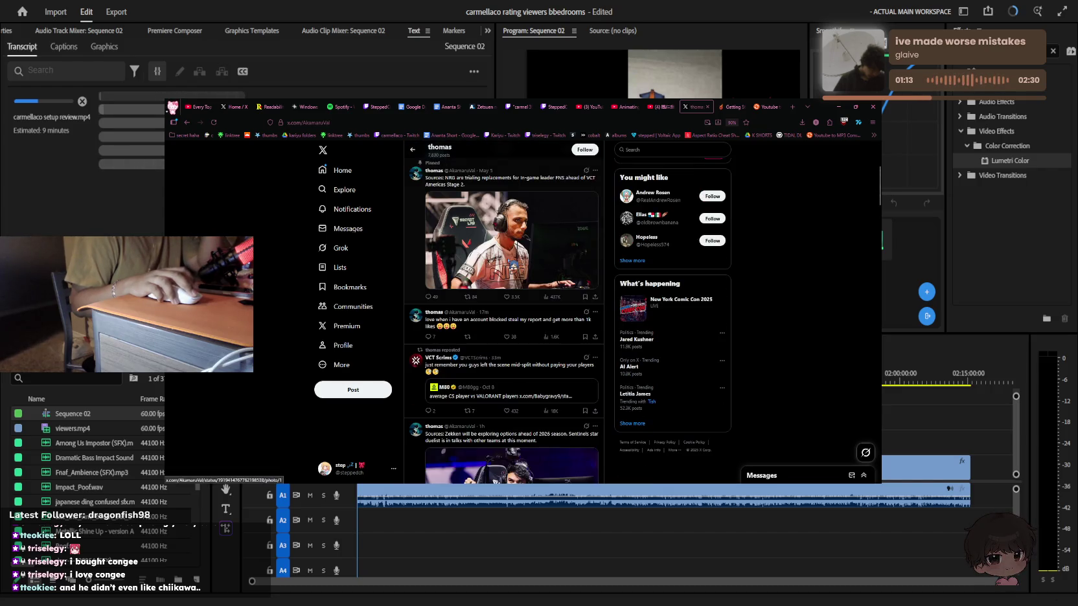
scroll(512, 265, down, 3)
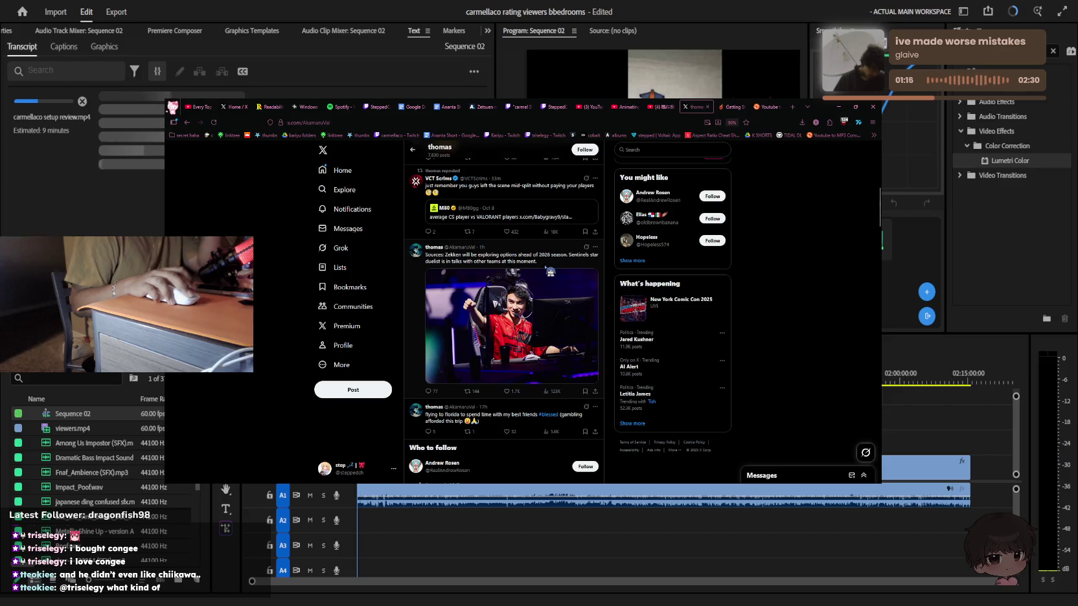
key(alt+Left)
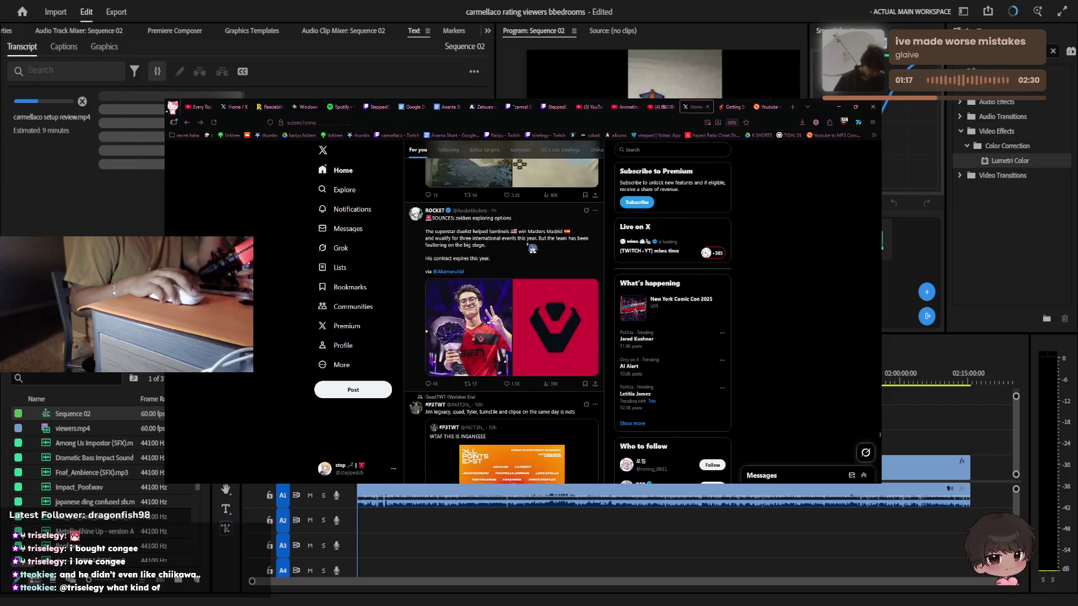
click(527, 245)
scroll(529, 248, down, 2)
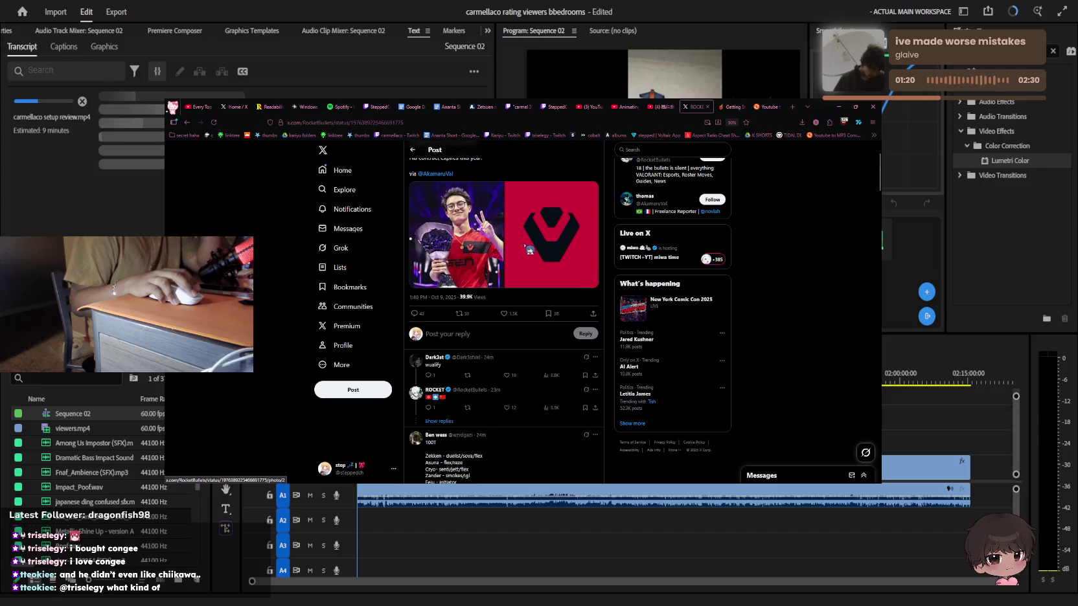
key(alt+Left)
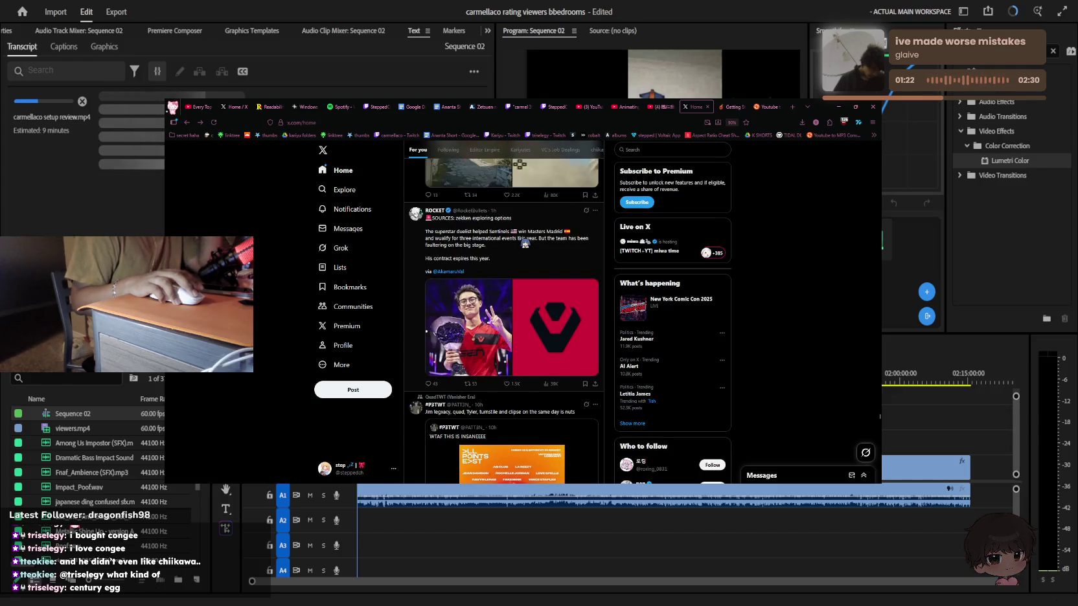
scroll(525, 244, down, 3)
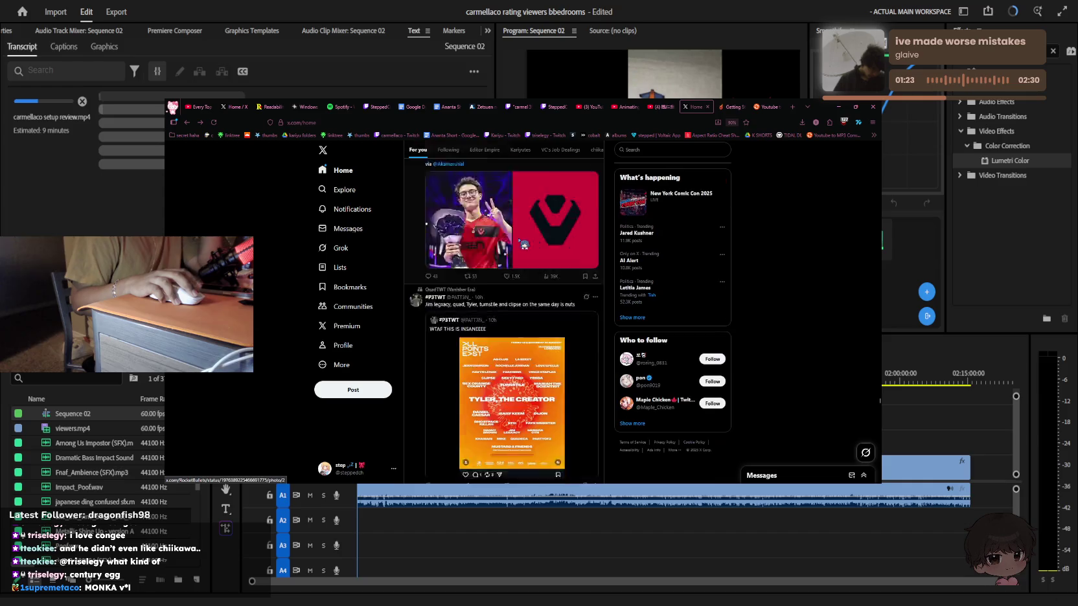
scroll(525, 245, down, 3)
scroll(525, 245, down, 3)
scroll(525, 246, down, 3)
scroll(525, 247, down, 3)
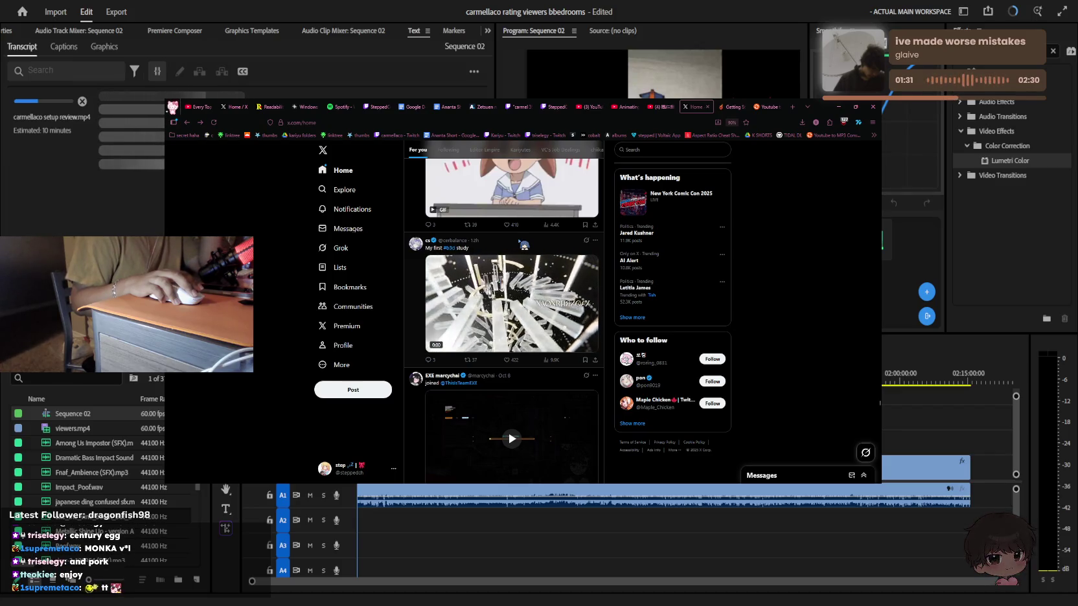
Scroll down through the X For you feed
scroll(524, 245, down, 1)
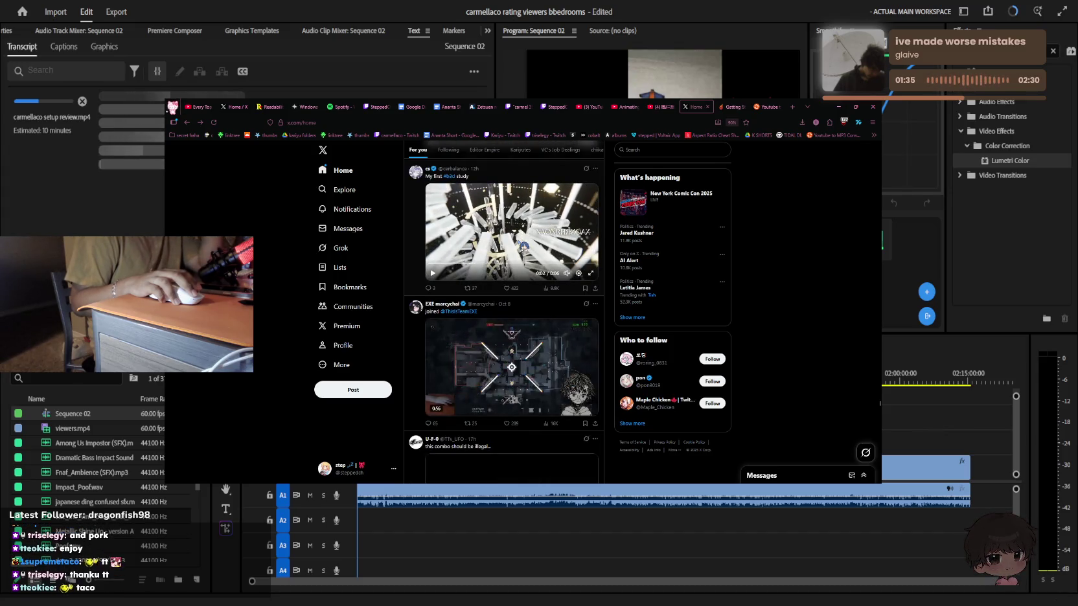
scroll(523, 246, down, 1)
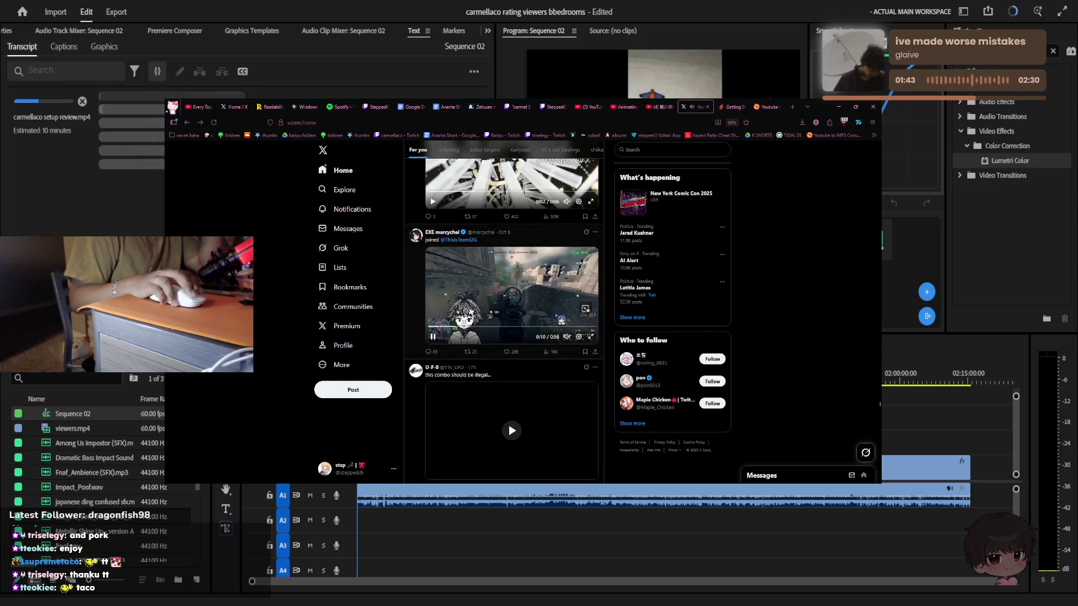
scroll(504, 311, down, 2)
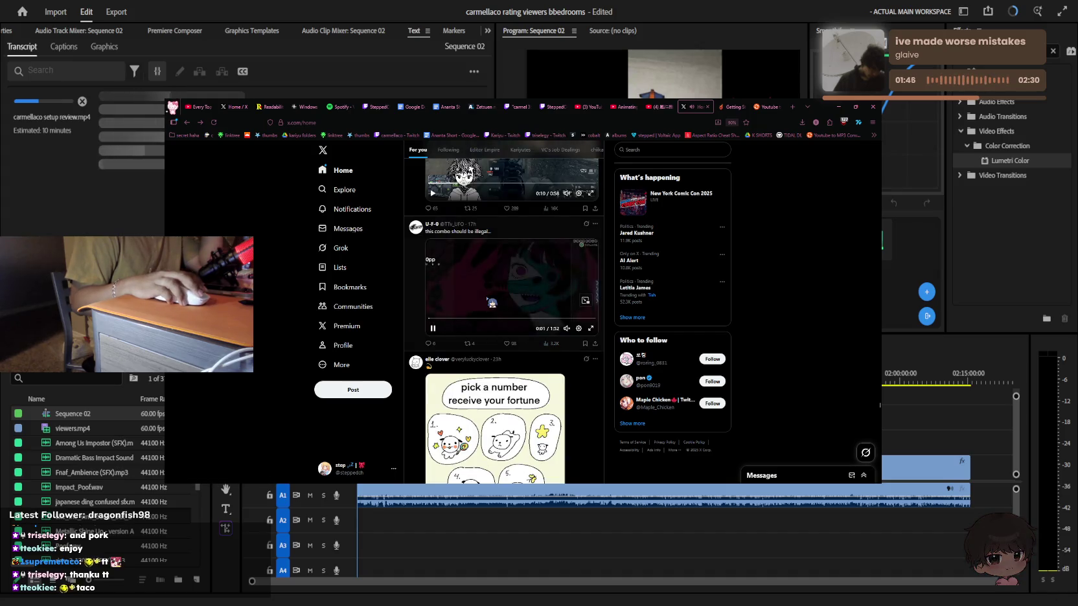
scroll(491, 303, down, 3)
scroll(491, 303, down, 3)
scroll(492, 303, down, 3)
scroll(493, 305, down, 3)
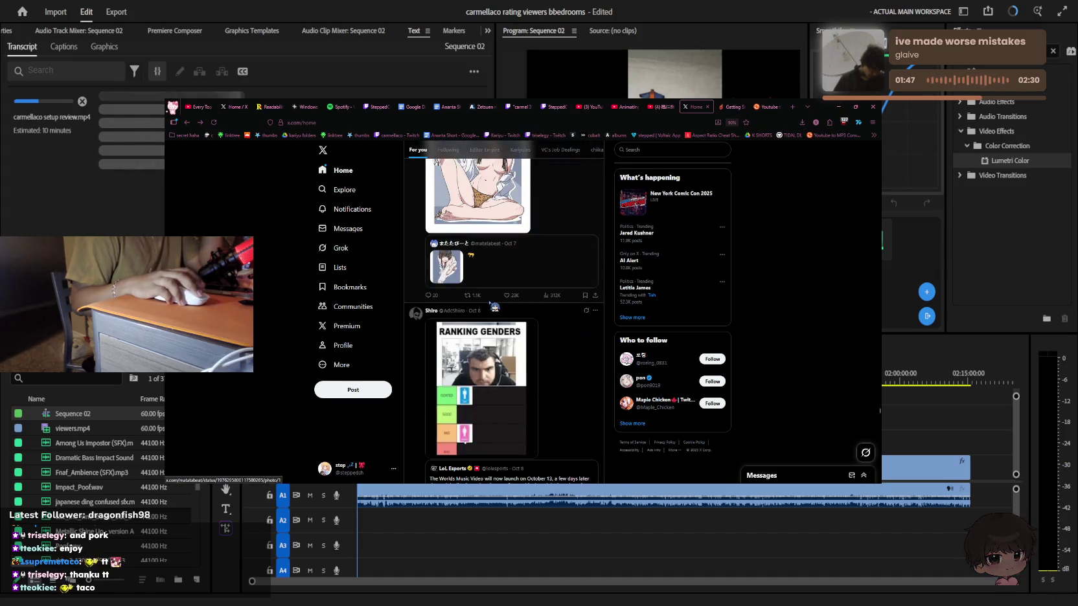
scroll(495, 308, up, 2)
scroll(504, 311, down, 5)
scroll(504, 311, down, 3)
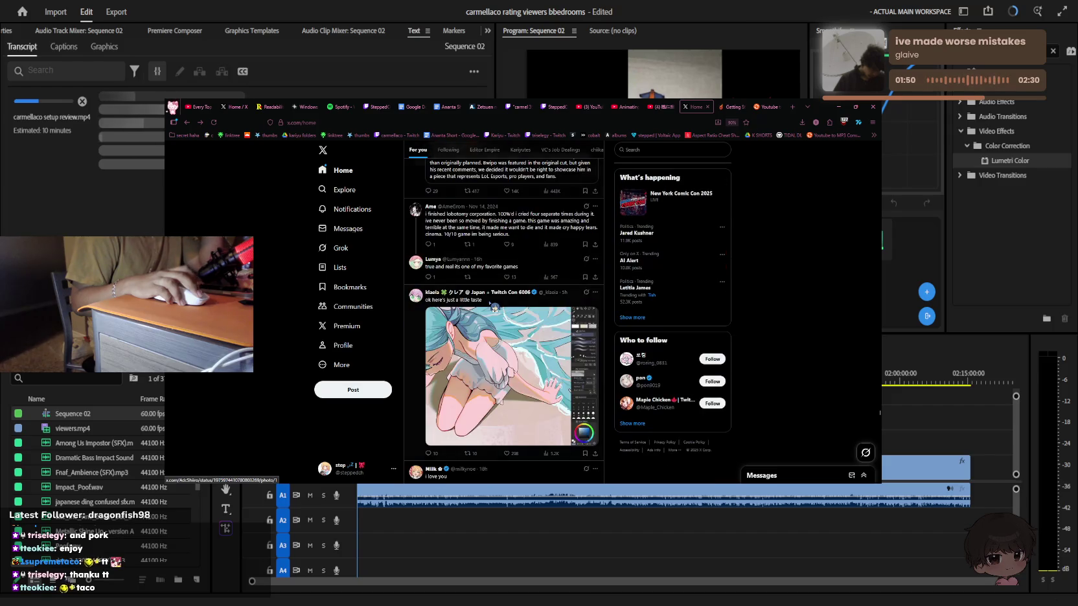
scroll(504, 311, down, 1)
scroll(504, 311, up, 1)
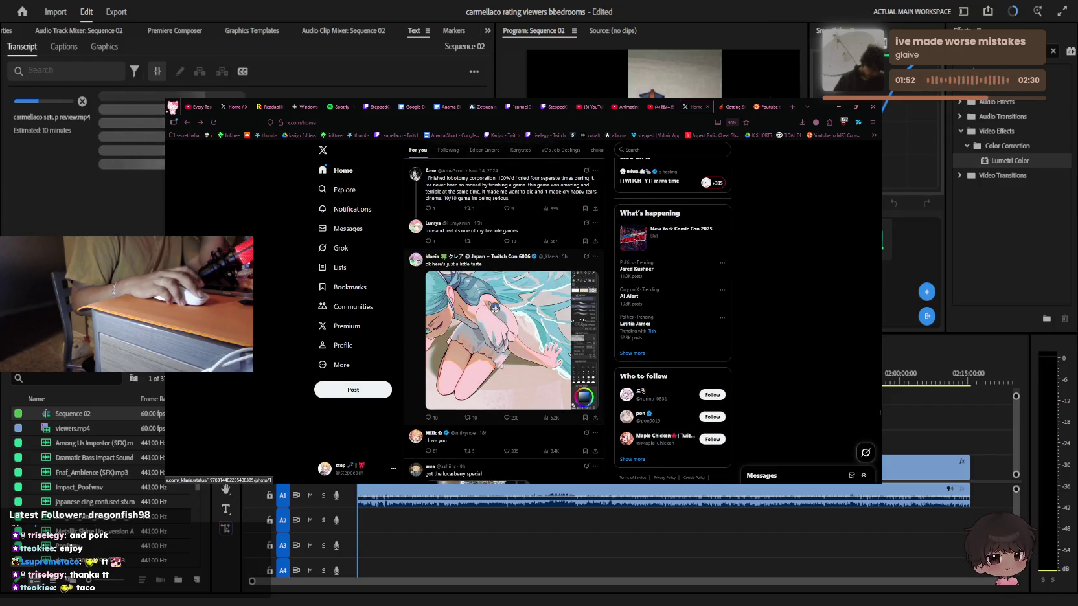
scroll(495, 308, down, 3)
scroll(494, 308, down, 3)
scroll(494, 308, down, 3)
scroll(494, 309, up, 2)
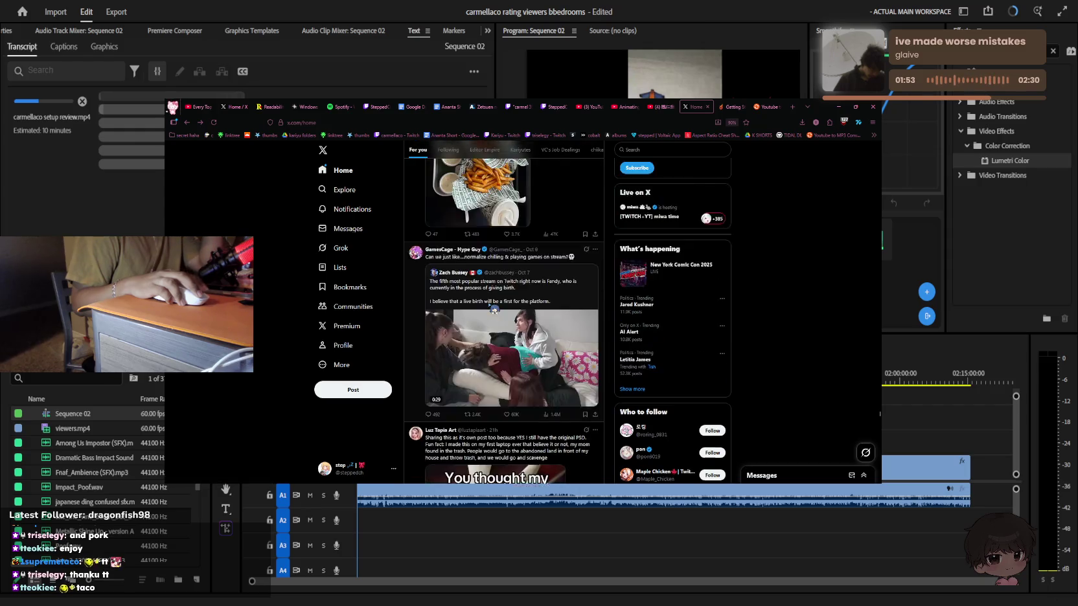
scroll(494, 310, up, 2)
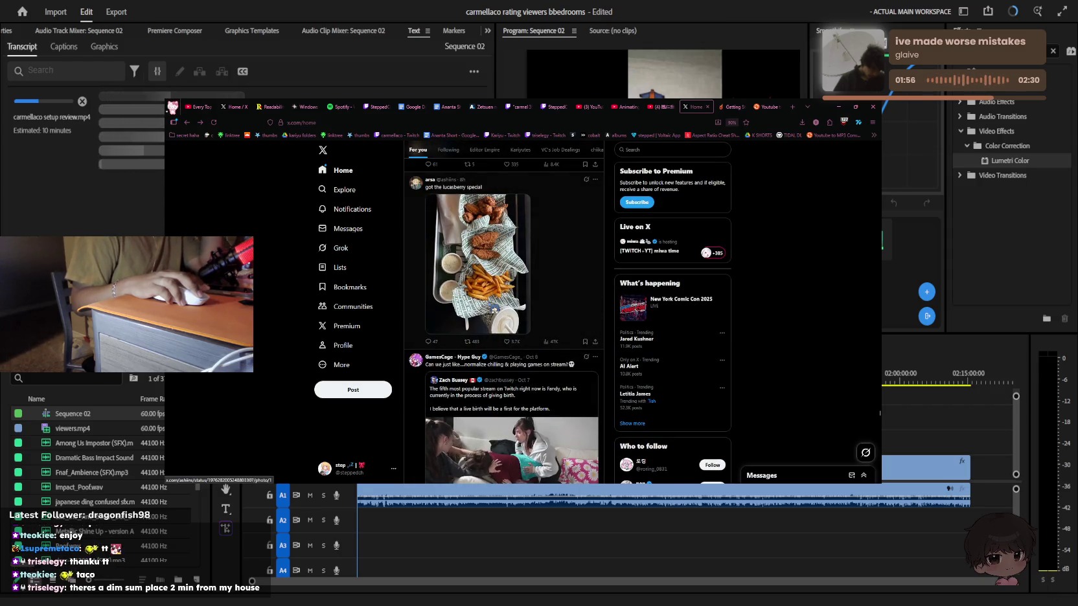
scroll(495, 307, down, 2)
scroll(494, 308, down, 2)
scroll(494, 308, down, 2)
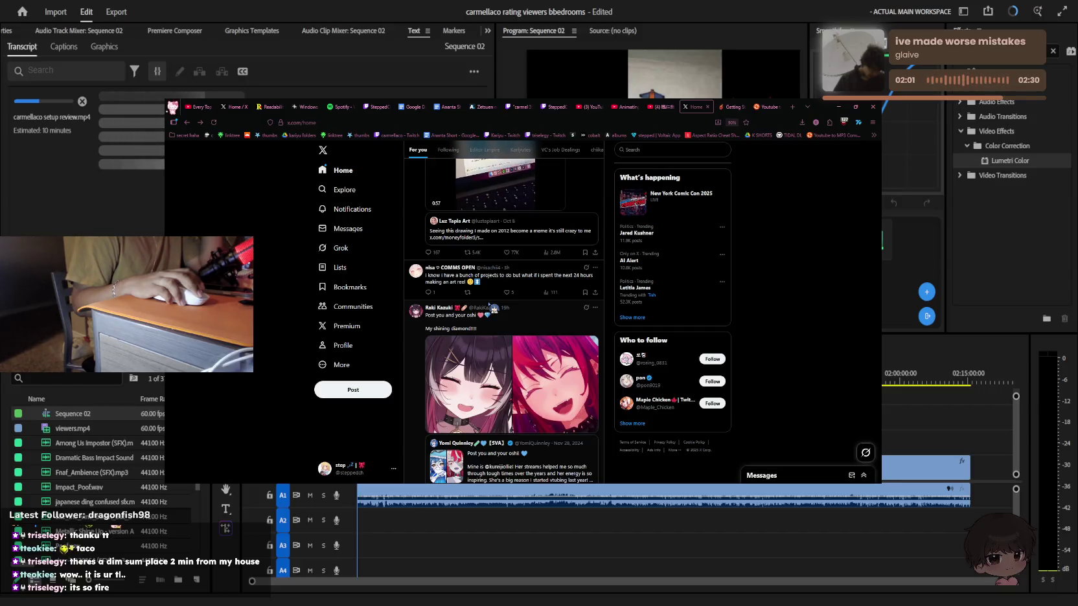
scroll(494, 309, down, 3)
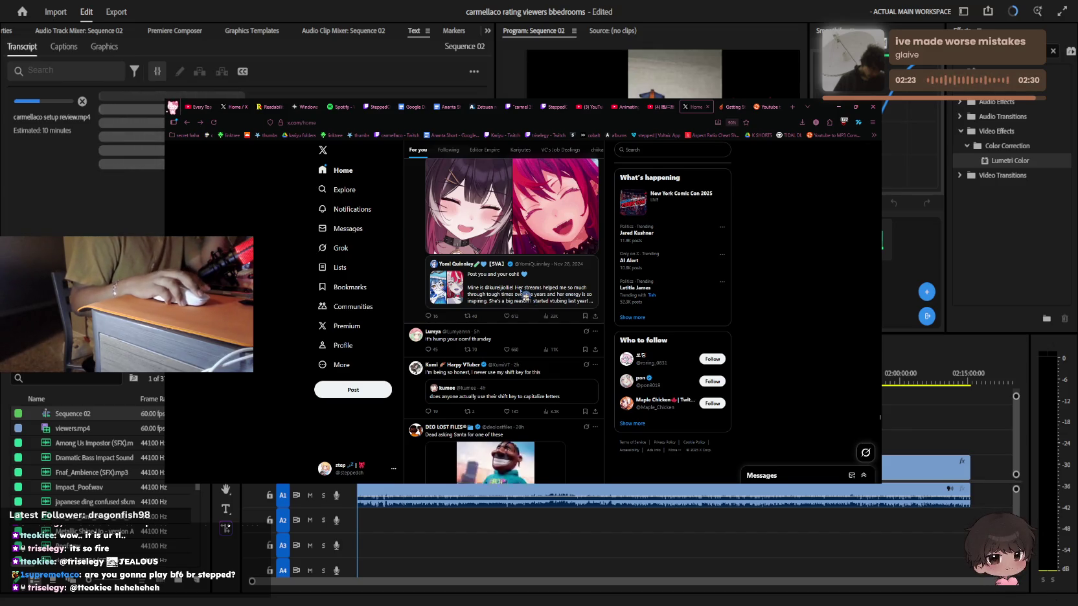
scroll(528, 300, down, 3)
scroll(527, 298, down, 3)
scroll(525, 297, down, 3)
scroll(525, 297, down, 2)
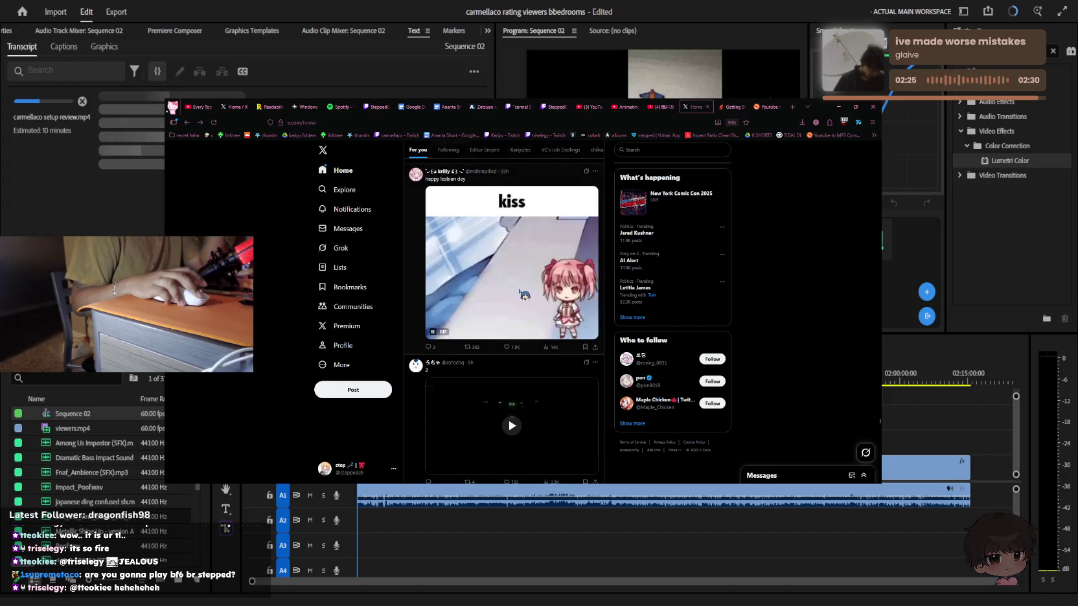
scroll(525, 296, down, 3)
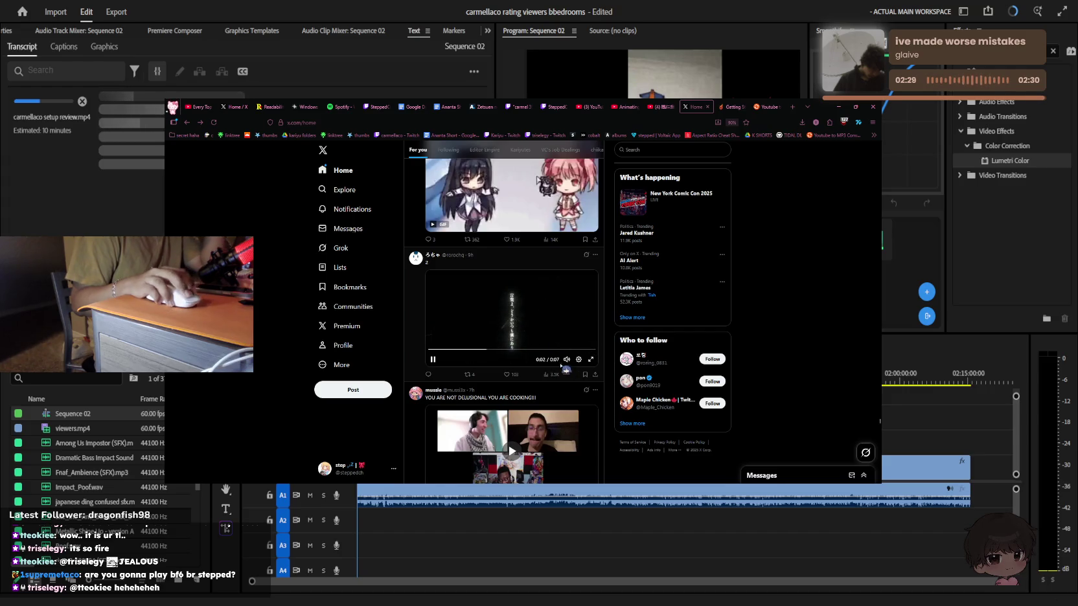
Open a video post, play it full screen and pause, then return to the feed
click(604, 367)
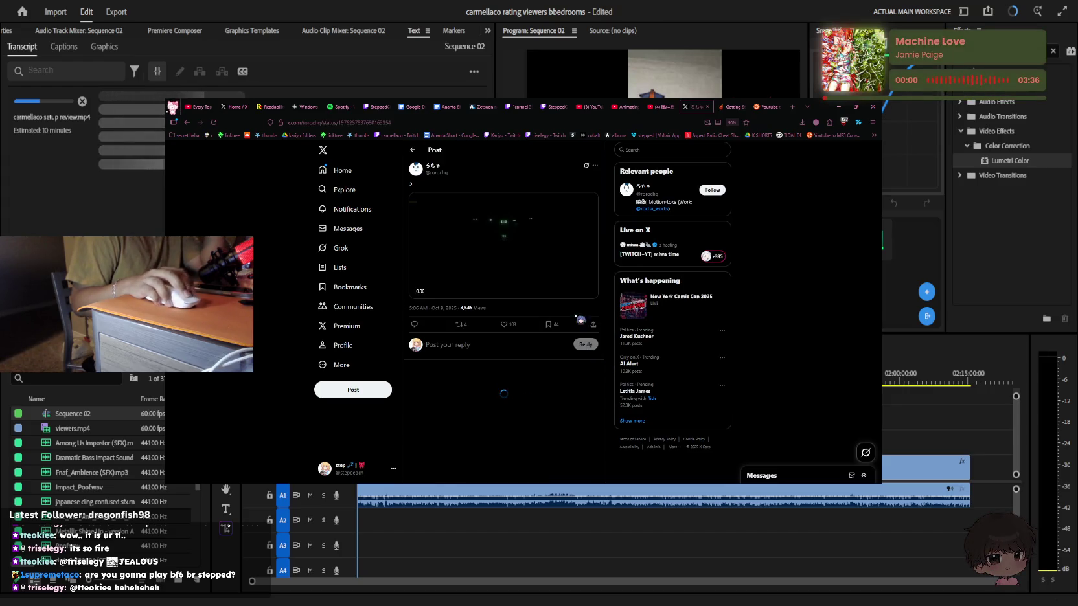
click(591, 292)
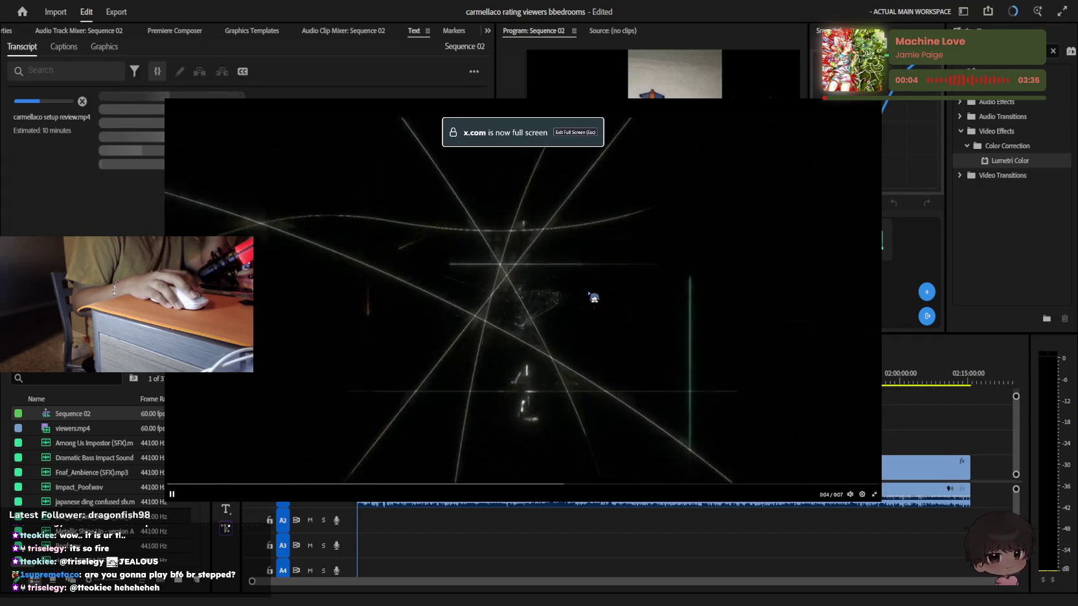
click(670, 363)
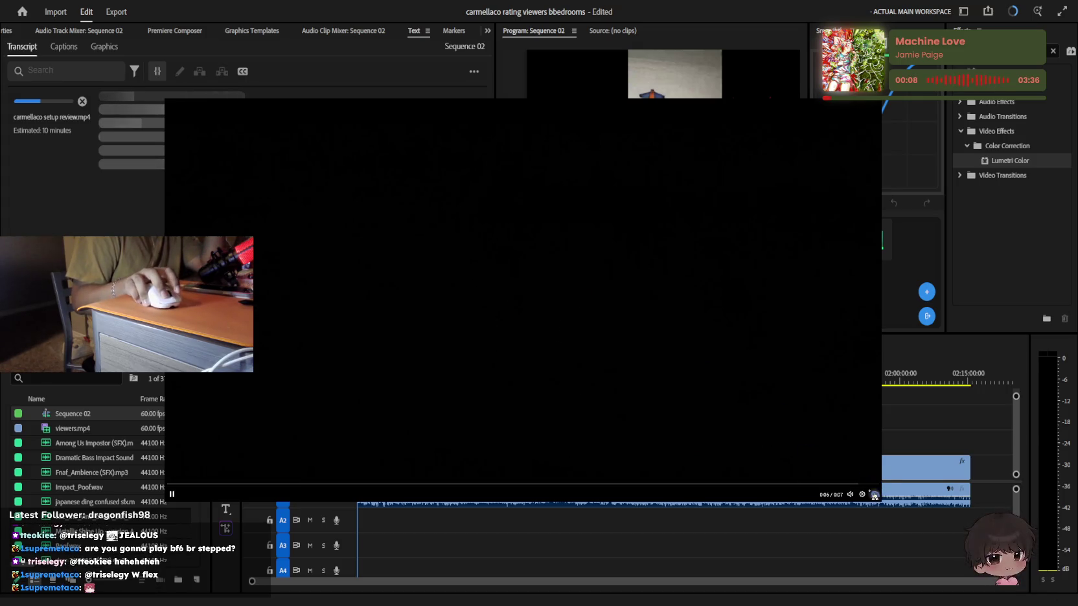
key(Escape)
key(alt+Left)
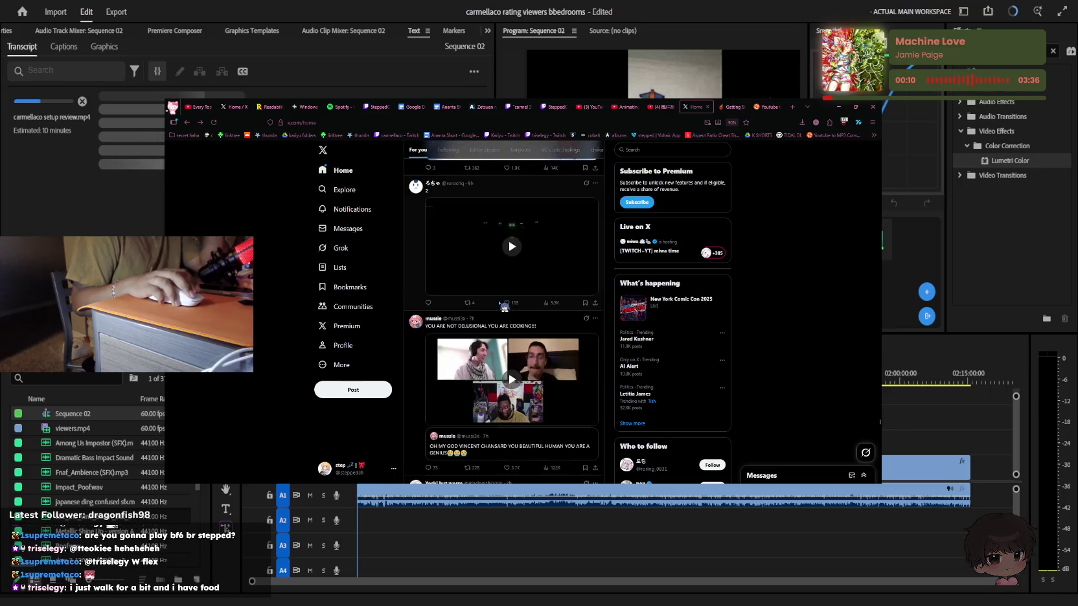
Keep scrolling further down the For you feed
scroll(500, 300, down, 2)
scroll(502, 295, down, 3)
scroll(502, 292, down, 2)
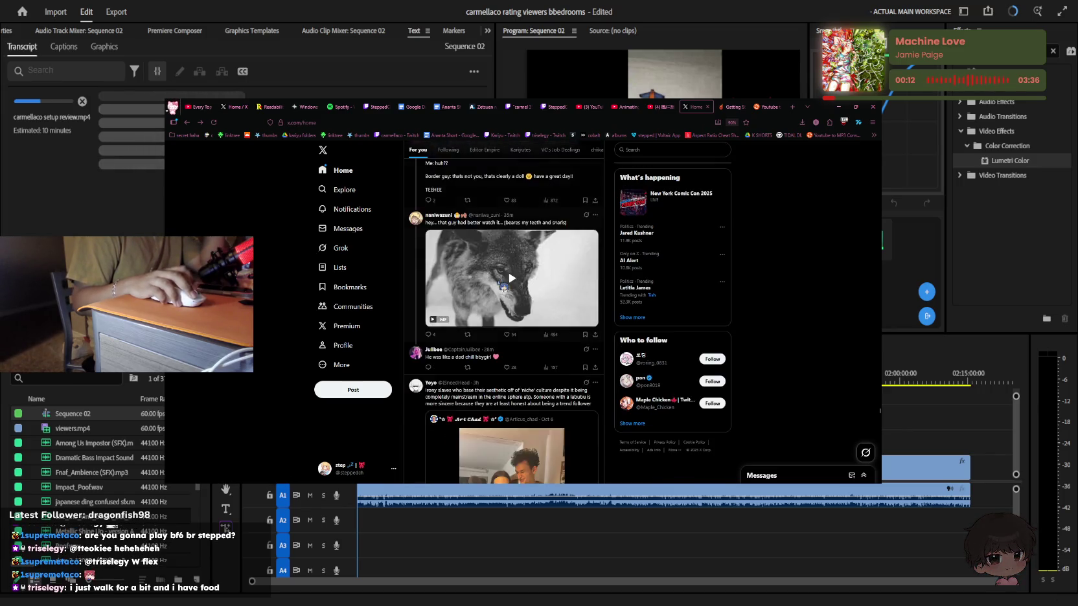
scroll(504, 287, up, 2)
scroll(503, 287, down, 2)
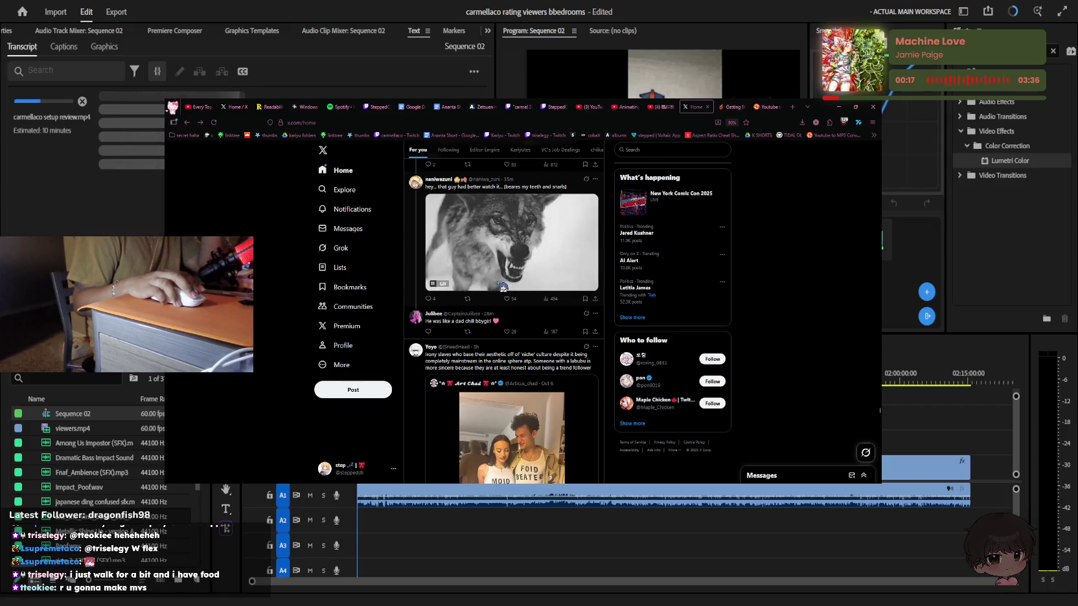
scroll(502, 287, up, 2)
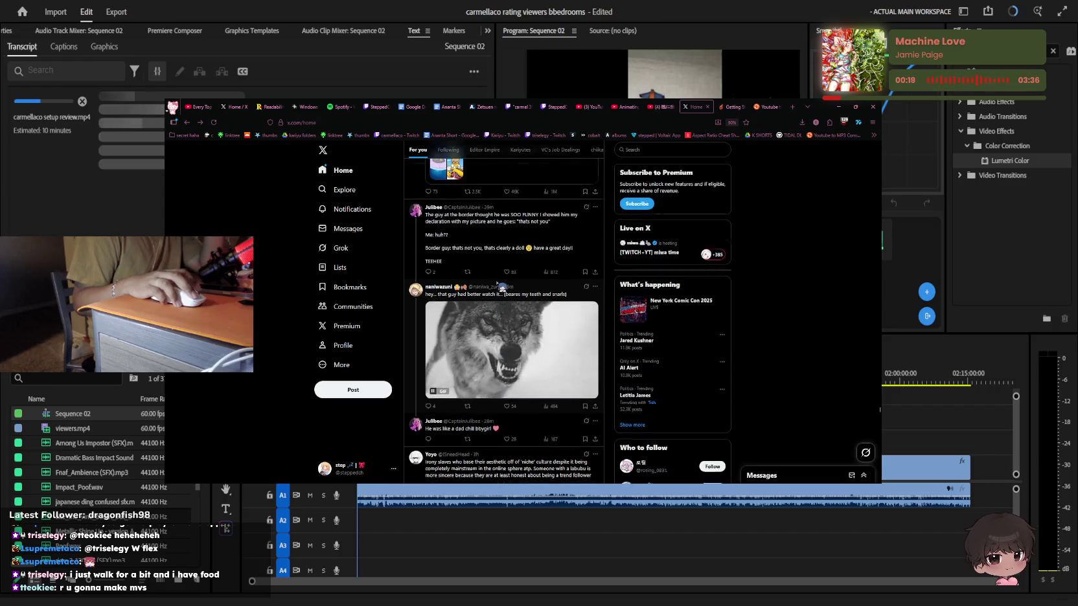
scroll(502, 287, down, 4)
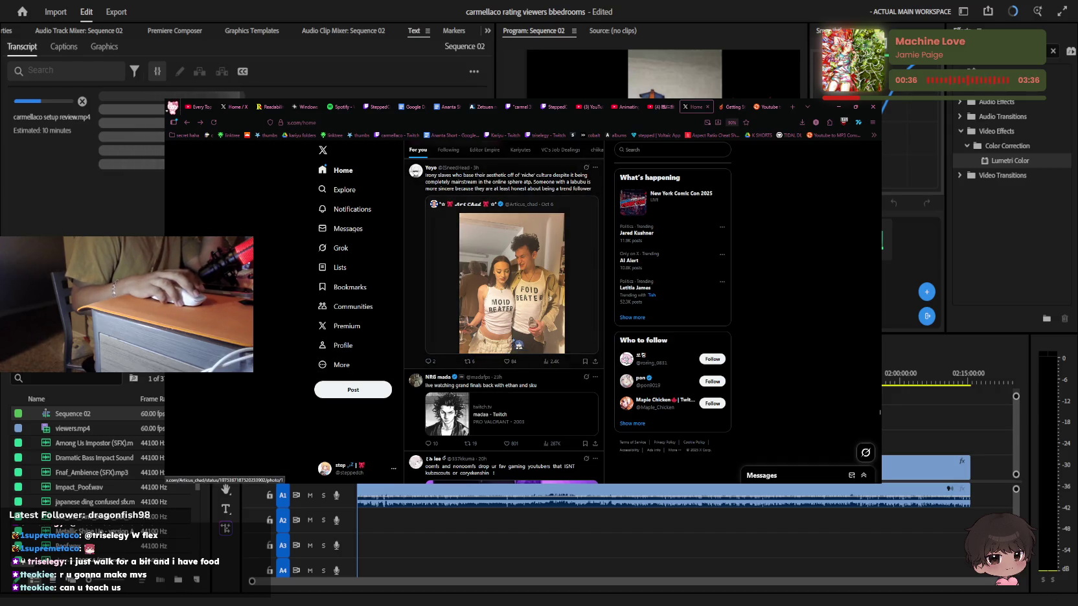
scroll(572, 354, down, 3)
scroll(570, 353, down, 3)
scroll(568, 353, down, 2)
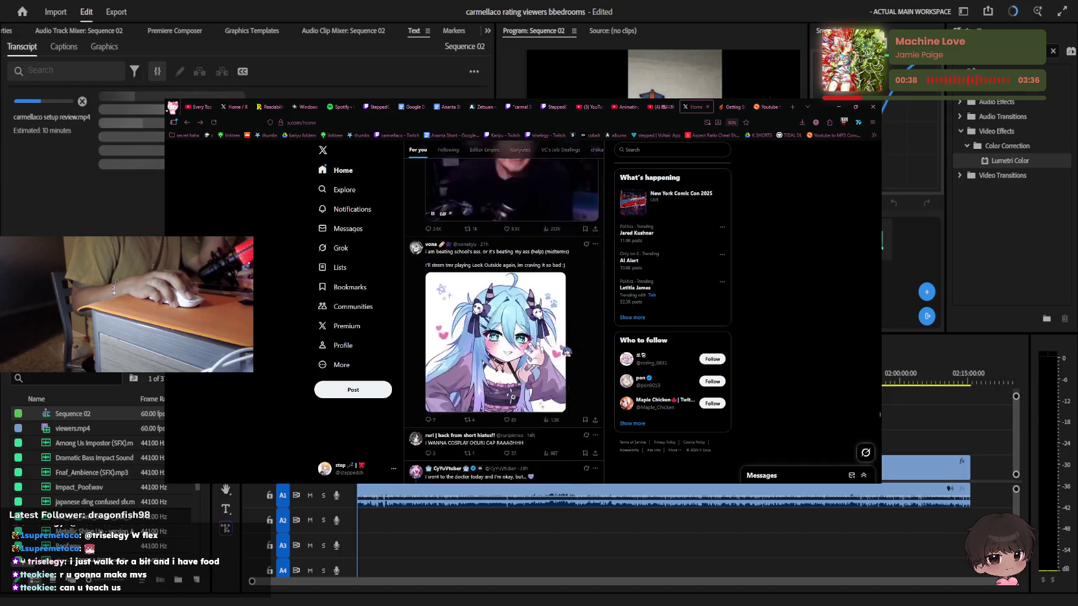
scroll(566, 353, down, 2)
scroll(566, 352, up, 1)
scroll(565, 353, down, 3)
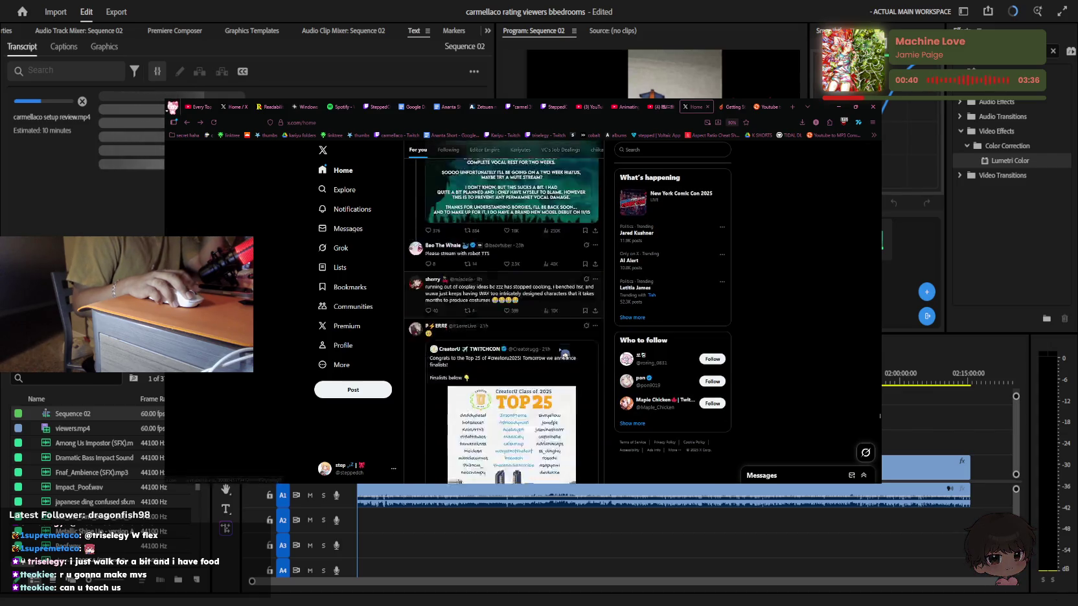
scroll(566, 353, down, 3)
scroll(565, 353, down, 2)
scroll(564, 353, down, 2)
scroll(564, 354, down, 3)
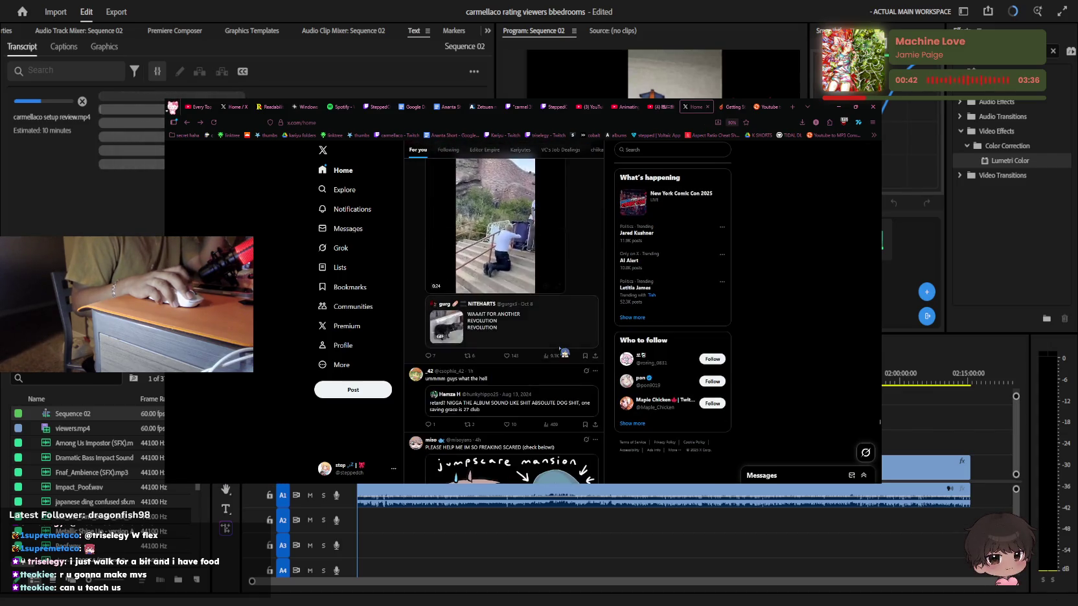
scroll(565, 353, down, 3)
scroll(565, 352, down, 3)
scroll(564, 352, down, 2)
scroll(565, 352, up, 3)
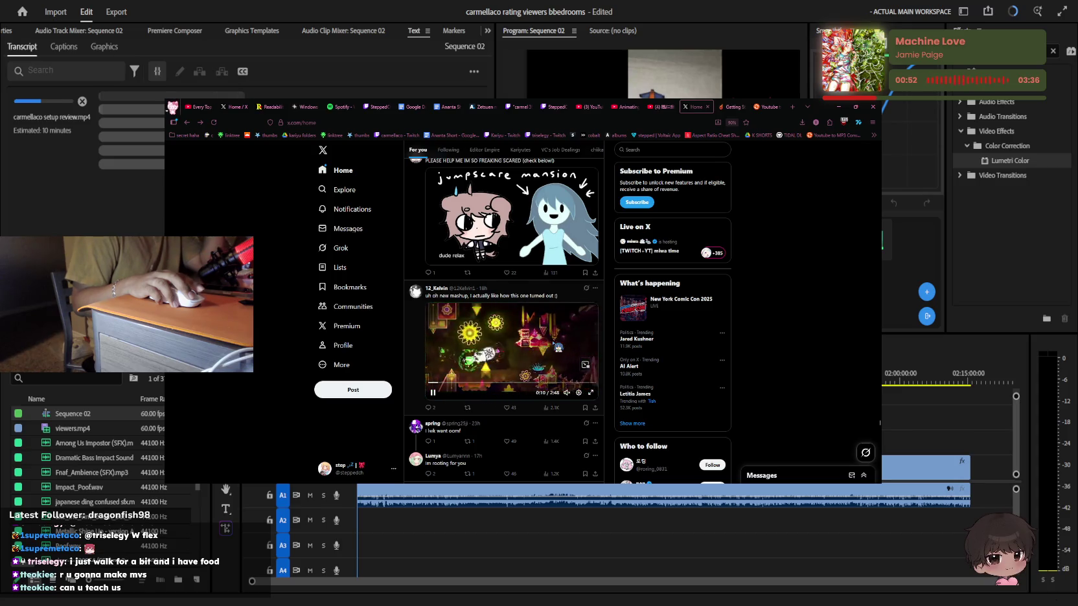
scroll(557, 348, down, 3)
scroll(557, 348, down, 3)
scroll(557, 348, down, 2)
scroll(556, 348, up, 2)
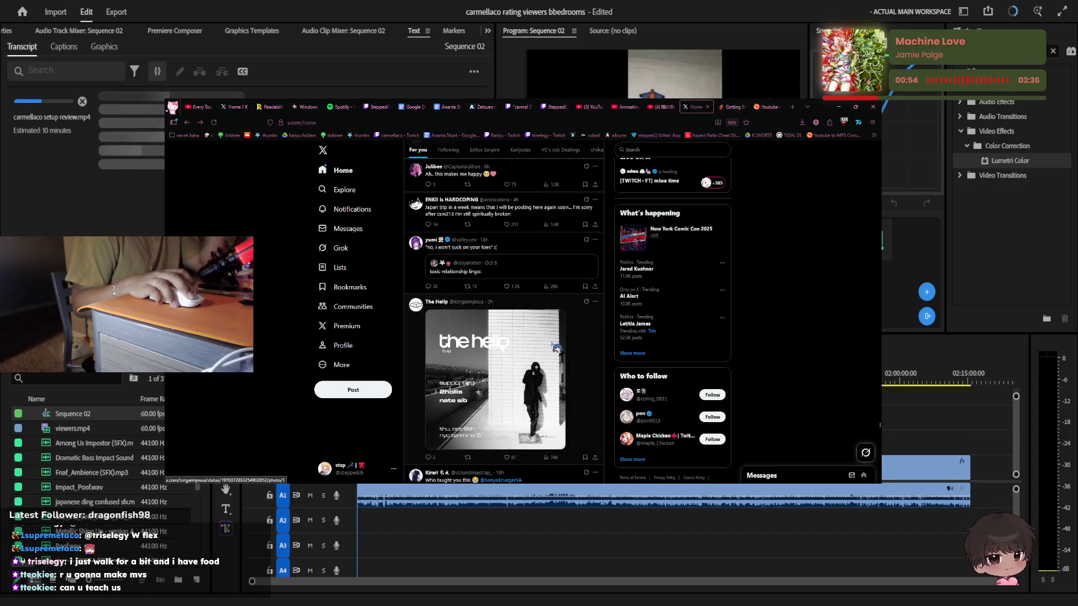
scroll(556, 348, down, 3)
scroll(556, 348, down, 2)
scroll(555, 350, down, 3)
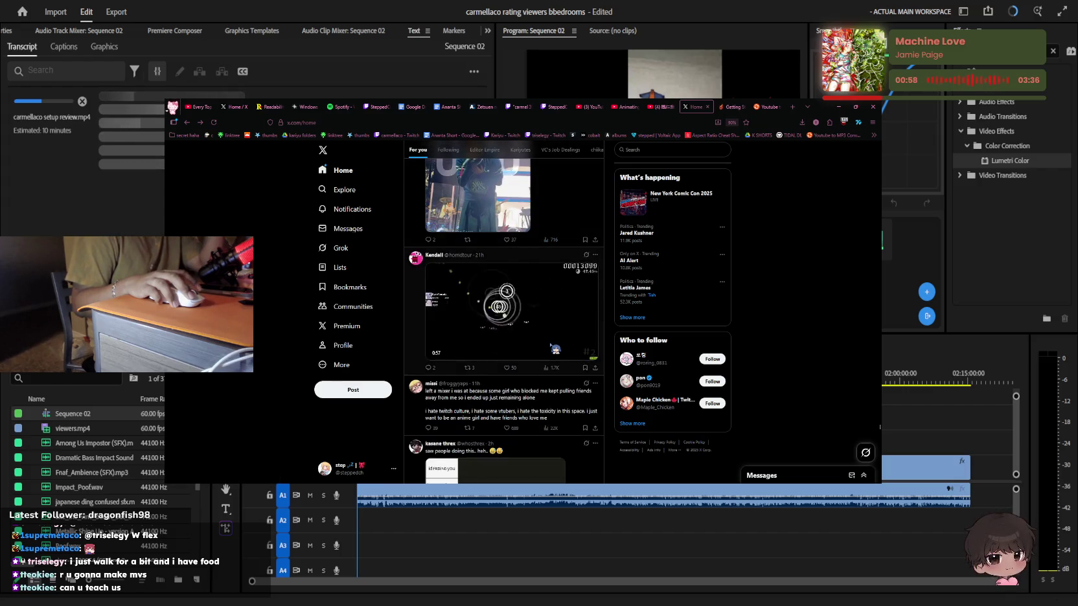
scroll(555, 348, down, 3)
scroll(555, 348, down, 3)
scroll(554, 349, down, 2)
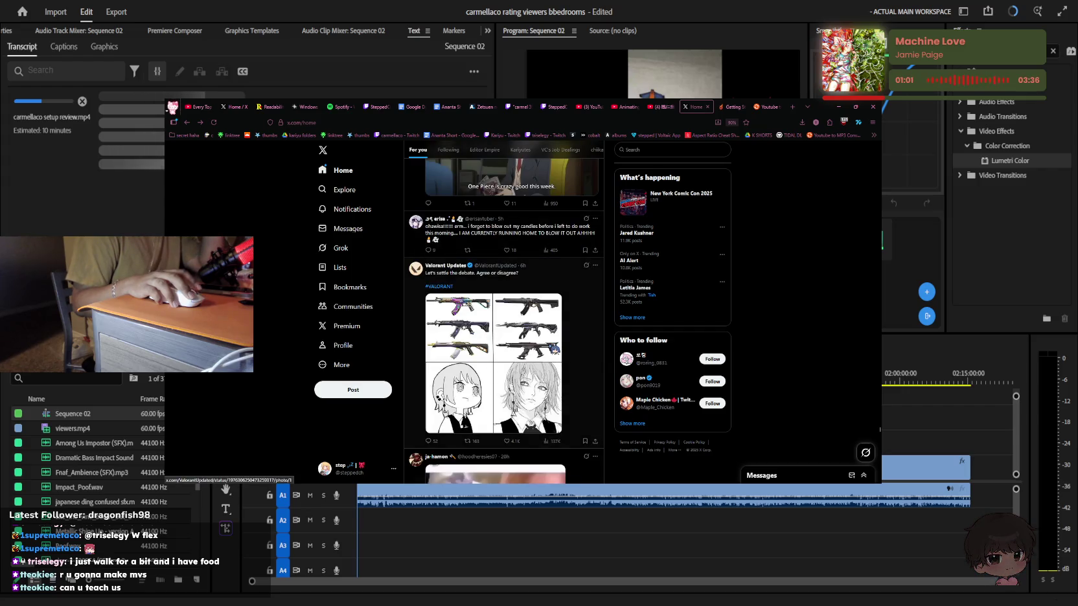
scroll(555, 350, down, 2)
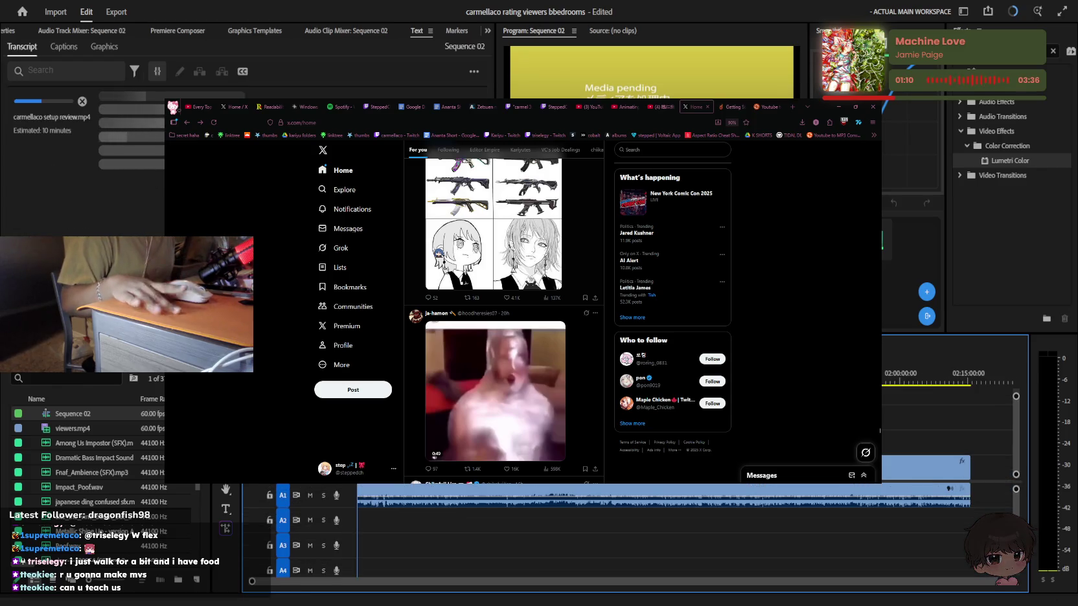
scroll(547, 354, down, 3)
scroll(547, 354, down, 3)
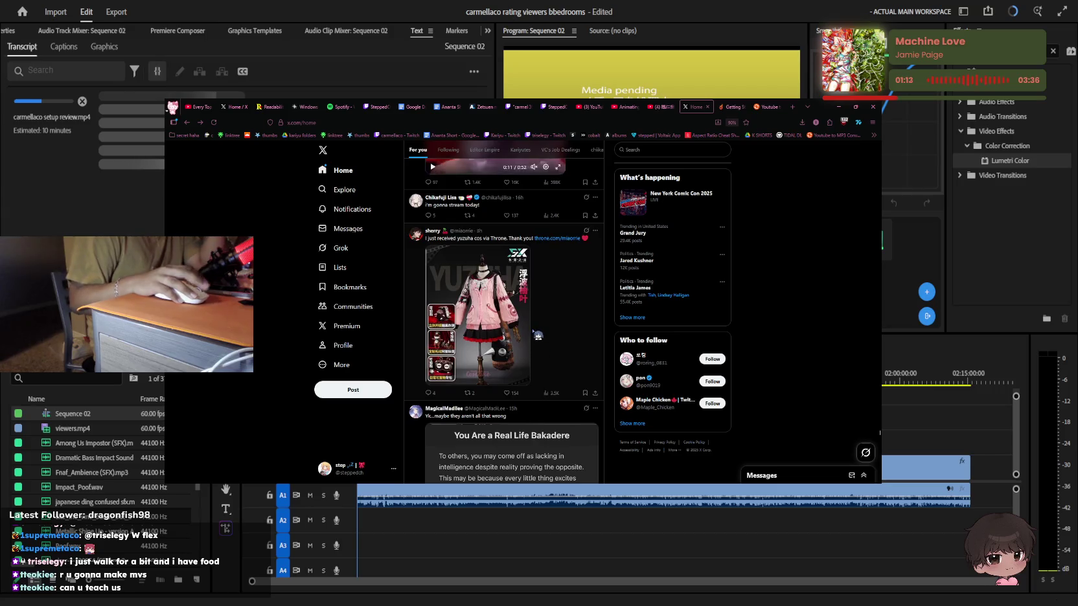
scroll(544, 344, down, 3)
scroll(540, 333, down, 3)
scroll(541, 332, down, 3)
scroll(543, 332, down, 3)
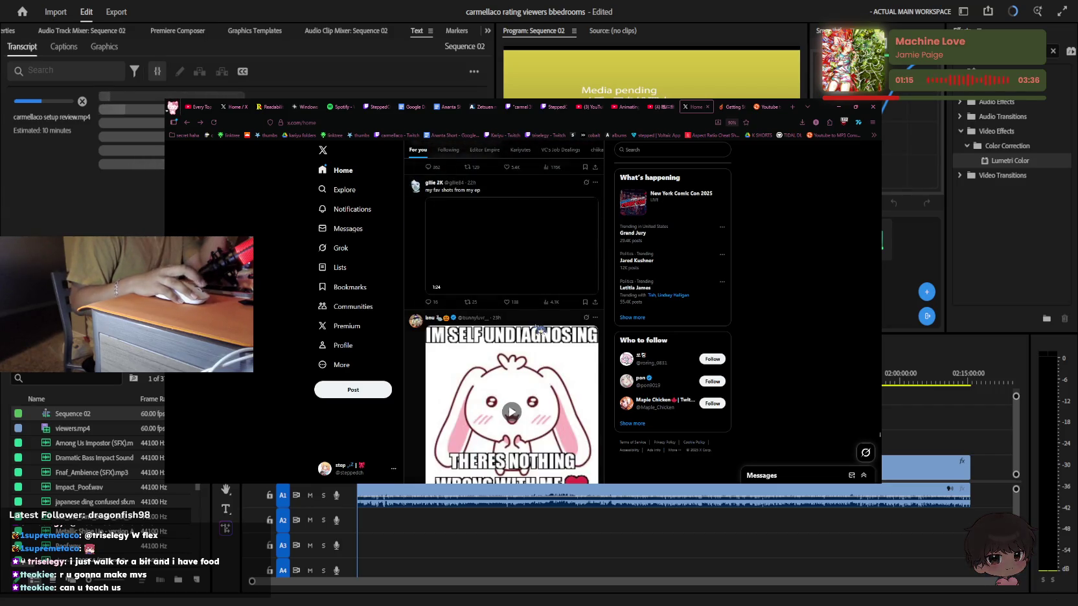
scroll(550, 333, down, 3)
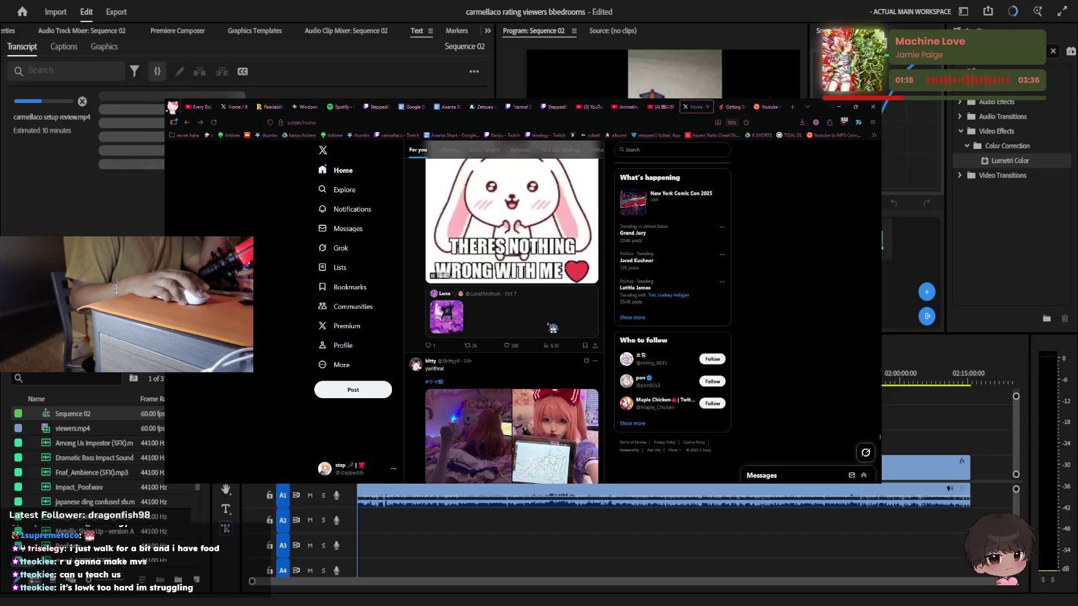
Switch to the YouTube tab and enter 'dovattepie' in the search box
click(660, 107)
click(396, 150)
text(dova bgm jp)
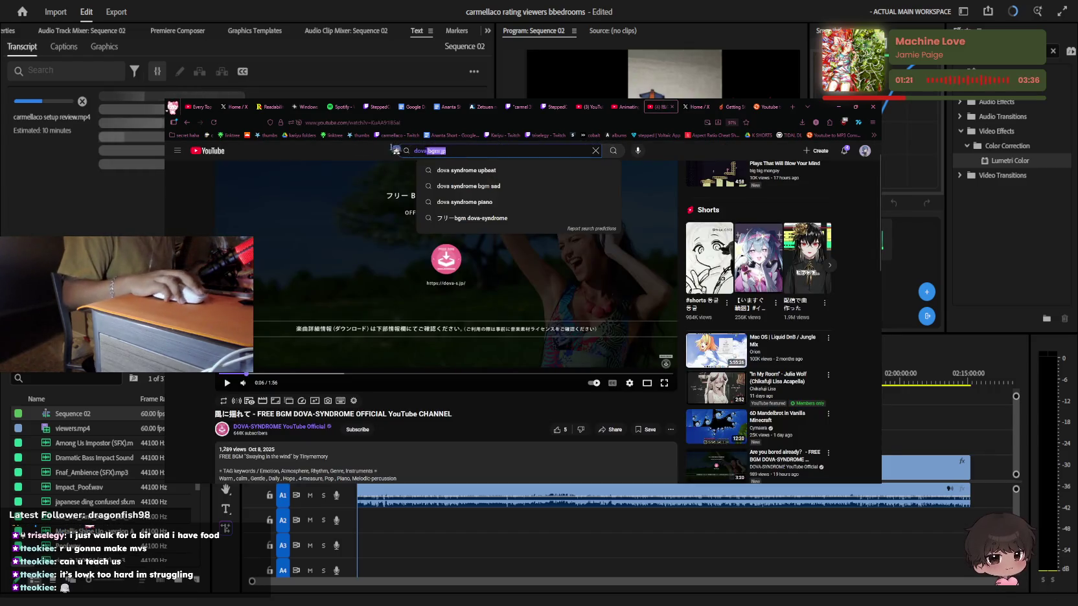
text(tte)
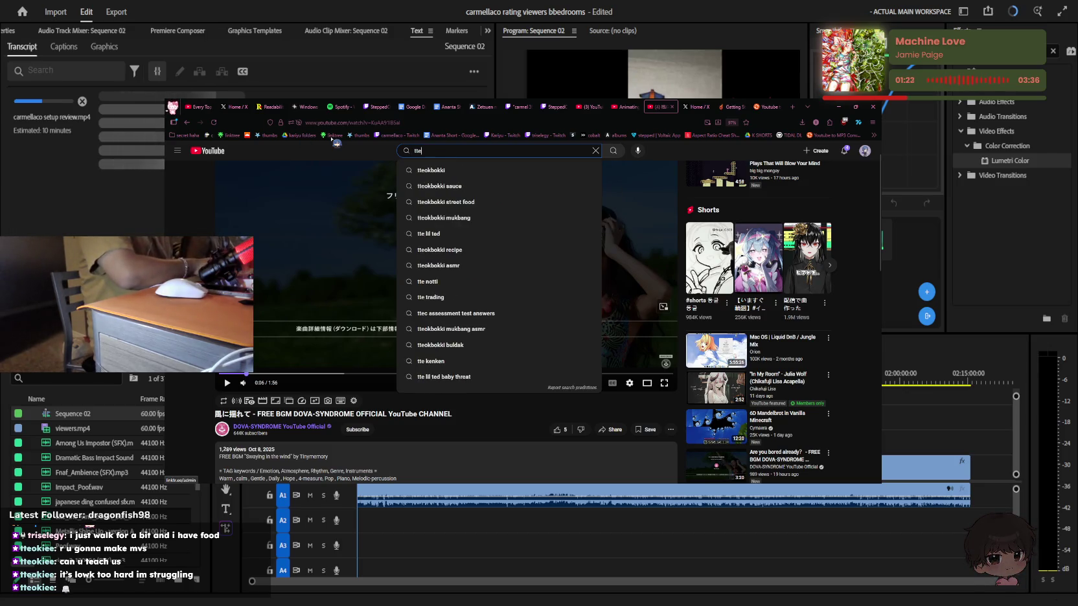
text(pie)
Run the search, open the tteokie channel and follow its link to Twitch
key(Return)
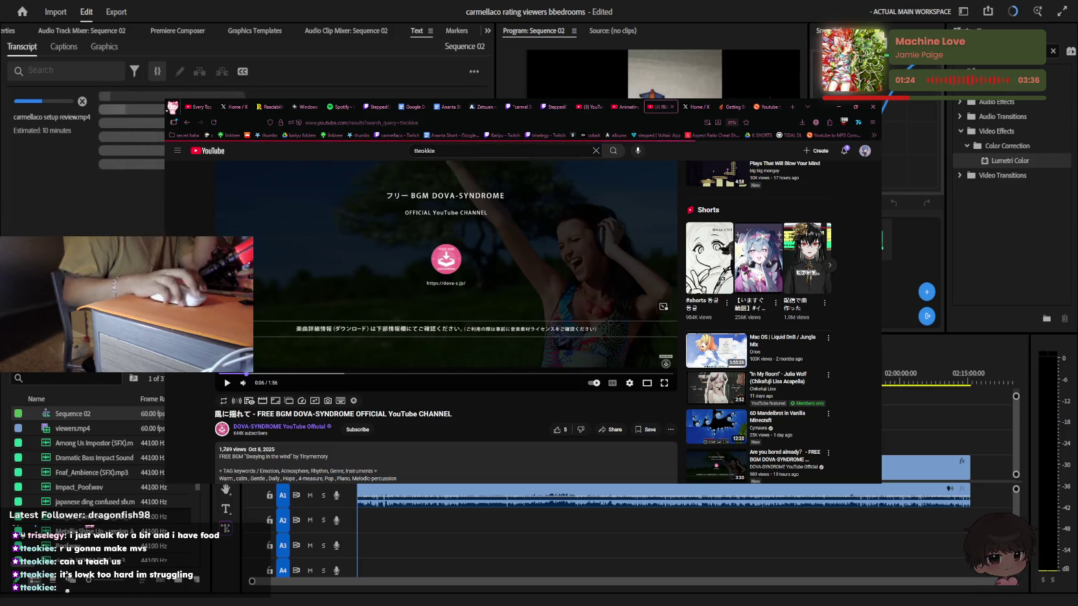
click(458, 288)
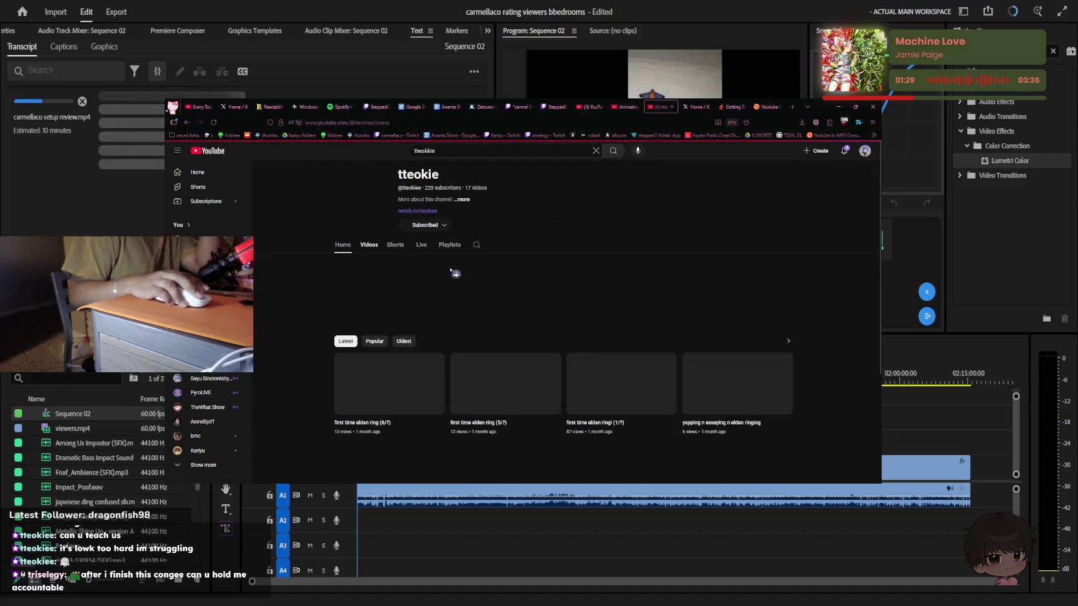
scroll(452, 271, down, 3)
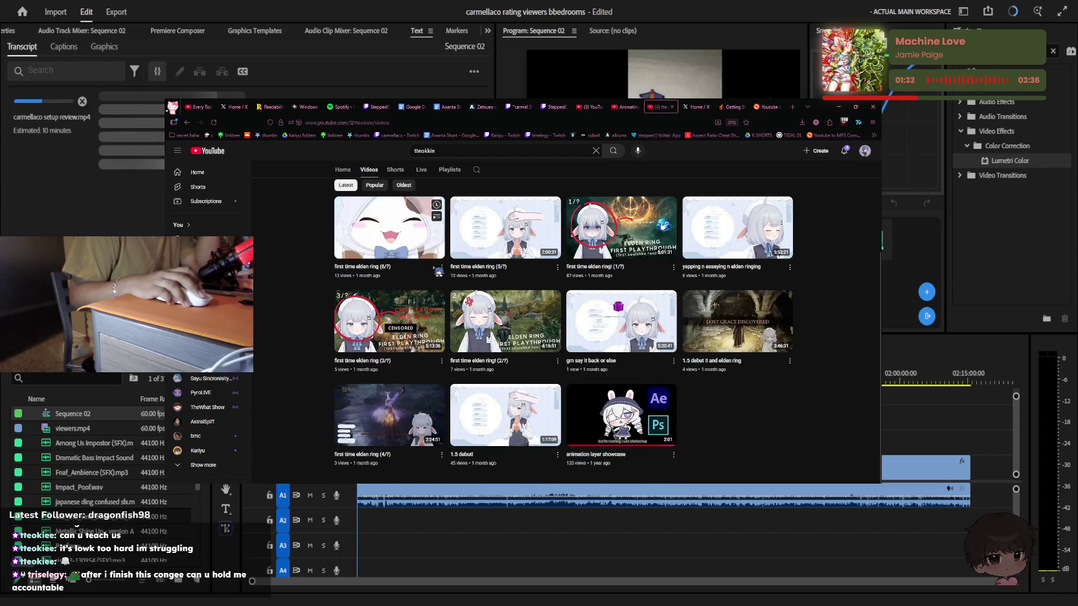
scroll(446, 284, up, 1)
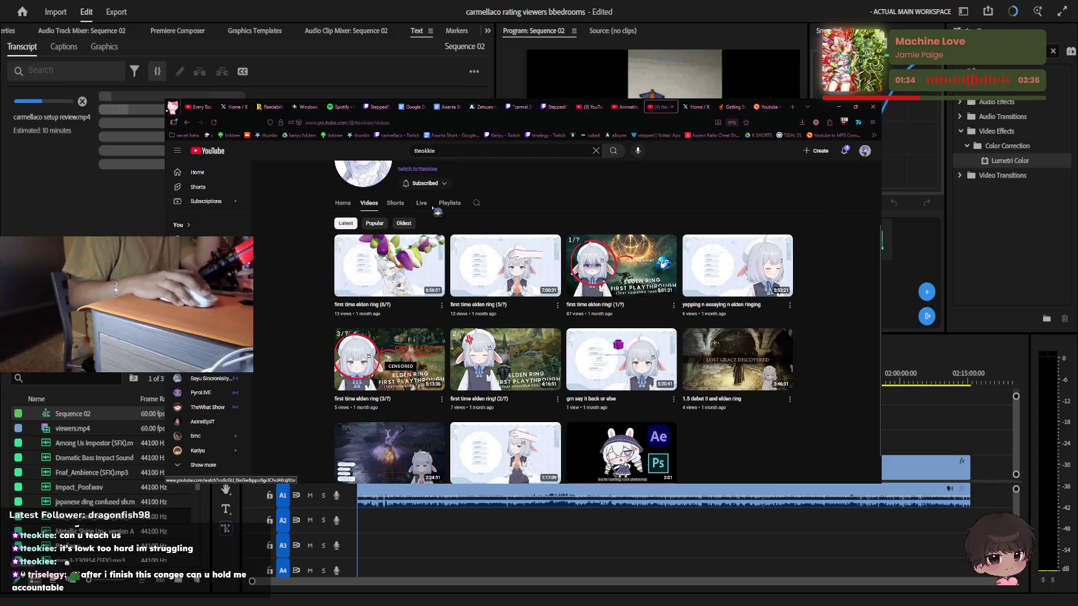
scroll(440, 259, up, 2)
click(432, 245)
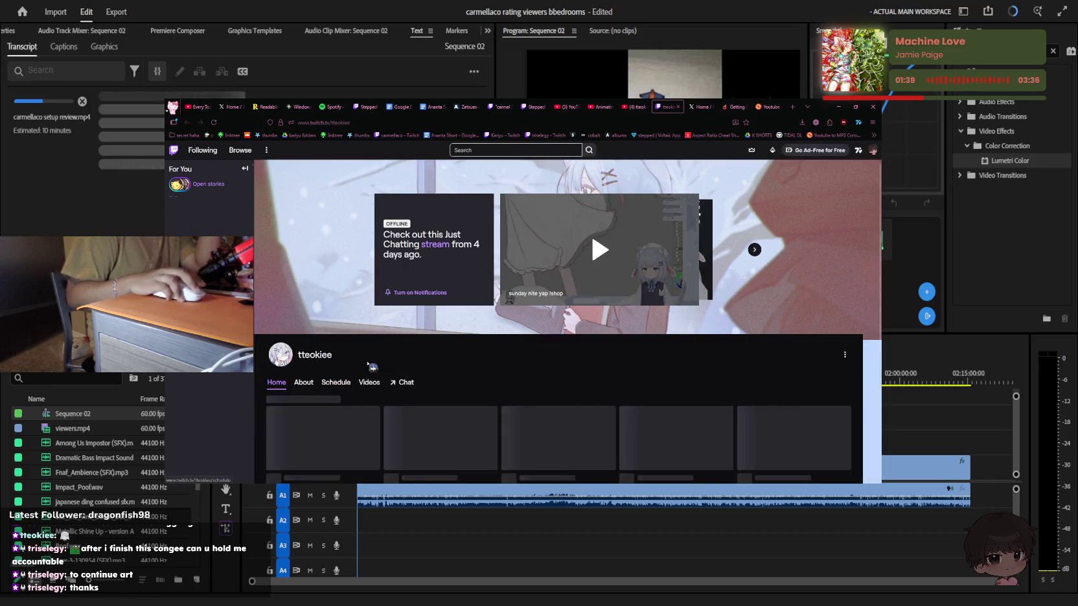
View the tteokiee Twitch About section and open the commissions link in its FAQ
scroll(373, 363, down, 2)
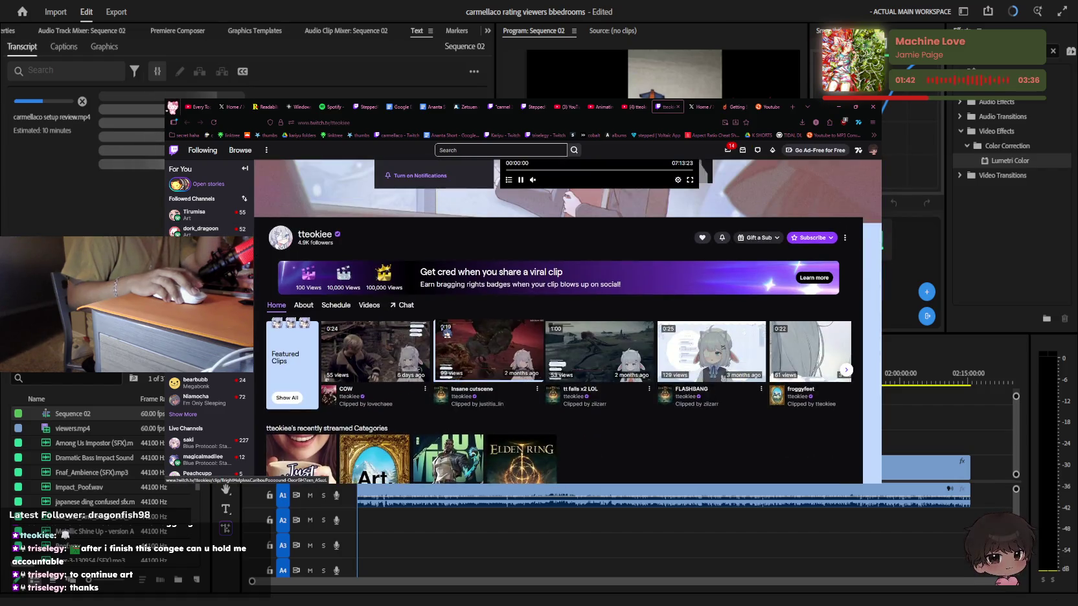
click(310, 306)
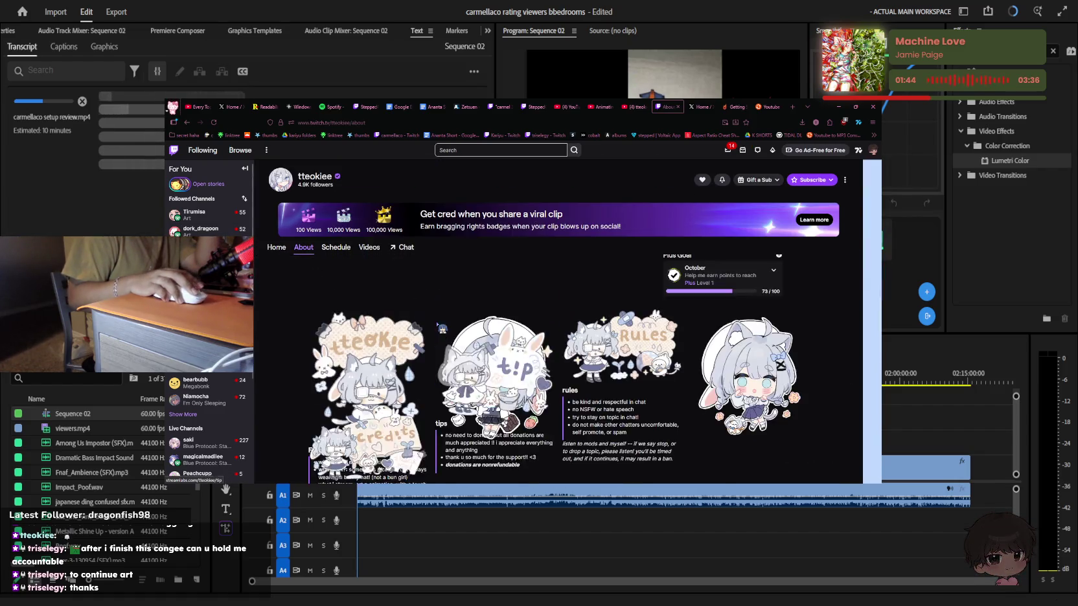
scroll(409, 354, down, 1)
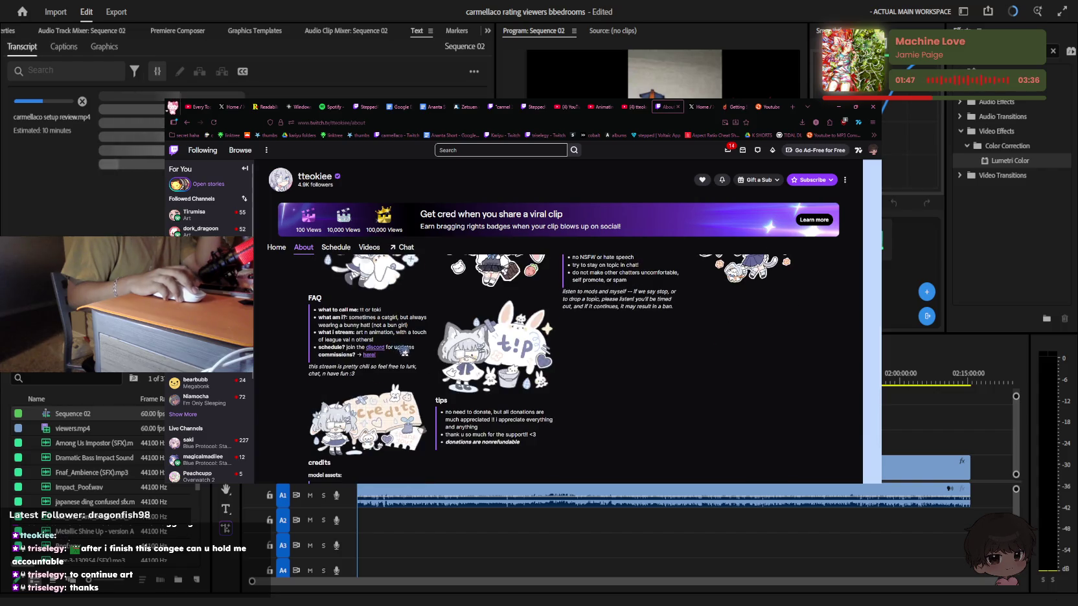
click(370, 356)
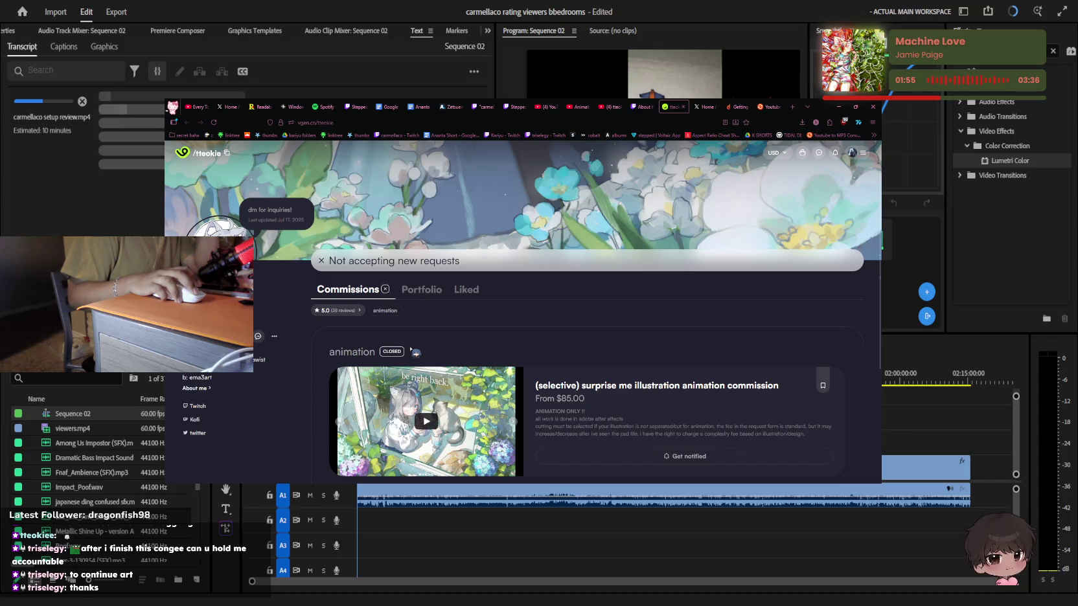
Scroll through tteokie's VGen commission cards, then go back to the YouTube channel
scroll(433, 352, down, 2)
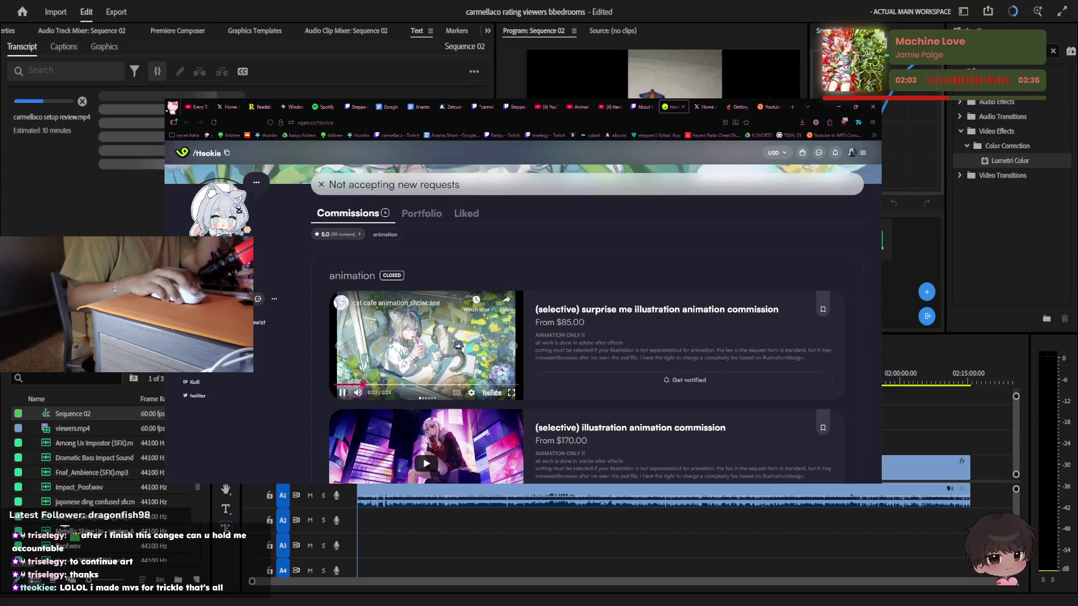
scroll(461, 350, down, 1)
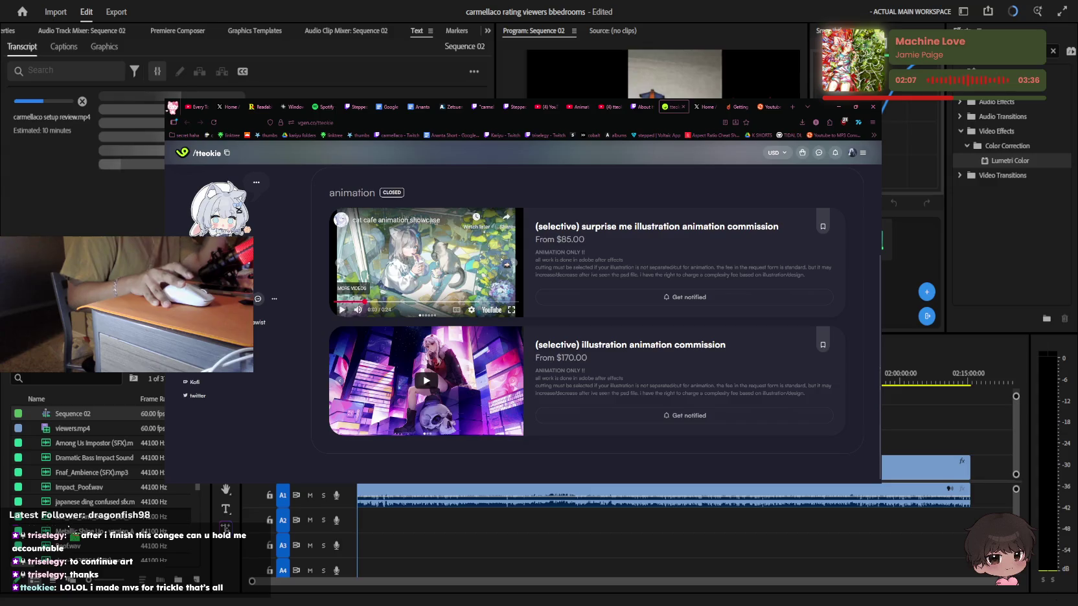
scroll(580, 262, up, 1)
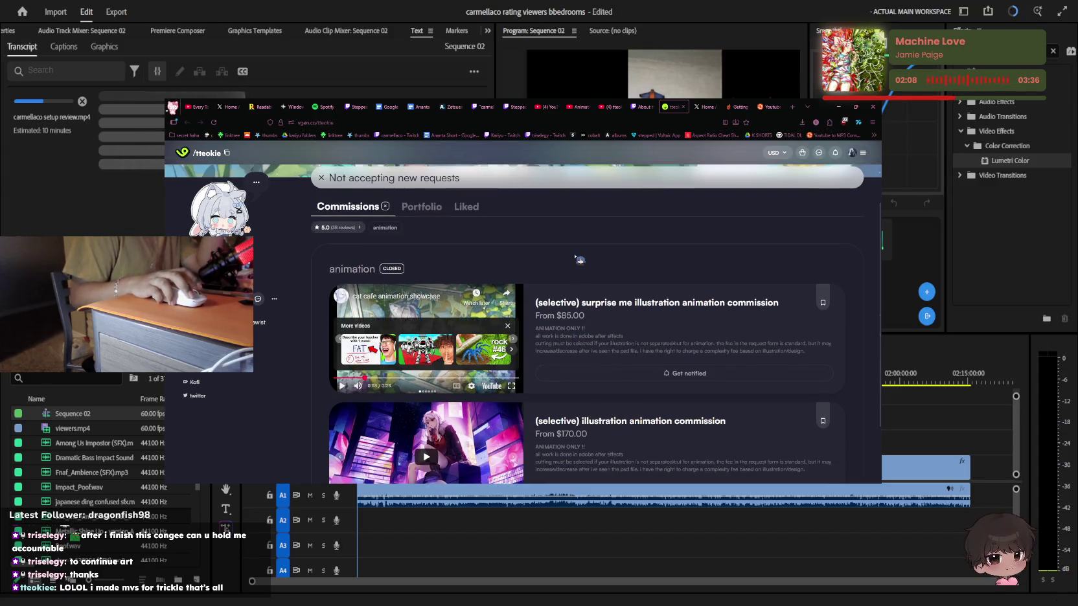
scroll(492, 251, up, 1)
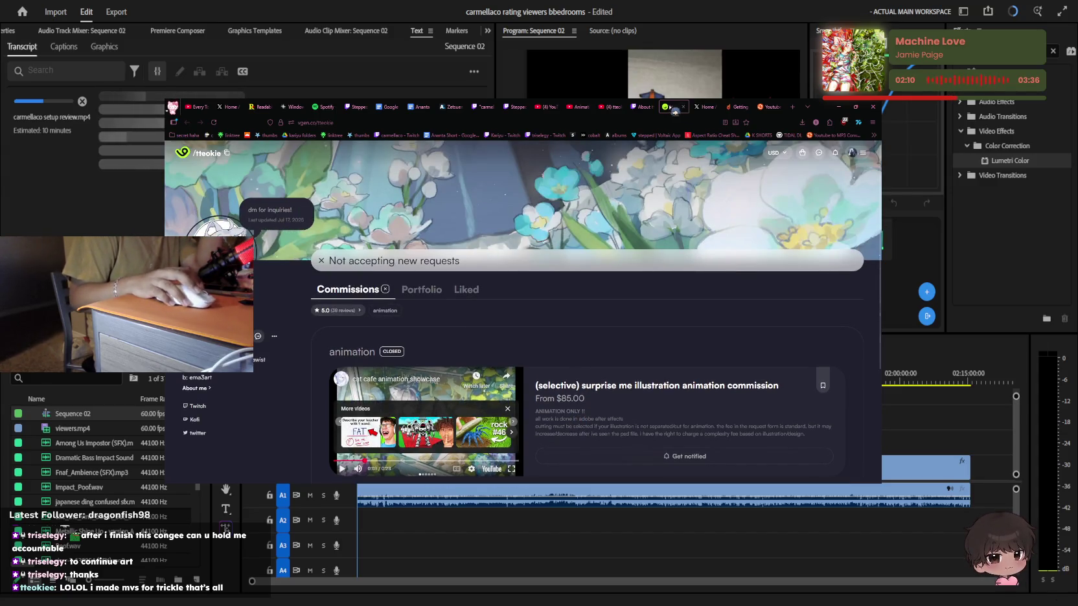
click(644, 107)
click(609, 107)
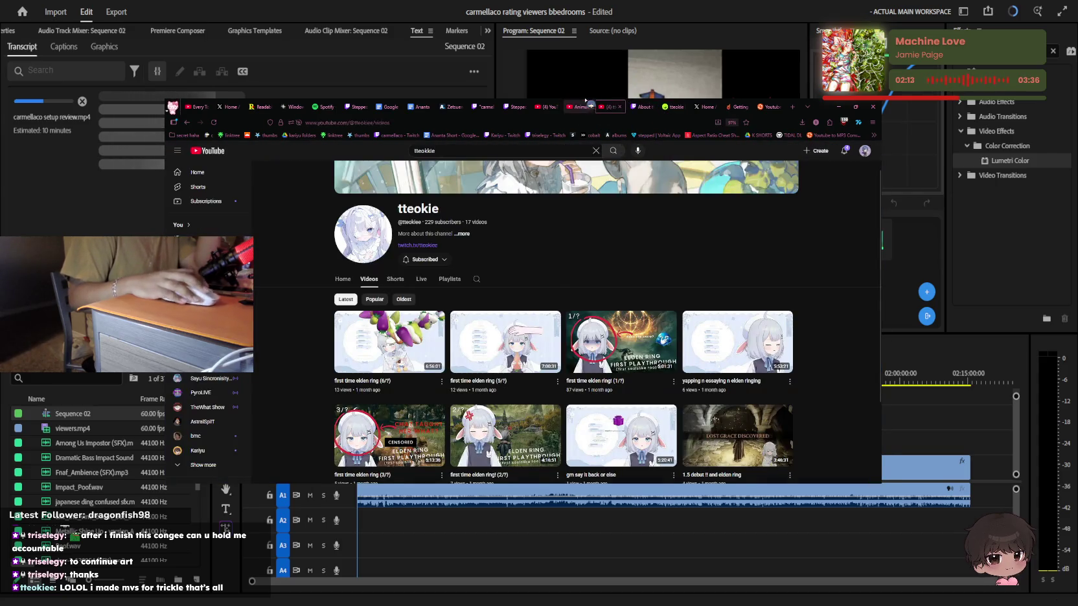
Replace the YouTube search query with 'win' and run the search
double_click(564, 153)
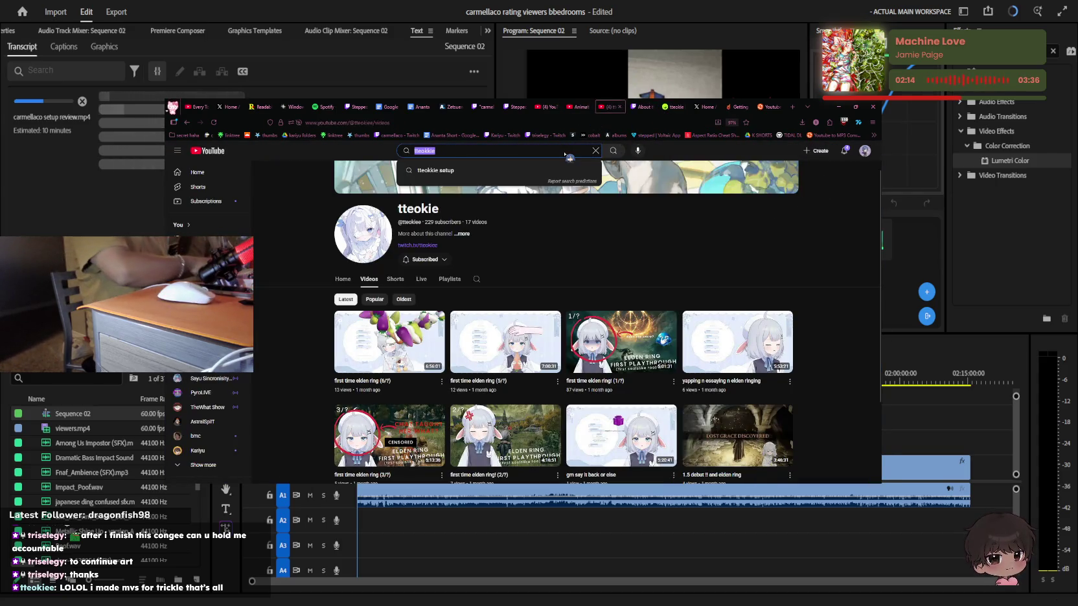
click(490, 152)
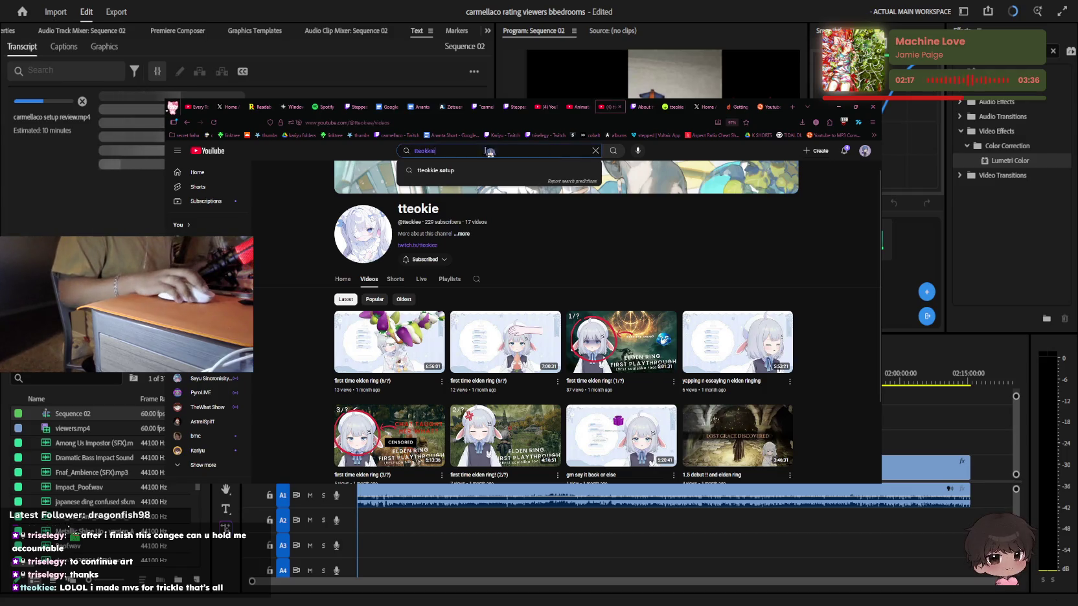
text(will stetso)
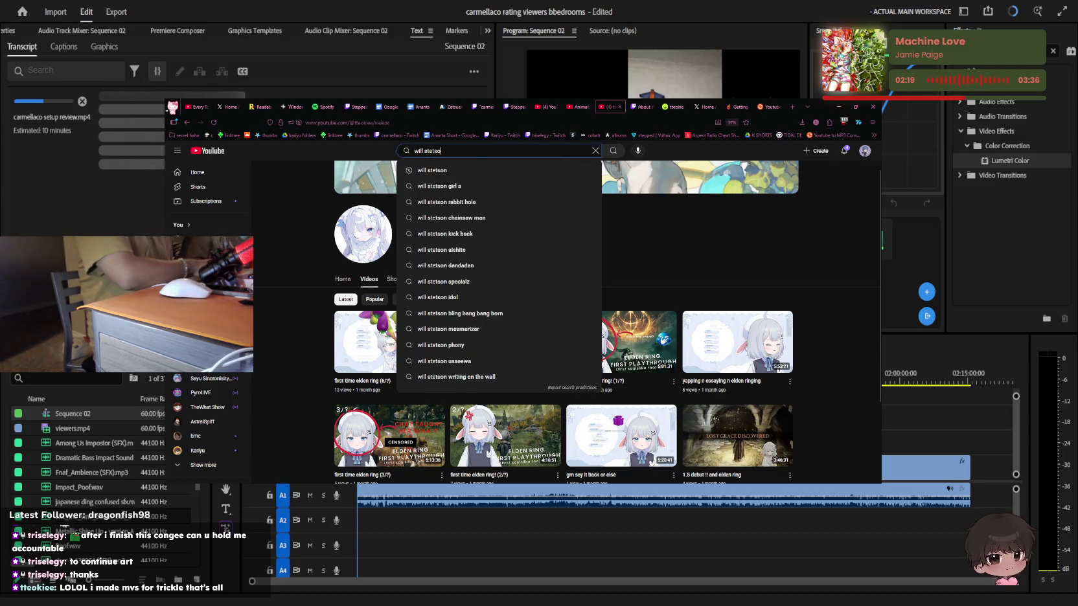
text(n)
key(Return)
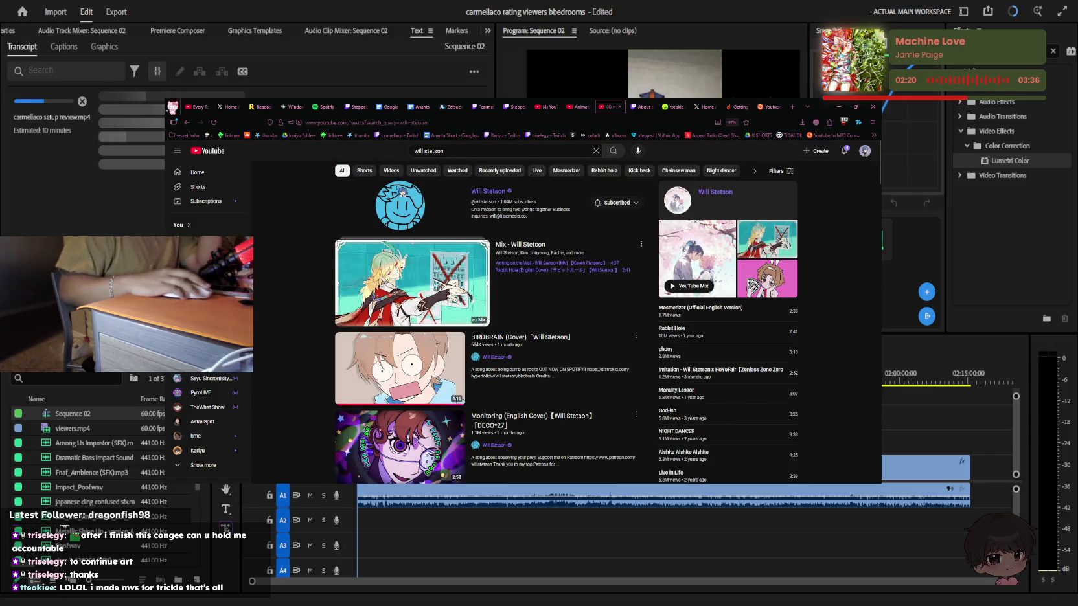
Open the singer's channel Shorts and play the Rabbit Hole (English Cover) short
click(400, 205)
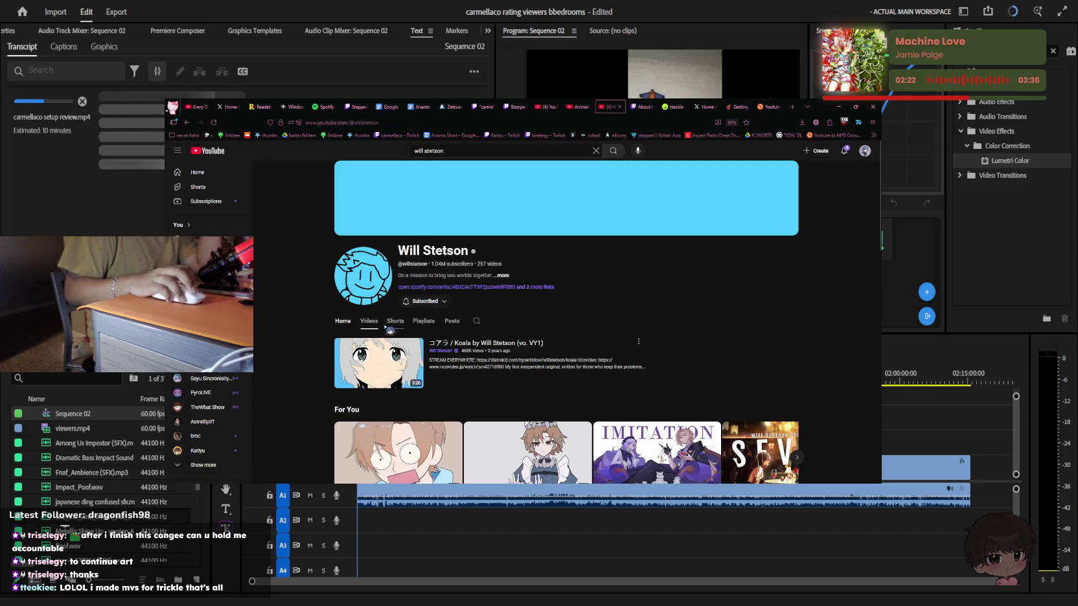
click(396, 322)
scroll(407, 328, down, 2)
scroll(407, 327, down, 1)
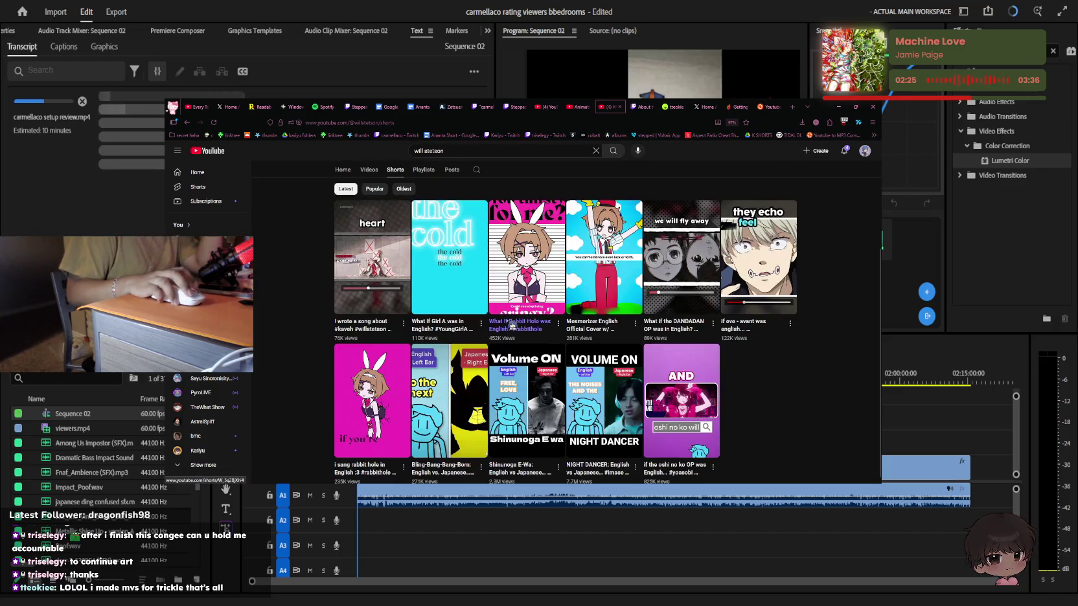
click(544, 320)
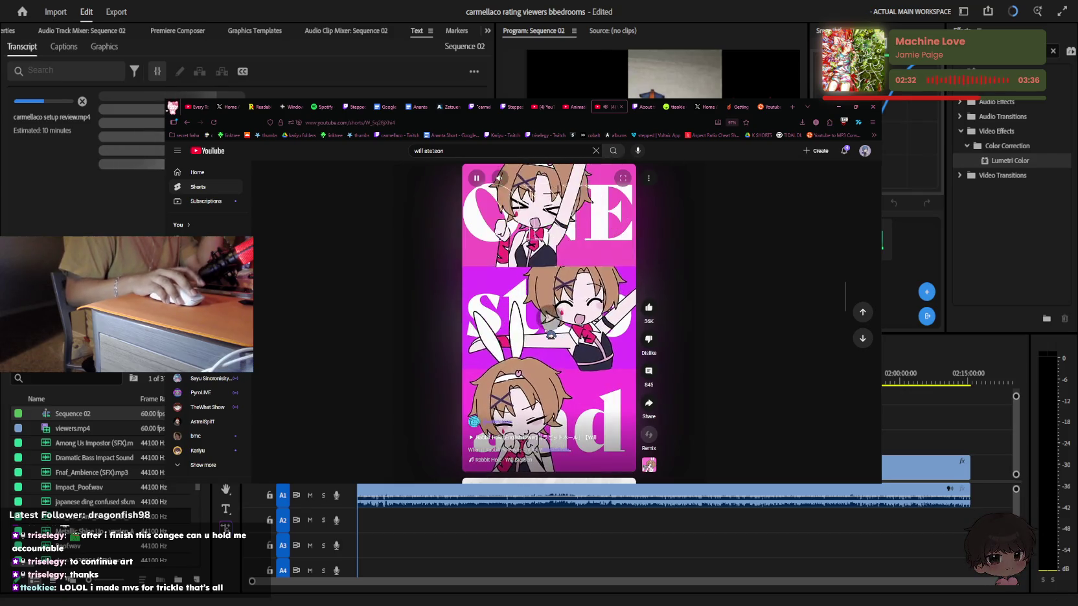
click(551, 333)
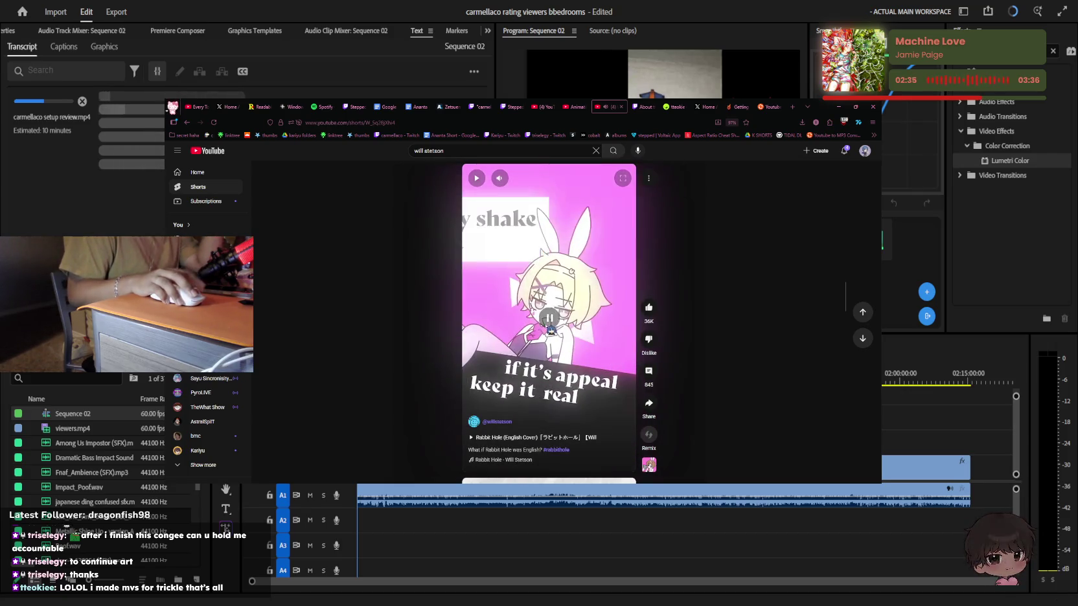
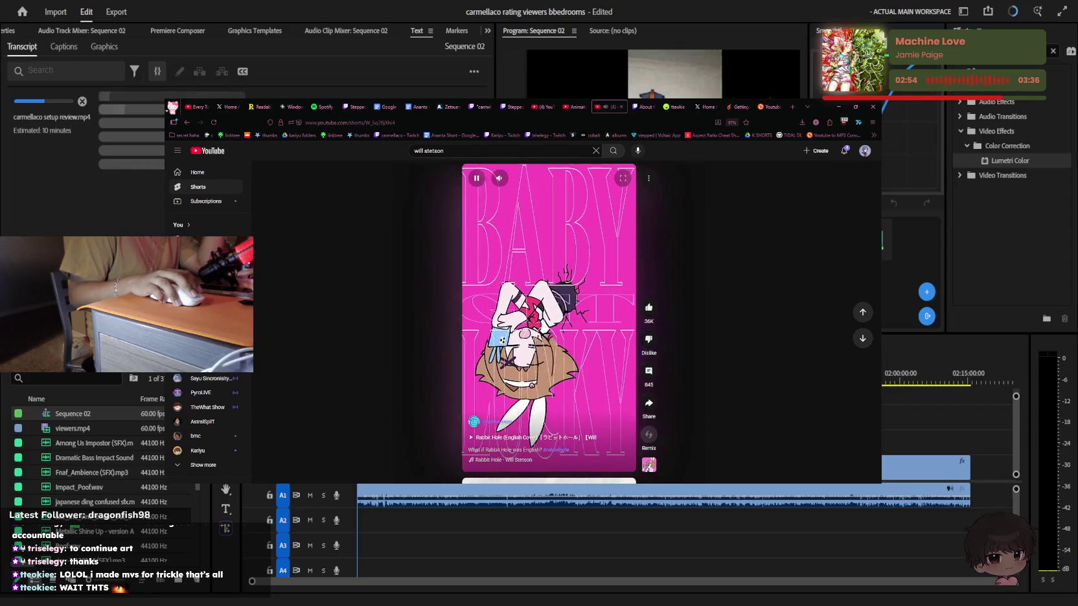
Pause and resume the Will Stetson Rabbit Hole short a few times
click(565, 311)
click(565, 311)
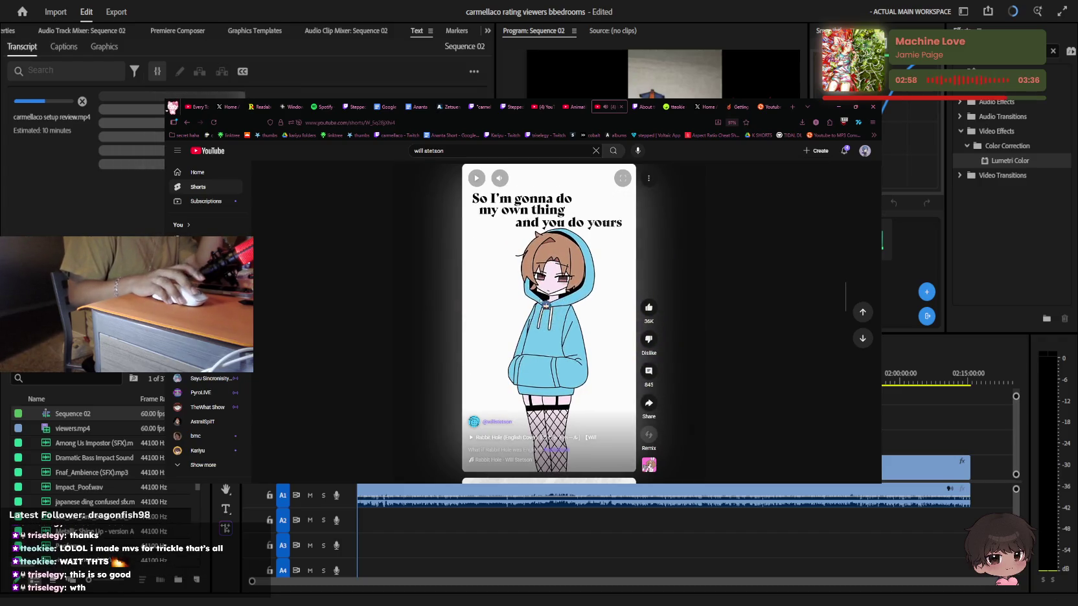
click(539, 309)
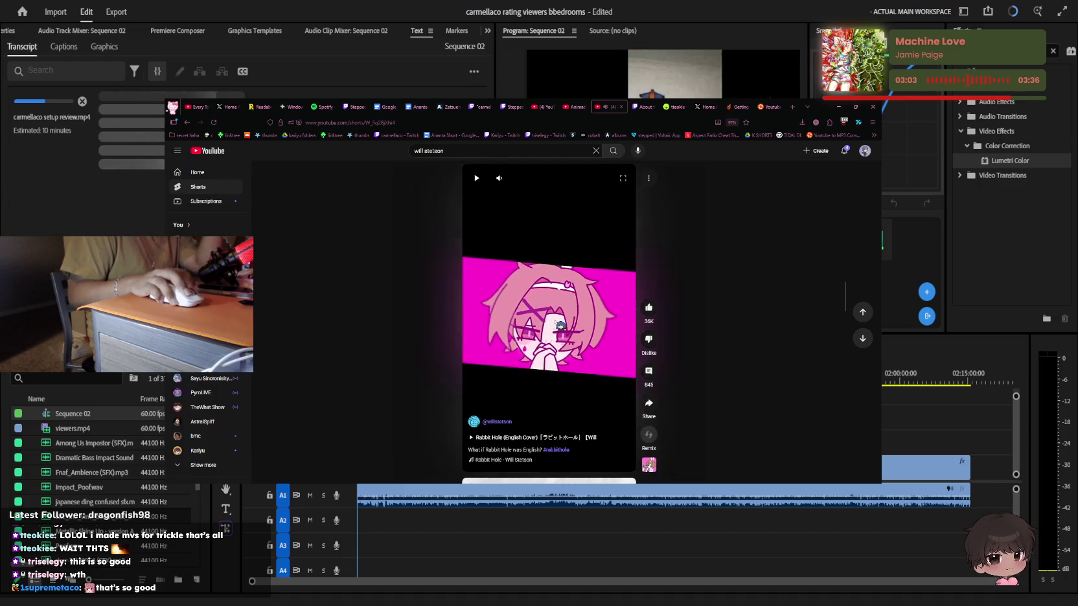
click(576, 330)
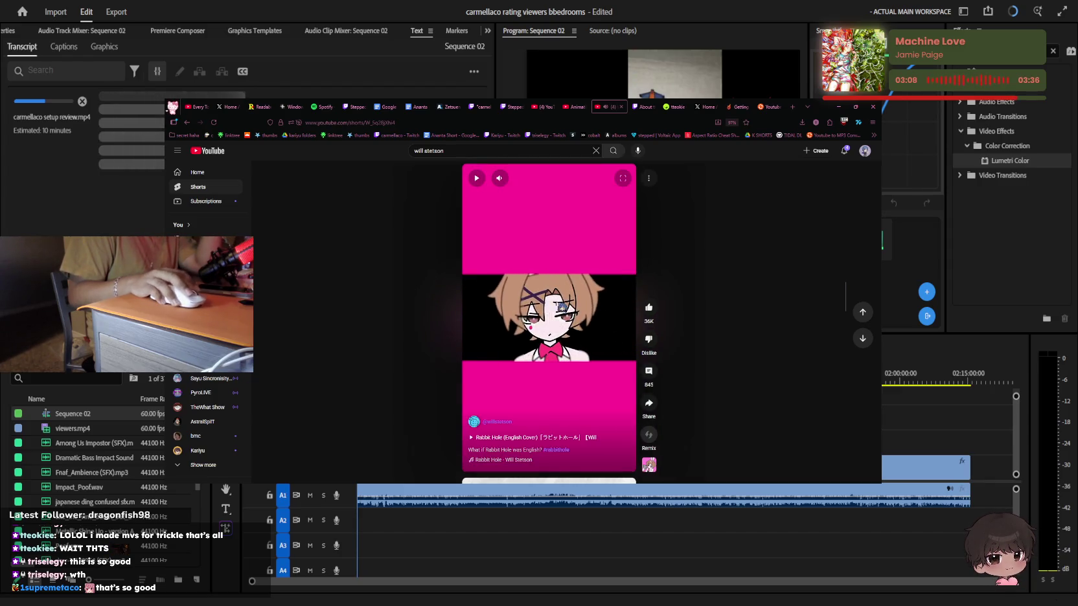
click(561, 308)
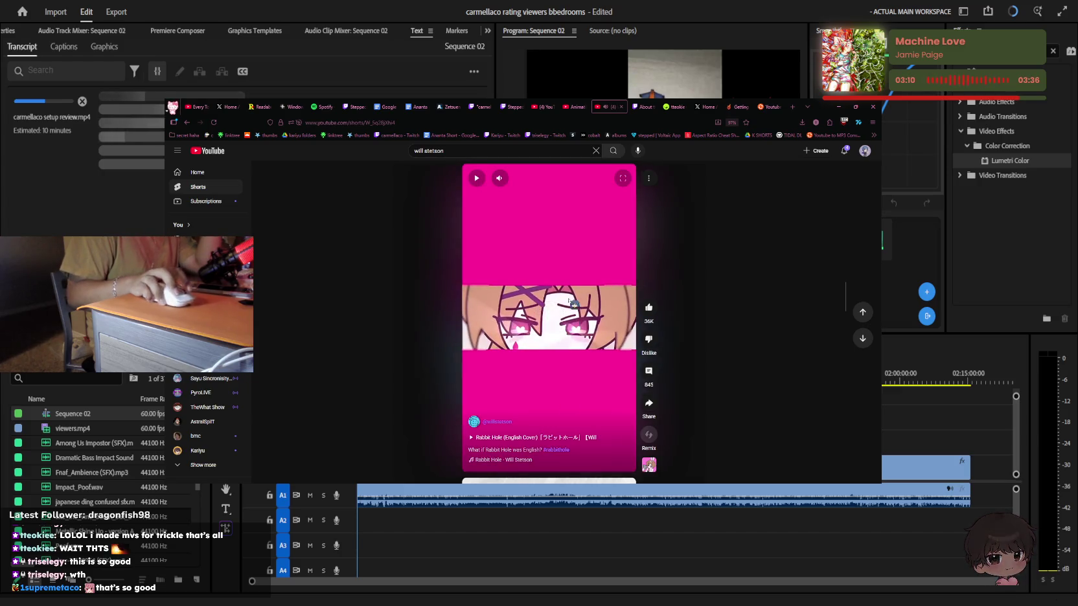
Go back to the channel, show its Videos list, then move to the X tab
key(alt+Left)
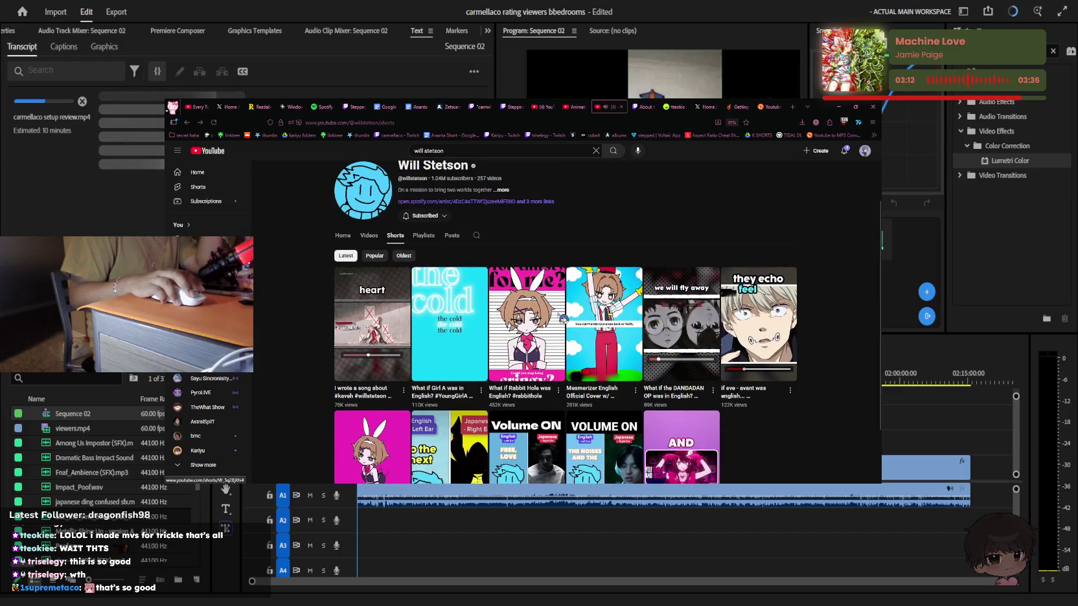
scroll(561, 317, down, 2)
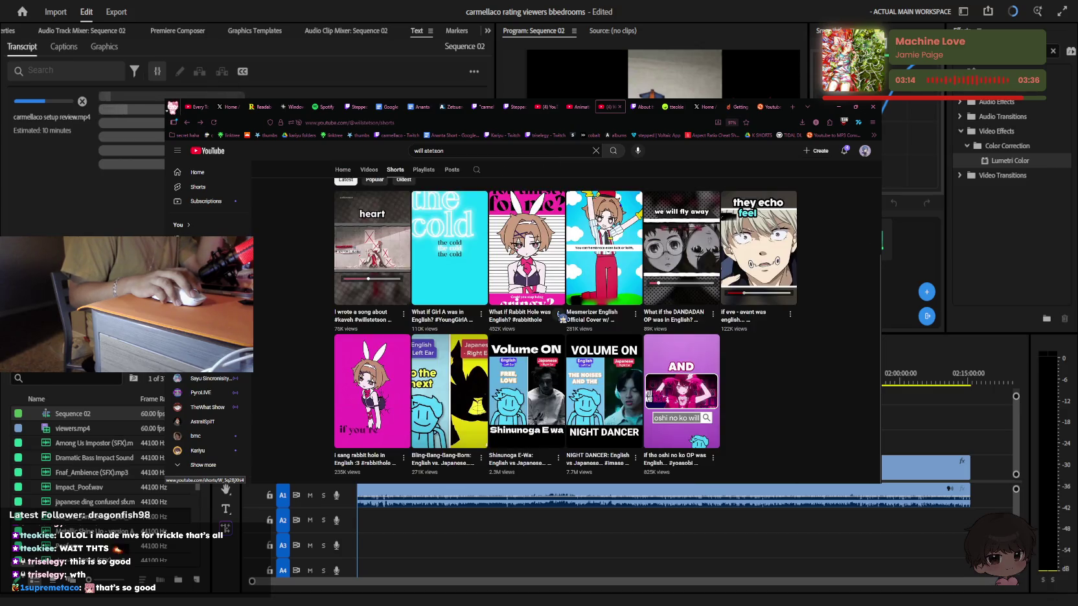
scroll(561, 317, up, 3)
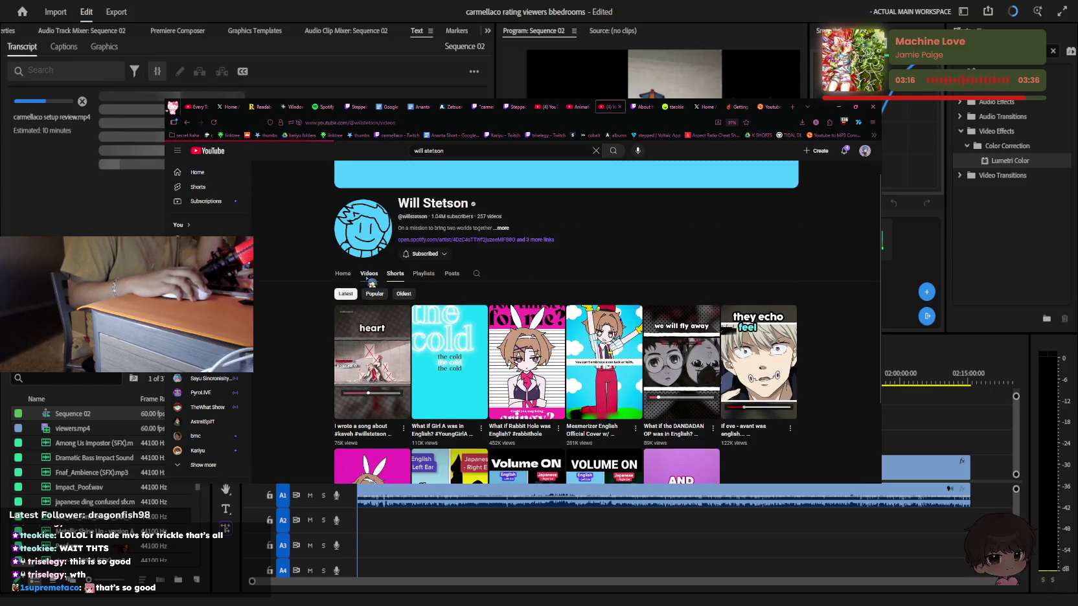
click(370, 273)
scroll(534, 300, down, 3)
scroll(534, 300, up, 3)
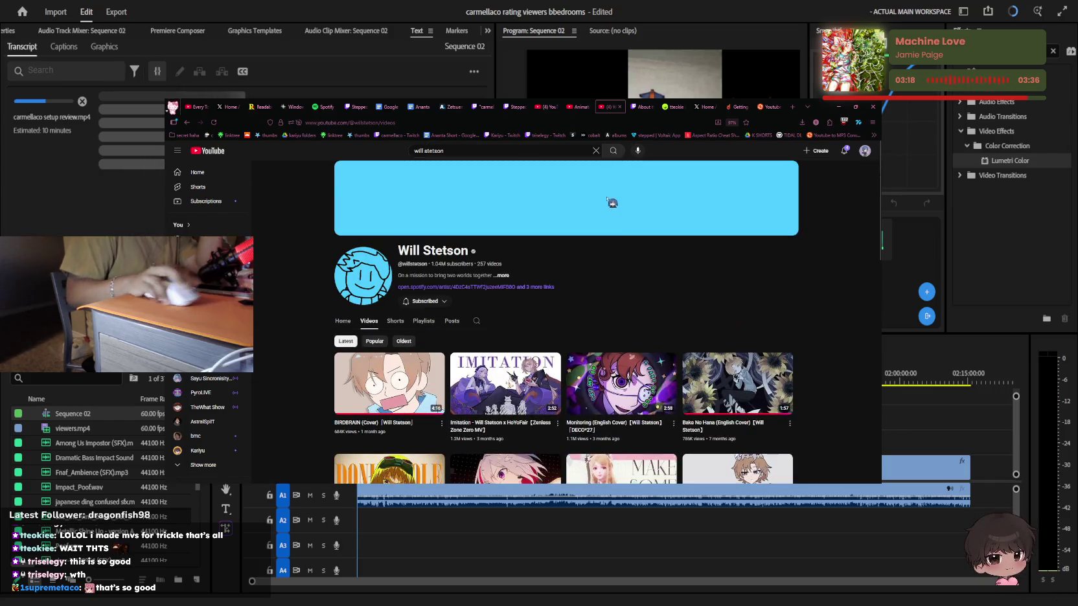
click(706, 107)
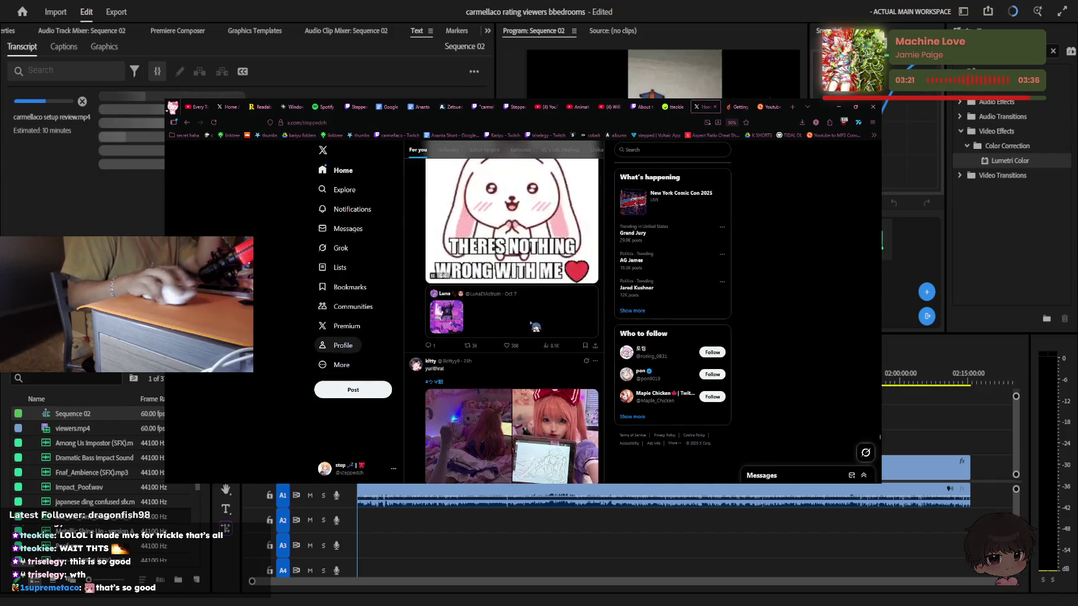
click(340, 345)
click(558, 382)
scroll(559, 382, down, 2)
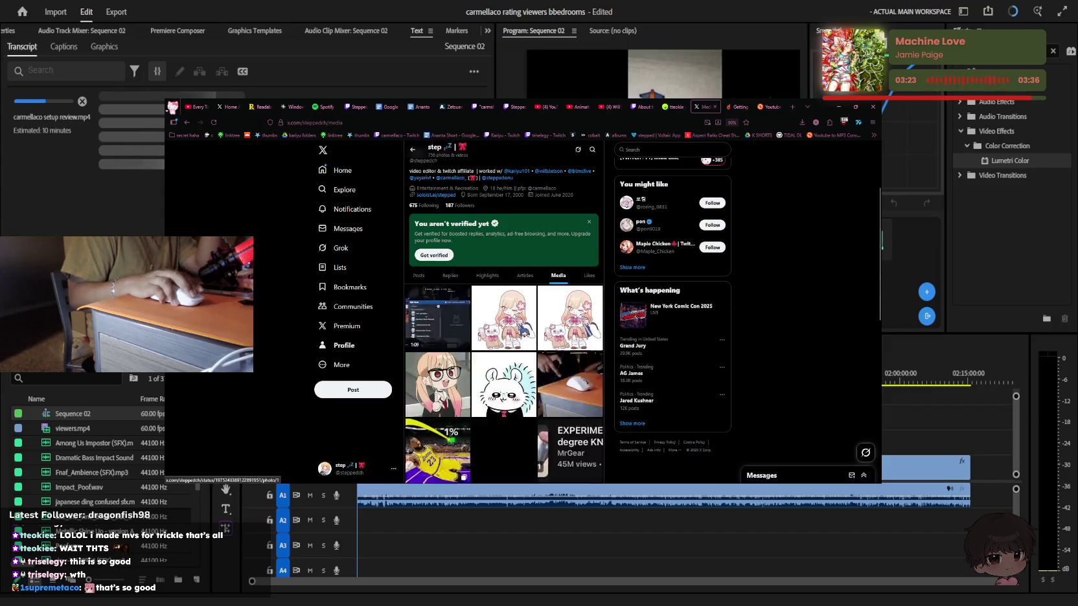
scroll(558, 381, down, 3)
scroll(525, 323, down, 4)
scroll(525, 323, down, 3)
scroll(525, 322, down, 3)
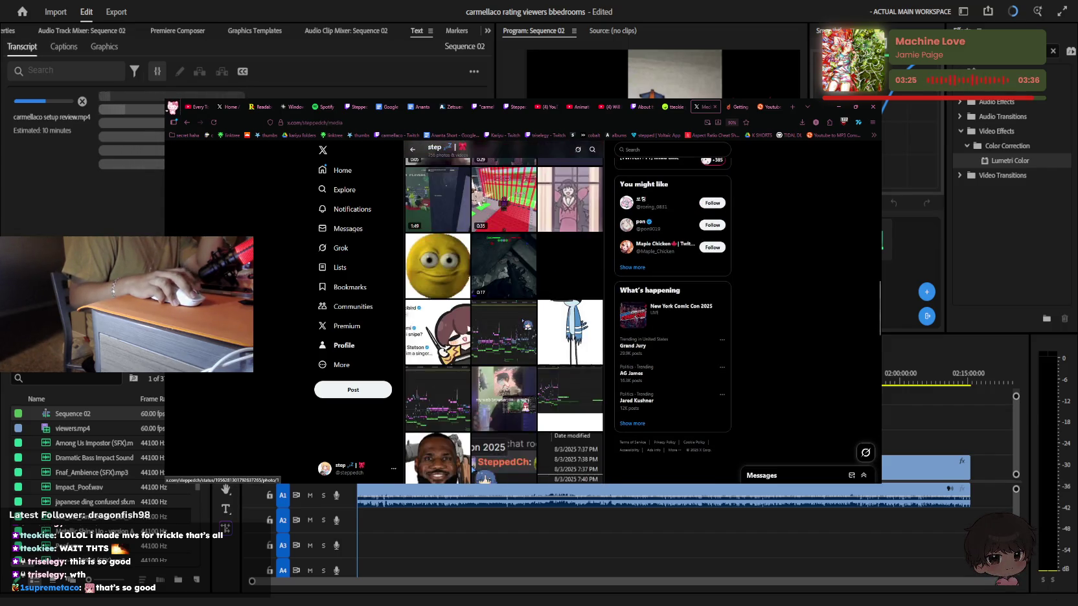
scroll(525, 322, down, 3)
scroll(526, 322, down, 3)
scroll(526, 322, down, 3)
scroll(525, 322, down, 3)
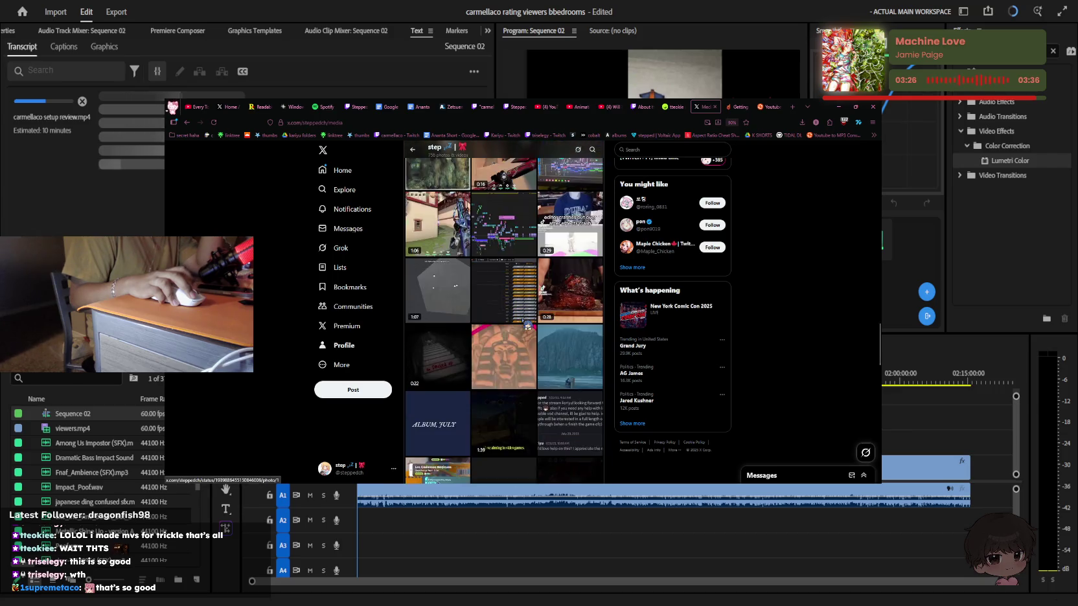
scroll(525, 322, down, 3)
scroll(525, 322, down, 3)
scroll(525, 322, down, 3)
scroll(524, 321, down, 3)
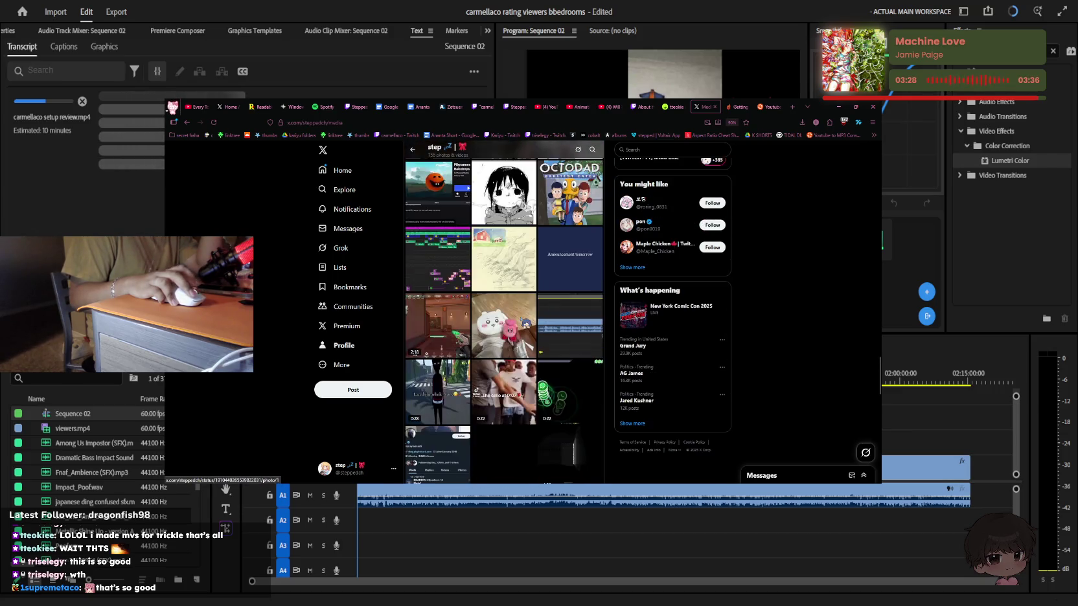
scroll(522, 320, down, 3)
scroll(521, 320, down, 3)
scroll(522, 320, down, 3)
scroll(522, 320, down, 3)
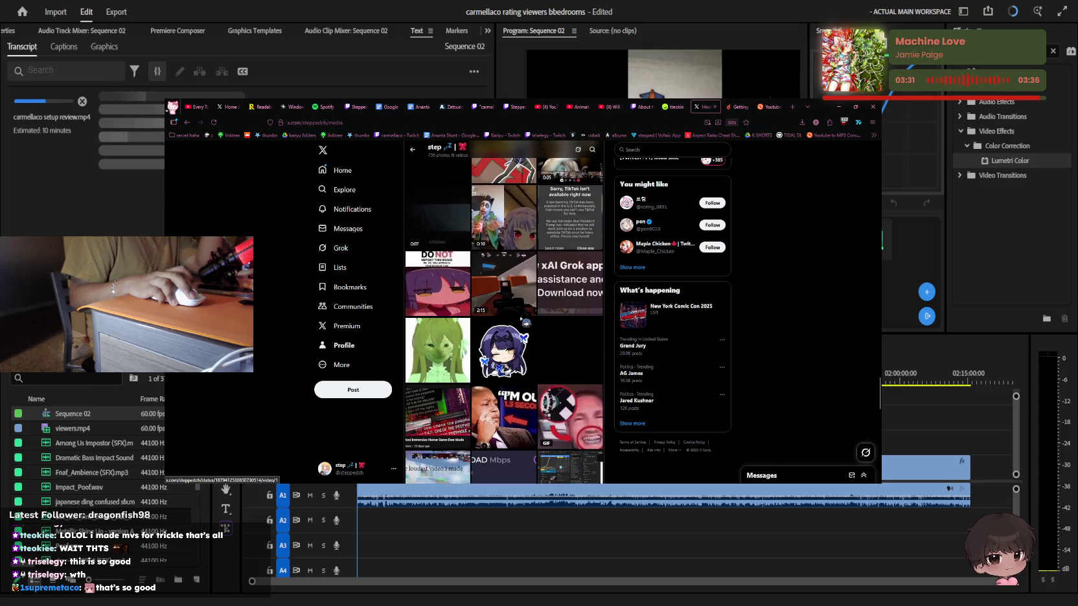
scroll(523, 320, down, 3)
scroll(522, 320, down, 3)
scroll(522, 320, down, 3)
scroll(522, 320, down, 3)
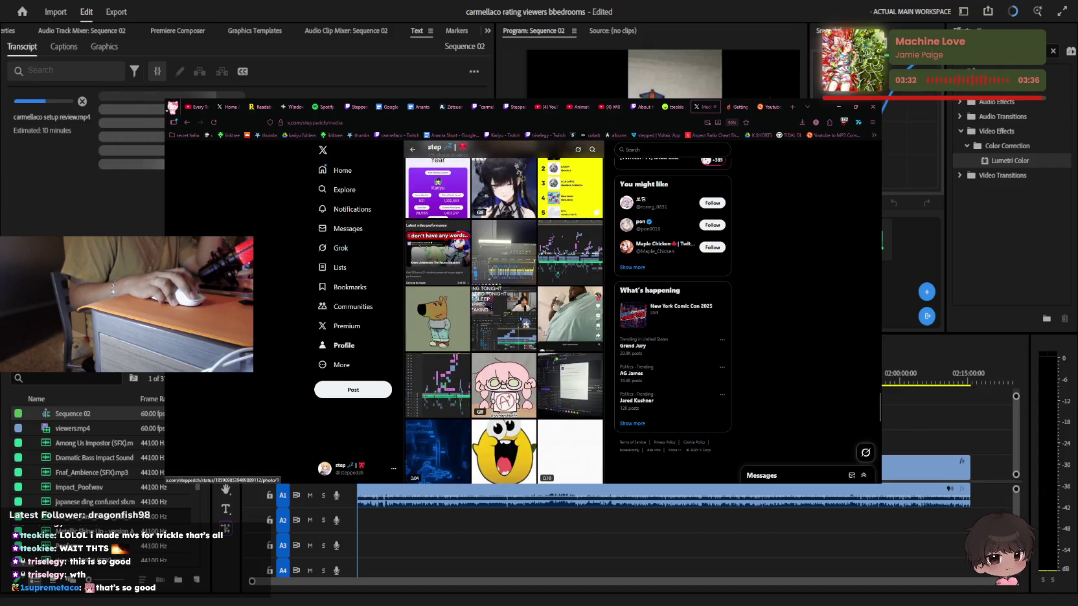
scroll(522, 320, down, 3)
scroll(522, 321, down, 3)
scroll(522, 319, down, 3)
scroll(521, 319, down, 3)
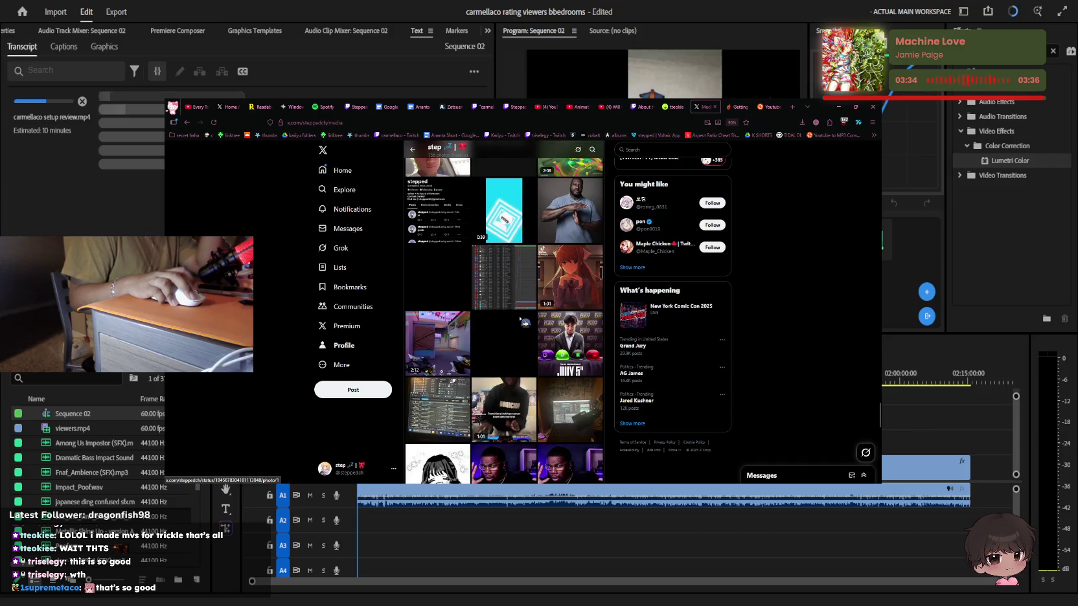
scroll(522, 319, down, 3)
scroll(522, 320, down, 3)
scroll(522, 320, down, 3)
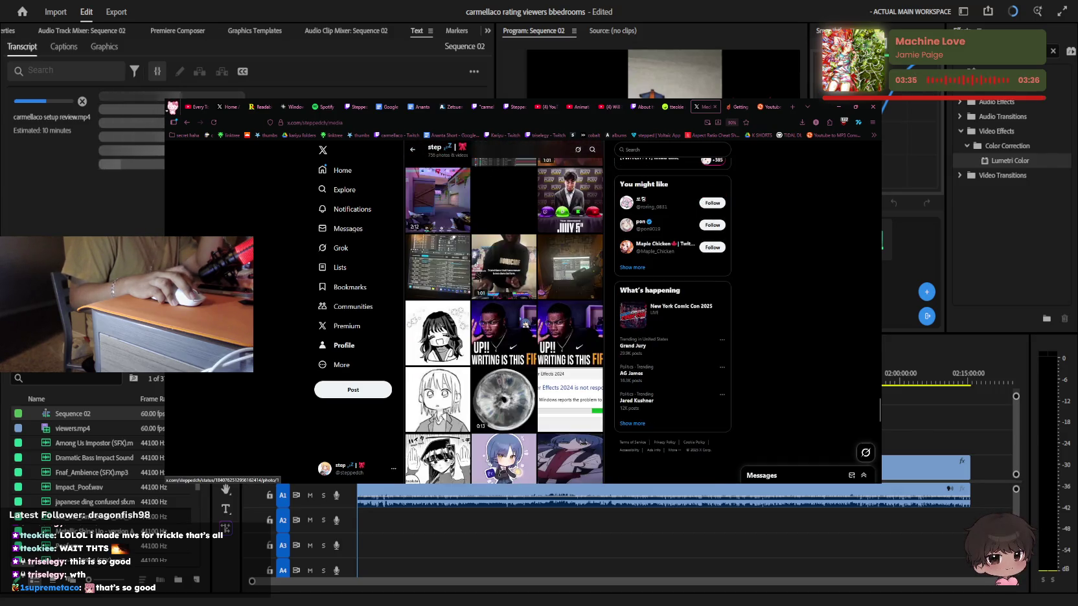
scroll(523, 320, down, 3)
scroll(522, 320, down, 3)
scroll(522, 320, down, 3)
scroll(523, 320, down, 3)
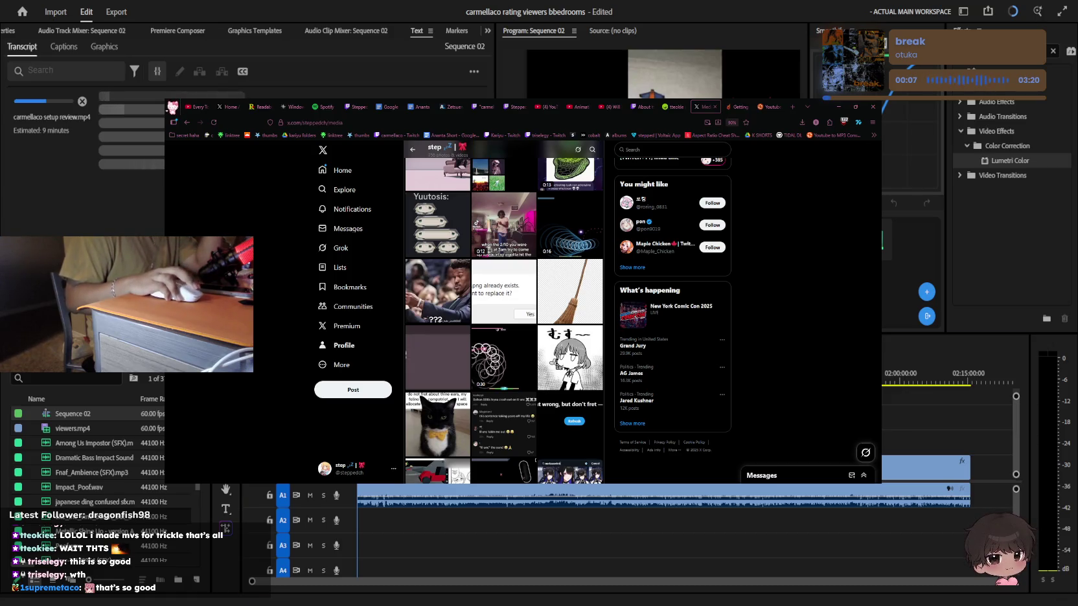
scroll(504, 324, down, 3)
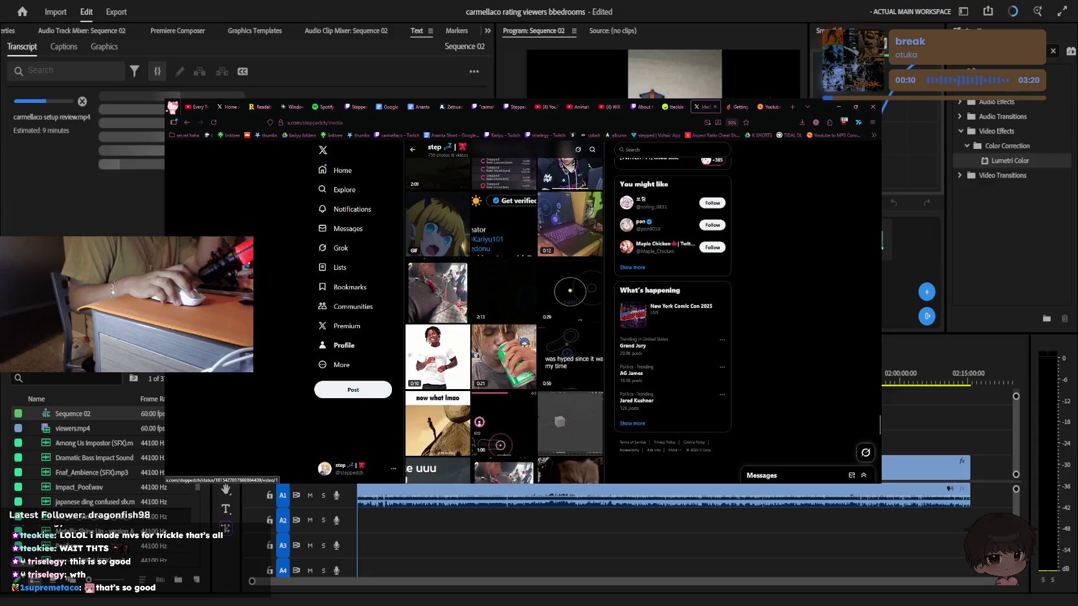
click(334, 170)
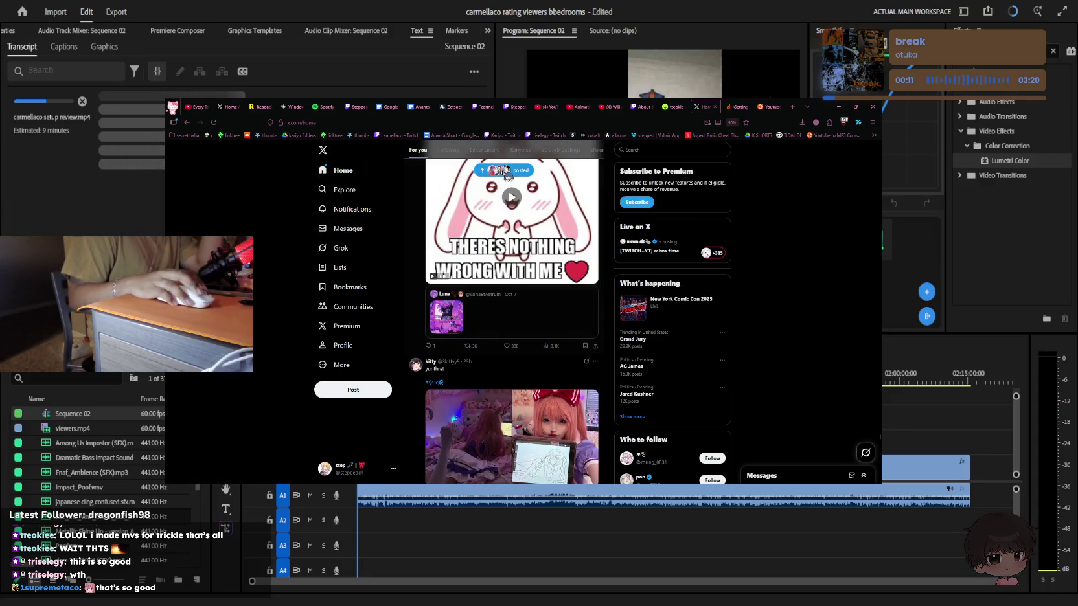
Scroll the For you feed to the fanart of two dark-haired characters and like it
scroll(466, 231, down, 3)
scroll(518, 250, down, 2)
scroll(566, 267, down, 2)
scroll(567, 267, down, 1)
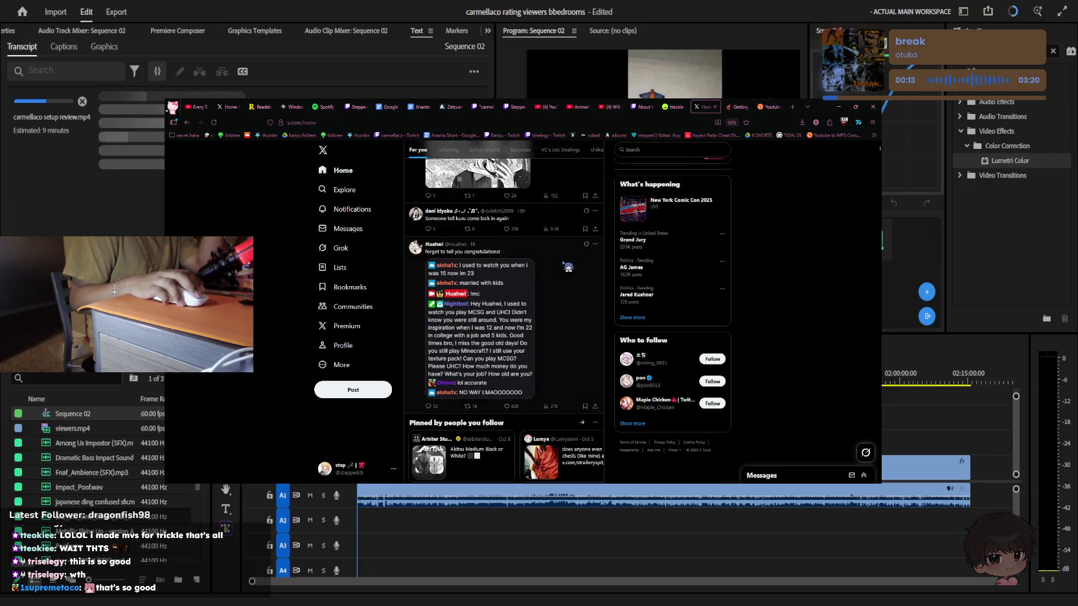
scroll(568, 266, down, 1)
scroll(568, 266, down, 2)
scroll(568, 266, down, 1)
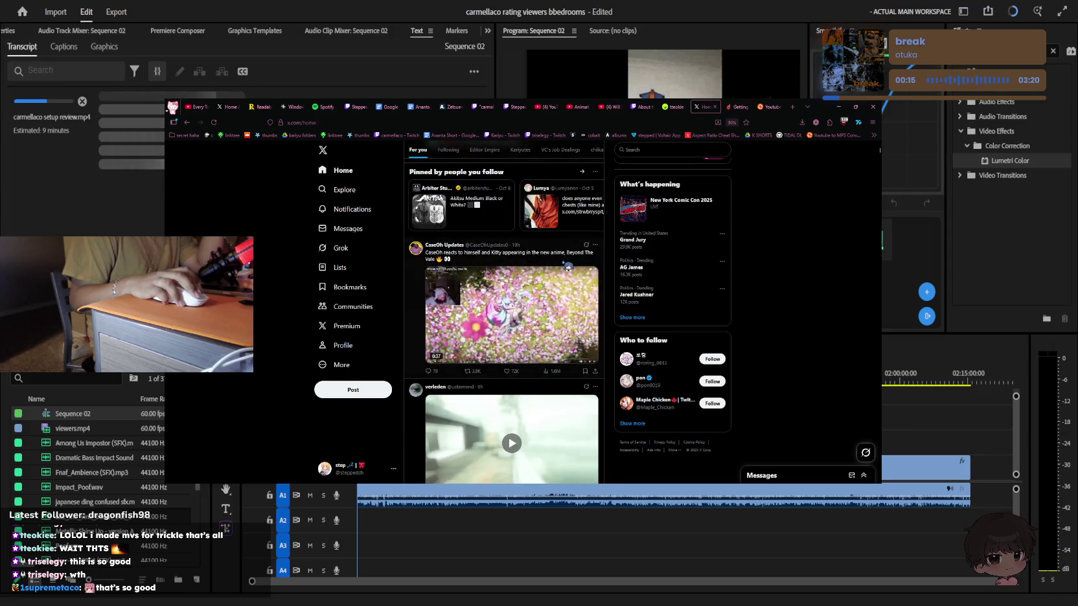
scroll(568, 266, down, 2)
scroll(558, 268, down, 1)
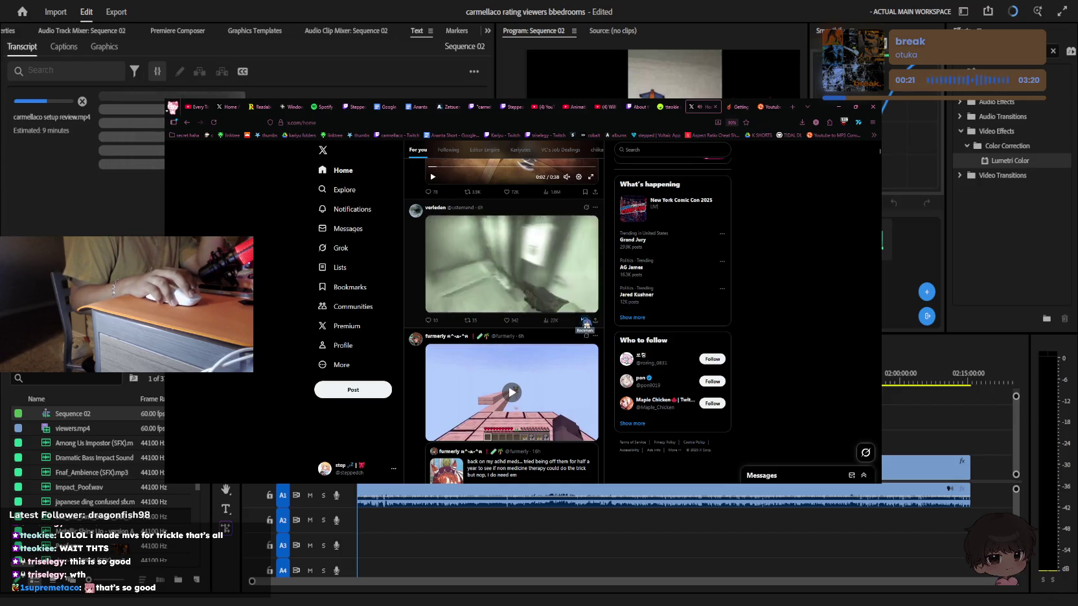
scroll(573, 302, down, 2)
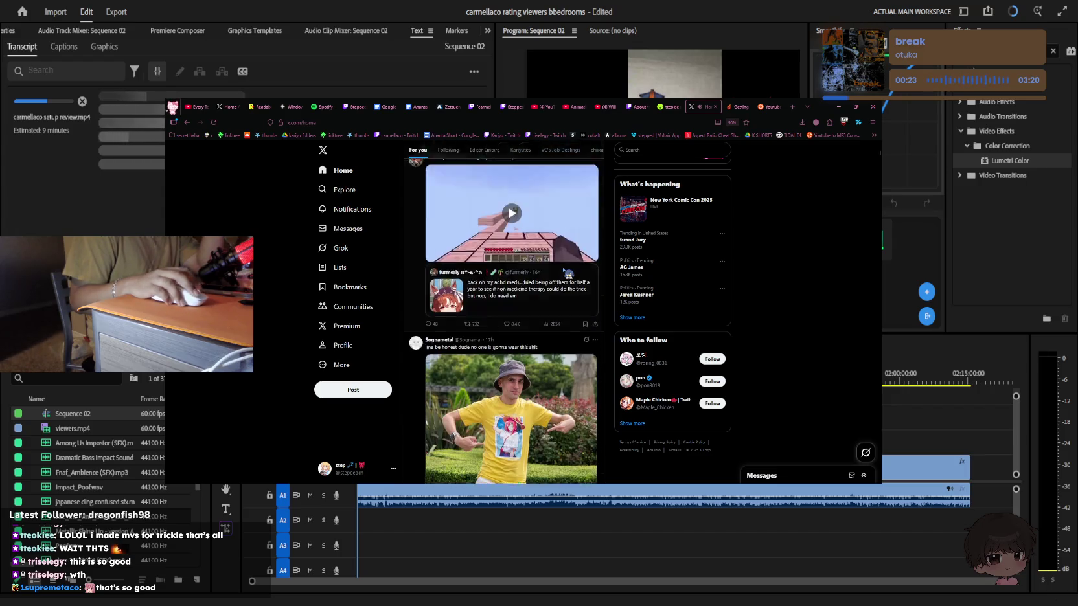
scroll(535, 258, down, 2)
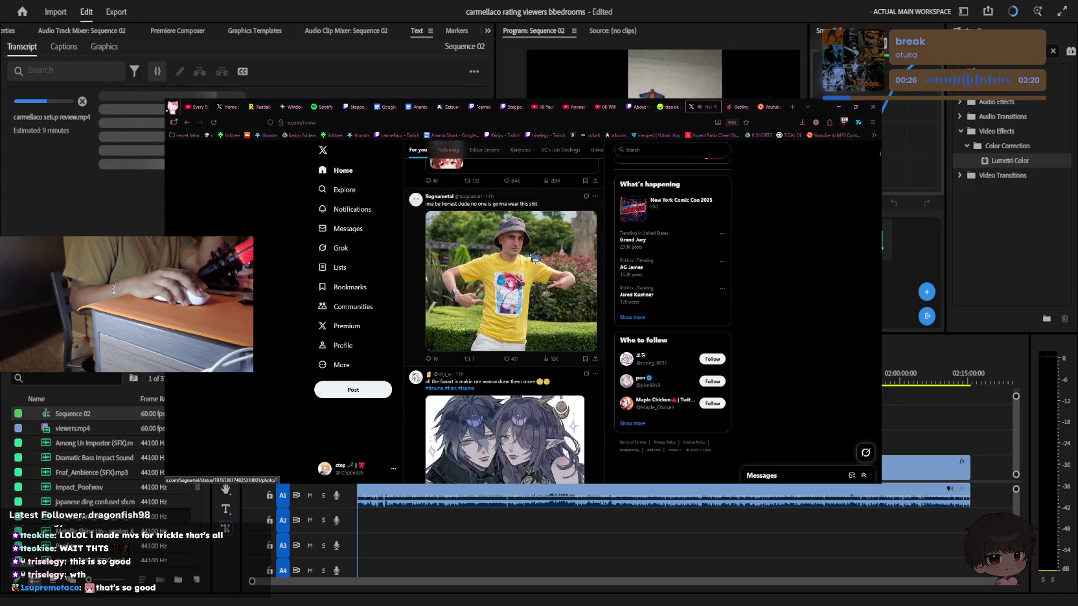
scroll(535, 258, down, 3)
scroll(536, 260, down, 1)
scroll(535, 259, up, 1)
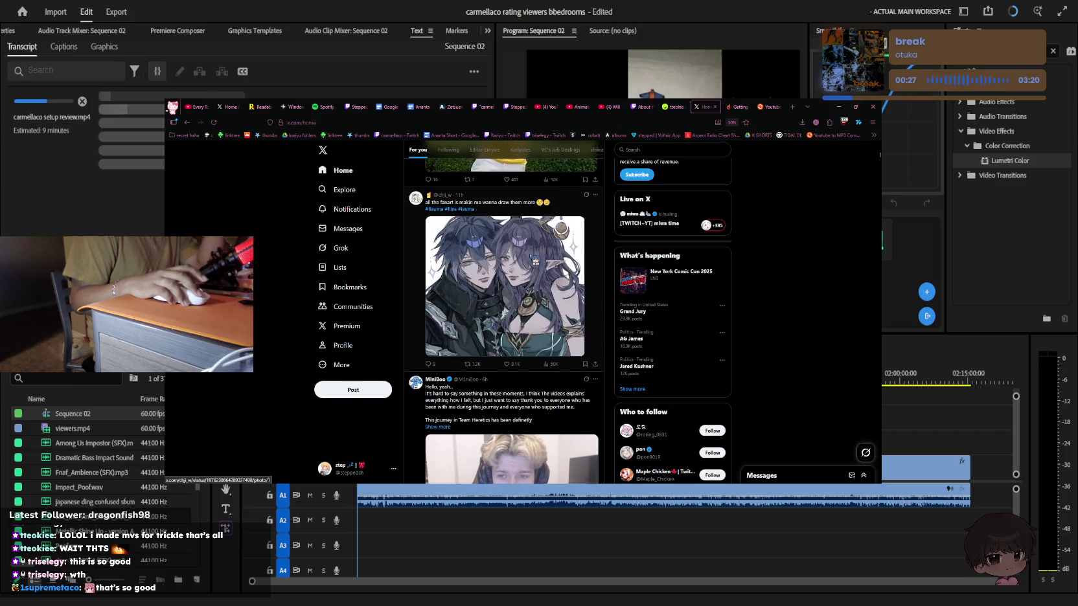
click(508, 364)
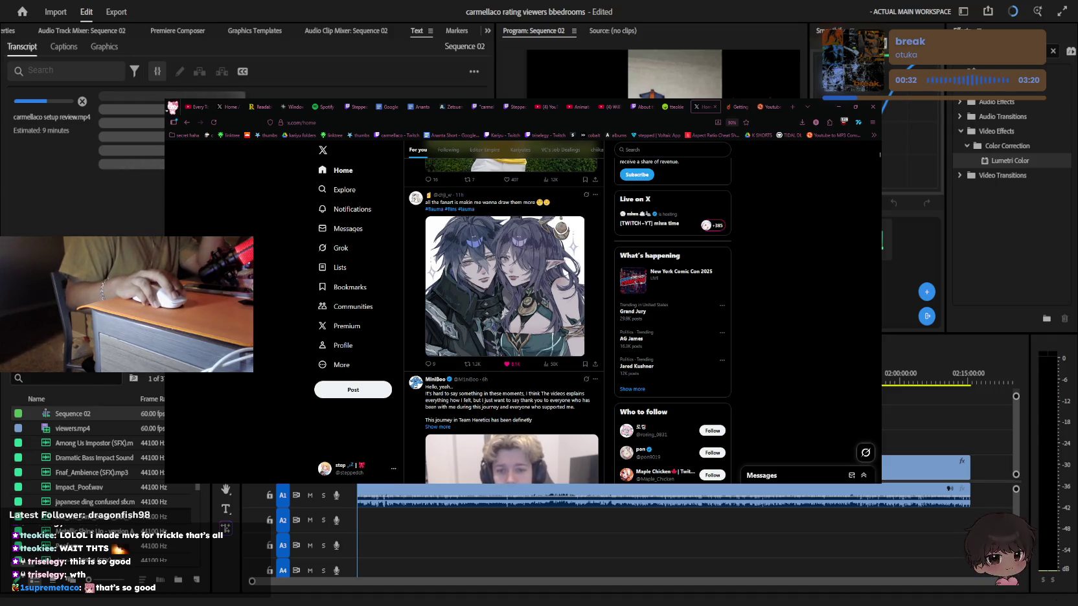
Scroll a bit further, then return to Will Stetson's YouTube Videos page
scroll(534, 346, down, 1)
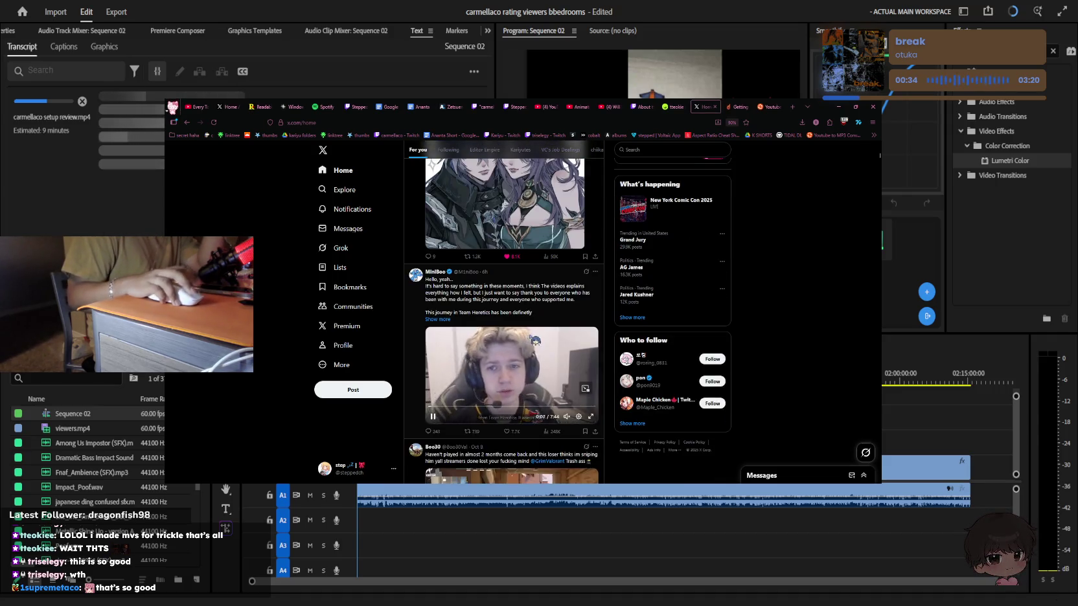
scroll(534, 345, down, 3)
scroll(534, 346, down, 1)
click(619, 108)
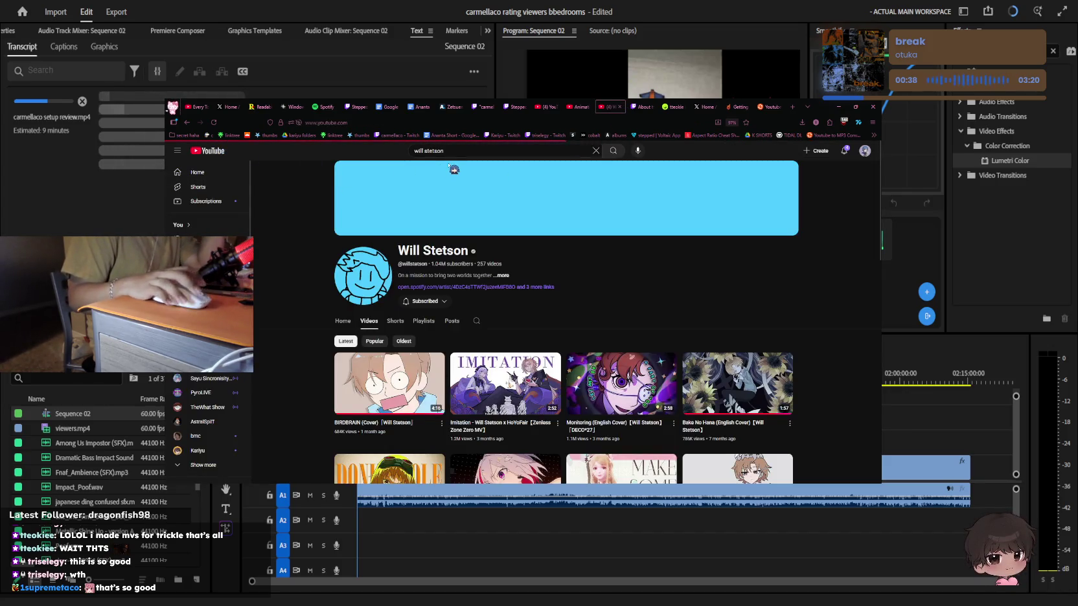
Search YouTube for 'miru edits' and open the Miru Edits channel
click(466, 150)
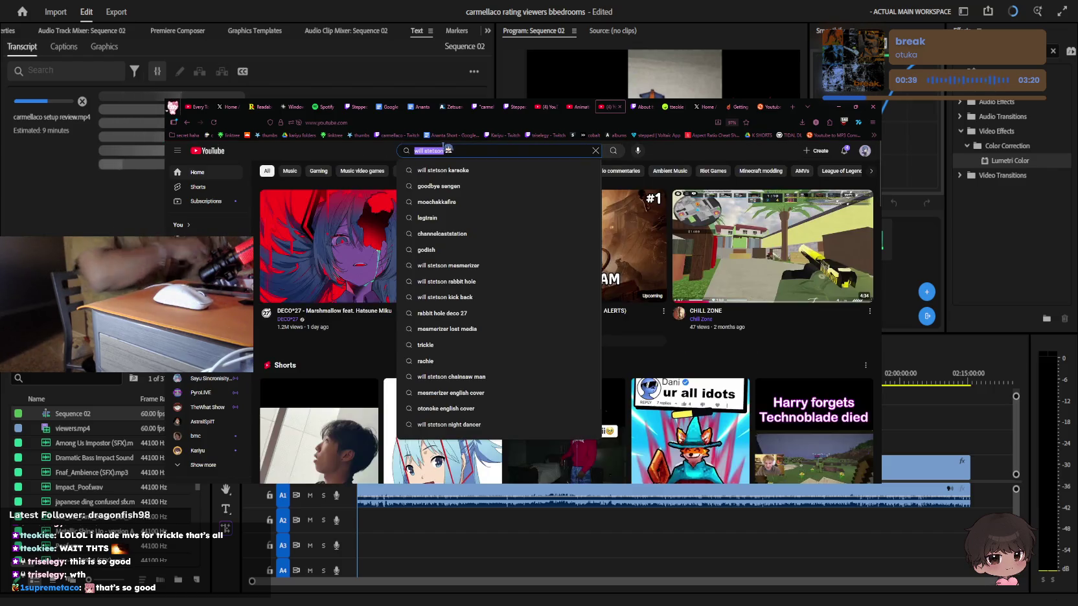
text(miru edits)
key(Return)
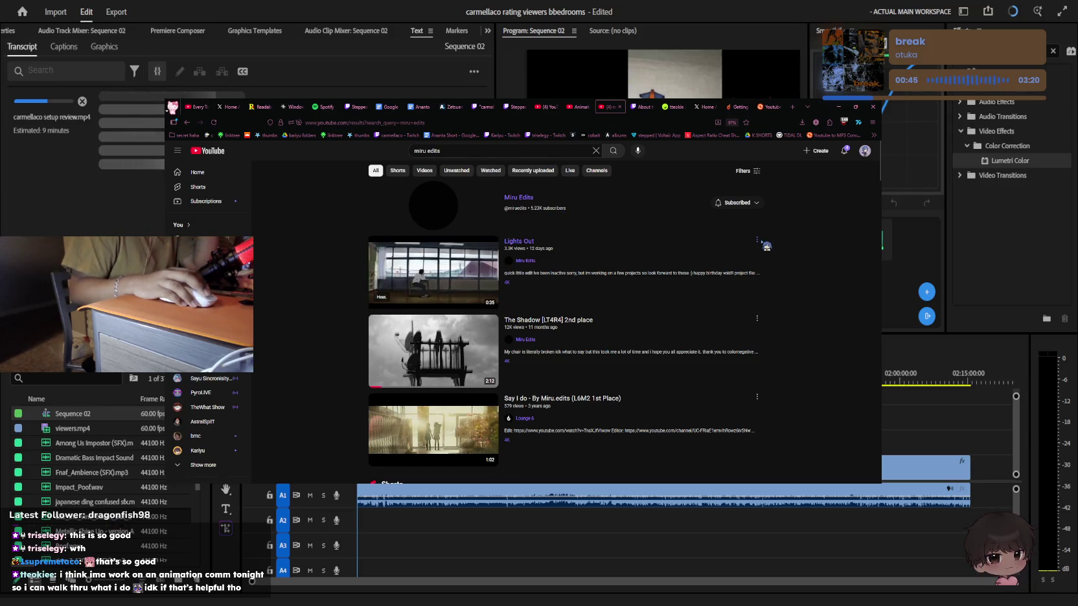
mouse_move(433, 270)
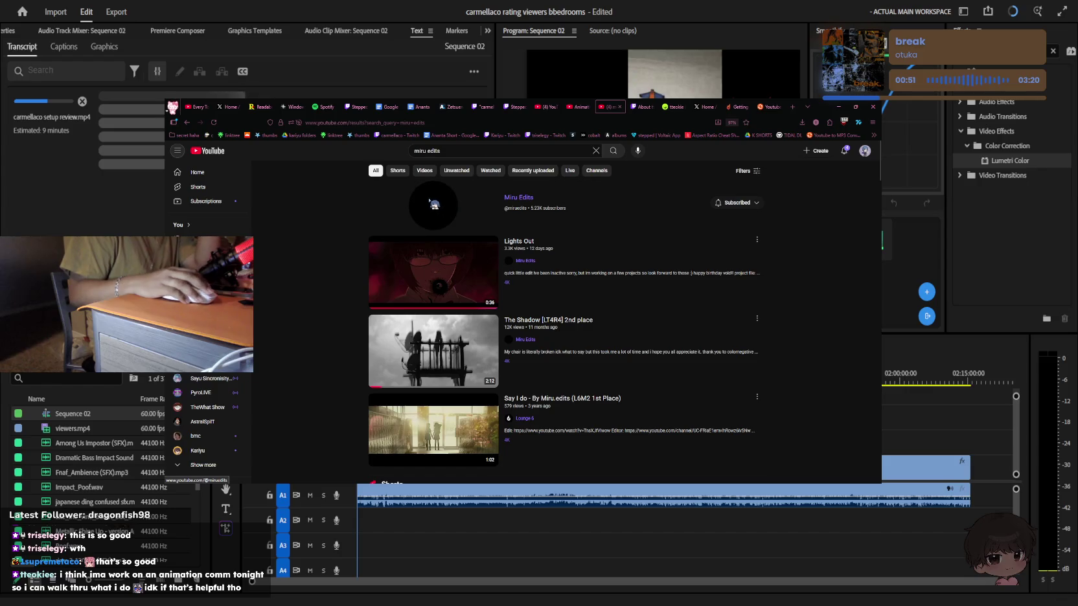
click(433, 205)
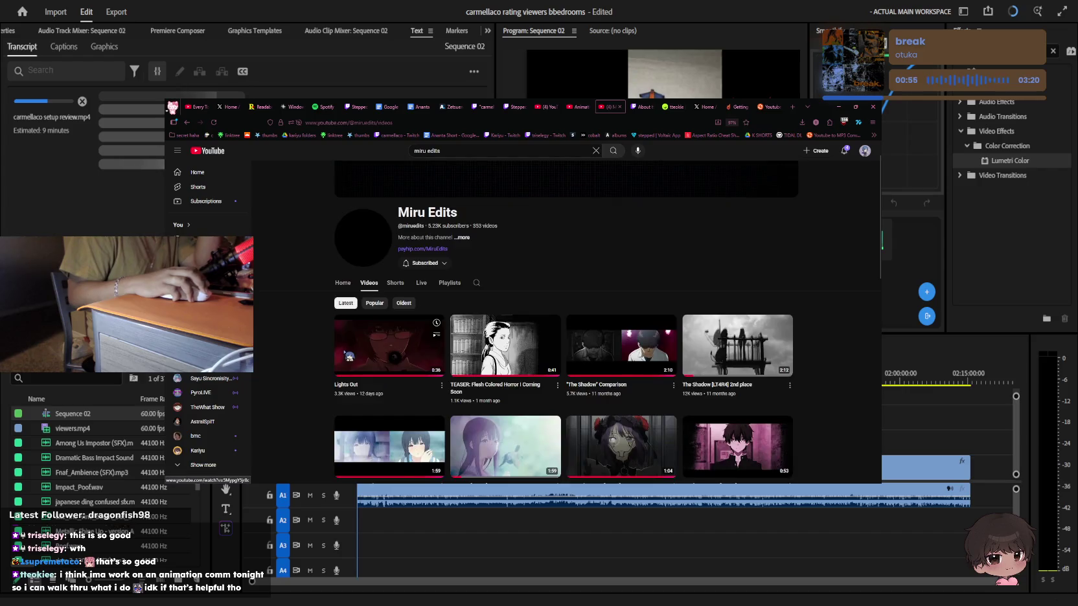
Watch 'The Shadow [LT4R4] 2nd place' and pause it
scroll(344, 353, down, 3)
scroll(353, 350, up, 3)
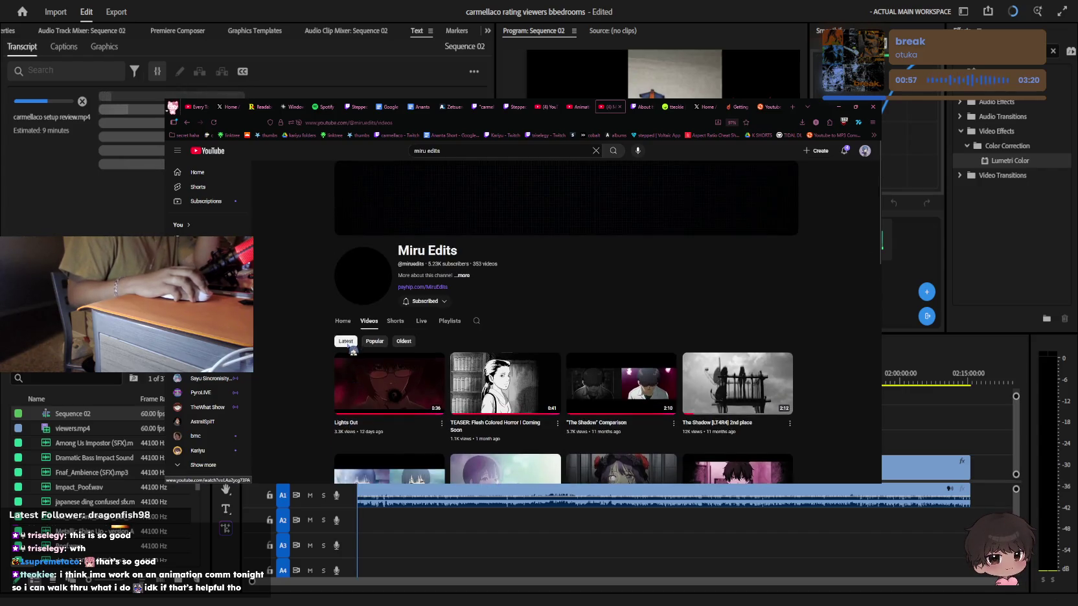
scroll(353, 362, down, 2)
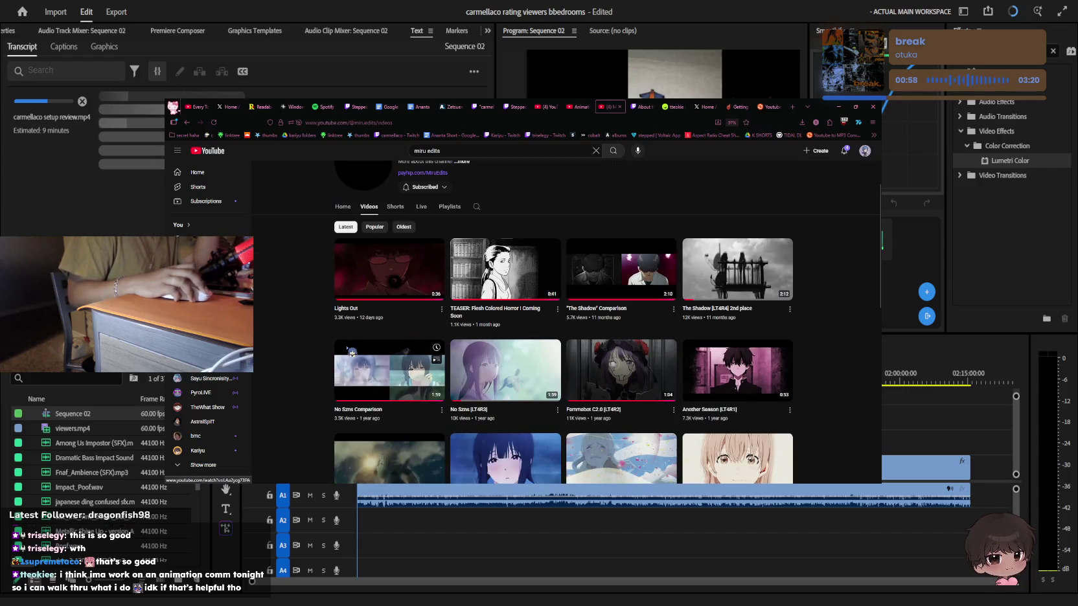
click(730, 277)
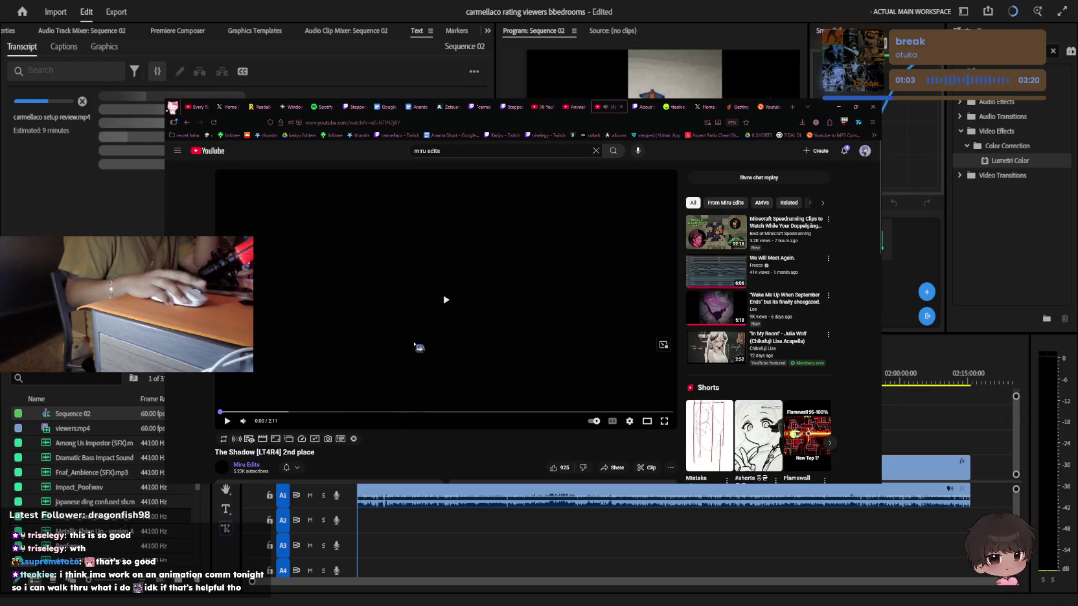
scroll(418, 385, down, 1)
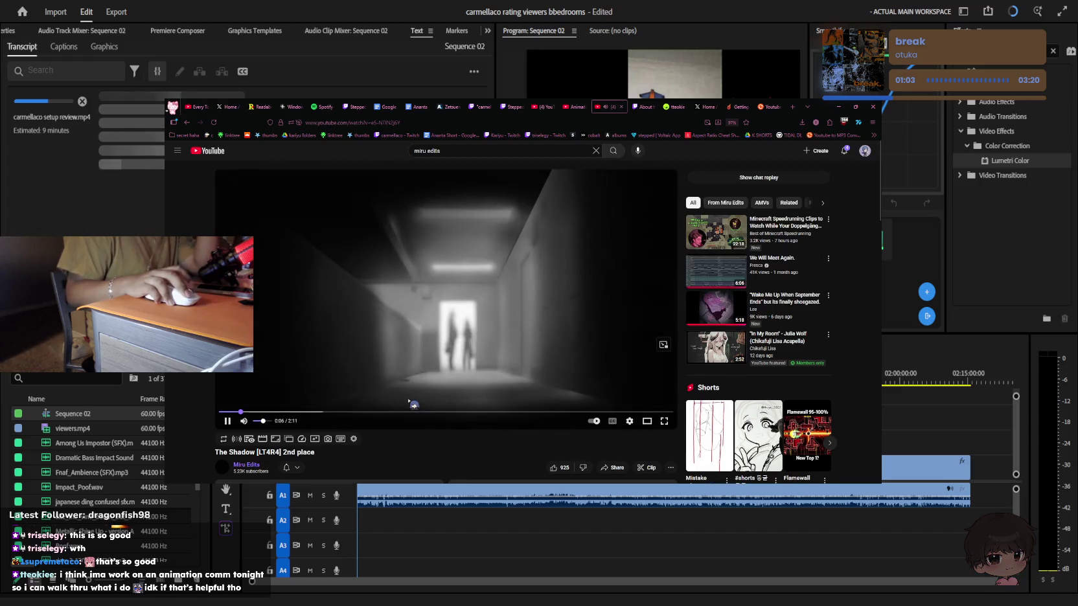
scroll(414, 403, down, 2)
scroll(410, 401, up, 3)
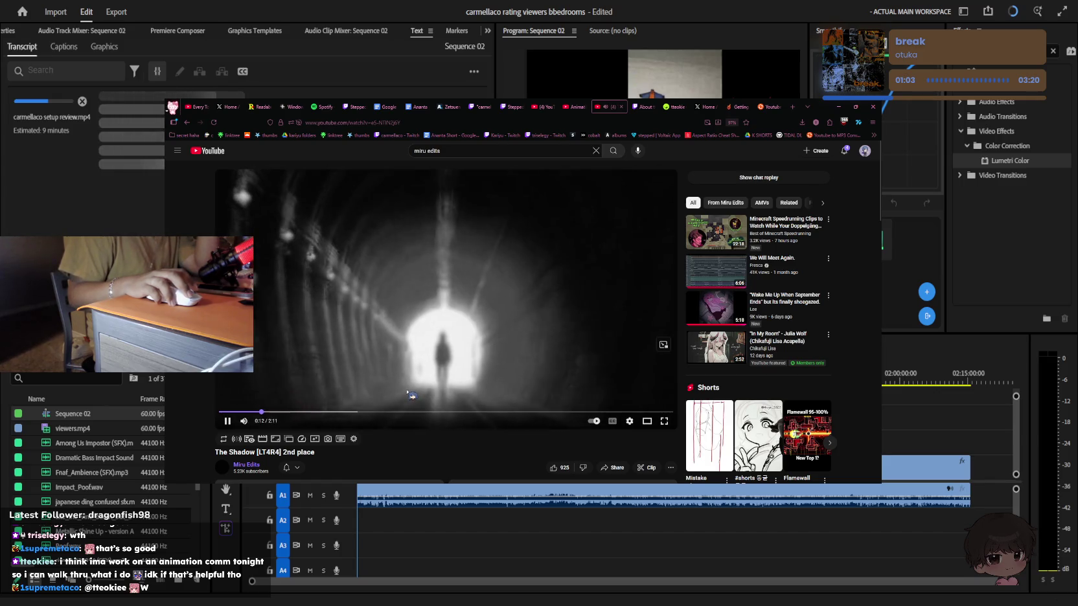
key(space)
Look over tteokiee's Twitch Videos page, briefly resuming the YouTube video in between
click(653, 104)
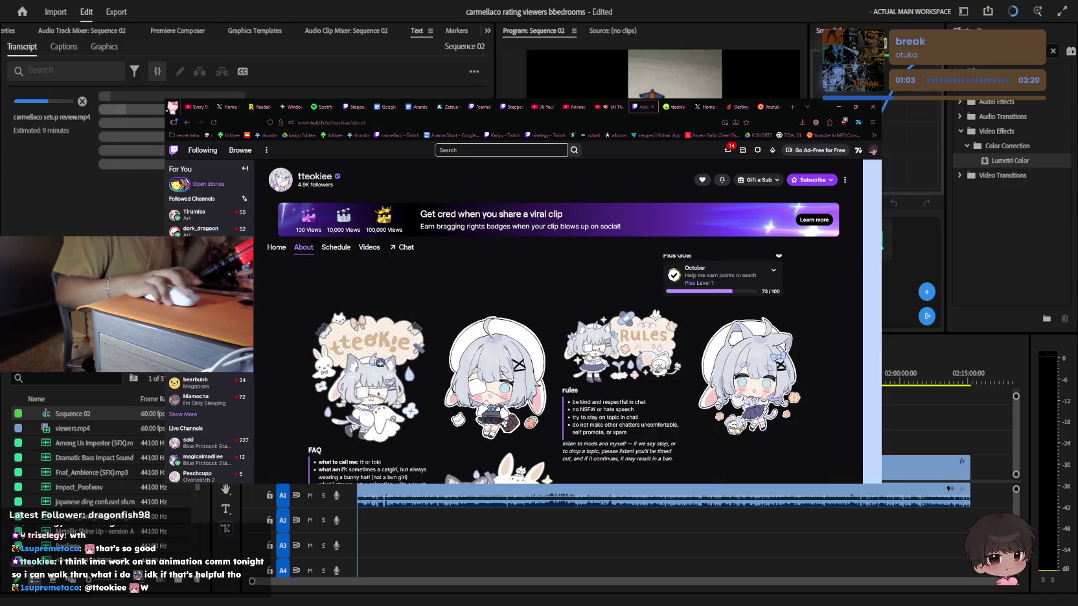
click(369, 246)
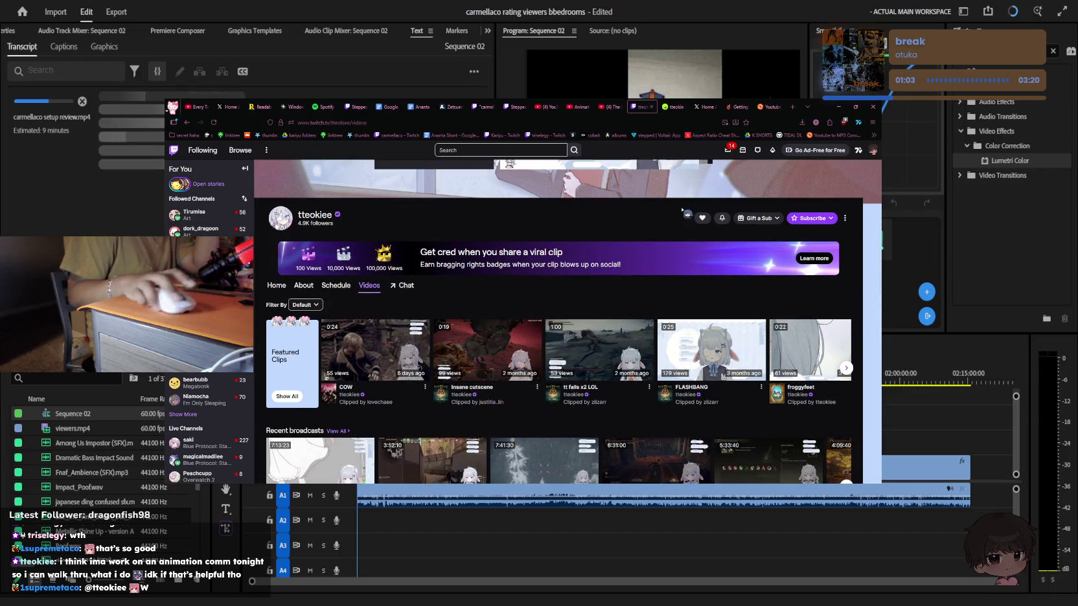
key(ctrl+shift+Tab)
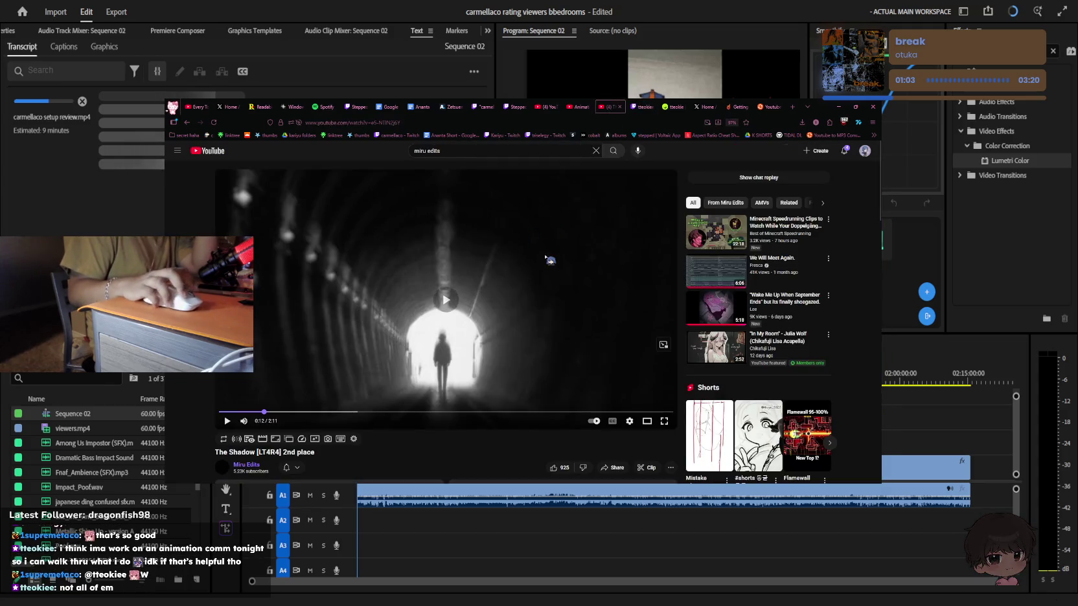
click(550, 261)
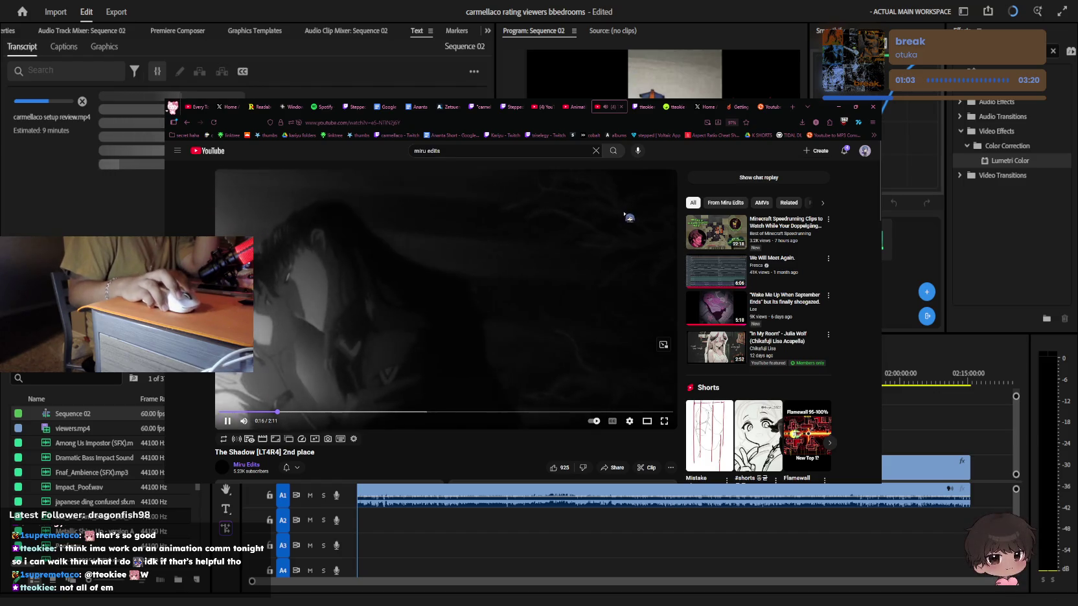
key(ctrl+Tab)
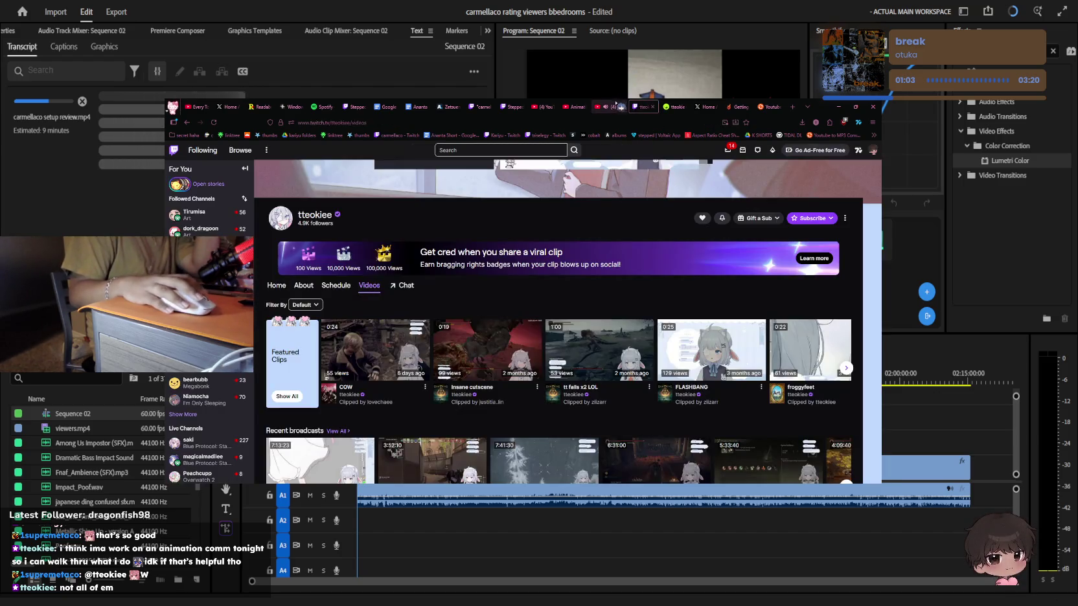
Replay the YouTube video from 0:16, then go back to the Miru Edits videos list
click(614, 106)
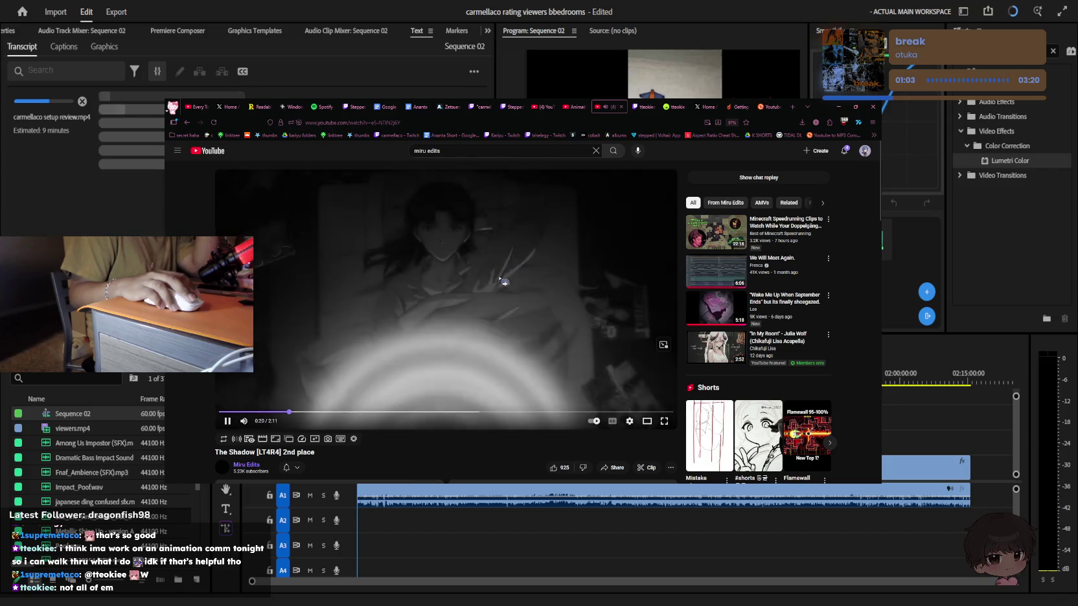
key(space)
click(275, 412)
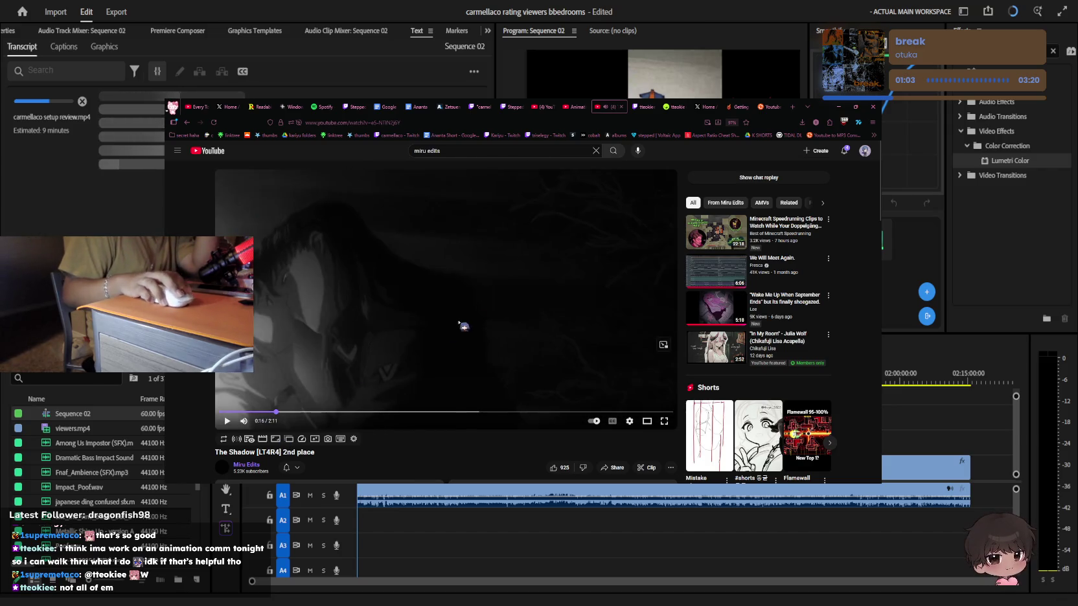
click(478, 311)
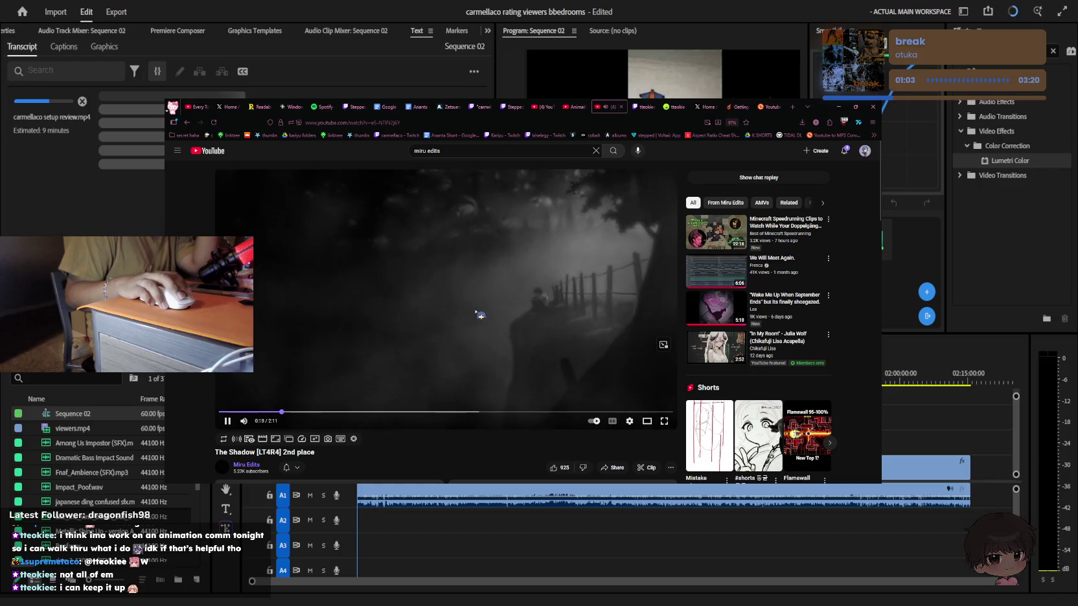
key(alt+Left)
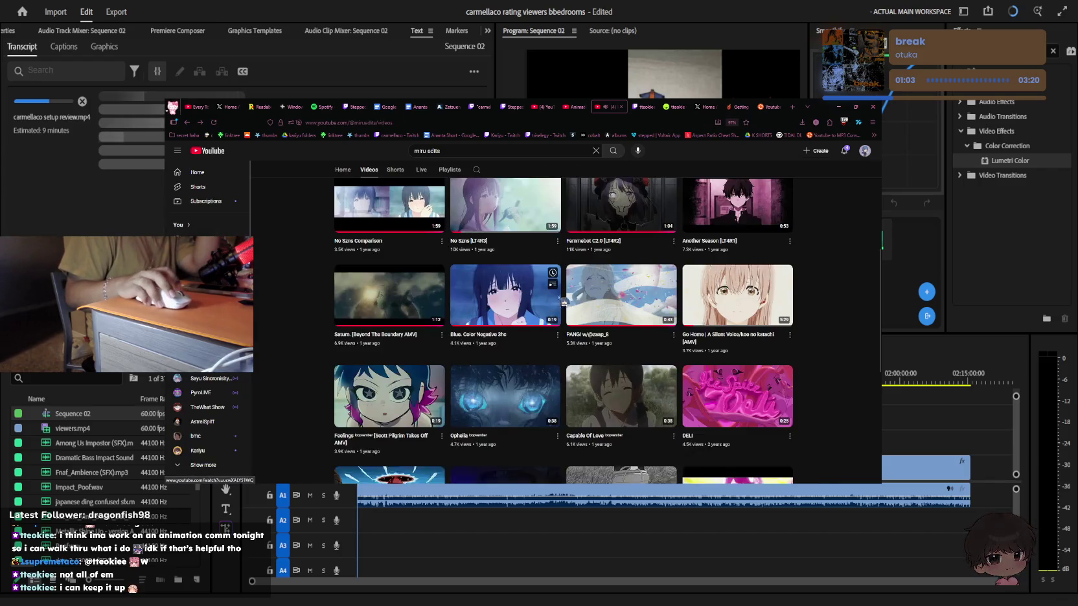
Watch the "The Shadow" Comparison video and return to the Miru Edits channel
click(600, 367)
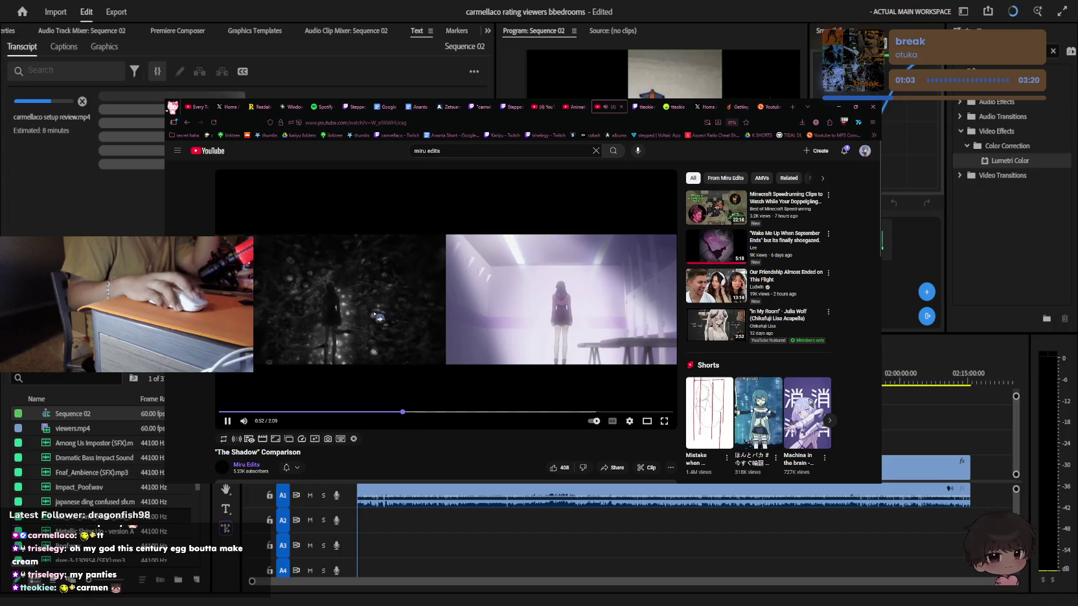
scroll(385, 375, down, 2)
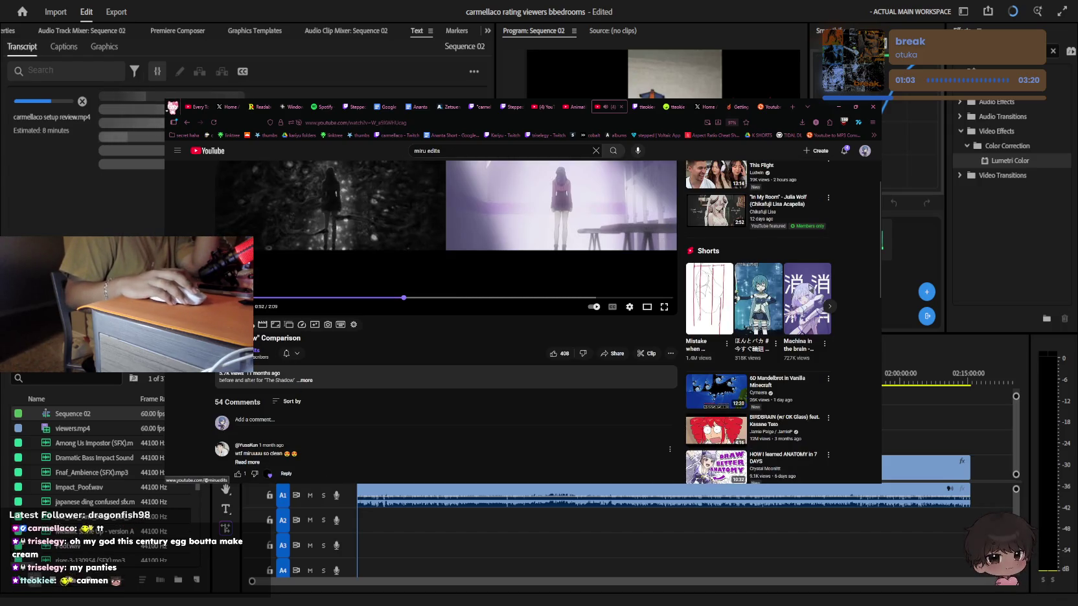
click(246, 345)
Play the Lights Out video and scroll through its comments
click(363, 390)
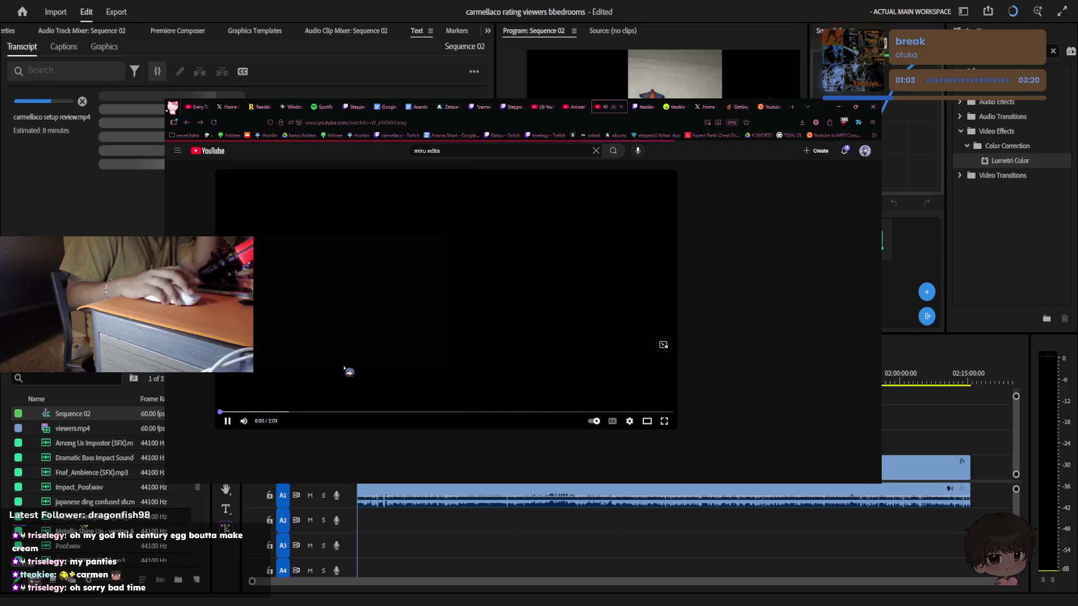
key(alt+Left)
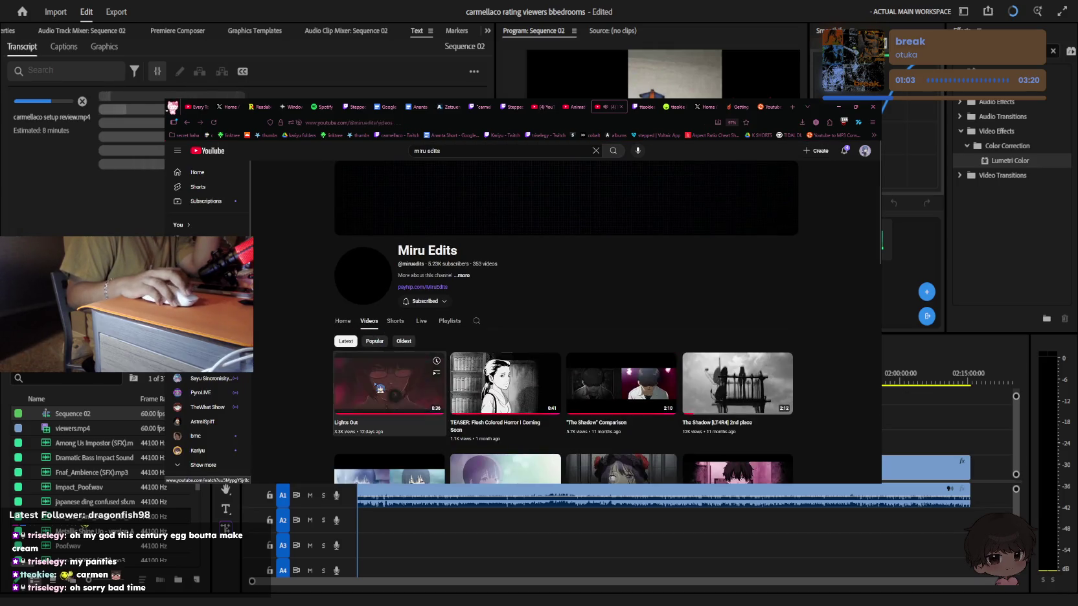
click(408, 367)
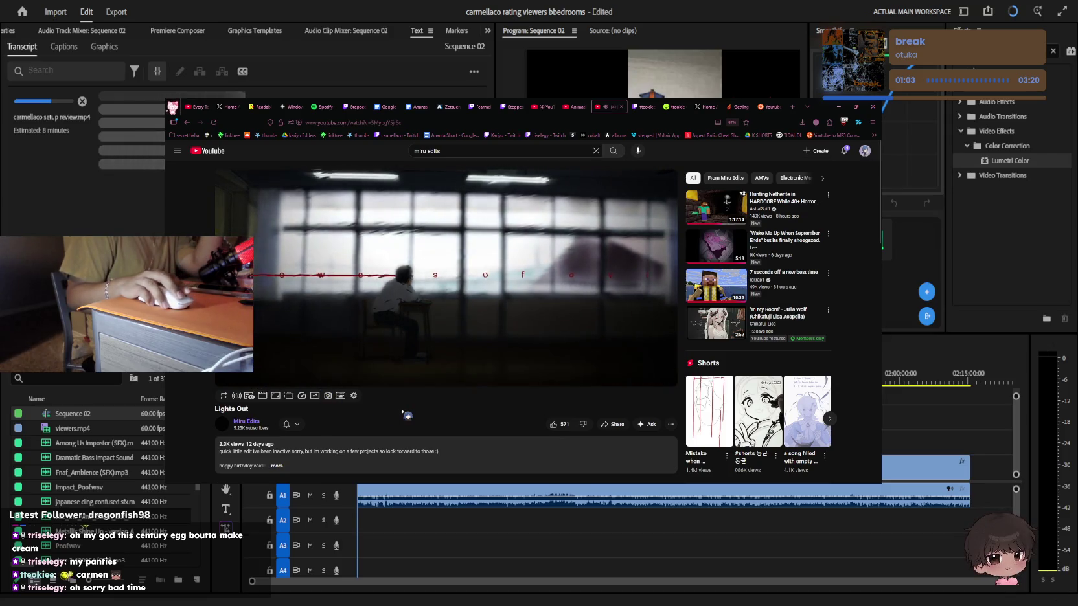
scroll(332, 402, down, 1)
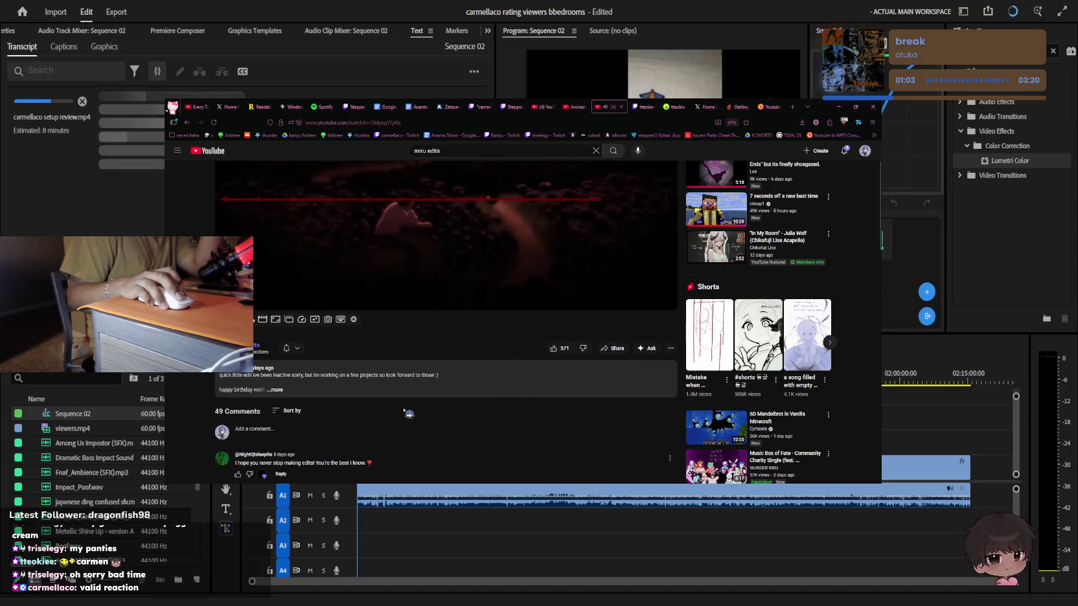
scroll(404, 410, up, 1)
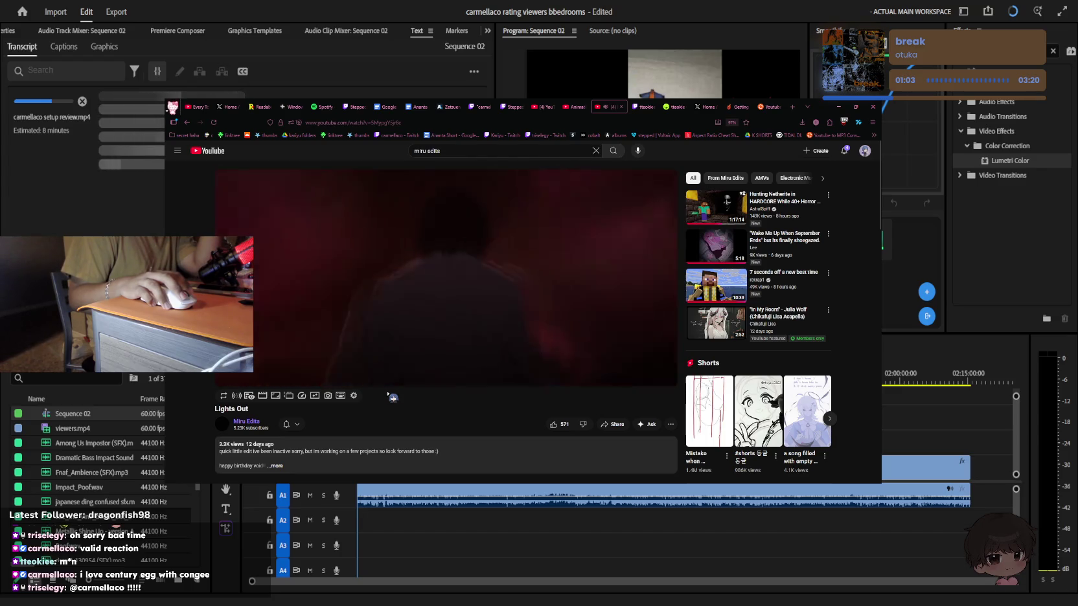
scroll(428, 347, down, 3)
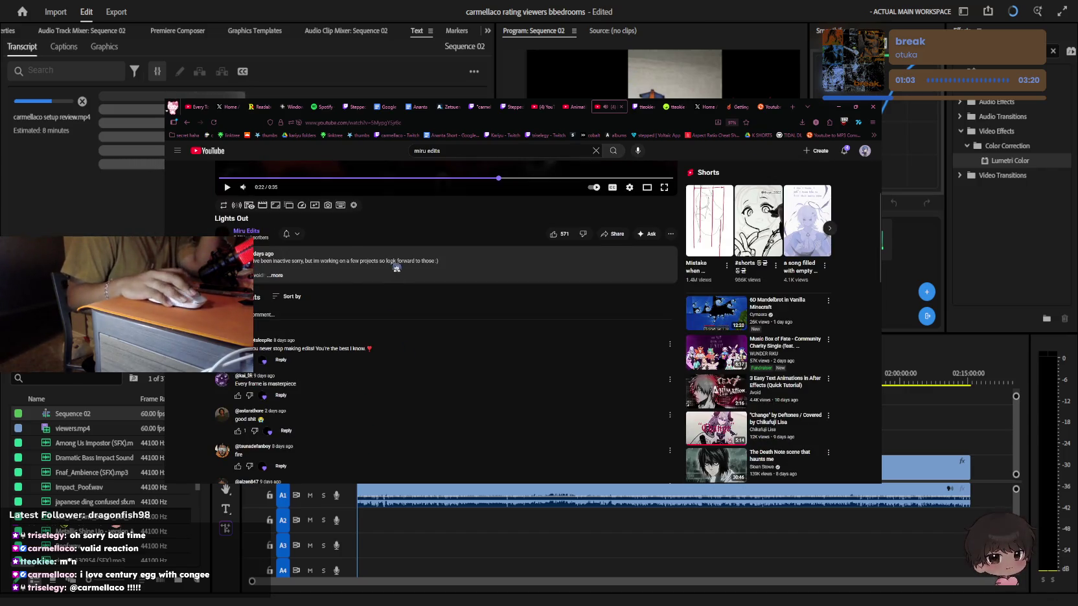
scroll(429, 348, up, 1)
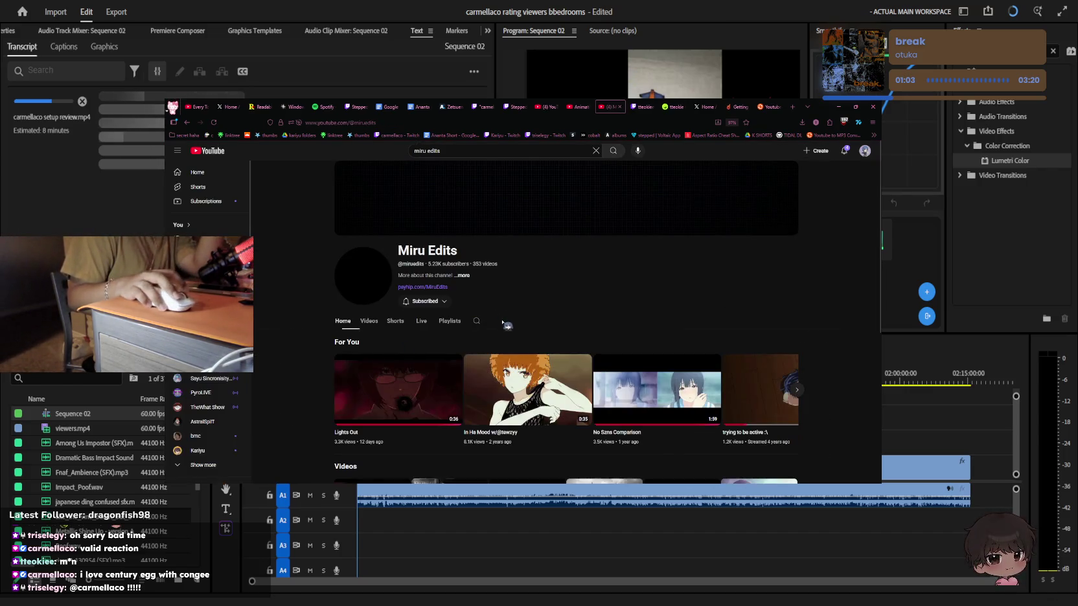
View the Miru Edits channel's past live streams, then go to YouTube Home
click(421, 321)
scroll(420, 328, down, 1)
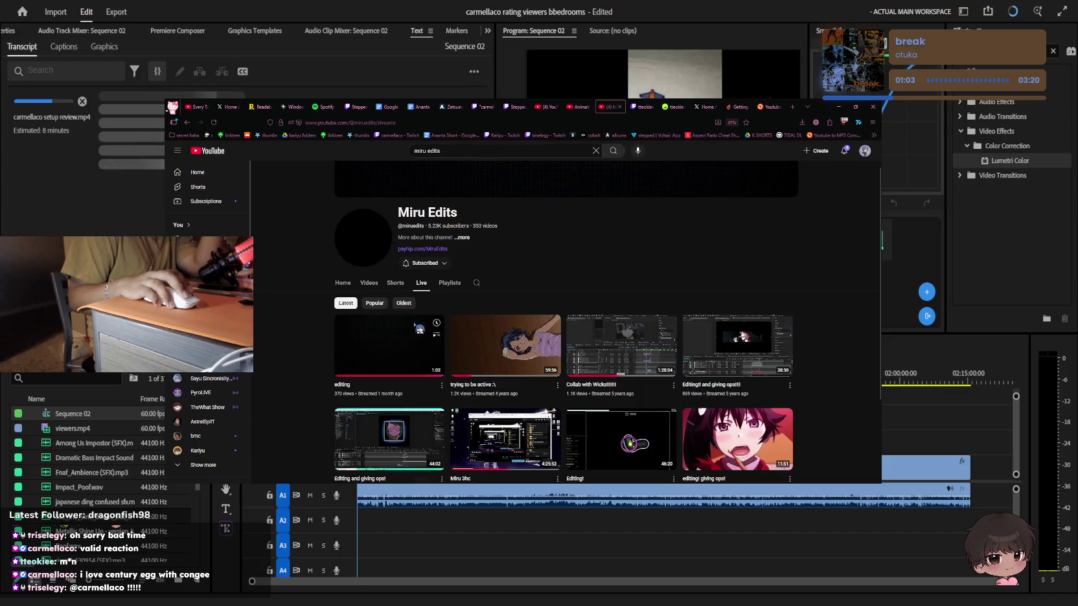
click(213, 172)
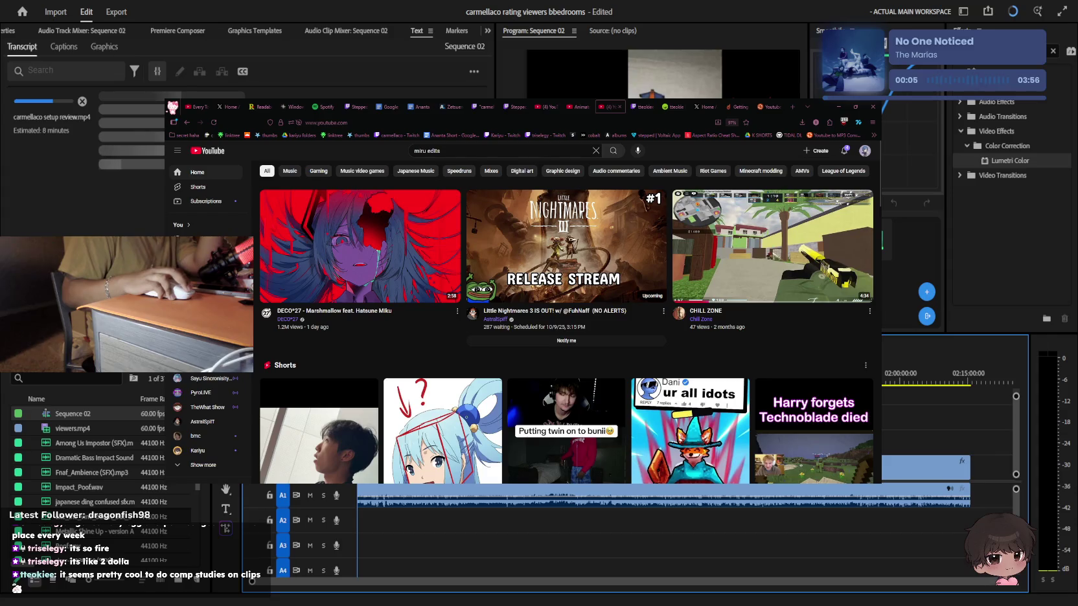
Browse the recommended Home feed and focus the search box
scroll(634, 376, down, 3)
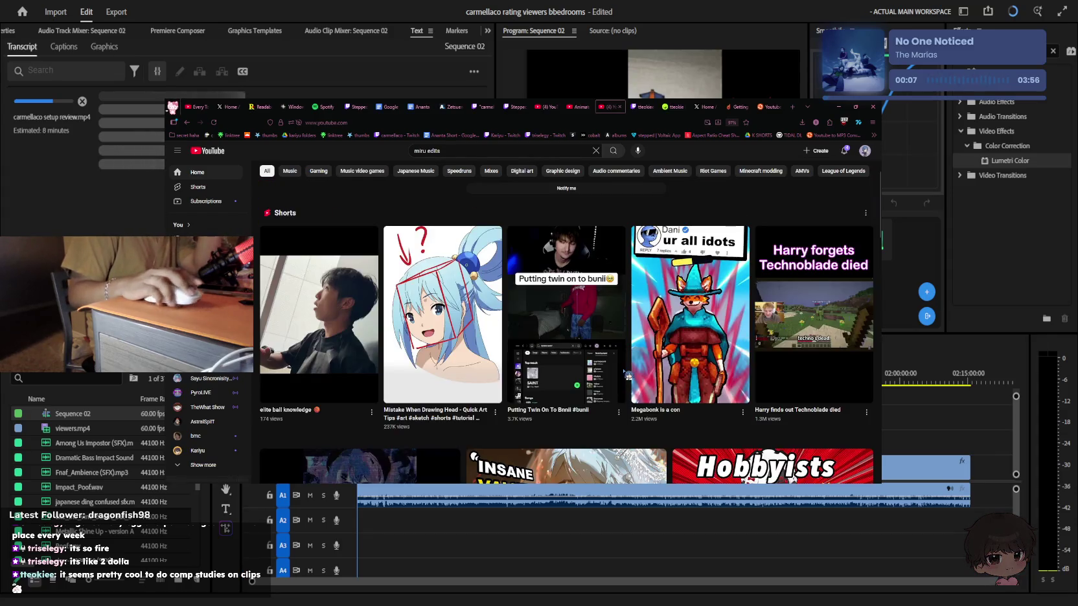
scroll(627, 375, down, 3)
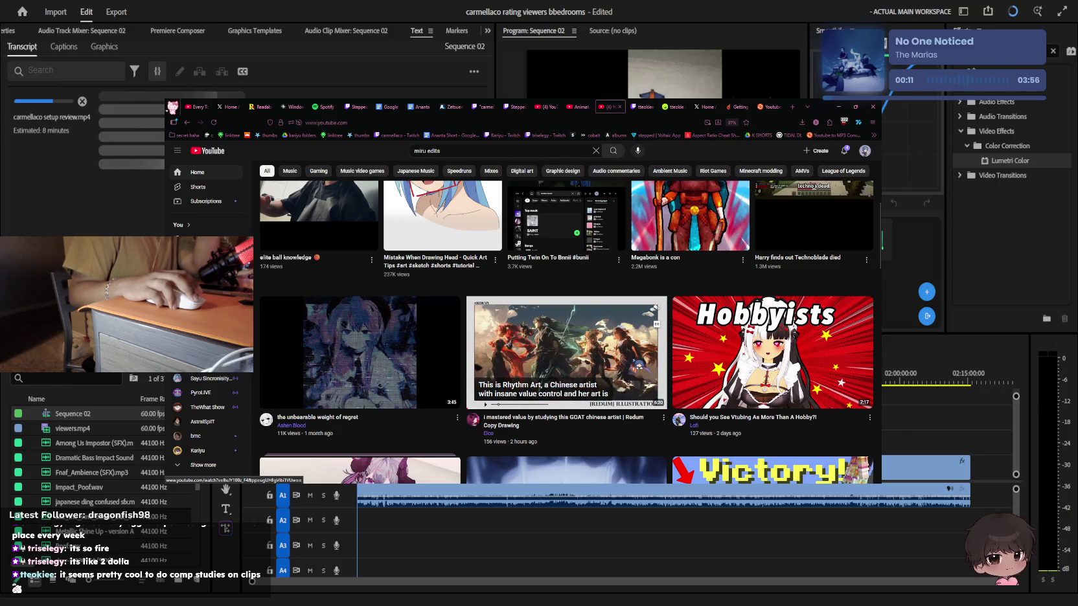
scroll(638, 364, down, 2)
scroll(639, 366, down, 3)
scroll(640, 368, down, 2)
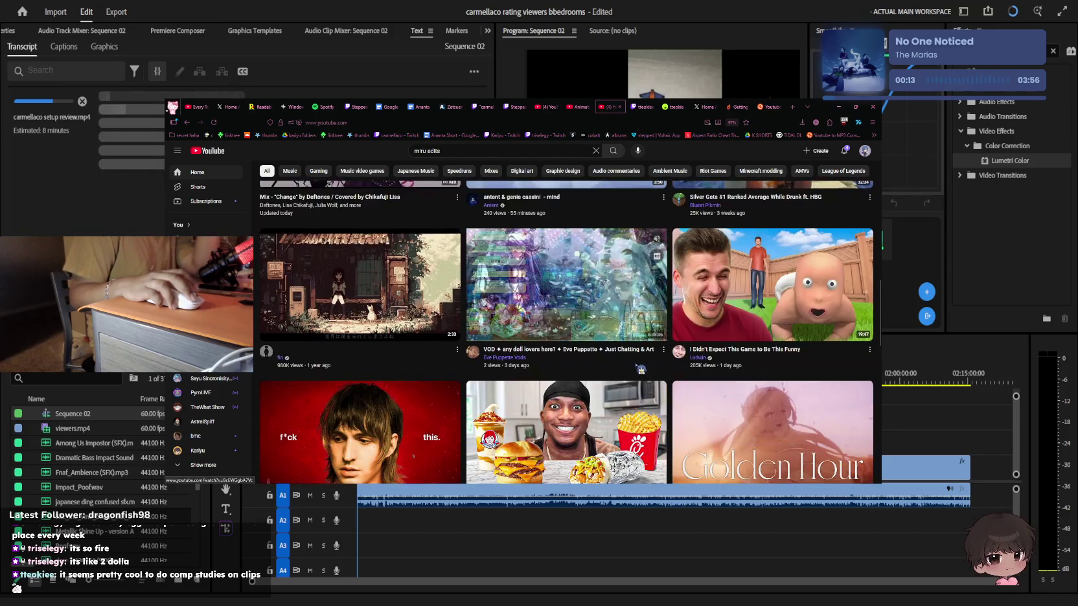
scroll(641, 369, up, 4)
scroll(583, 323, up, 3)
key(slash)
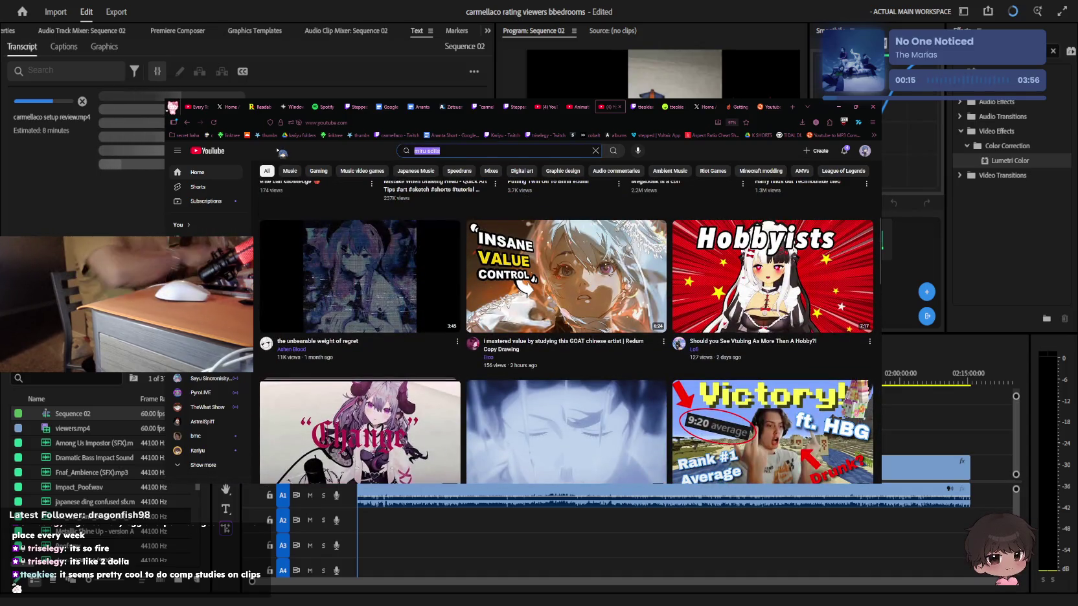
Search for 'lost2v' and open the lost2v channel page
text(lost2v)
key(Return)
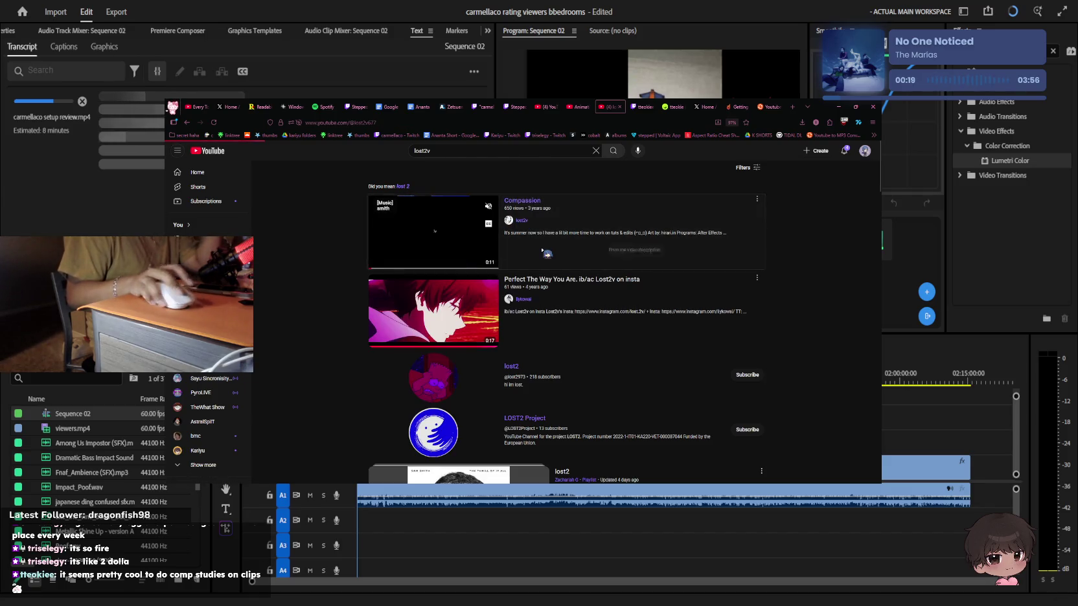
click(521, 221)
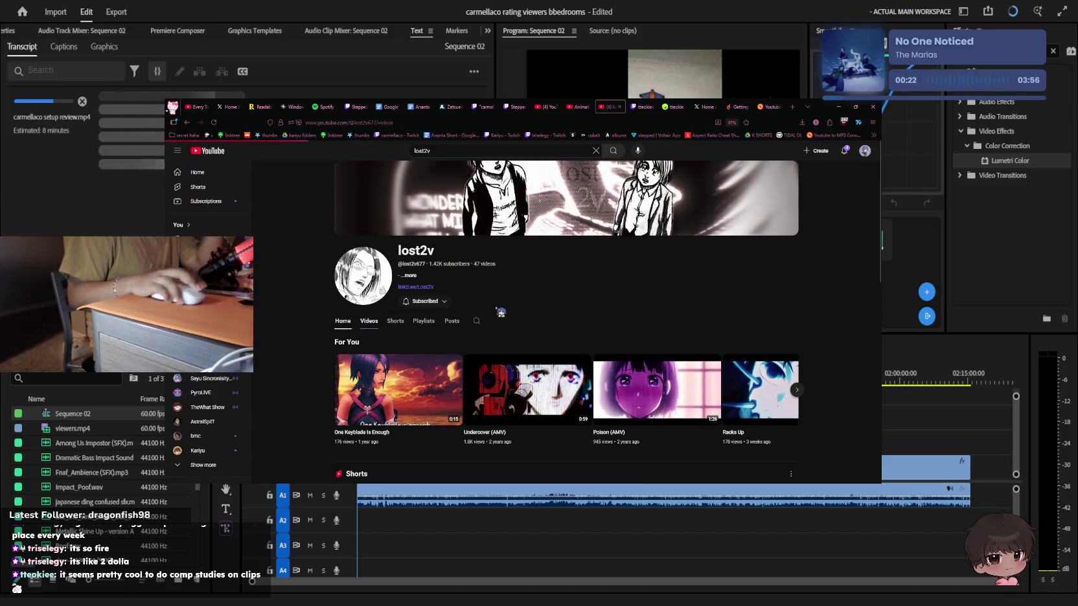
scroll(380, 280, down, 3)
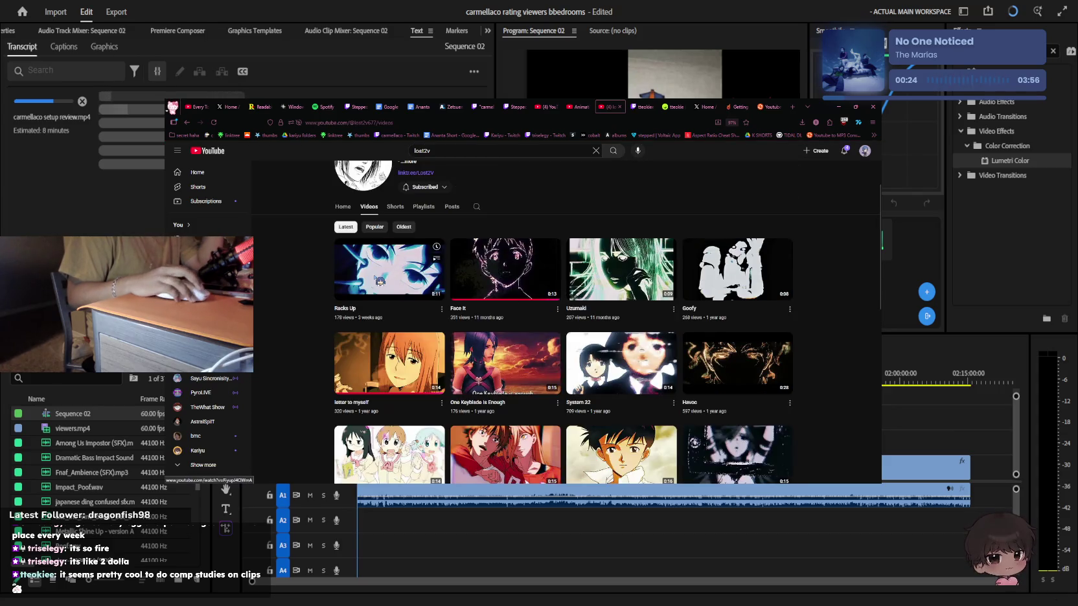
Play the Racks Up video and change its playback quality in the settings menu
click(380, 281)
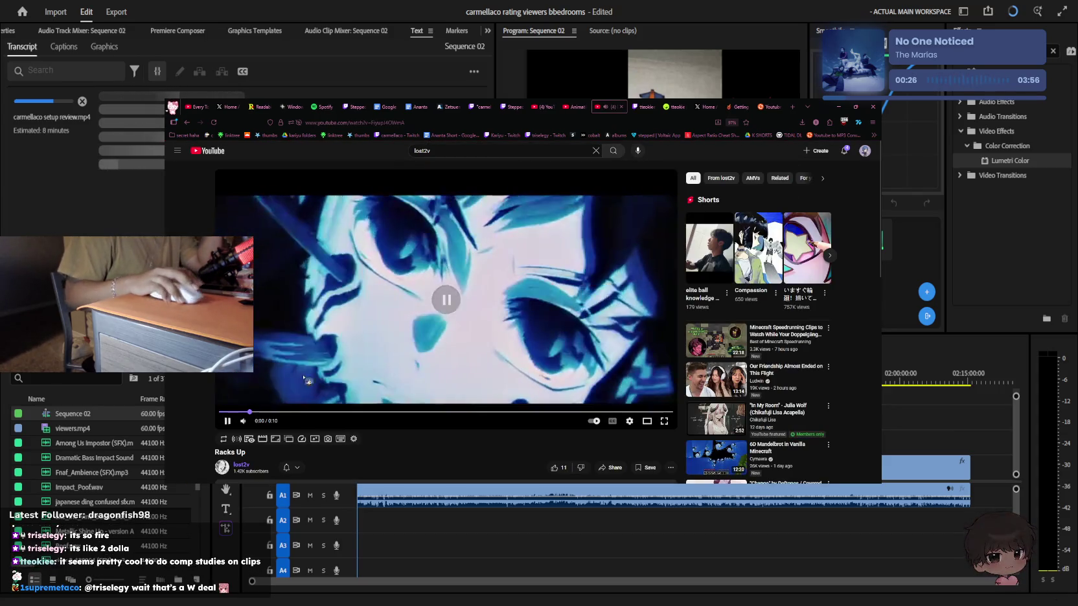
scroll(376, 402, down, 3)
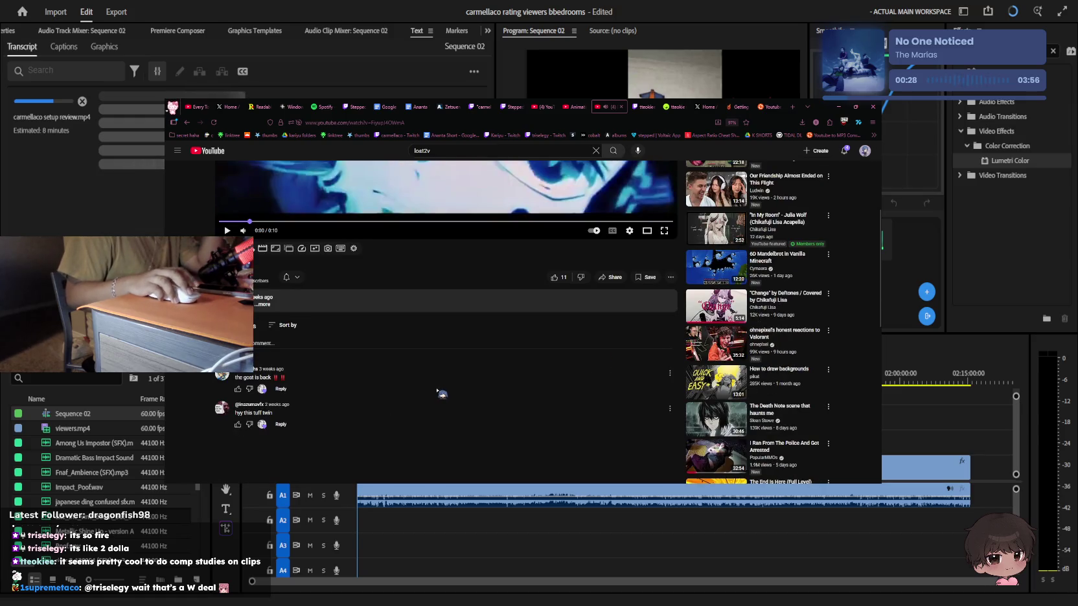
scroll(447, 389, down, 2)
scroll(458, 385, up, 2)
click(422, 281)
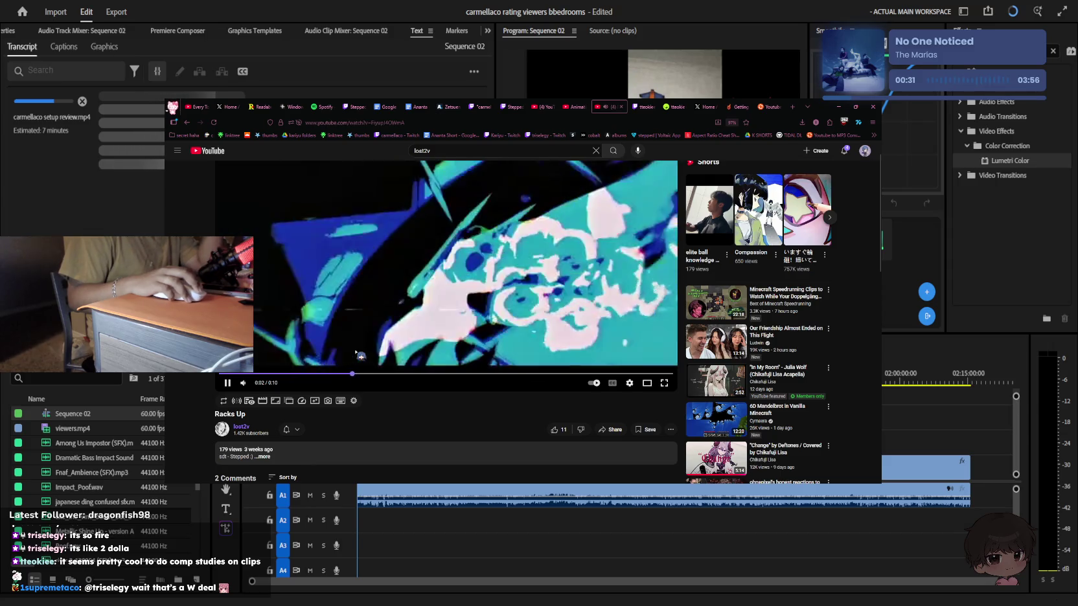
click(630, 383)
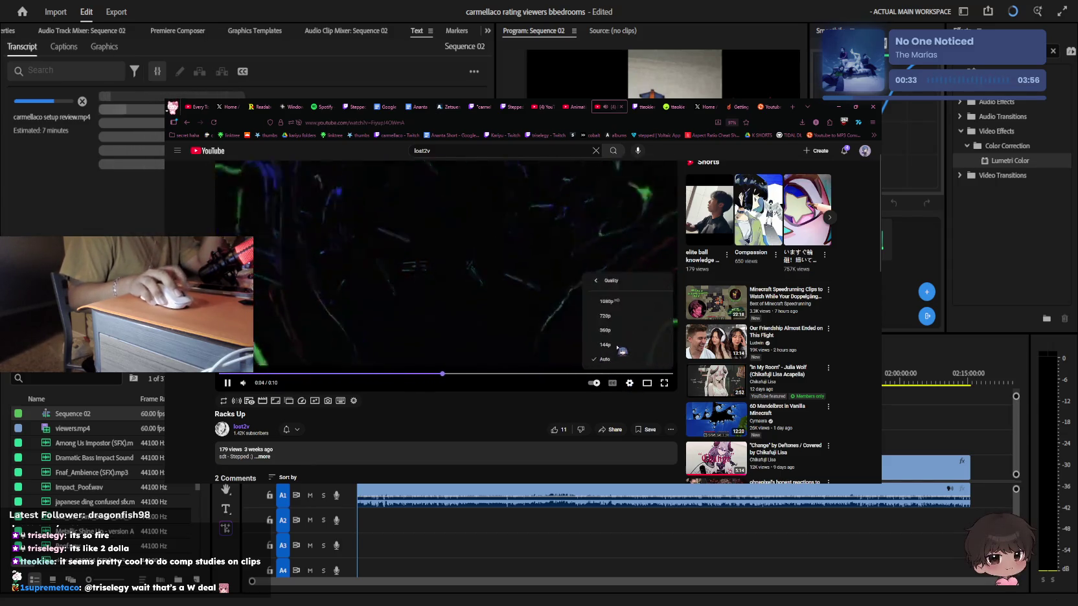
click(645, 356)
click(622, 305)
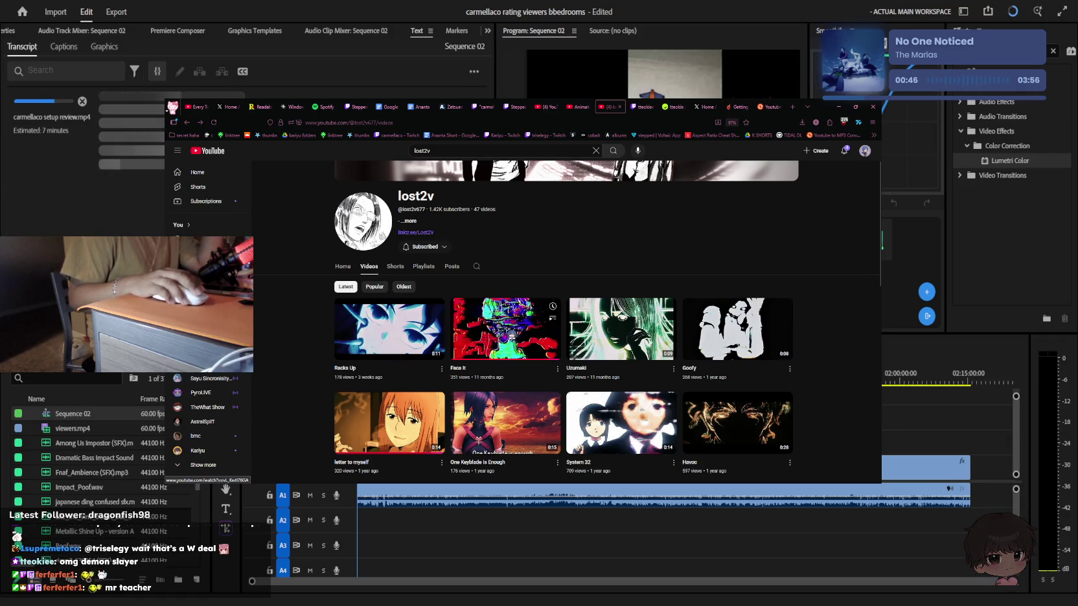
Watch lost2v's Face It video, scroll the channel's older uploads, then switch to X
click(508, 334)
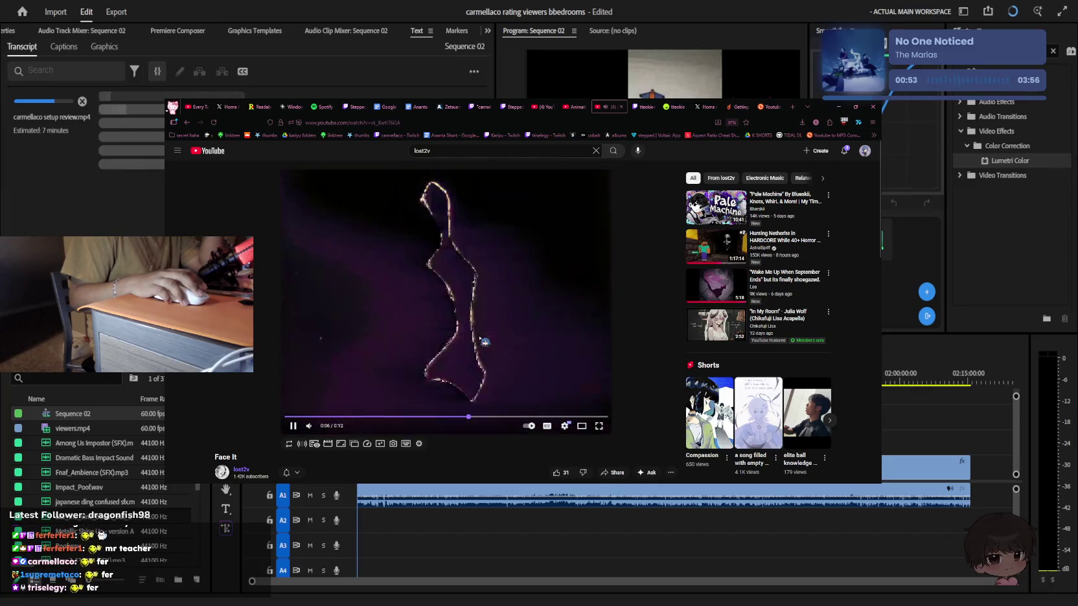
key(alt+Left)
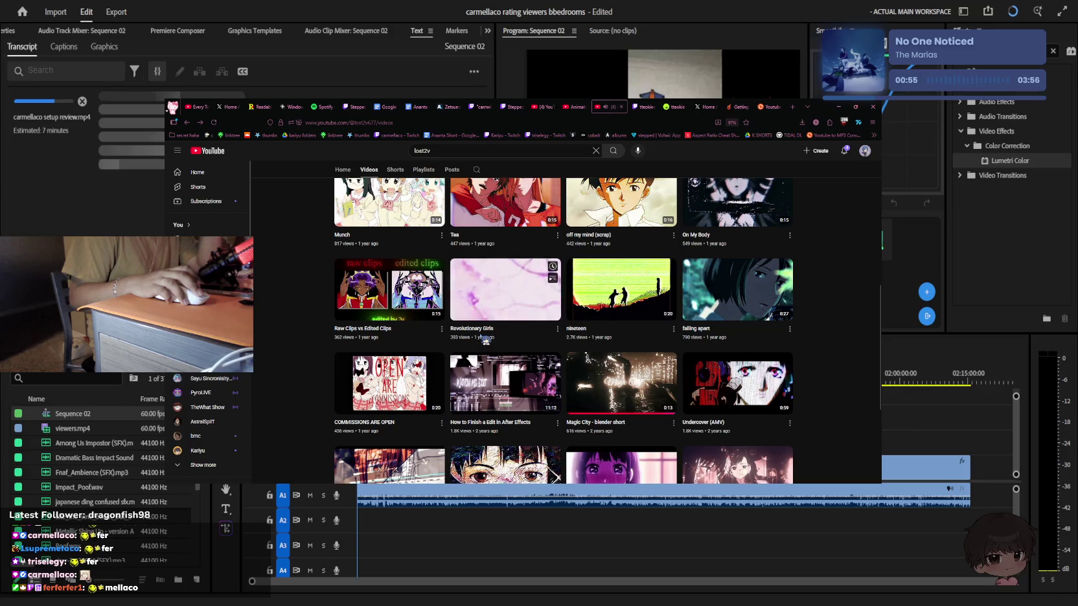
scroll(487, 340, up, 2)
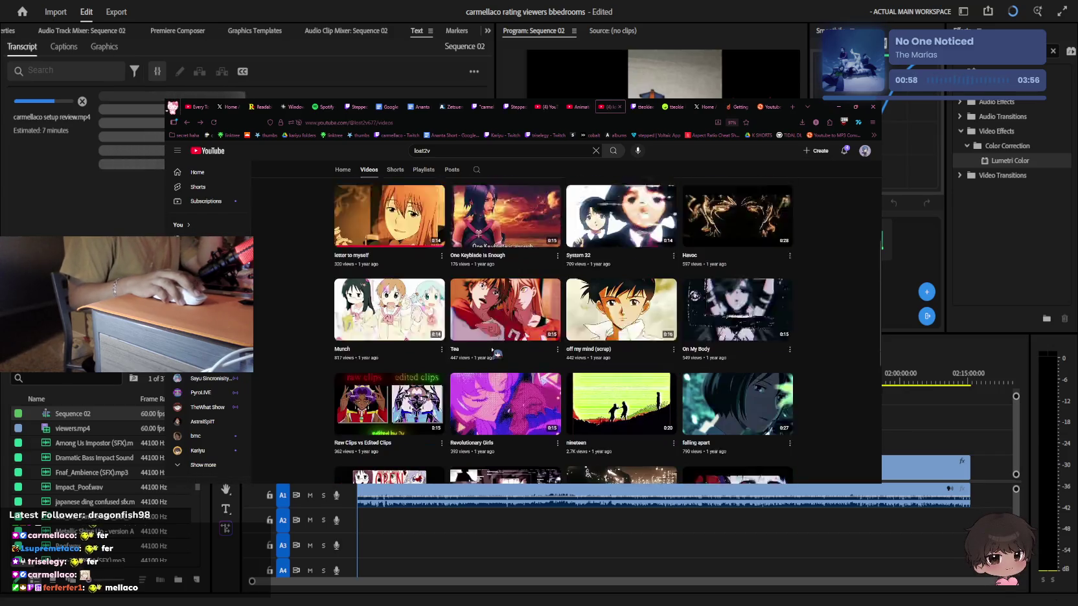
scroll(498, 355, down, 3)
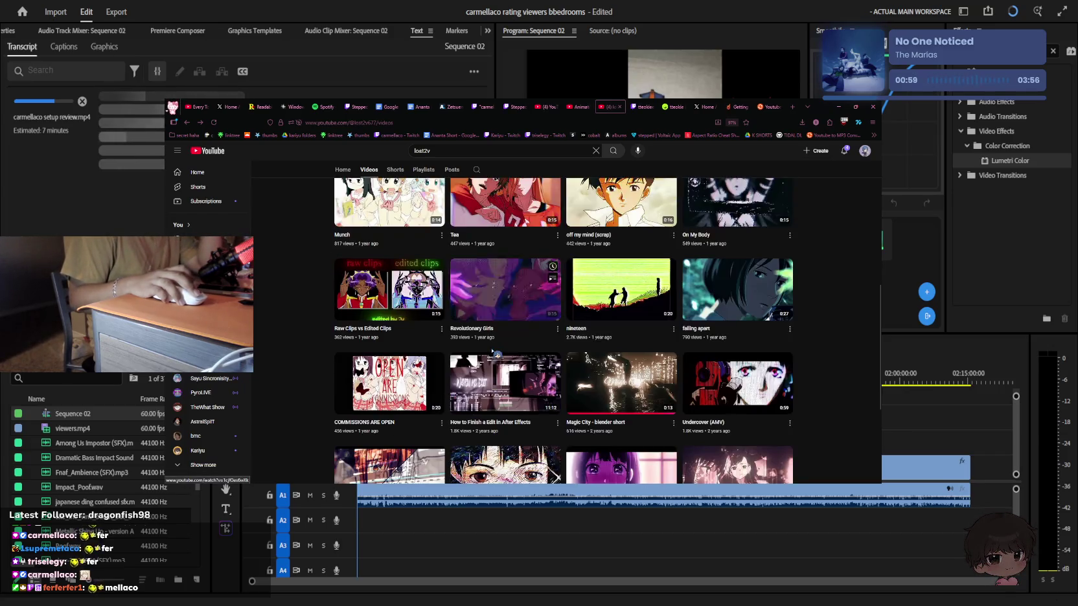
scroll(496, 354, down, 3)
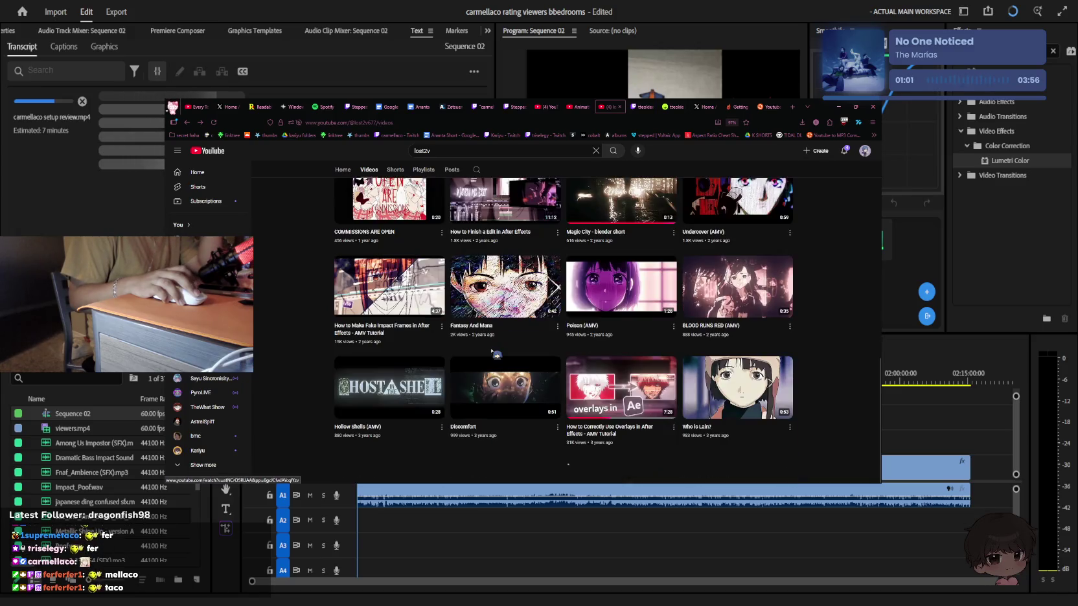
scroll(497, 354, up, 5)
scroll(496, 354, up, 5)
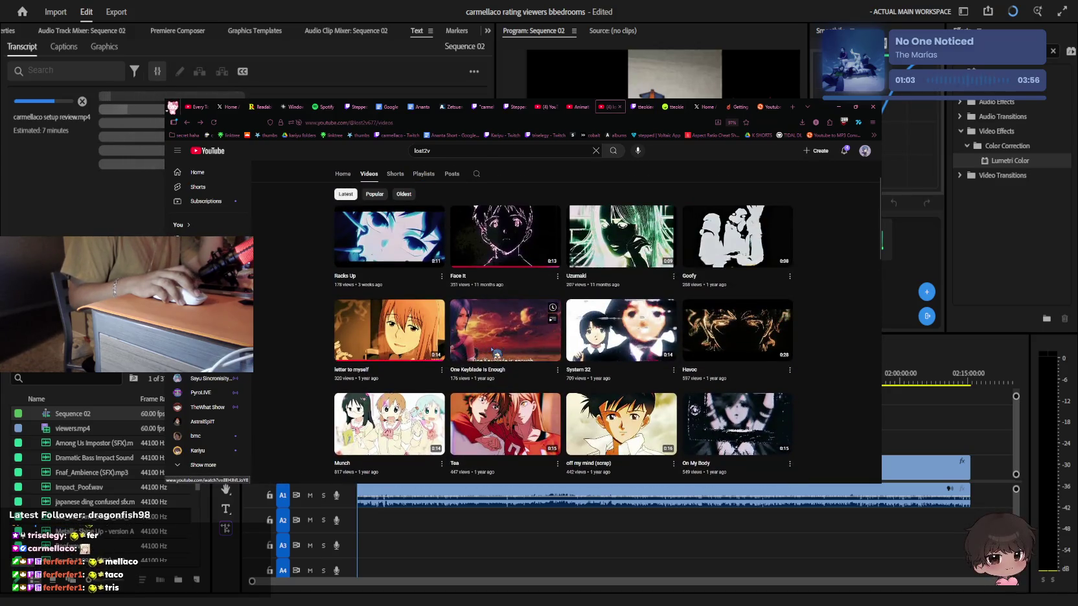
scroll(496, 354, up, 3)
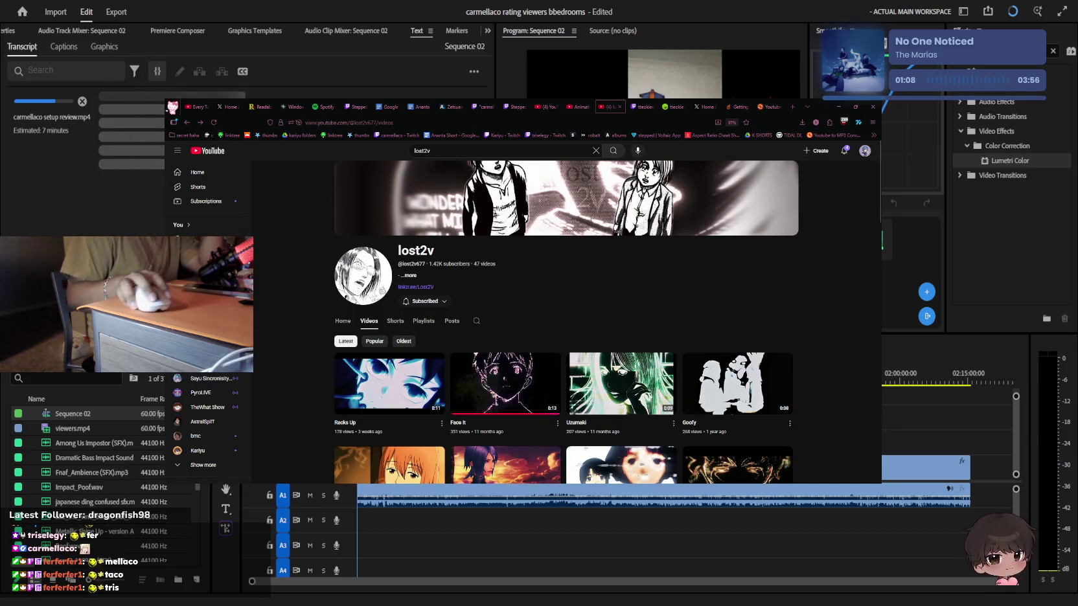
click(701, 107)
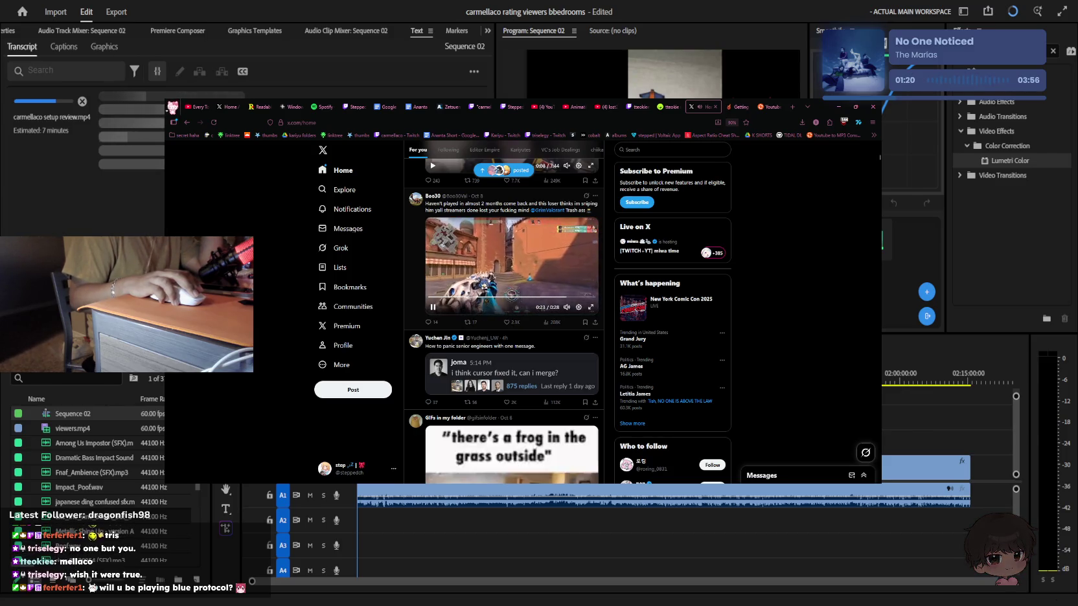
Pause the X feed video, scroll posts, then go via VGen to tteokiee's Twitch Videos page
click(512, 295)
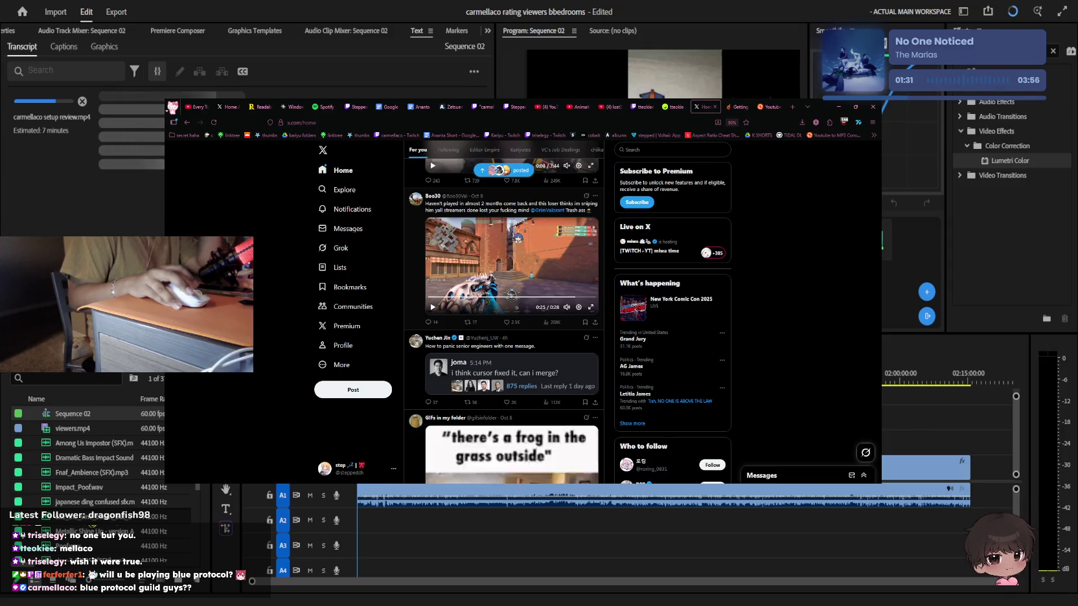
scroll(356, 262, down, 2)
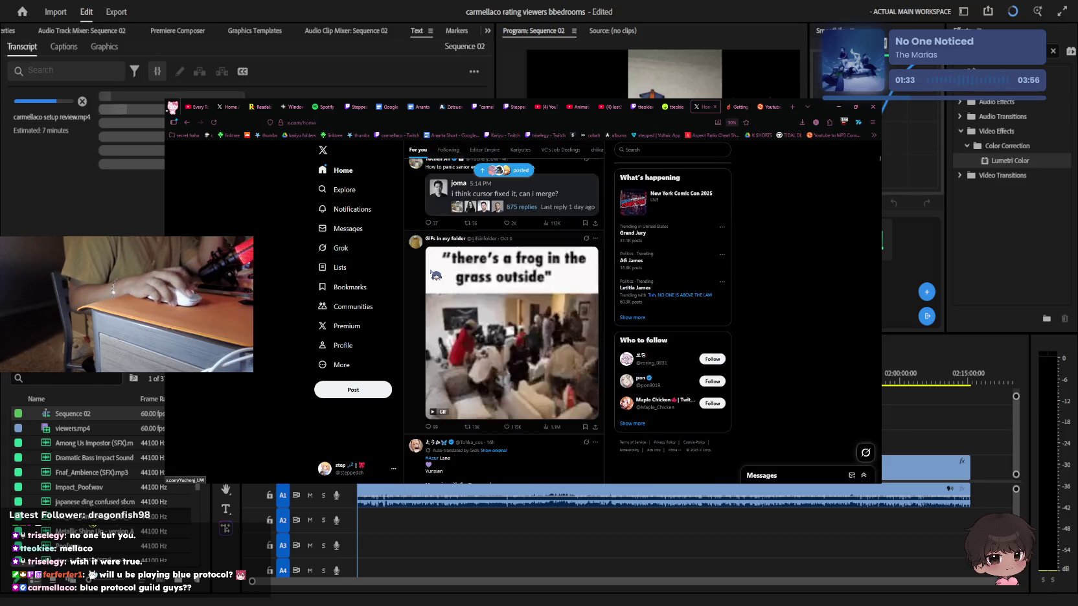
scroll(389, 266, down, 4)
scroll(421, 268, down, 3)
scroll(450, 273, up, 3)
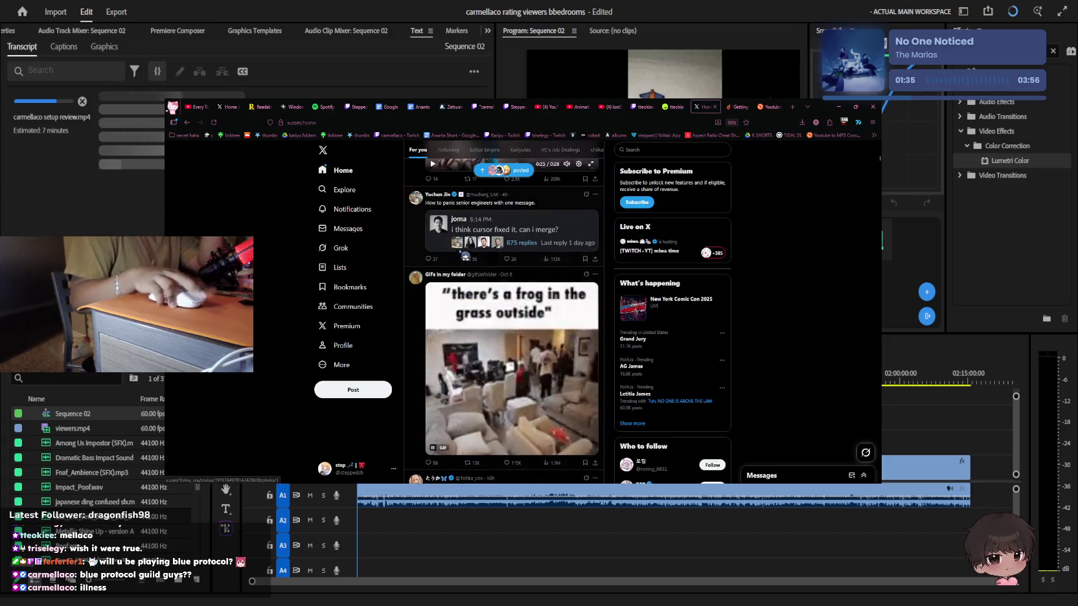
click(674, 107)
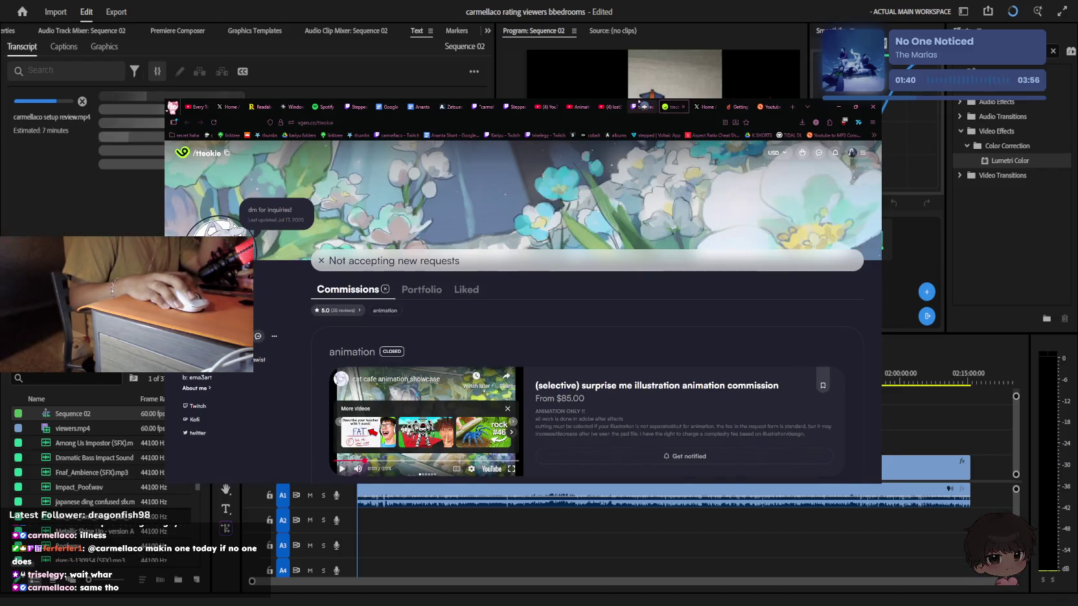
click(644, 106)
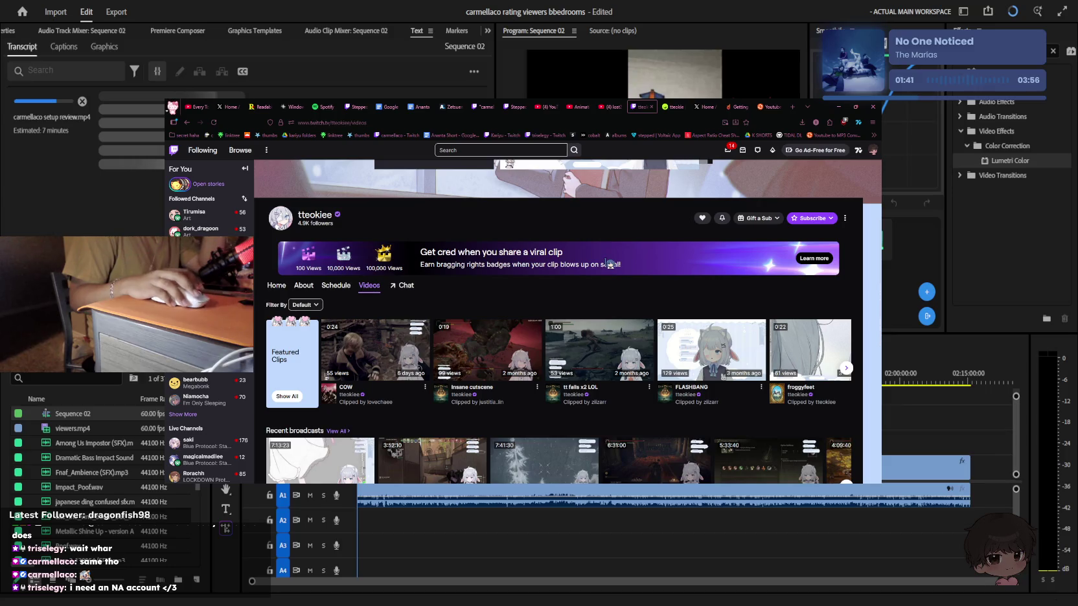
Start tteokiee's offline Twitch channel video, then return to the X home feed
scroll(607, 311, down, 2)
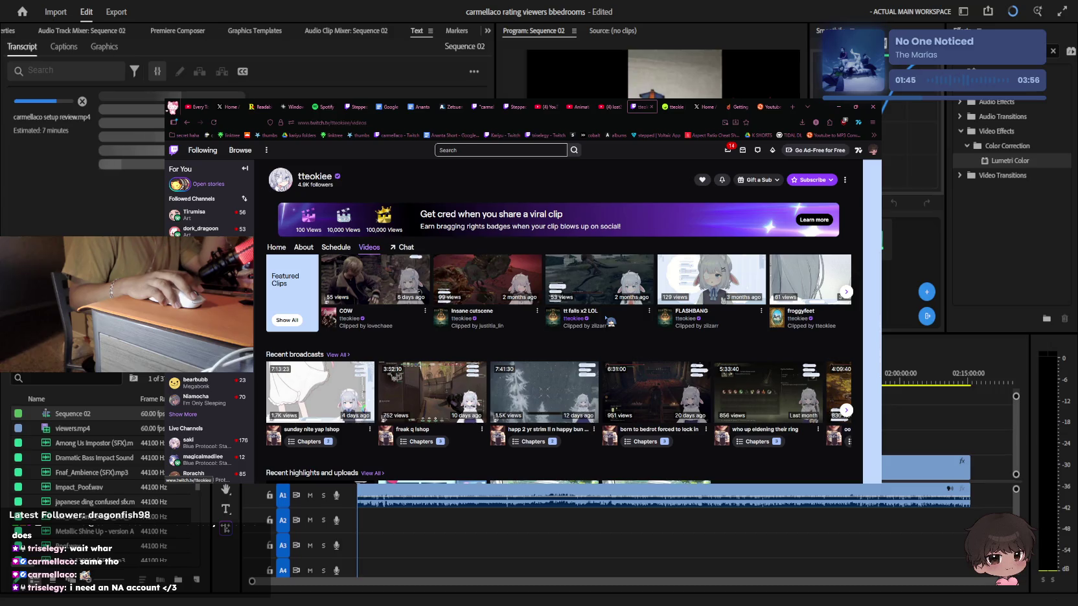
scroll(610, 322, up, 3)
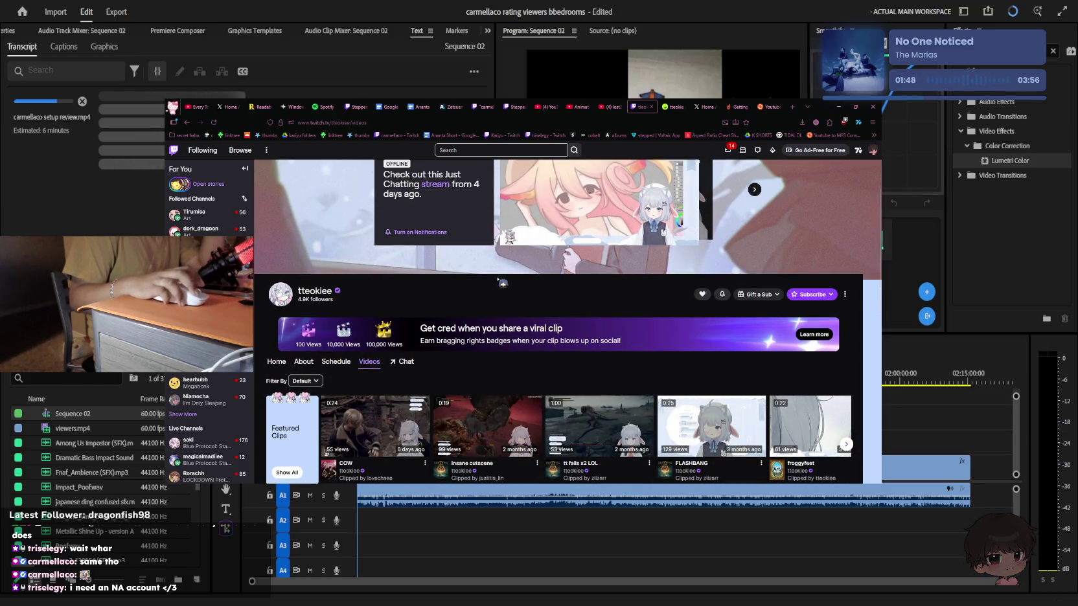
click(518, 237)
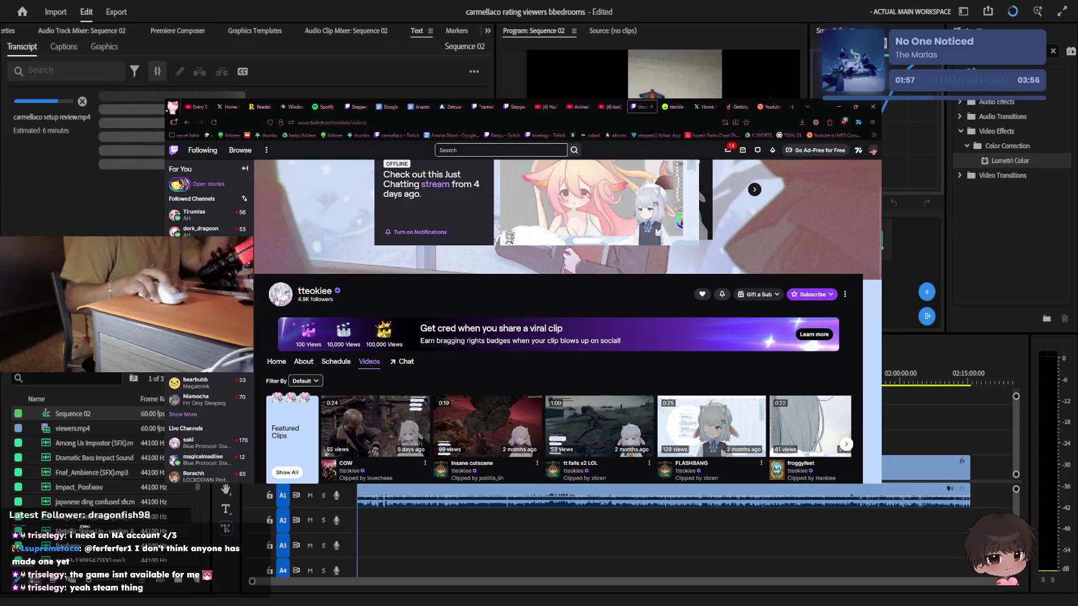
scroll(563, 324, down, 2)
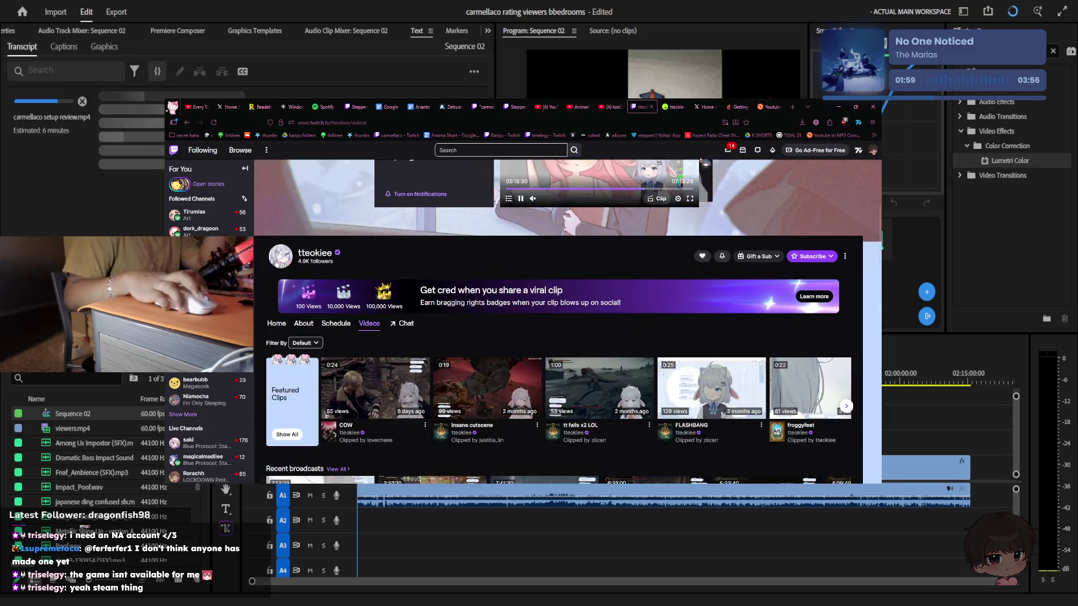
key(ctrl+Tab)
key(ctrl+Tab)
scroll(534, 334, down, 5)
scroll(543, 381, up, 2)
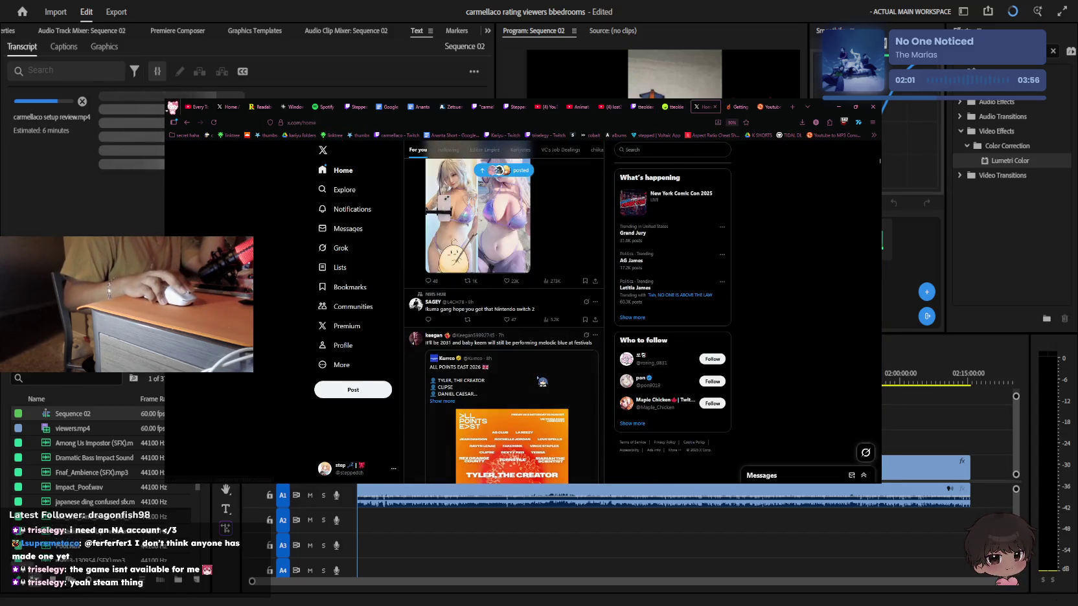
Finish scrolling the Spicetify docs, then switch back to the X tab
scroll(542, 382, up, 1)
scroll(543, 382, up, 1)
scroll(543, 382, down, 3)
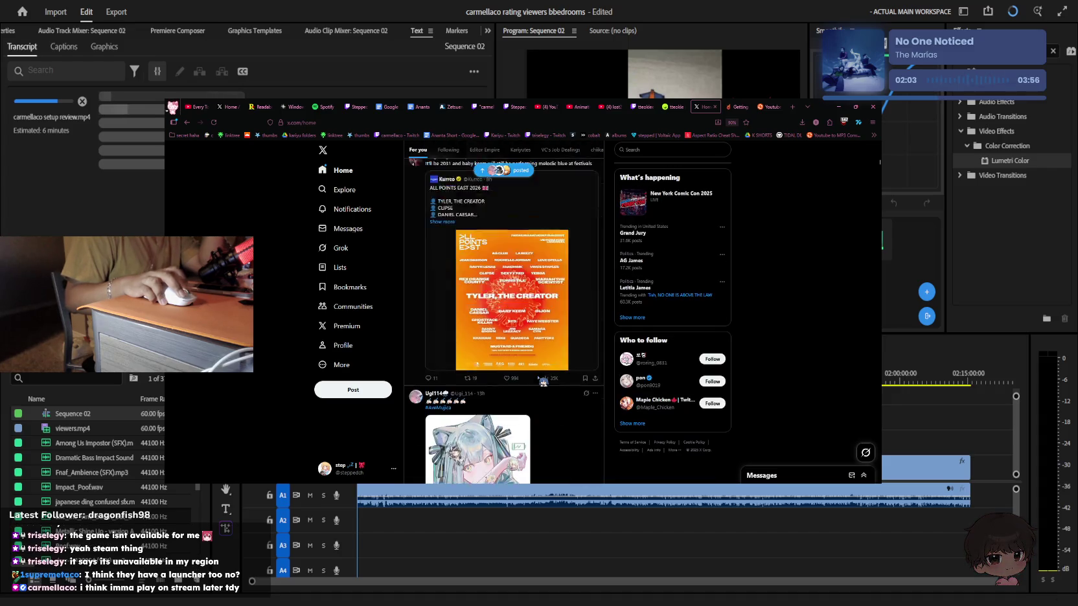
scroll(541, 379, down, 2)
scroll(544, 381, down, 1)
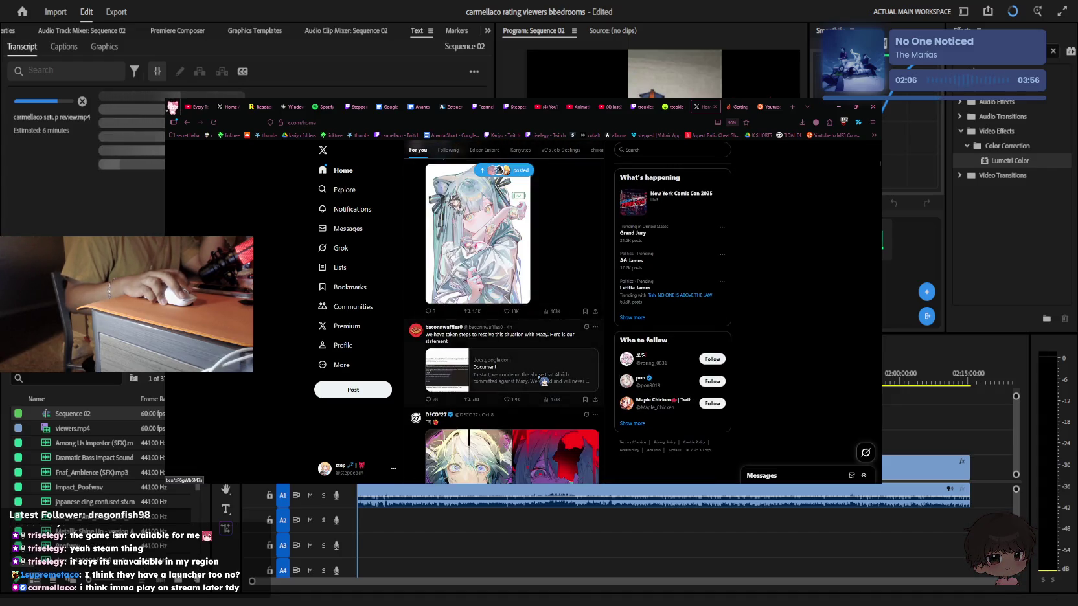
scroll(544, 381, down, 3)
scroll(544, 381, down, 1)
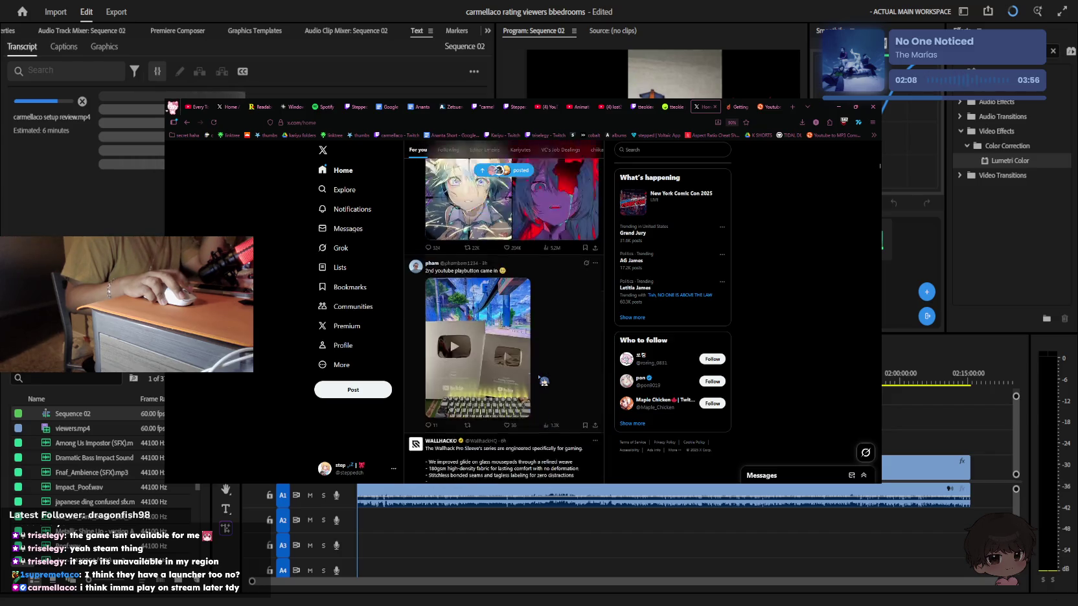
scroll(545, 382, down, 2)
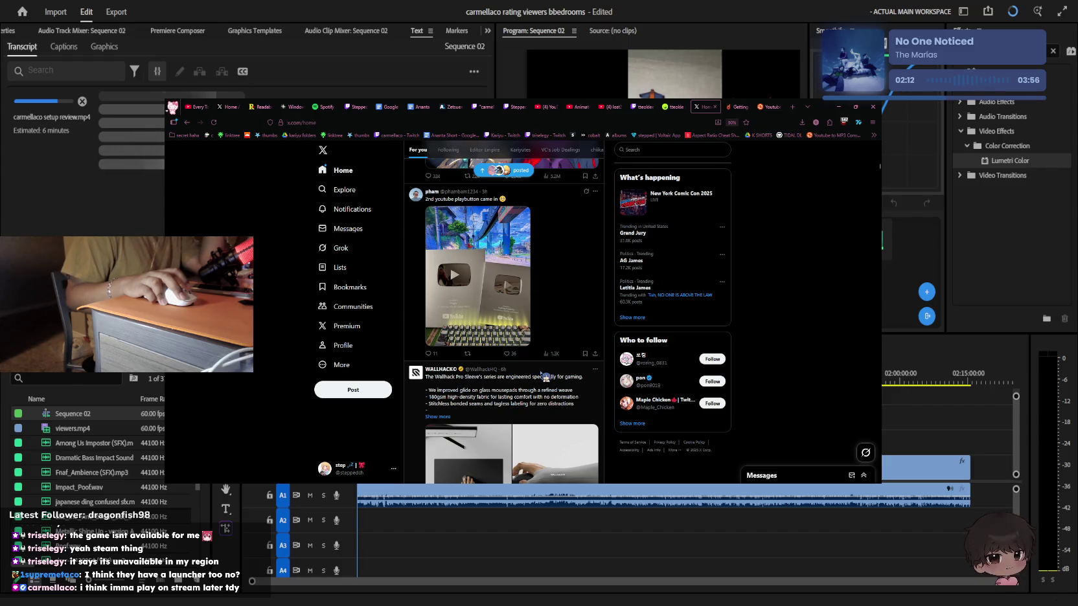
scroll(545, 377, down, 2)
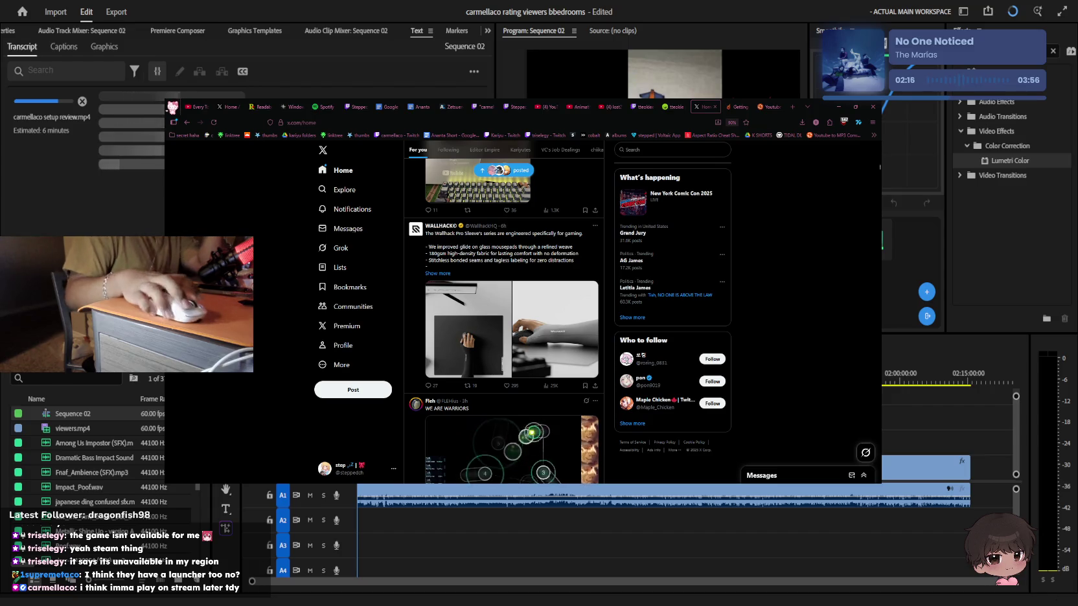
key(ctrl+Tab)
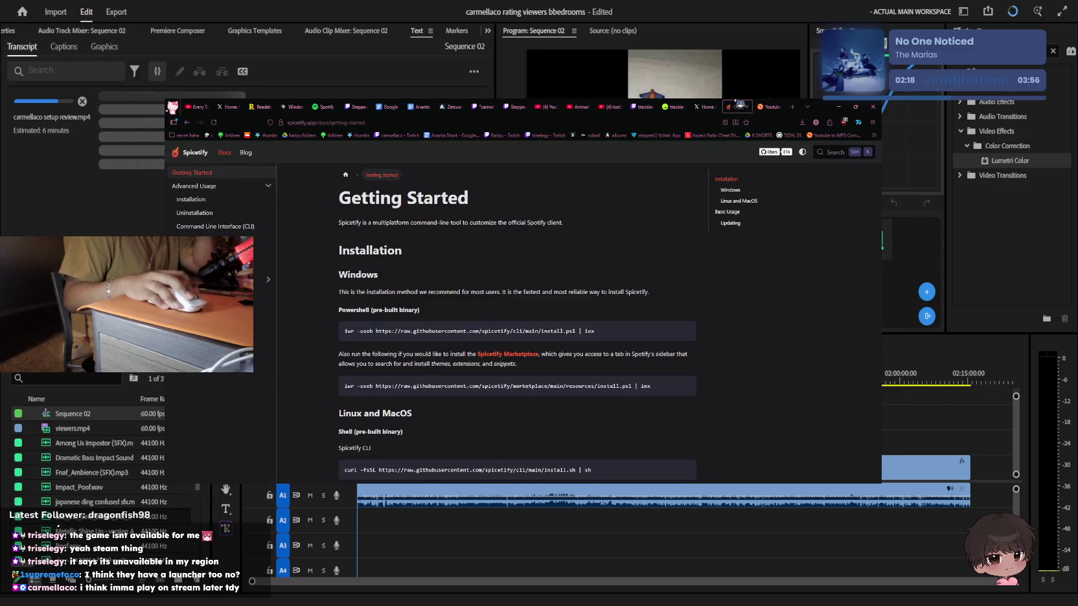
key(ctrl+shift+Tab)
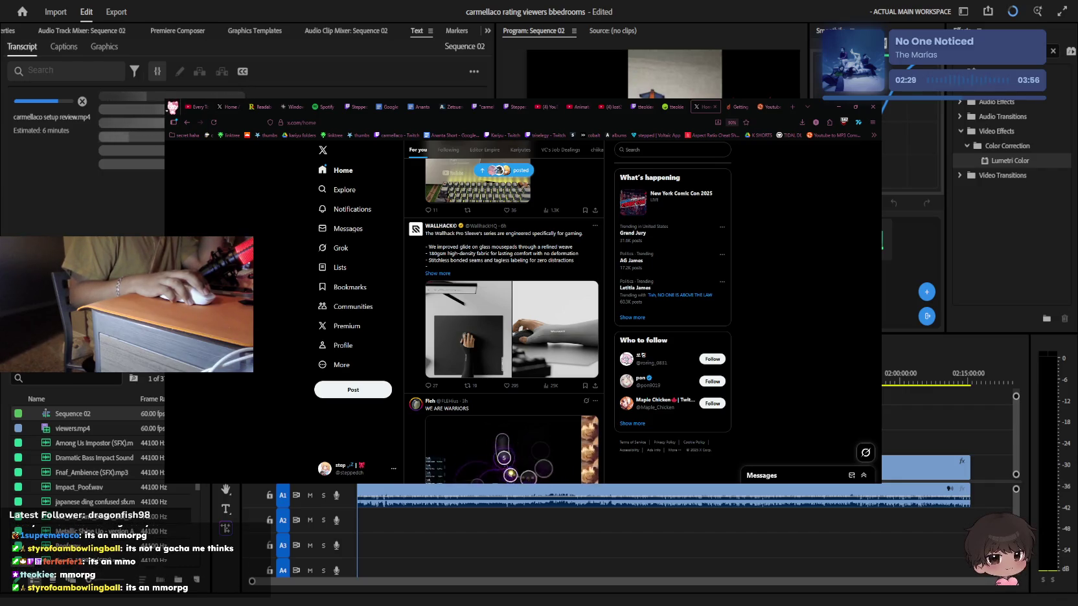
Scroll the For you feed, view one post's photo full screen, then return Home
scroll(558, 333, down, 5)
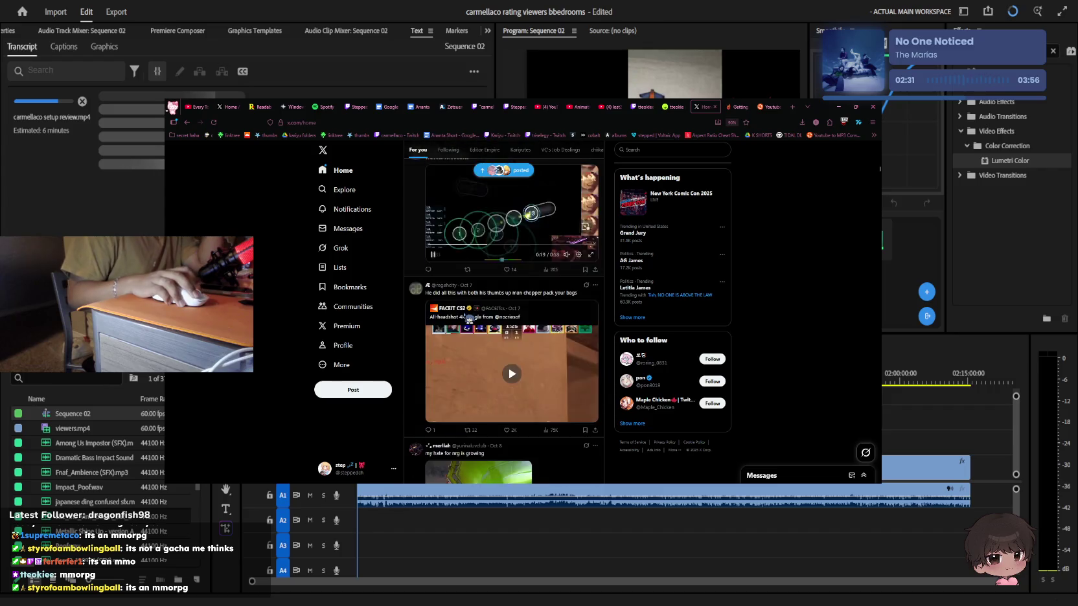
scroll(518, 327, down, 2)
scroll(472, 322, up, 2)
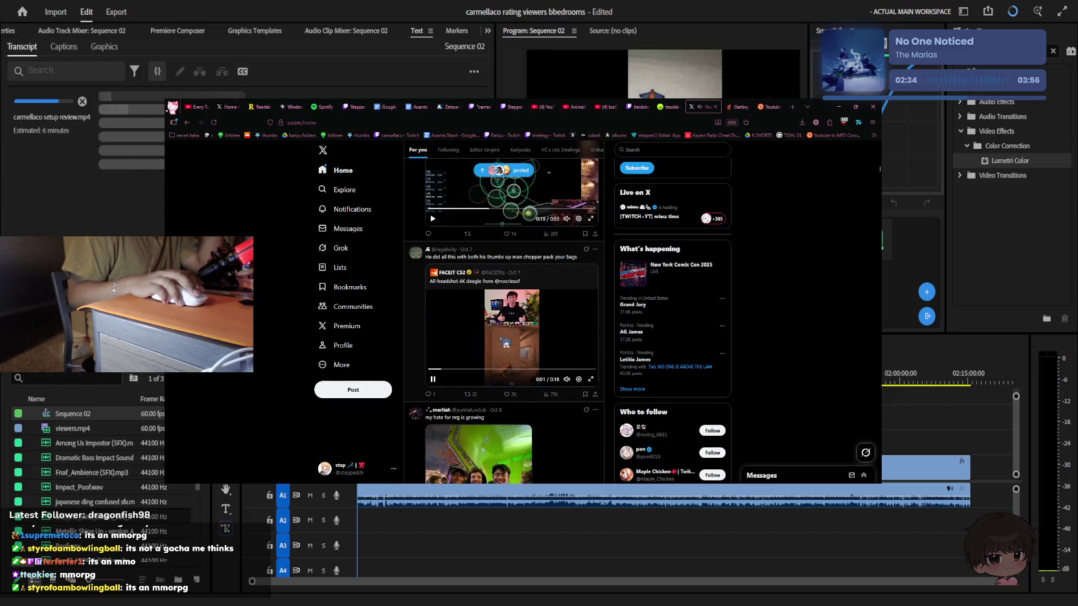
scroll(505, 339, down, 2)
scroll(504, 336, down, 2)
scroll(503, 332, down, 1)
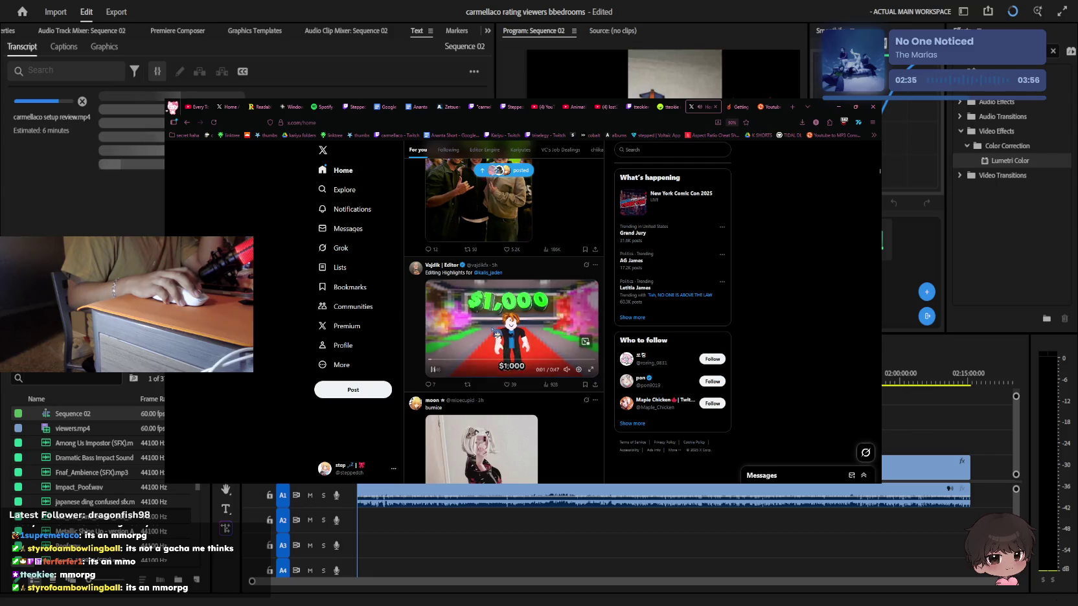
scroll(503, 332, down, 3)
scroll(502, 331, down, 2)
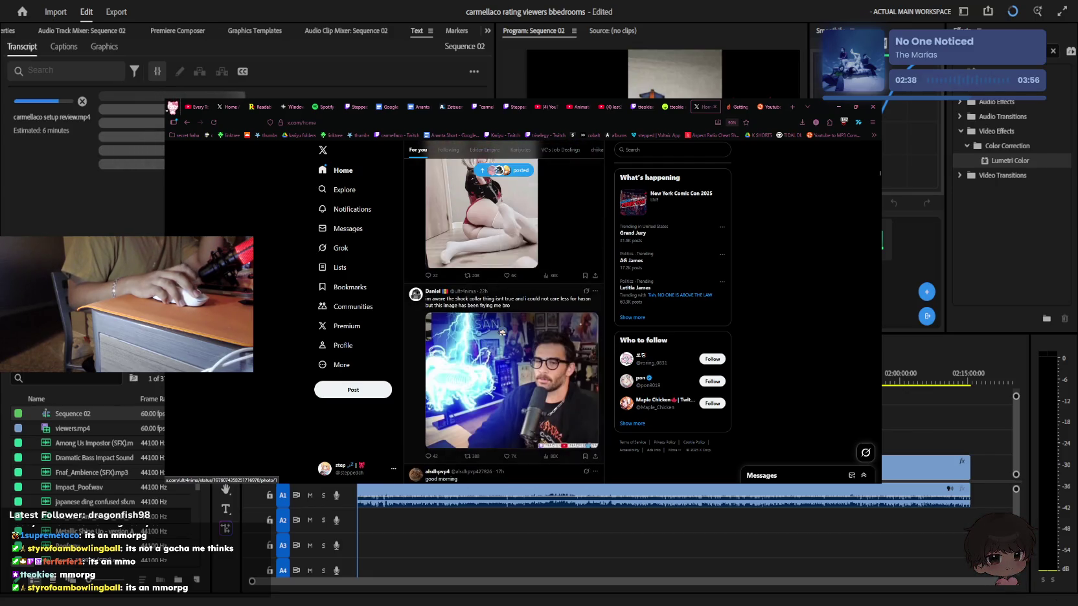
scroll(502, 330, down, 2)
scroll(502, 331, down, 2)
scroll(502, 331, down, 2)
scroll(503, 330, down, 2)
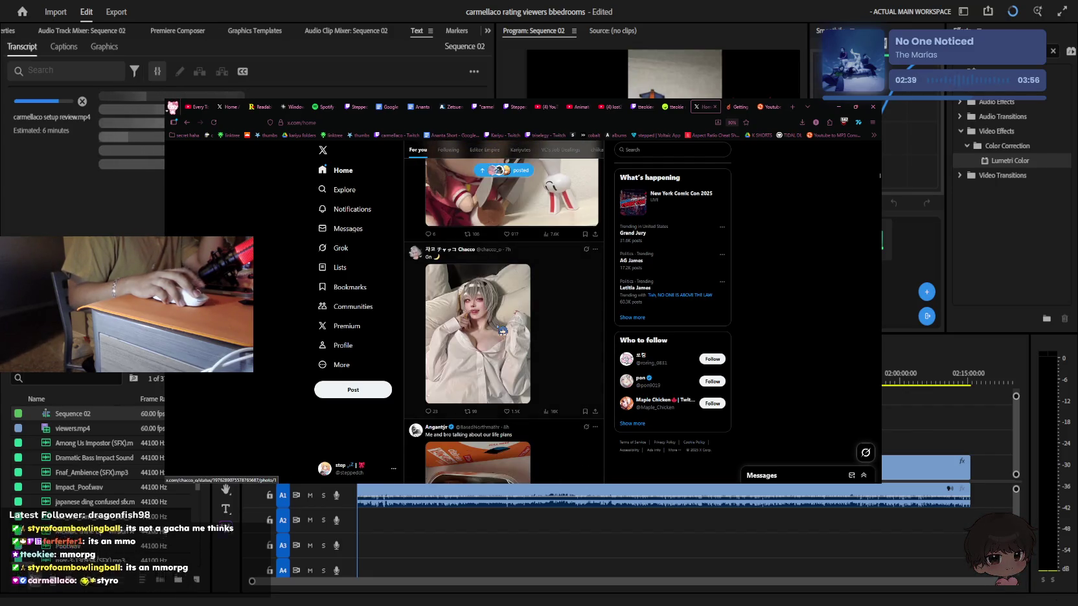
scroll(502, 331, down, 1)
scroll(503, 330, down, 2)
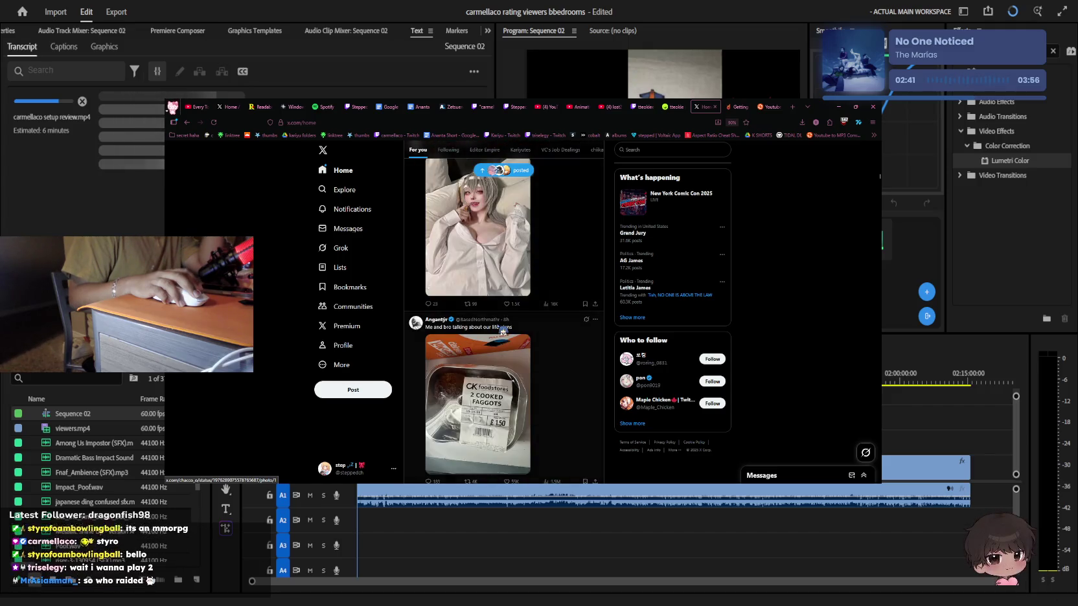
scroll(479, 311, up, 3)
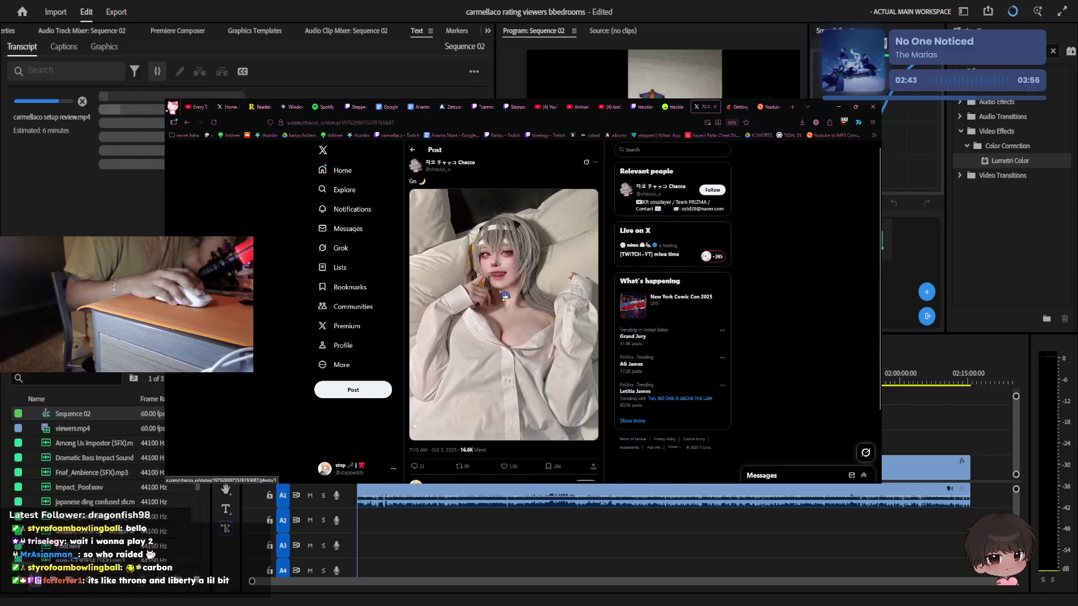
click(513, 269)
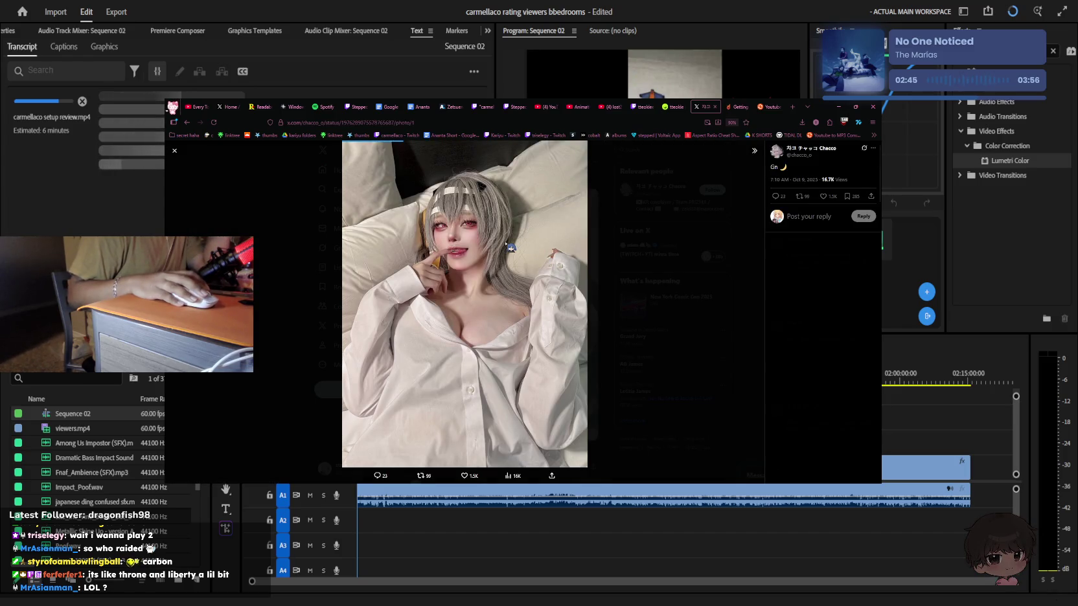
key(Escape)
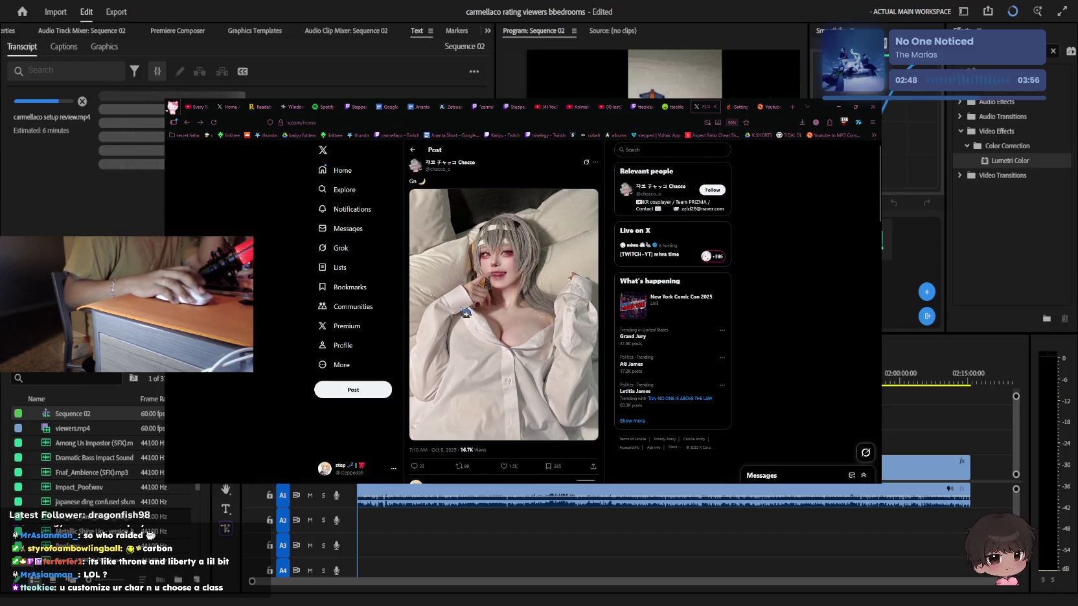
key(alt+Left)
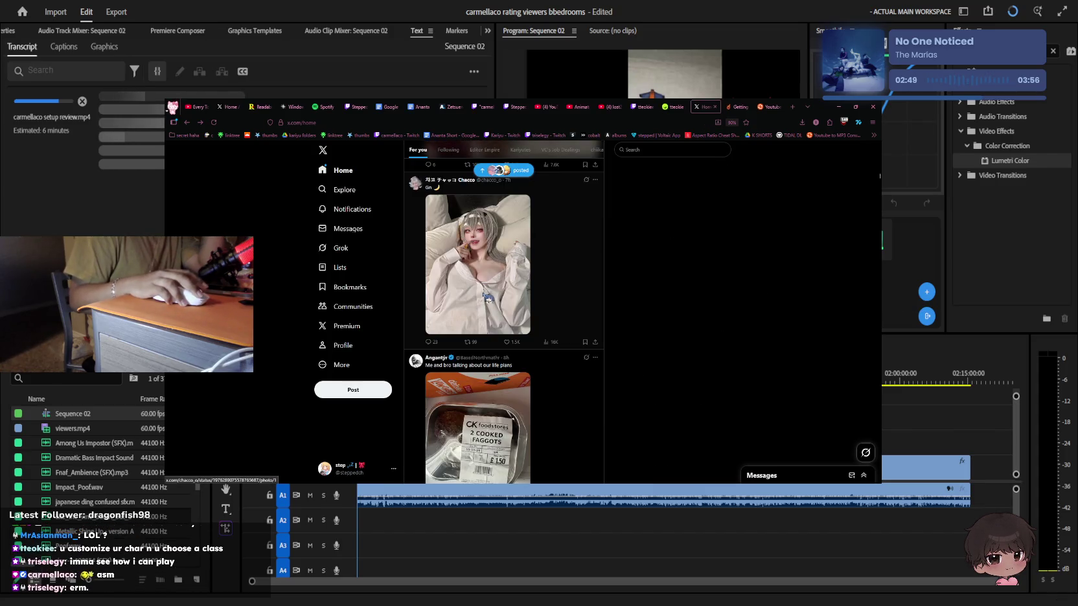
Scroll down the For you feed and pause the autoplaying aimerz gameplay video
scroll(507, 288, down, 1)
scroll(512, 291, down, 2)
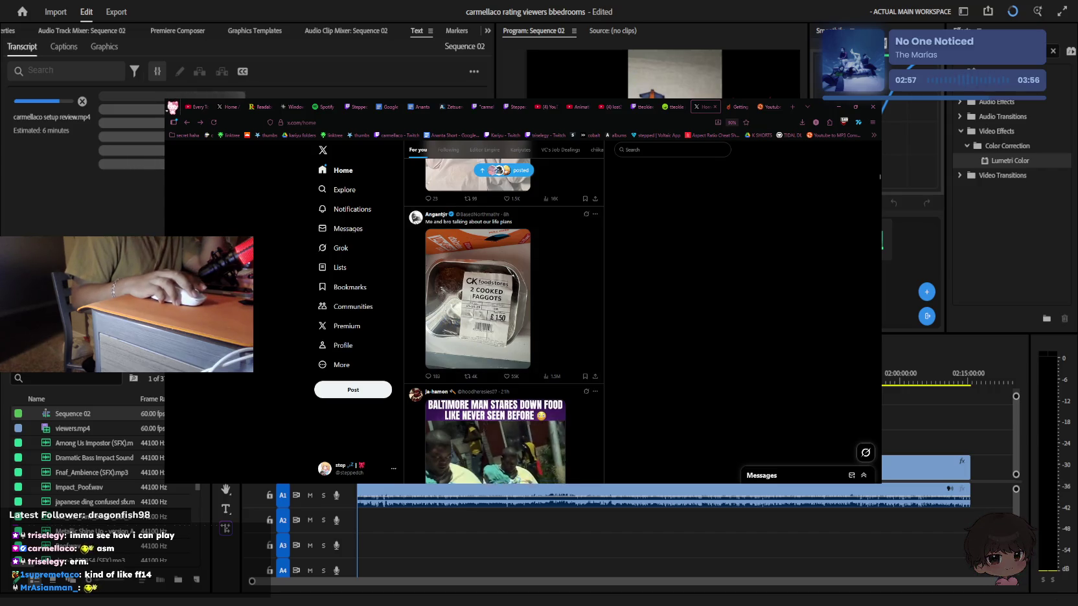
scroll(527, 304, down, 3)
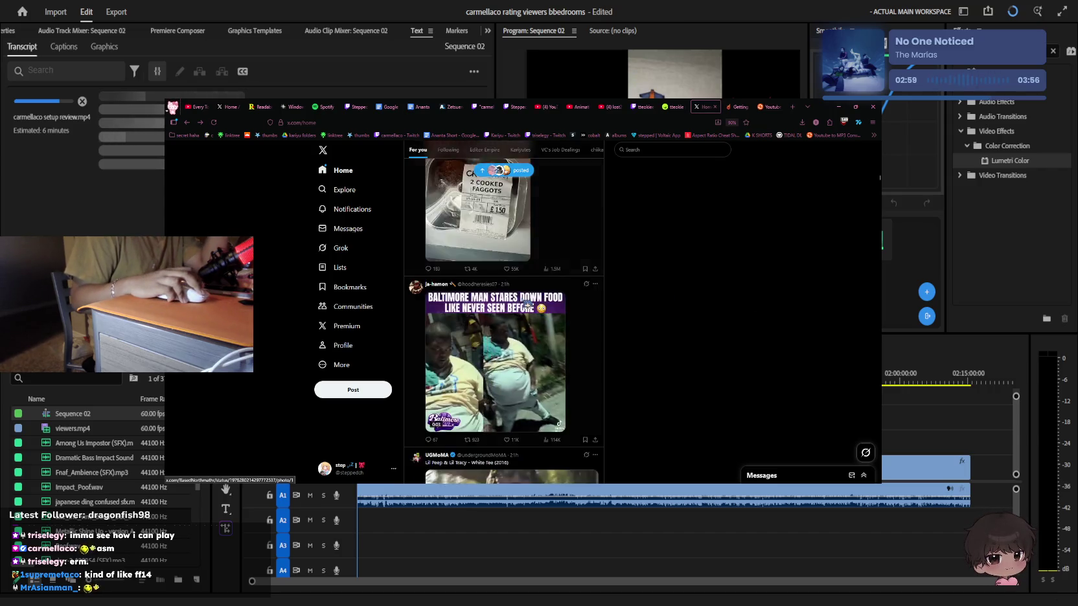
scroll(527, 304, down, 3)
scroll(527, 304, down, 5)
scroll(528, 305, down, 3)
scroll(527, 305, down, 3)
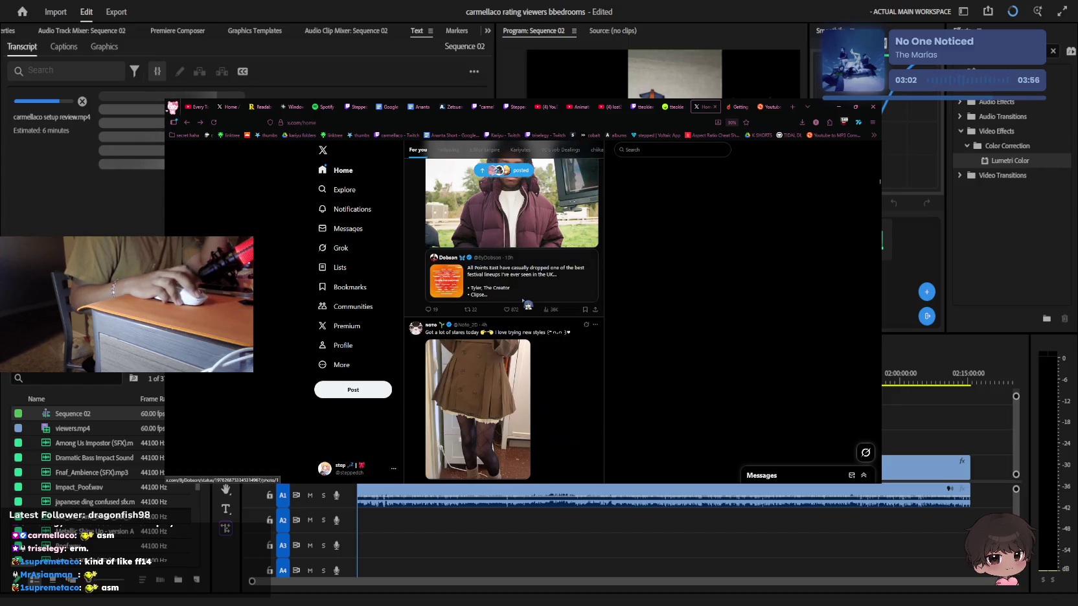
scroll(527, 305, down, 2)
scroll(527, 305, down, 3)
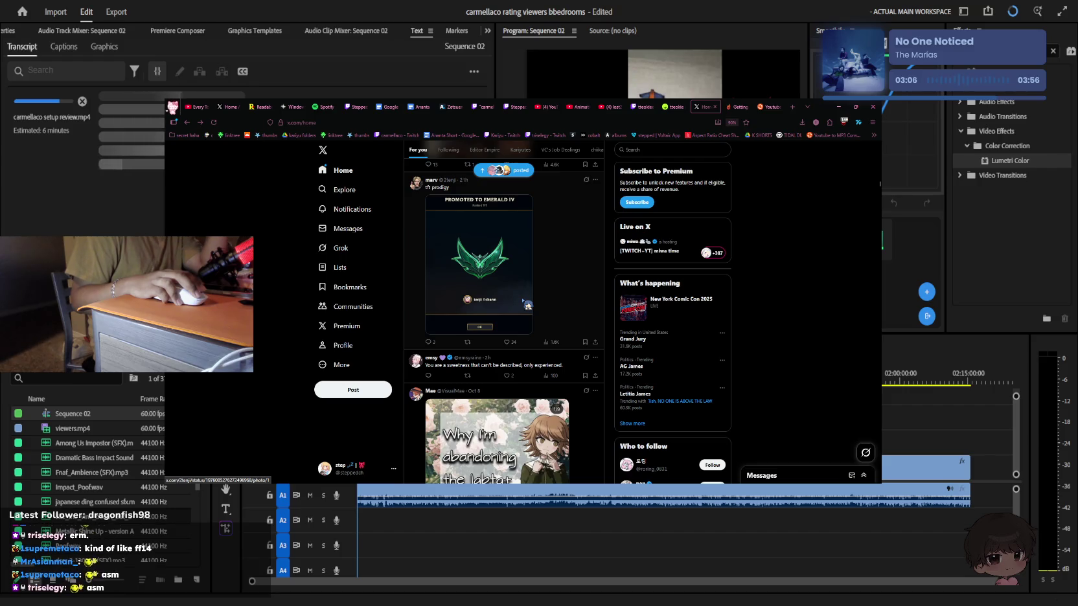
scroll(527, 305, down, 3)
scroll(527, 305, down, 2)
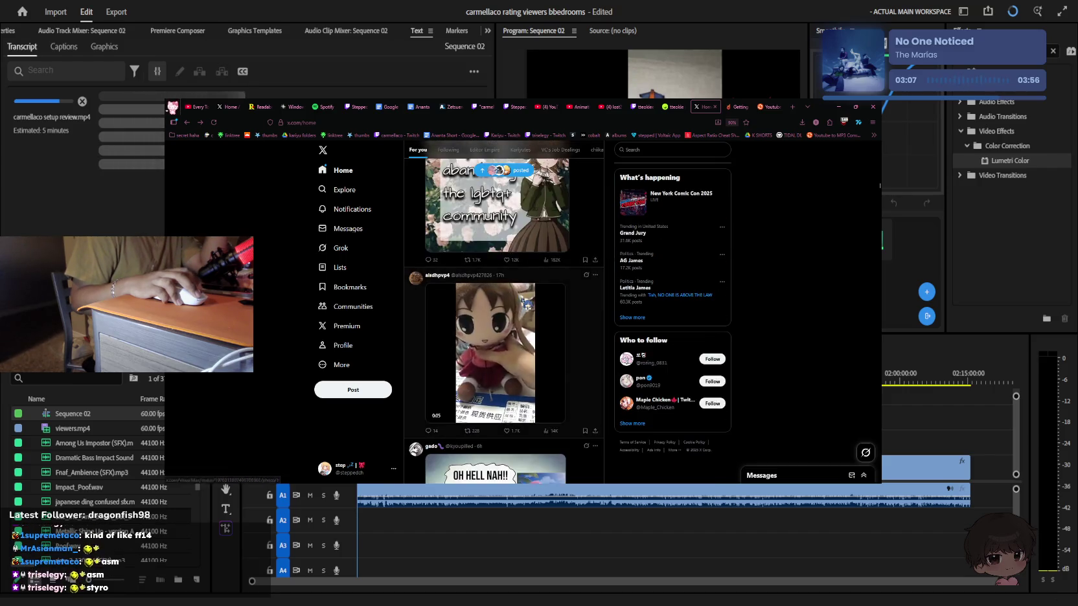
scroll(528, 304, down, 3)
scroll(527, 304, down, 2)
scroll(527, 304, down, 3)
scroll(512, 304, down, 3)
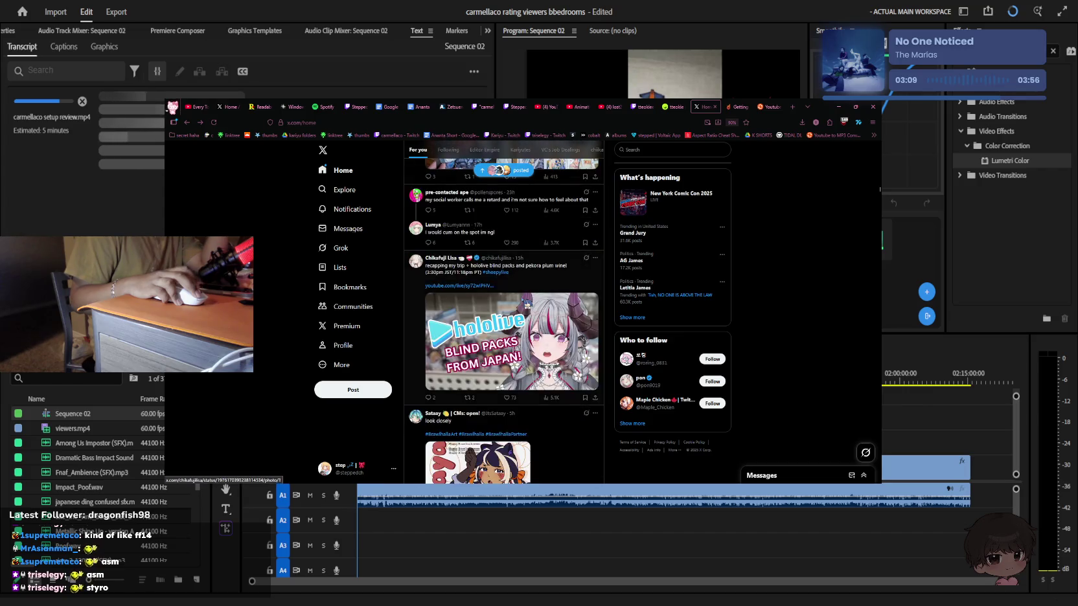
scroll(511, 304, down, 3)
scroll(512, 305, down, 3)
scroll(512, 305, down, 3)
scroll(512, 305, down, 3)
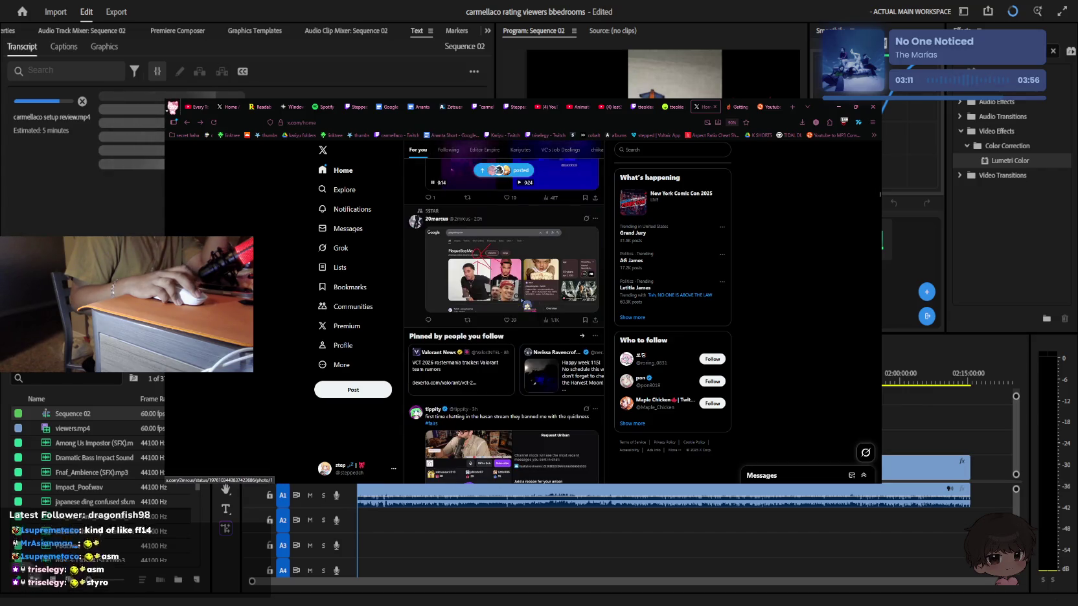
scroll(857, 393, down, 5)
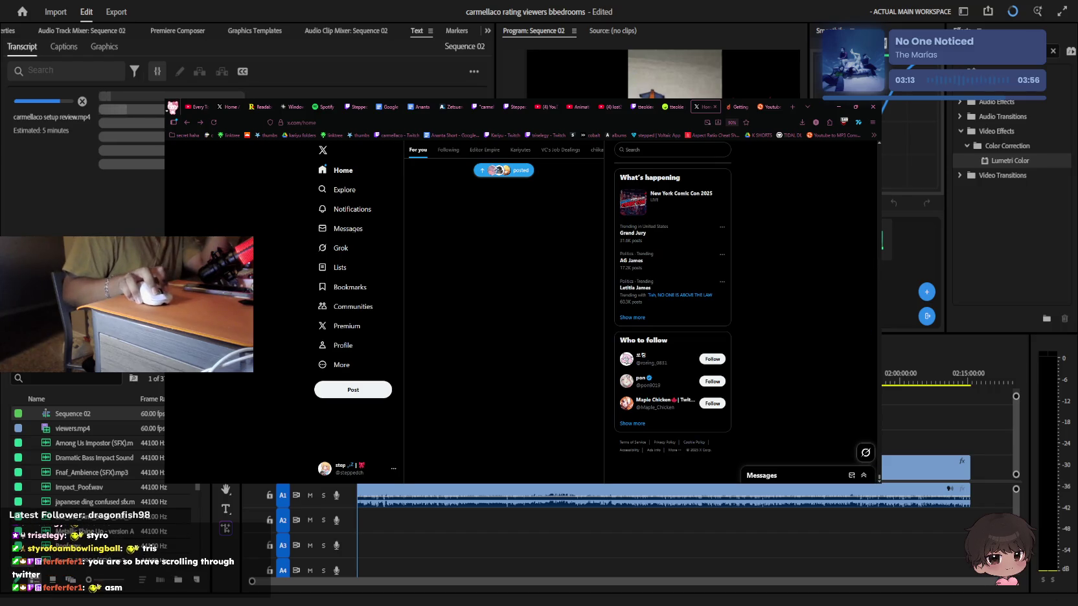
scroll(512, 305, down, 4)
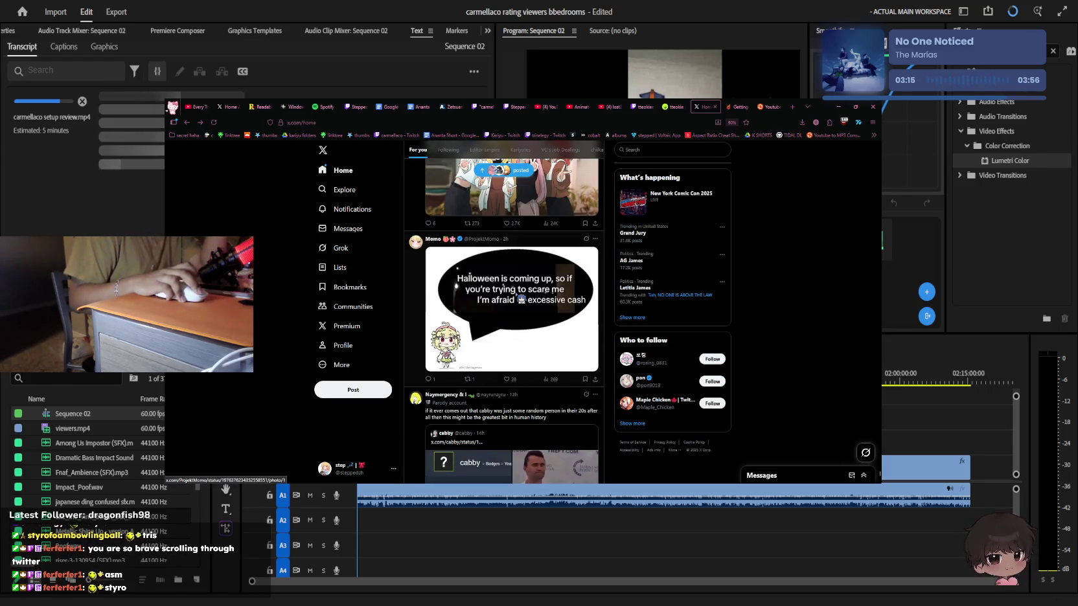
scroll(522, 300, down, 3)
scroll(521, 300, down, 3)
scroll(521, 300, down, 3)
scroll(521, 300, down, 3)
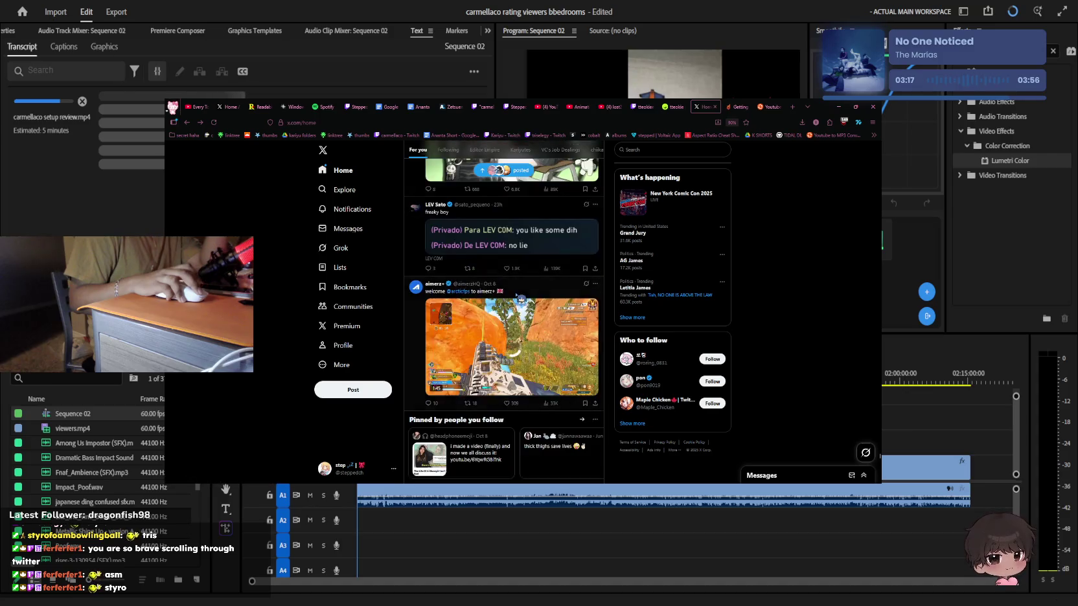
scroll(521, 300, up, 3)
scroll(522, 300, down, 3)
scroll(521, 300, down, 2)
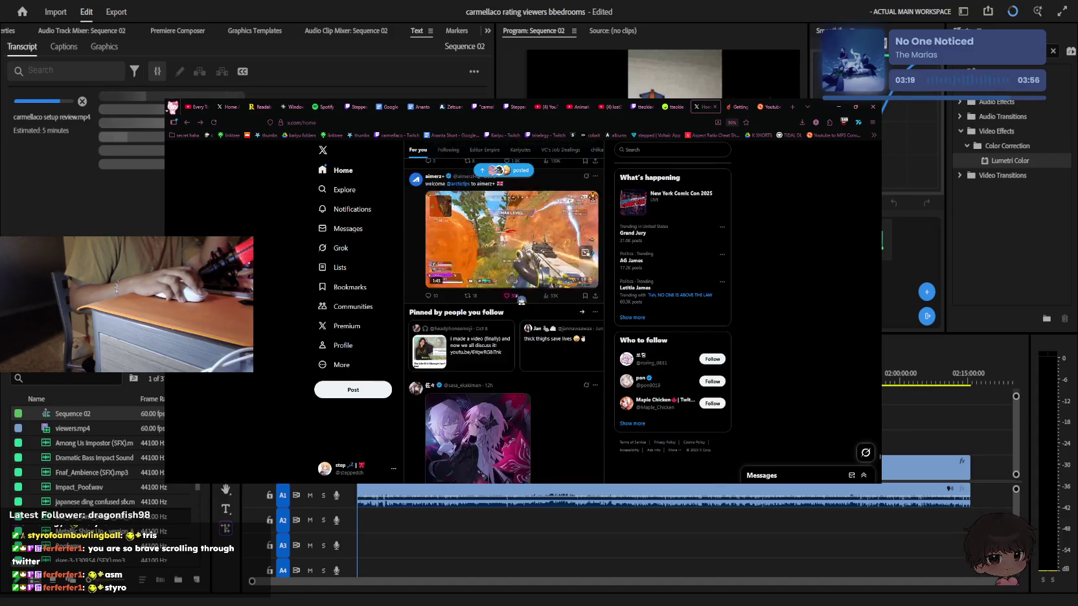
scroll(528, 300, up, 1)
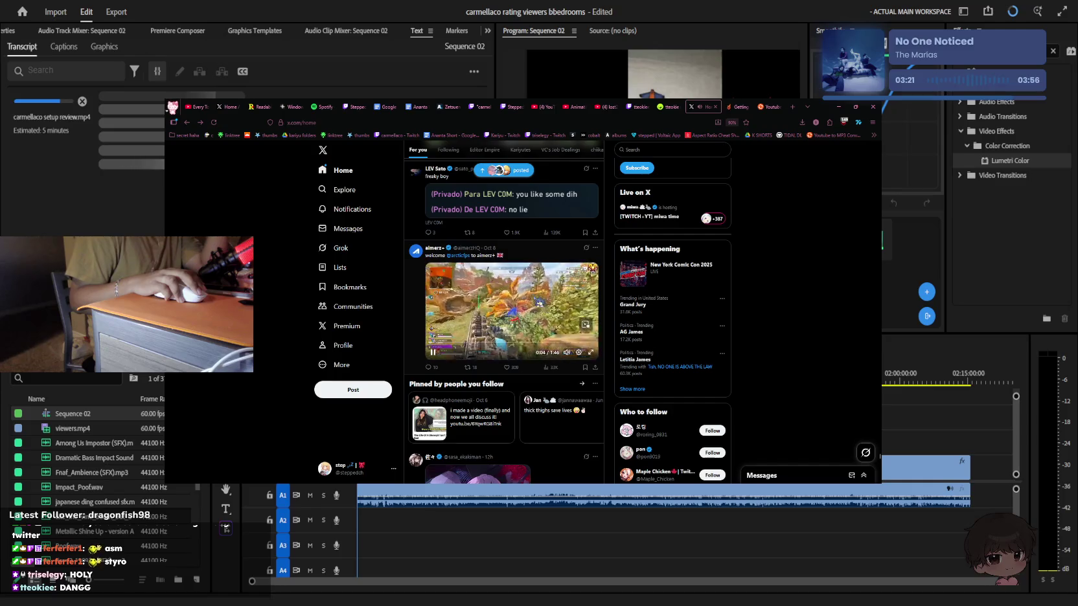
click(533, 296)
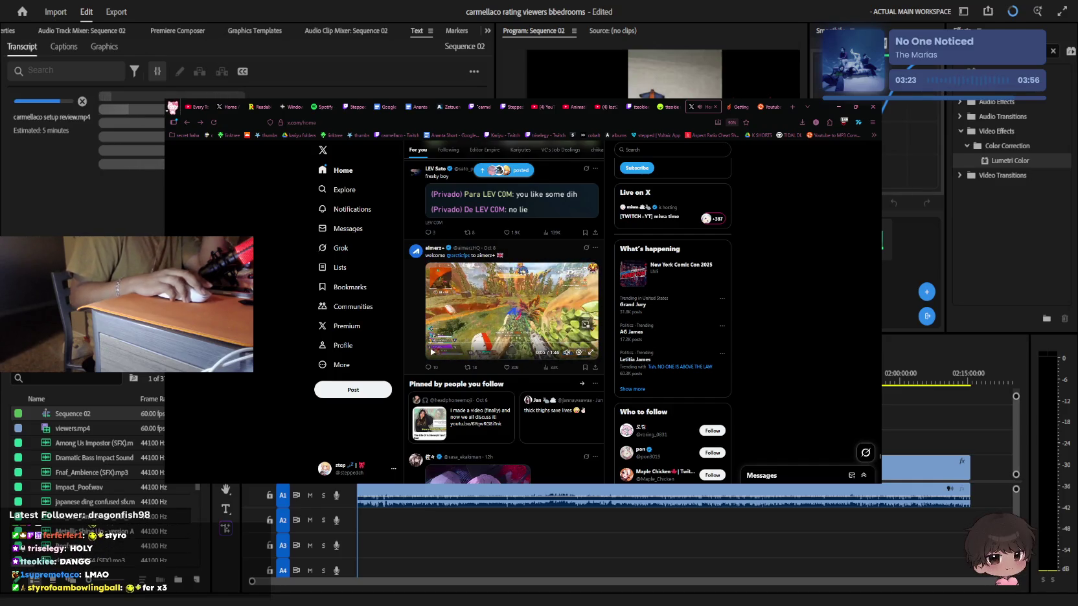
Scroll further and open the figure-collection post's photo full screen
scroll(504, 264, down, 2)
scroll(522, 268, down, 3)
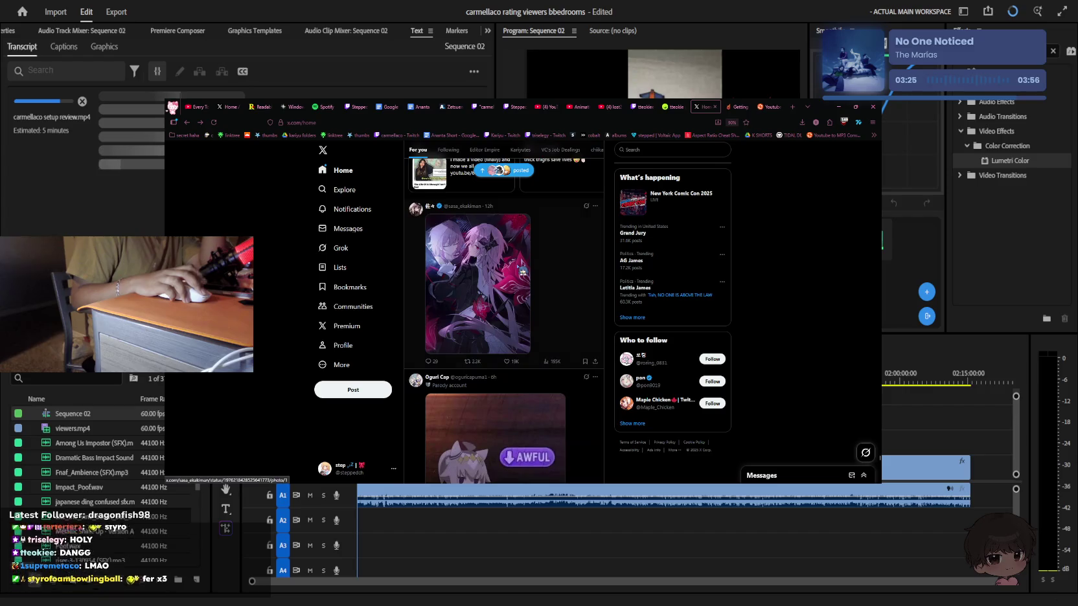
scroll(523, 270, down, 3)
scroll(522, 271, down, 1)
scroll(521, 271, down, 1)
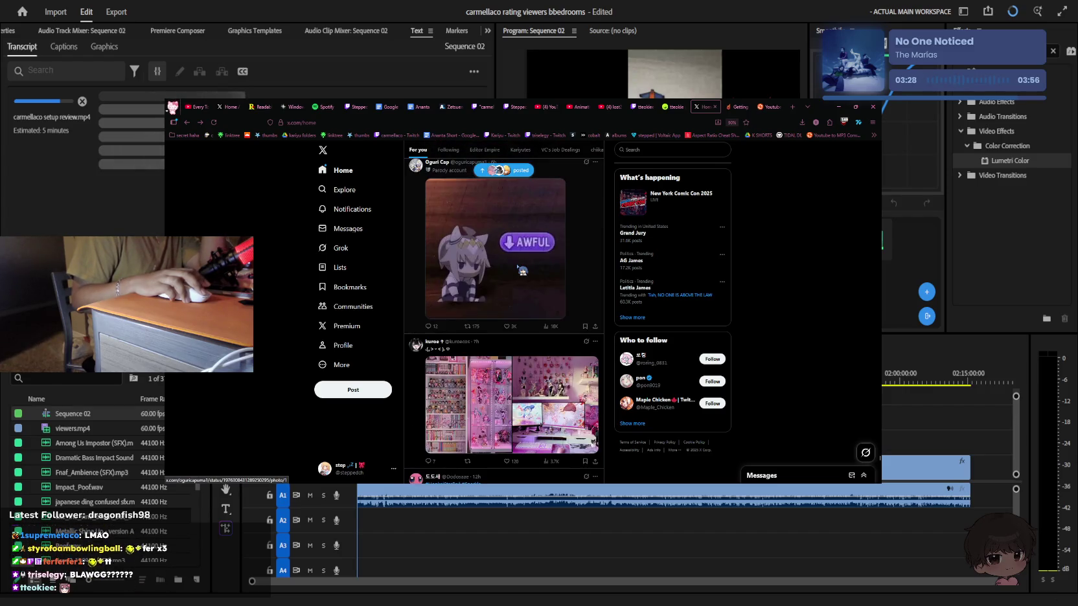
scroll(523, 271, down, 2)
scroll(518, 273, down, 1)
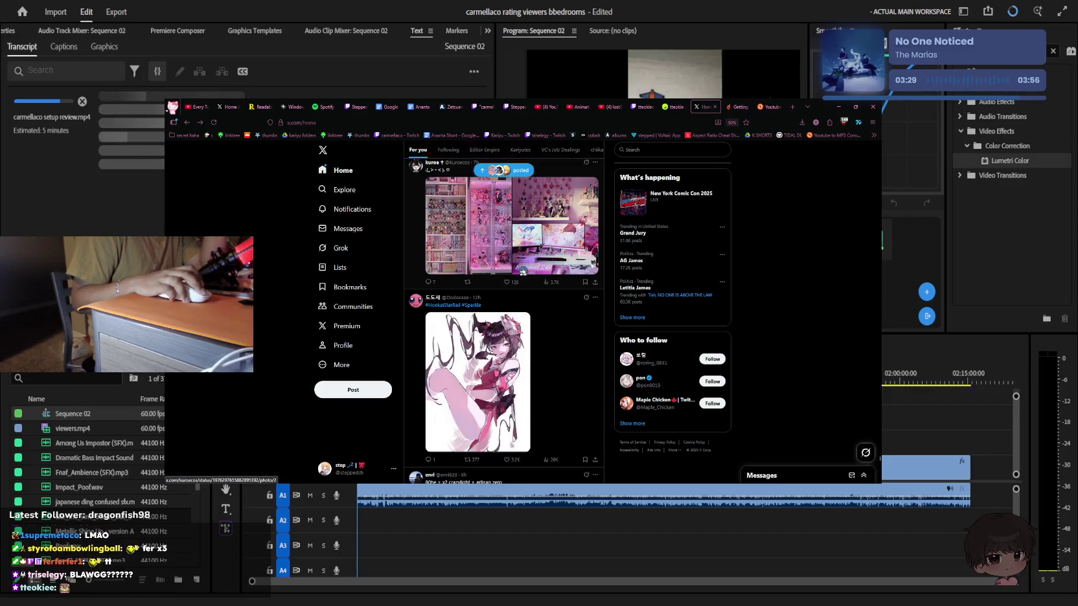
scroll(492, 282, up, 1)
click(480, 285)
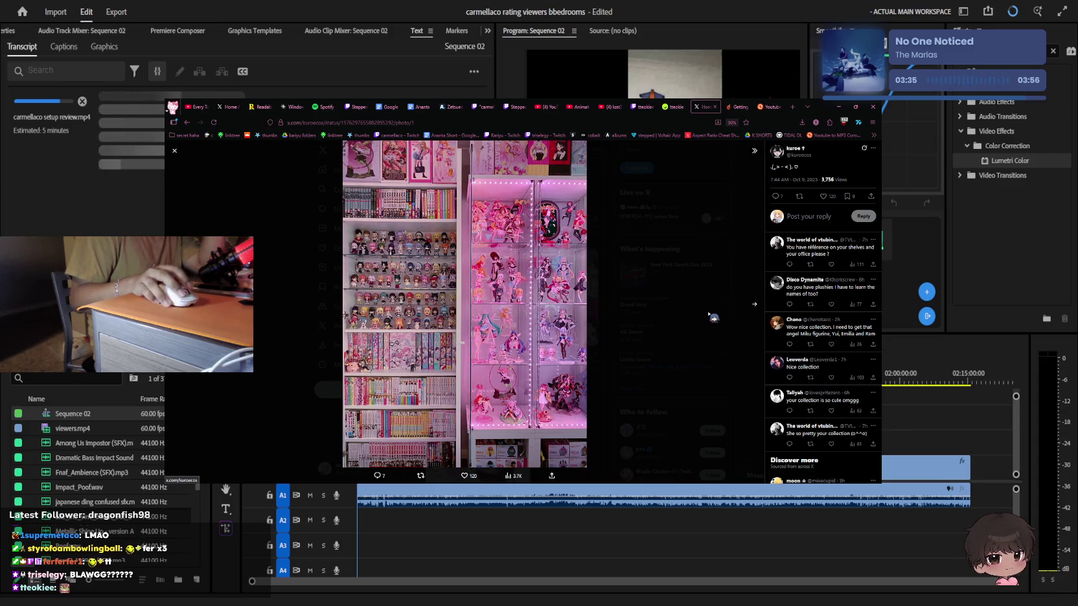
View the kuroe post's next photo, return to the shelves photo, then close the viewer
click(754, 304)
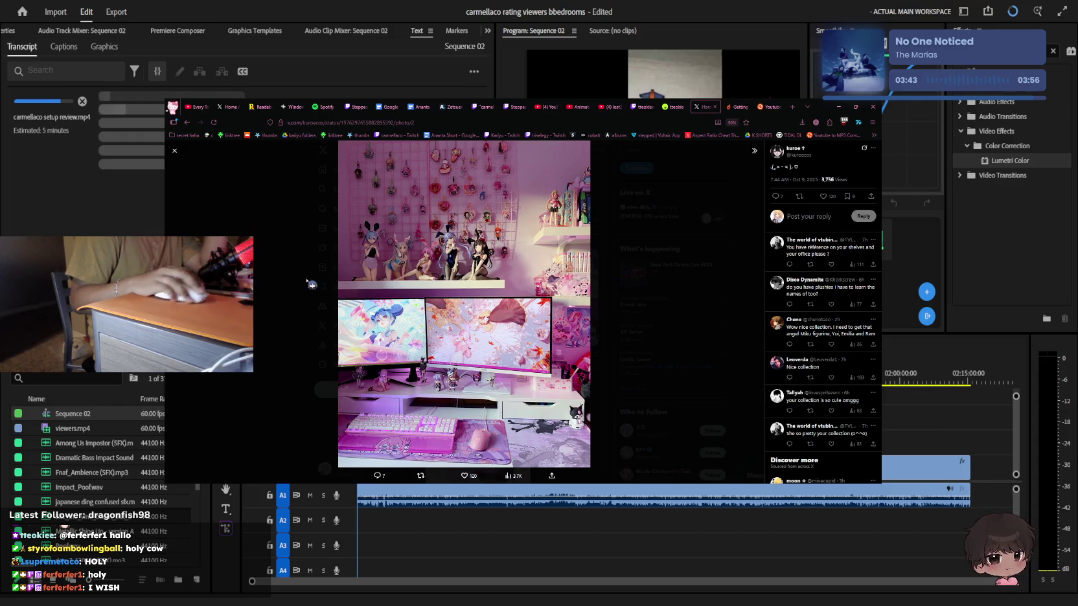
click(311, 284)
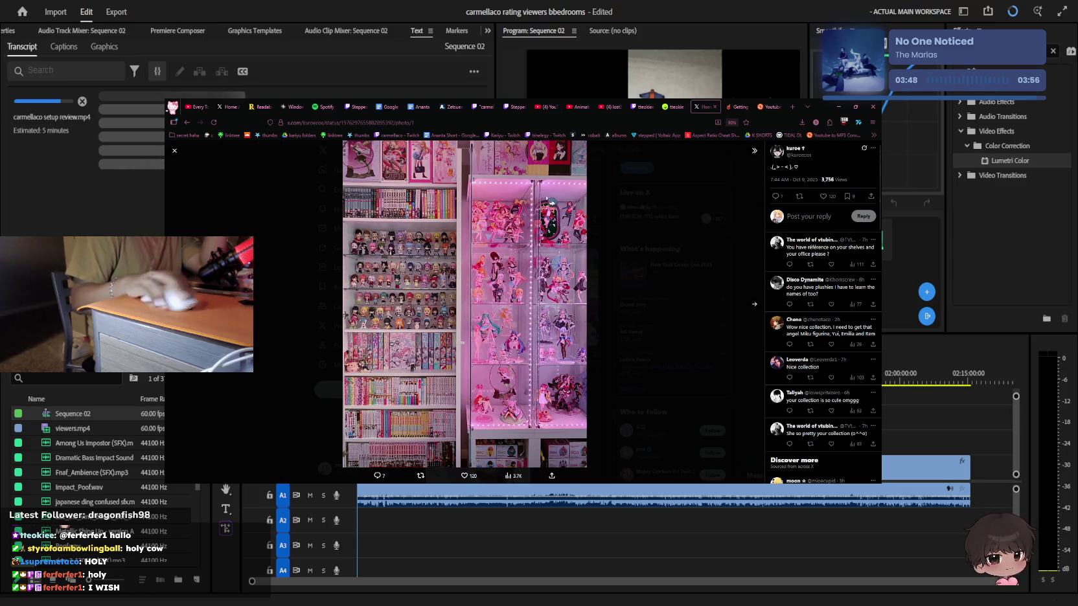
key(Escape)
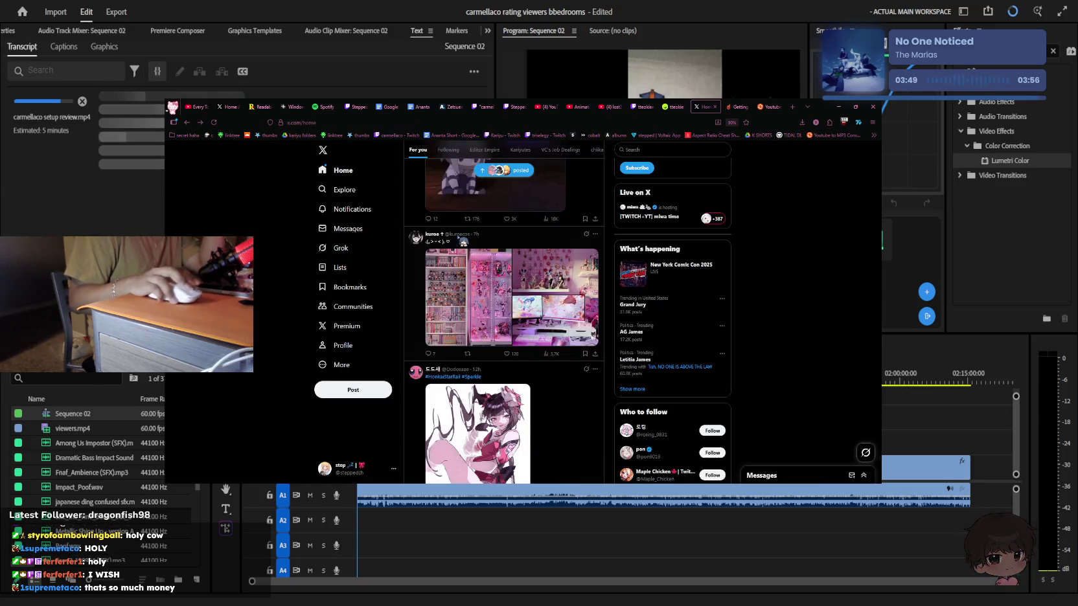
Scroll the feed and like the pink-haired cosplay photo post
scroll(467, 241, down, 3)
scroll(467, 241, down, 2)
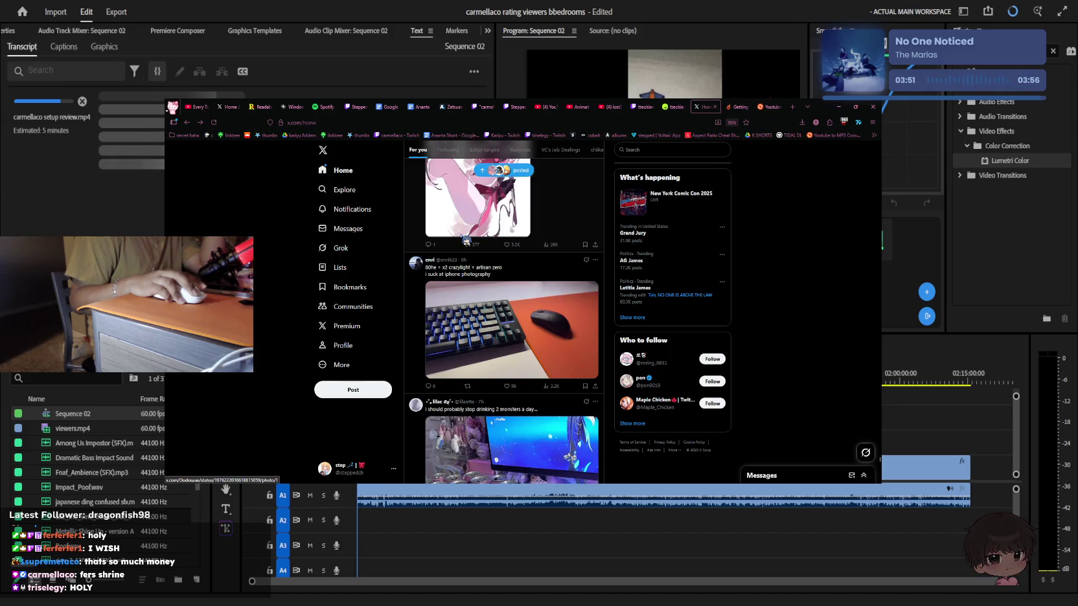
scroll(467, 240, down, 3)
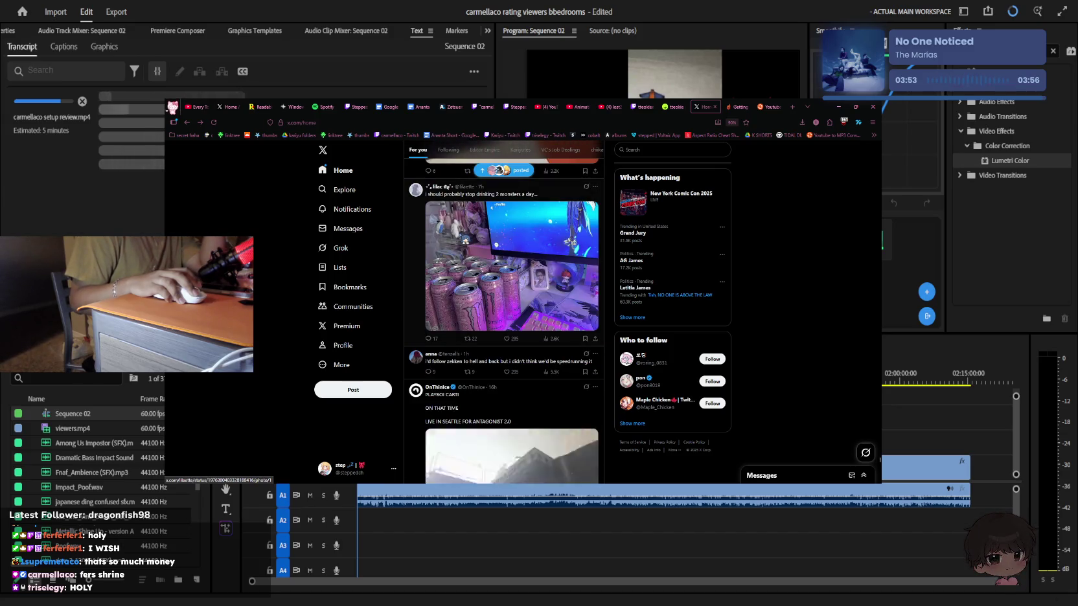
scroll(512, 266, up, 1)
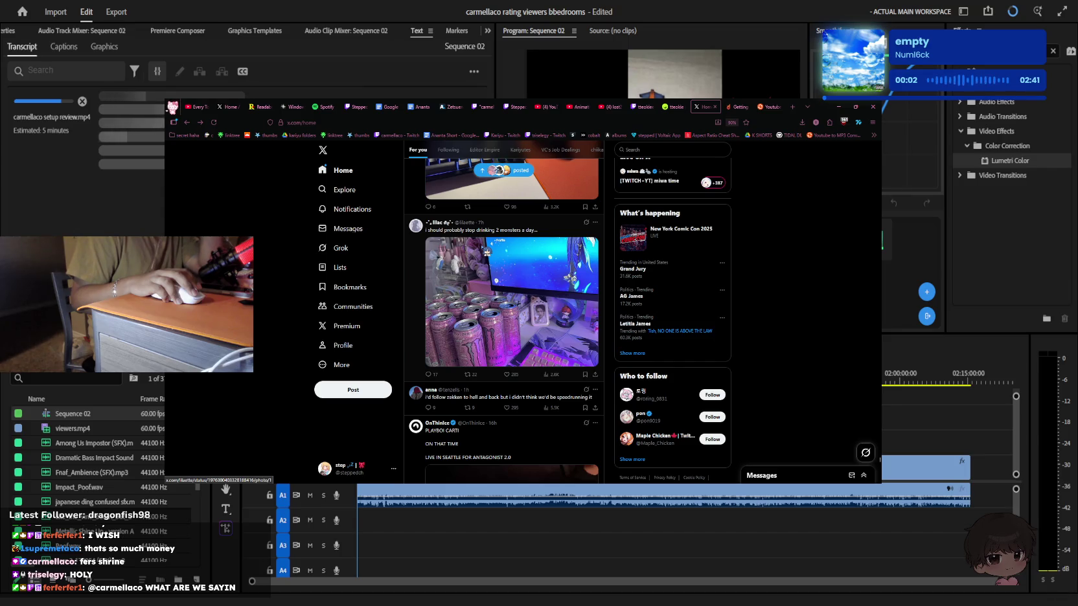
scroll(487, 255, up, 5)
scroll(489, 260, down, 5)
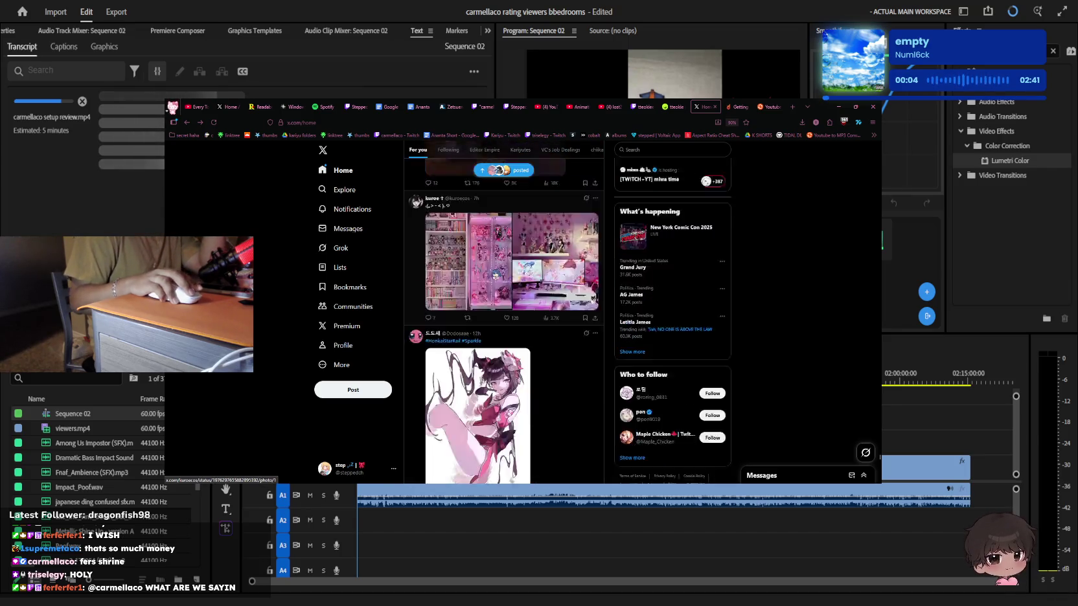
scroll(492, 266, down, 3)
scroll(494, 267, down, 3)
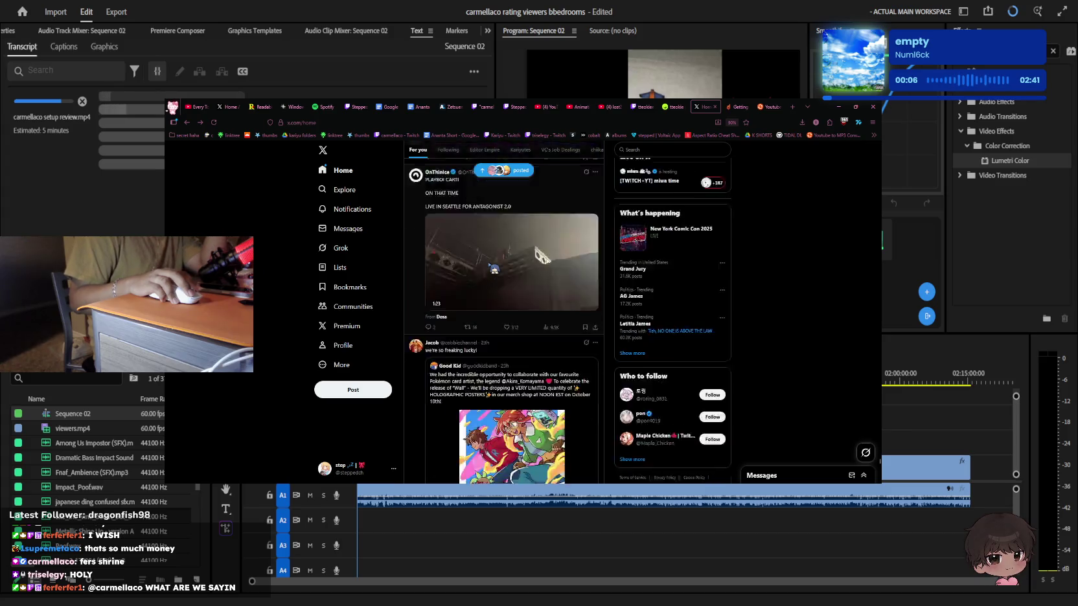
scroll(493, 268, down, 3)
scroll(494, 268, down, 3)
scroll(494, 268, up, 1)
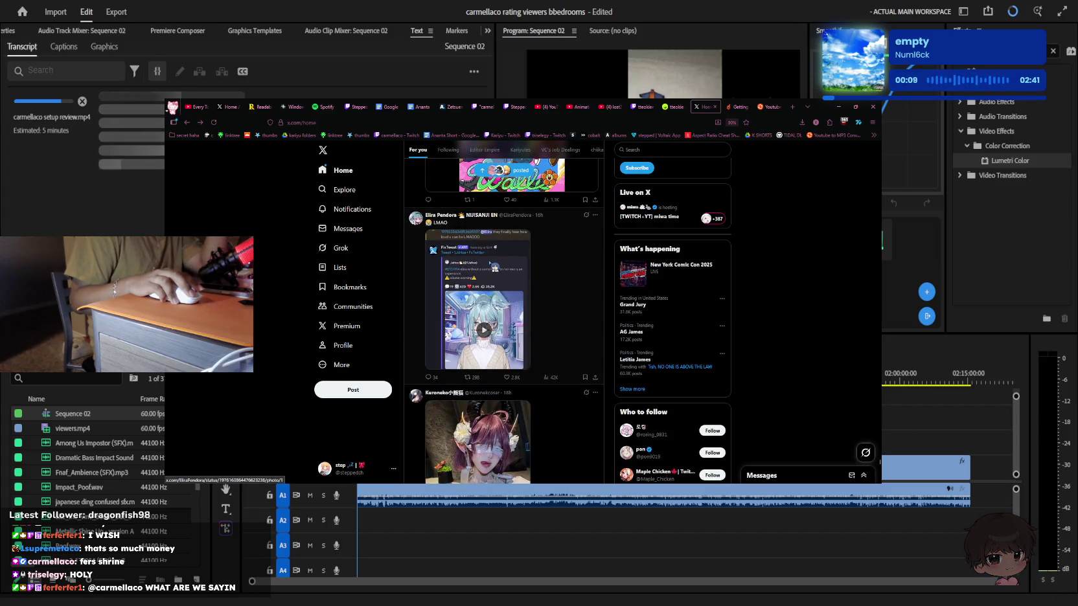
scroll(495, 267, down, 1)
scroll(499, 269, down, 1)
scroll(506, 271, down, 1)
scroll(514, 274, up, 1)
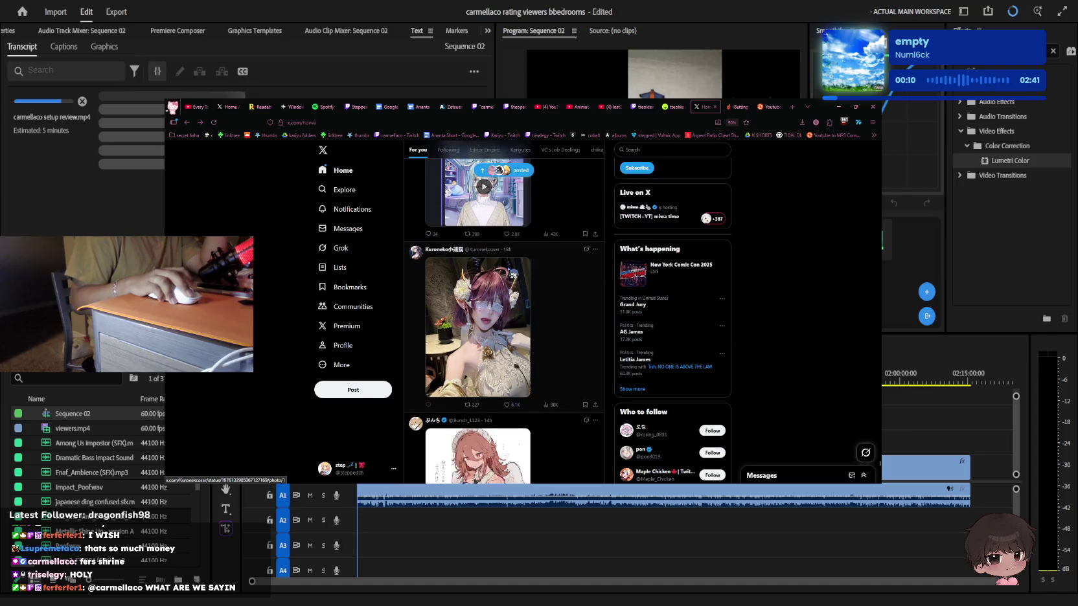
scroll(514, 273, down, 2)
click(508, 297)
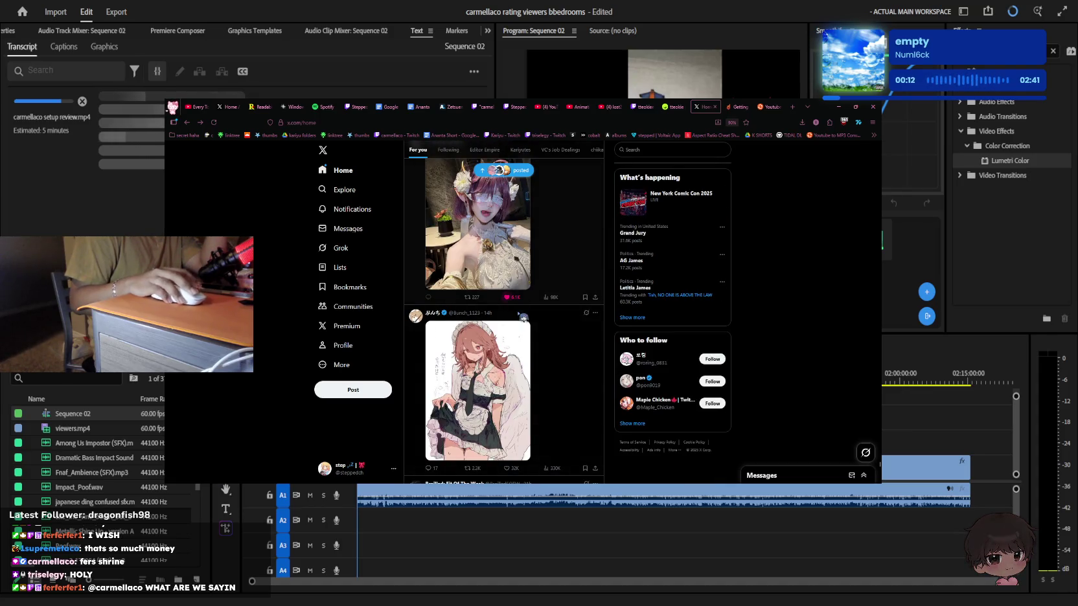
Scroll on and open the mirror-selfie poster's profile page
key(alt+Tab)
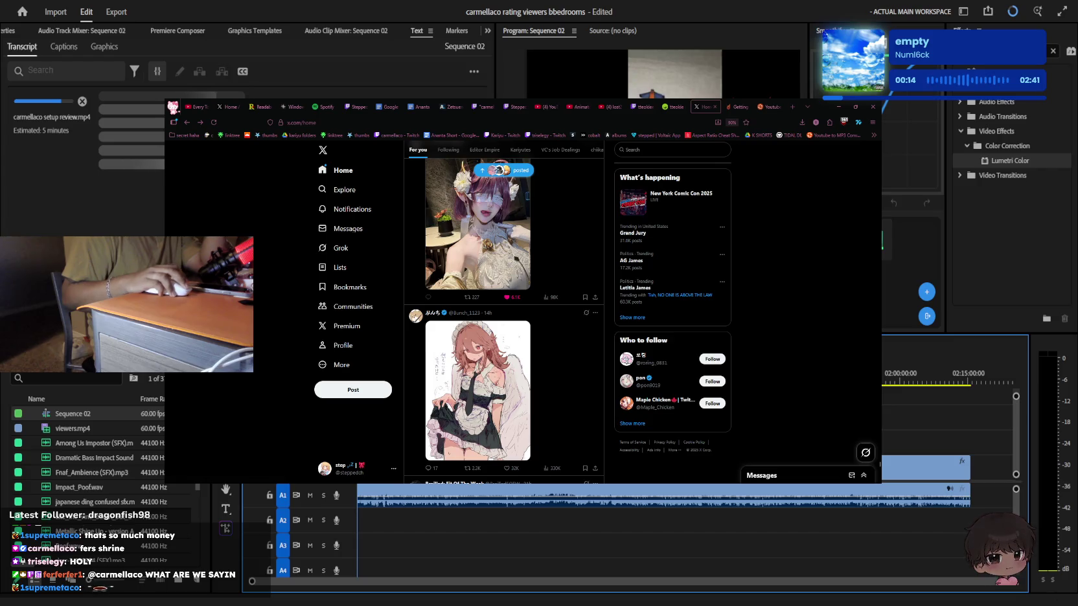
scroll(589, 305, down, 2)
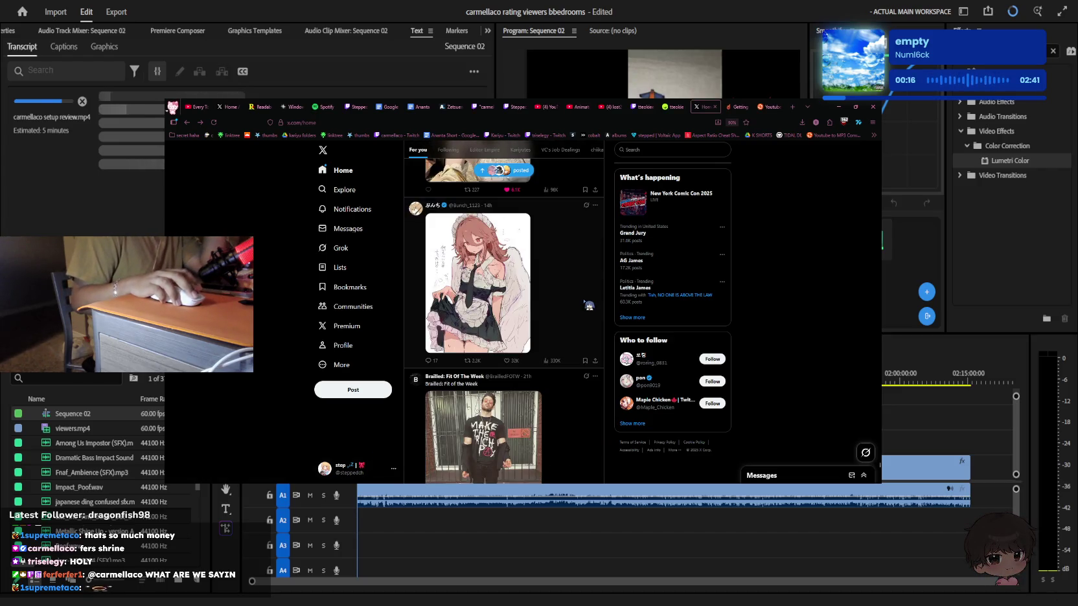
scroll(590, 304, down, 3)
scroll(589, 303, down, 2)
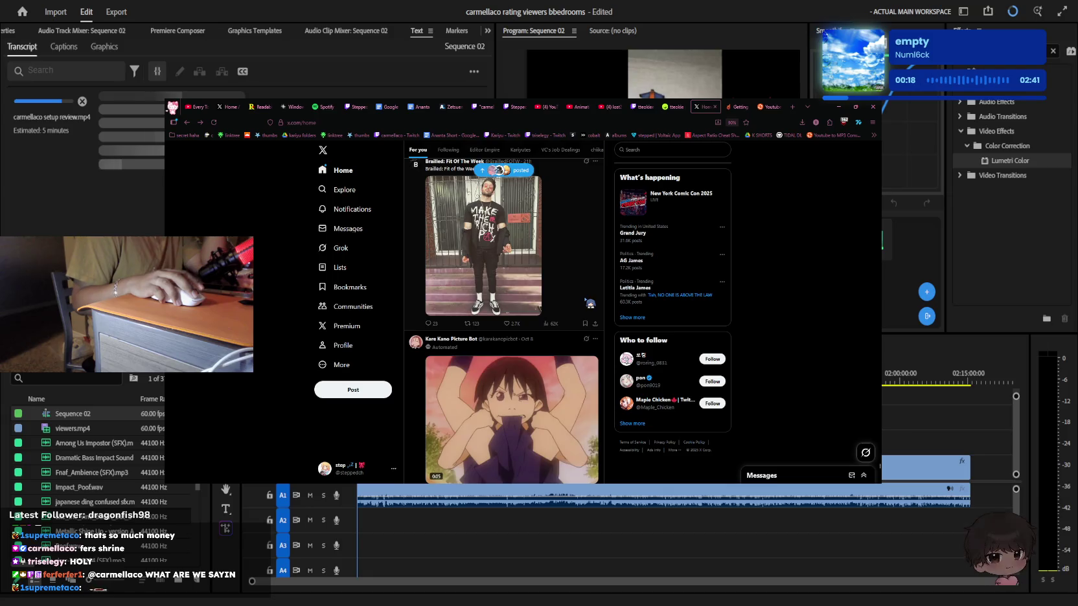
scroll(590, 304, down, 4)
scroll(590, 304, down, 2)
scroll(590, 303, up, 1)
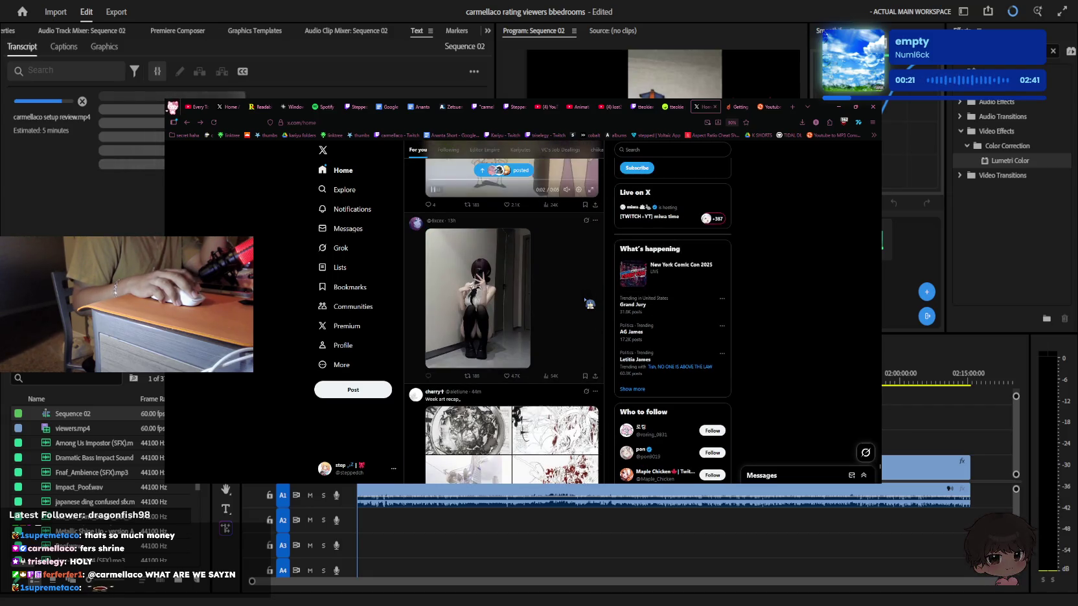
click(437, 221)
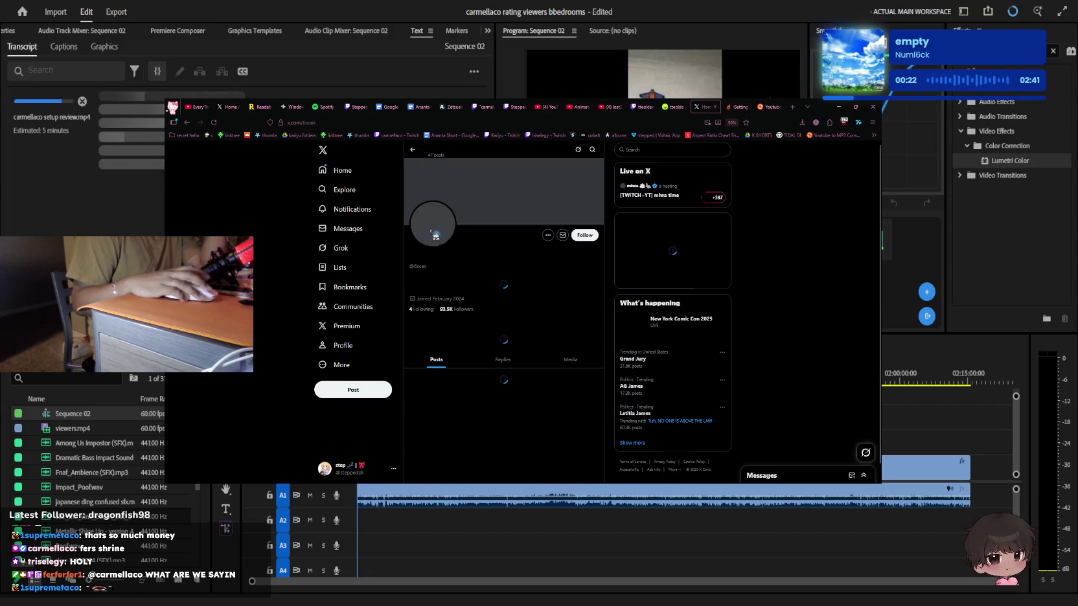
Go back from the profile to the For you feed and scroll far down its posts
key(alt+Left)
scroll(573, 320, down, 3)
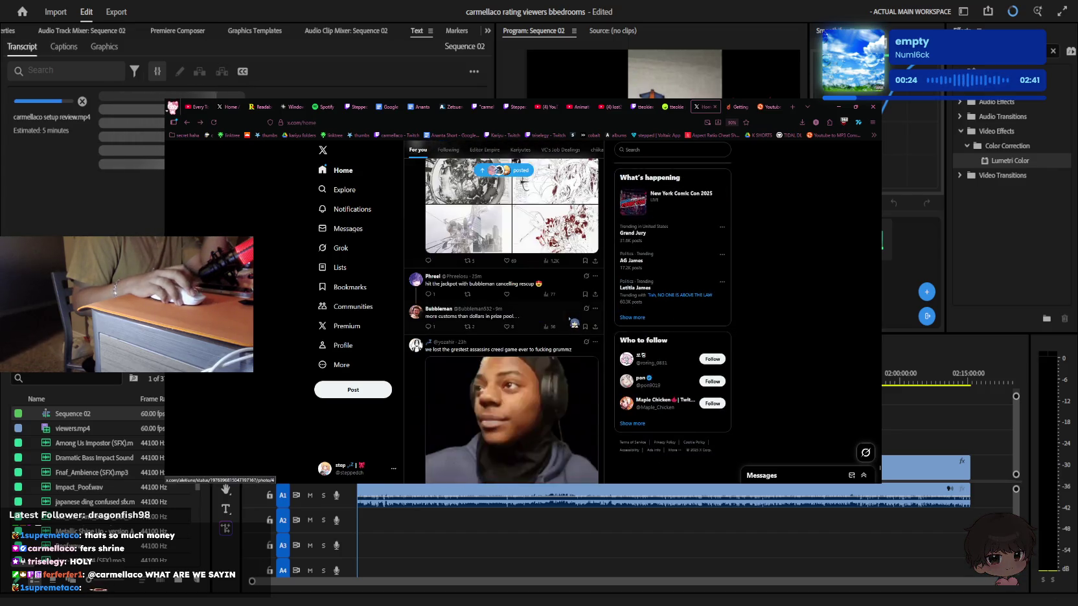
scroll(568, 314, down, 1)
scroll(568, 314, down, 2)
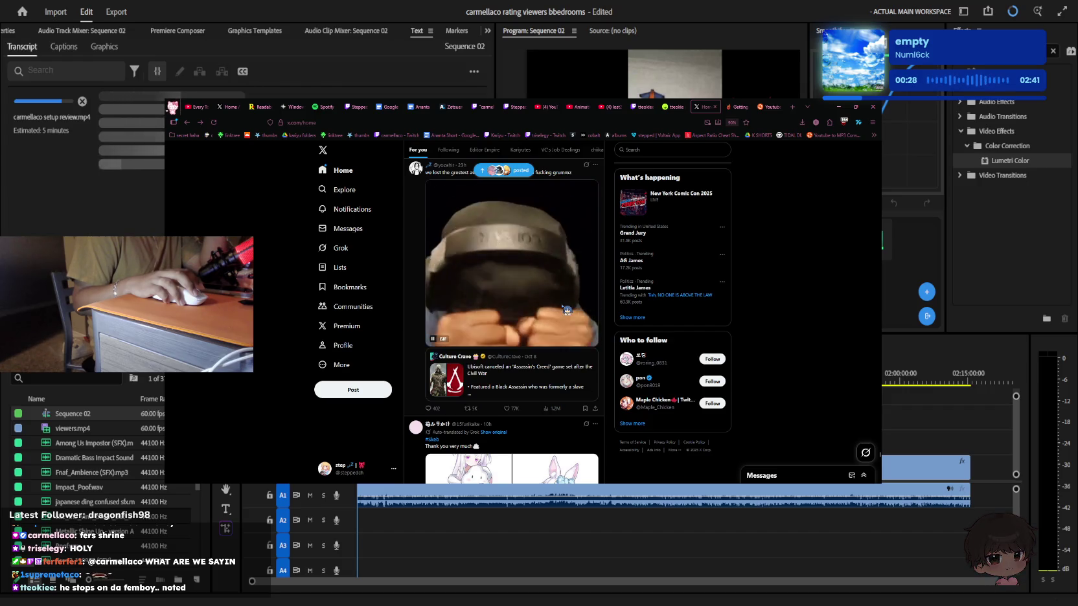
scroll(566, 313, down, 5)
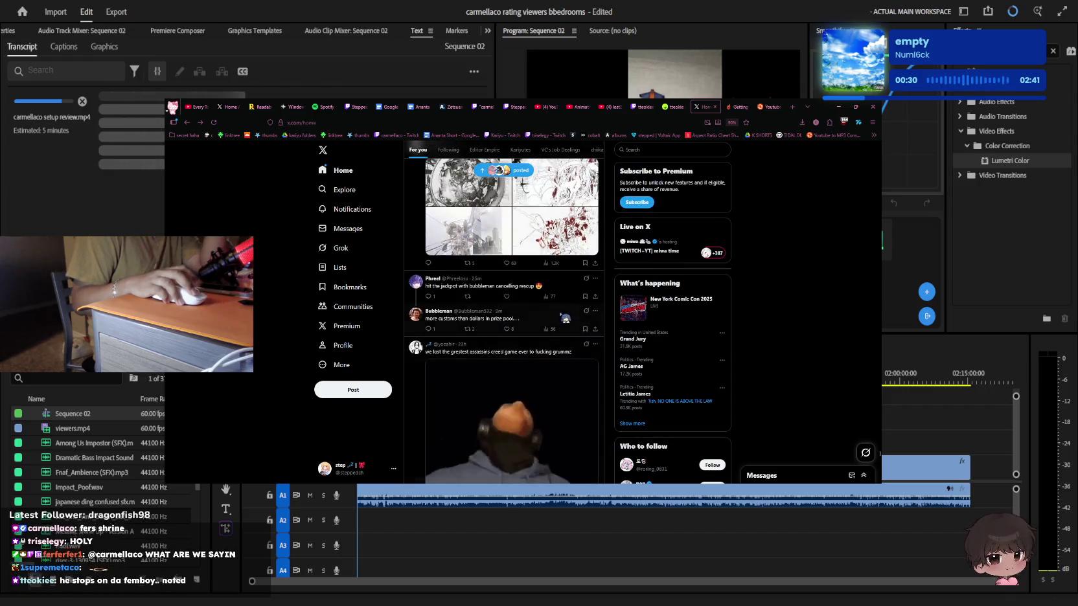
scroll(565, 317, down, 5)
scroll(565, 324, down, 4)
scroll(564, 324, up, 5)
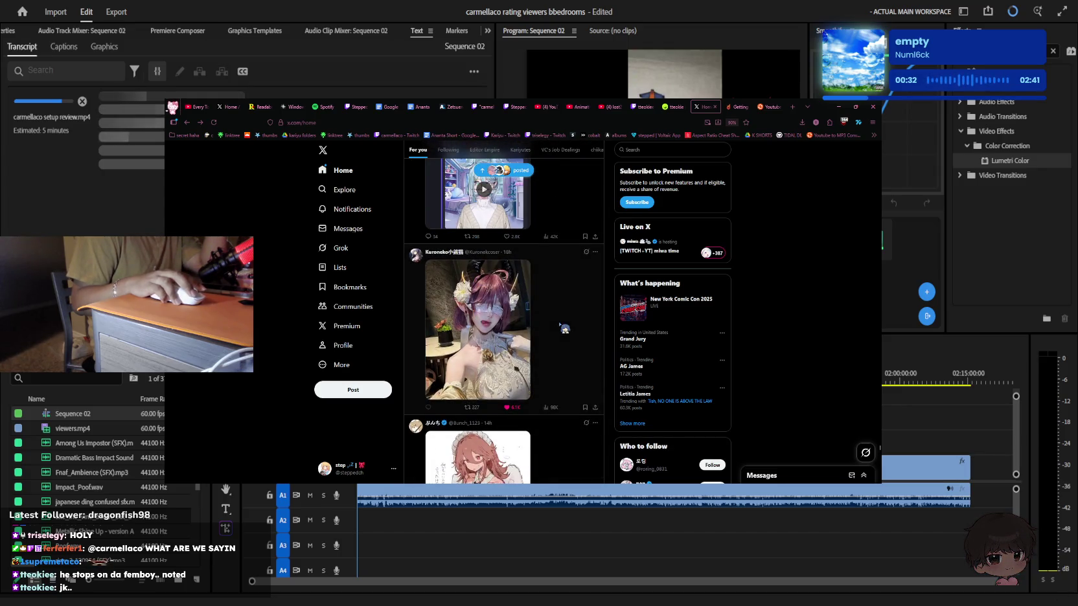
scroll(565, 329, down, 4)
scroll(569, 332, down, 5)
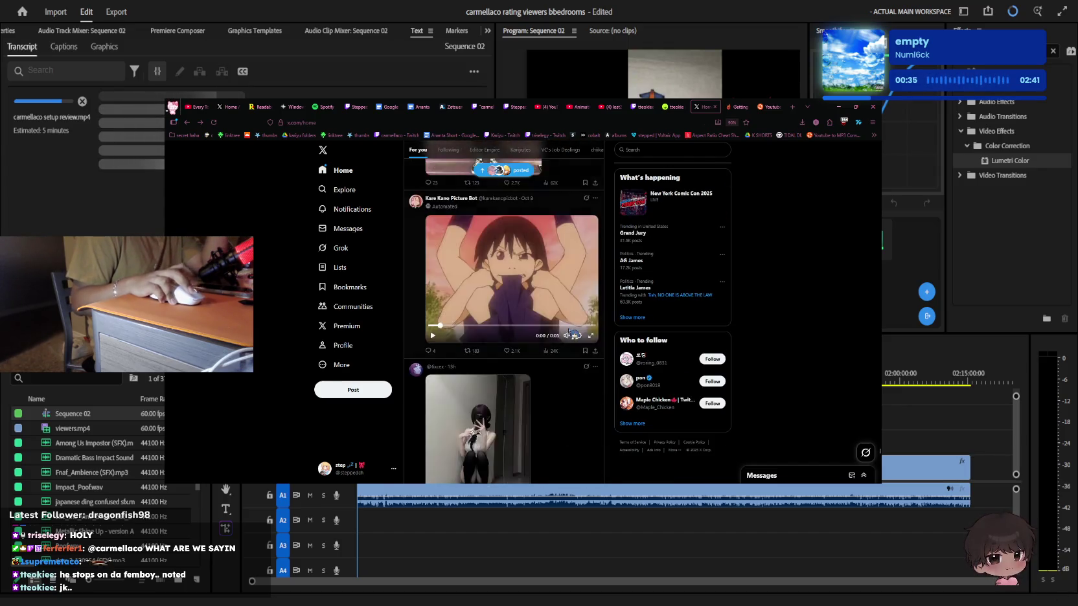
scroll(573, 334, down, 5)
scroll(572, 332, down, 3)
scroll(568, 330, down, 4)
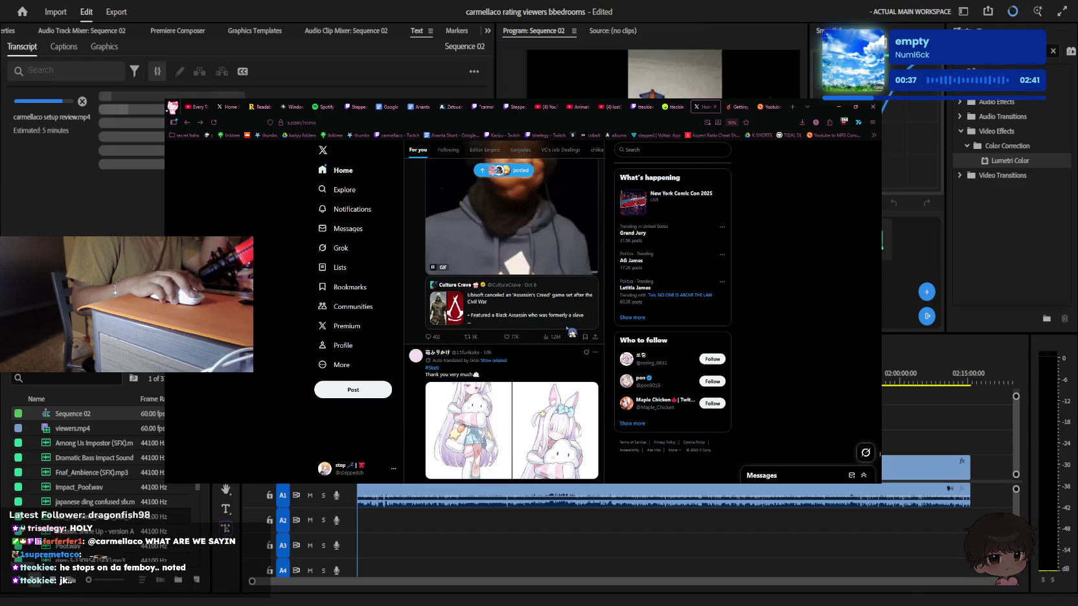
scroll(569, 329, down, 3)
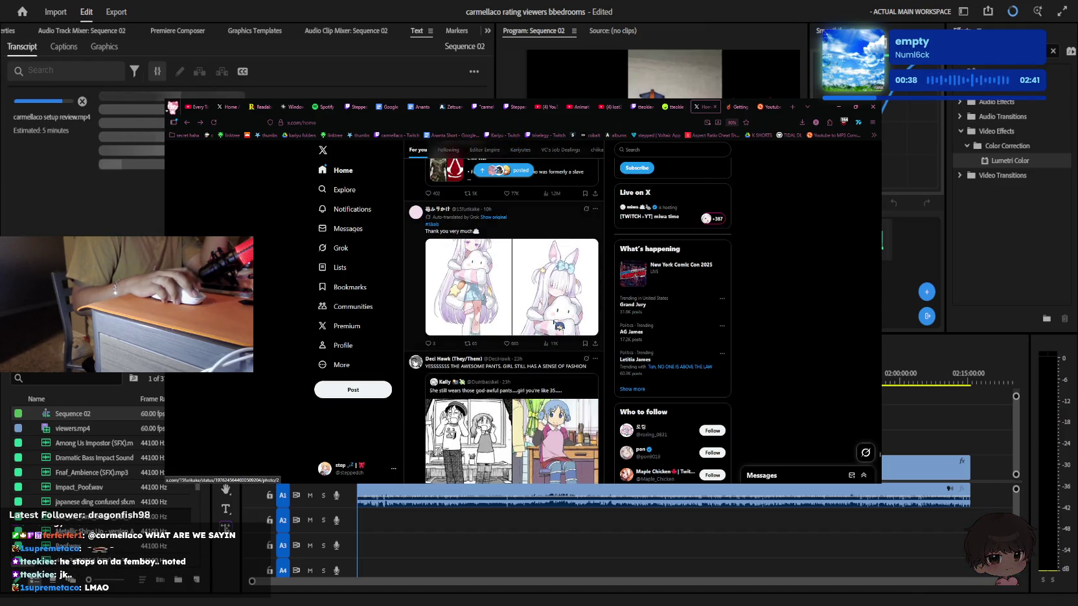
scroll(557, 326, down, 2)
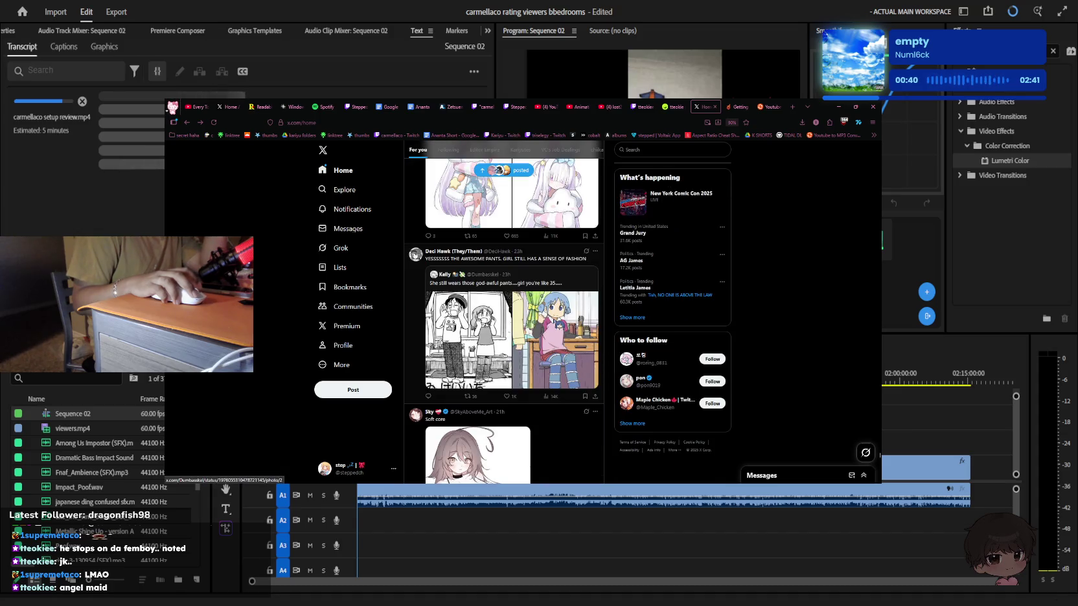
scroll(557, 324, down, 1)
scroll(557, 323, down, 2)
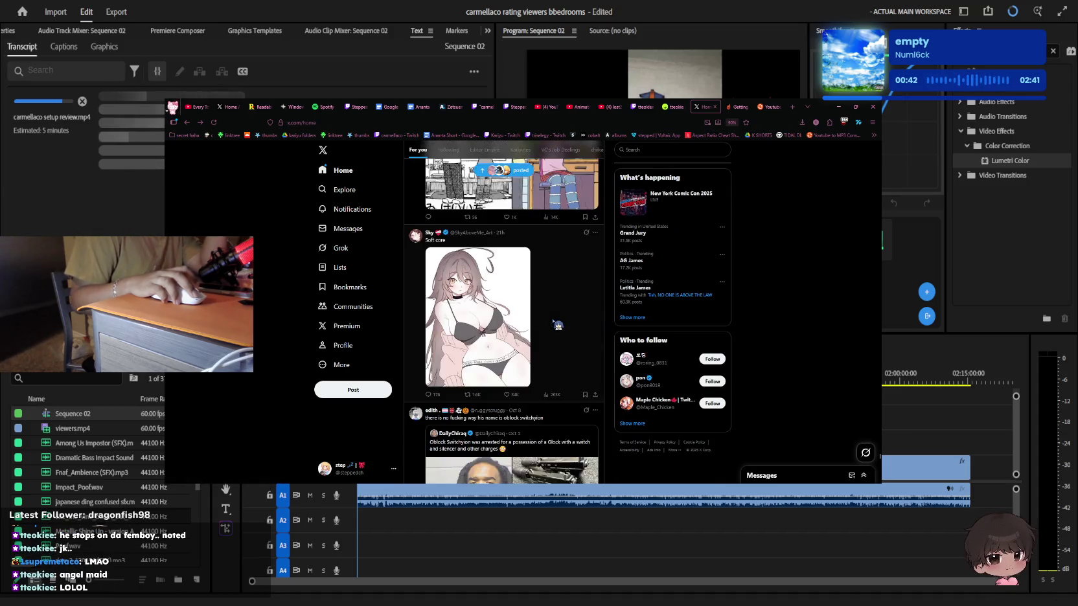
scroll(558, 324, down, 1)
scroll(558, 324, down, 3)
scroll(557, 324, down, 3)
scroll(557, 324, down, 3)
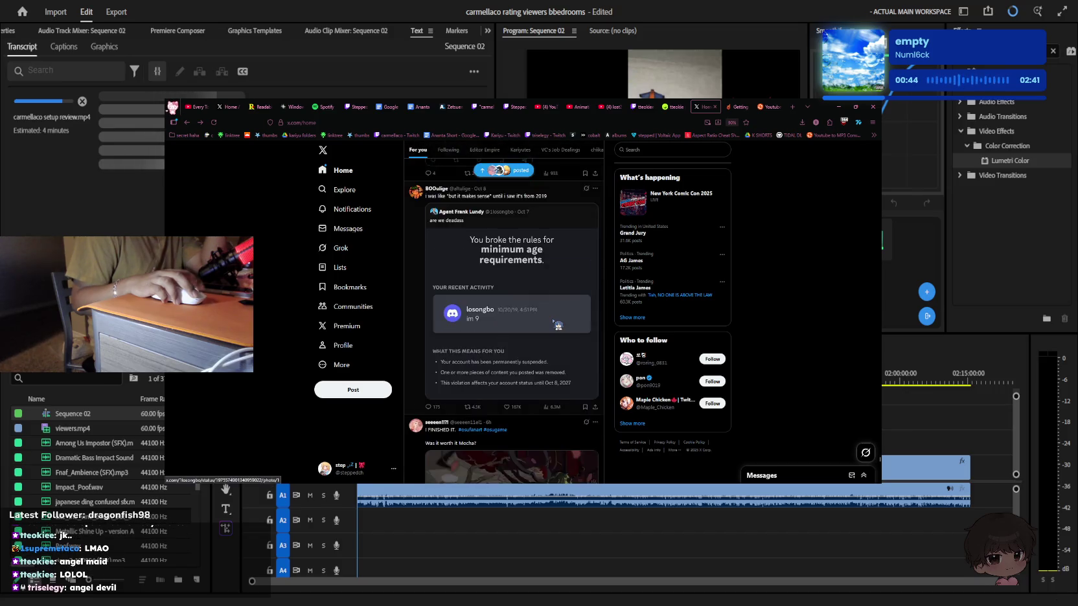
scroll(557, 324, down, 3)
scroll(557, 324, down, 3)
scroll(558, 324, down, 2)
scroll(558, 324, down, 2)
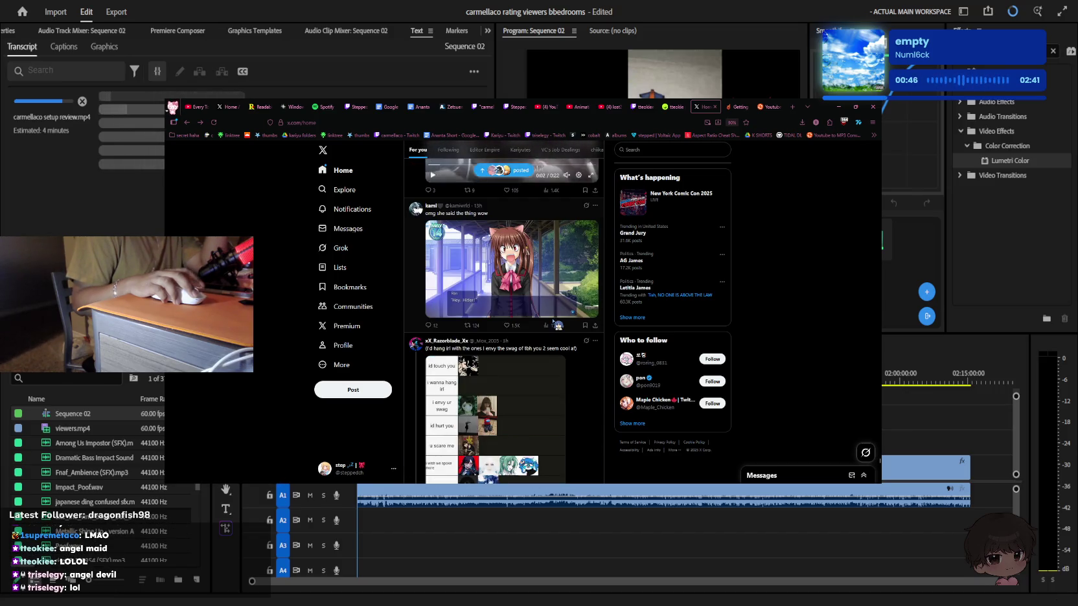
scroll(558, 324, down, 2)
scroll(558, 323, down, 2)
scroll(504, 324, down, 1)
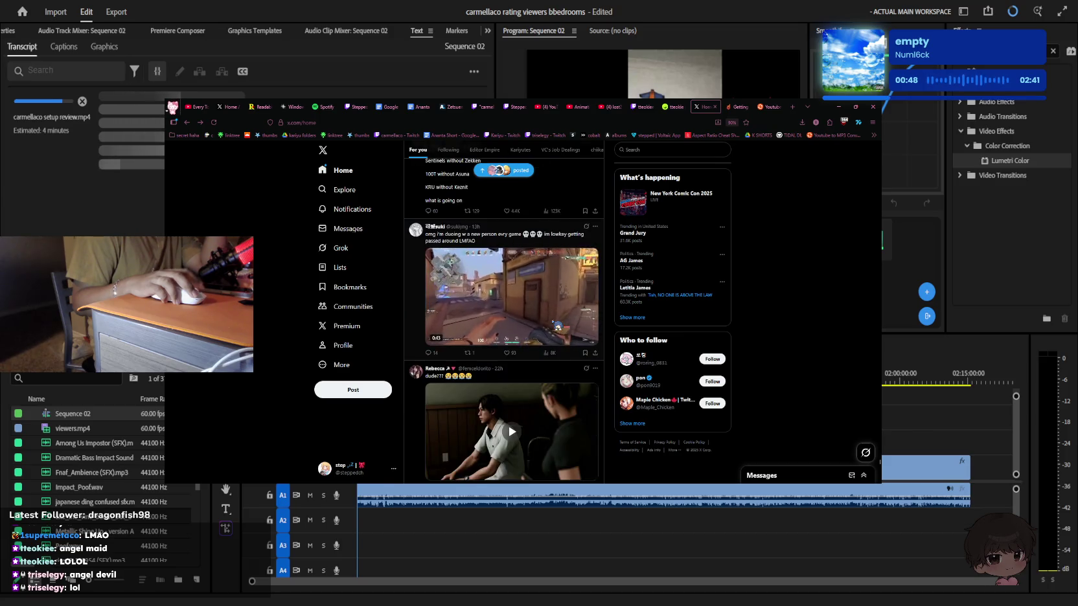
scroll(556, 325, down, 2)
scroll(556, 325, down, 2)
scroll(558, 326, down, 2)
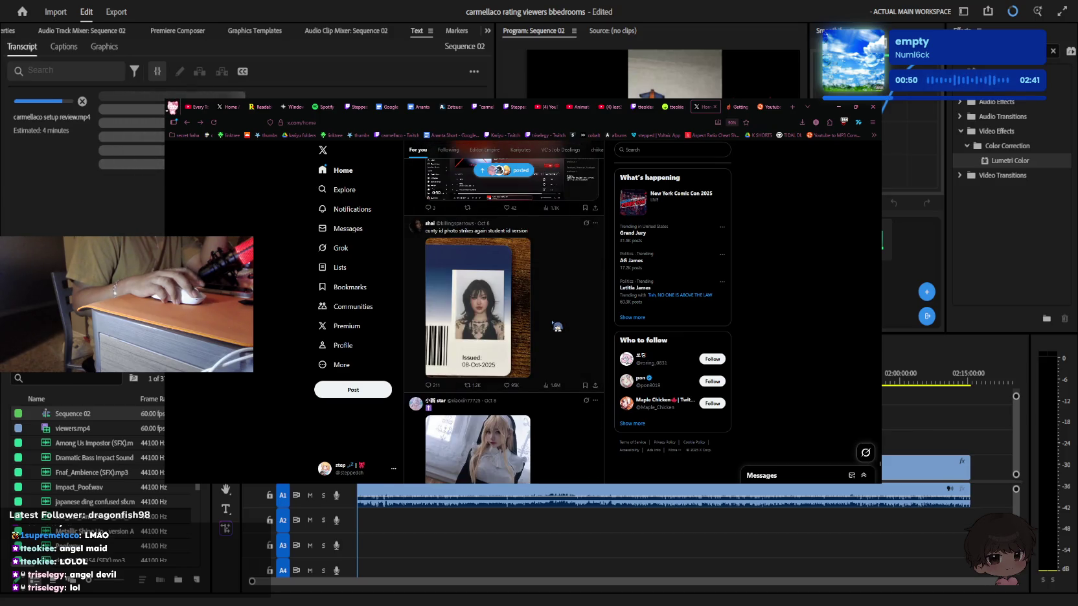
scroll(555, 326, down, 2)
scroll(555, 326, down, 2)
scroll(555, 326, up, 2)
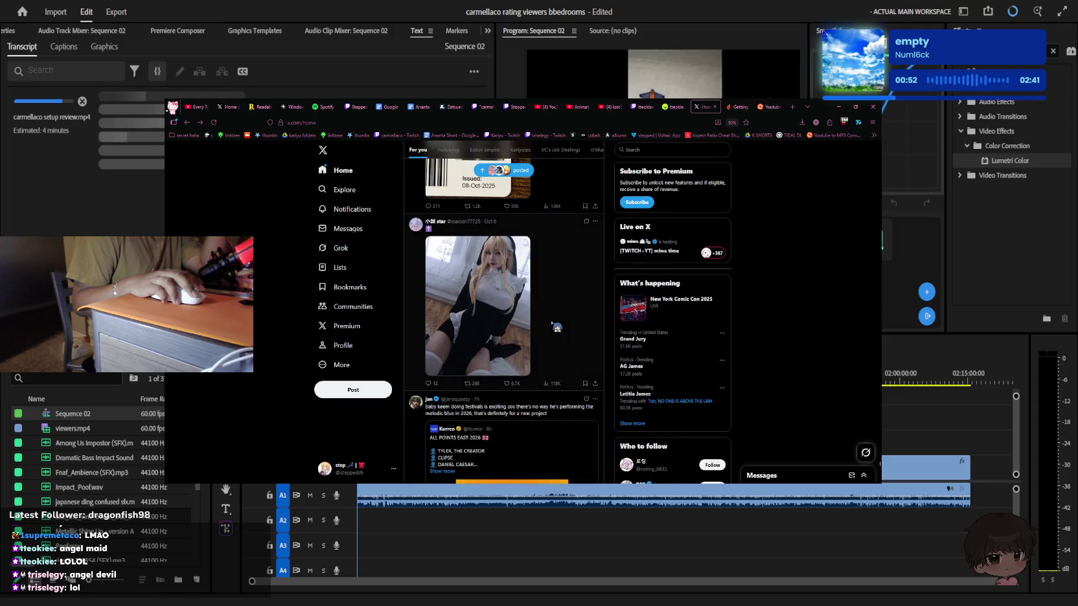
Scroll further down through the X For you feed
scroll(556, 326, down, 2)
scroll(557, 327, down, 2)
scroll(557, 327, down, 2)
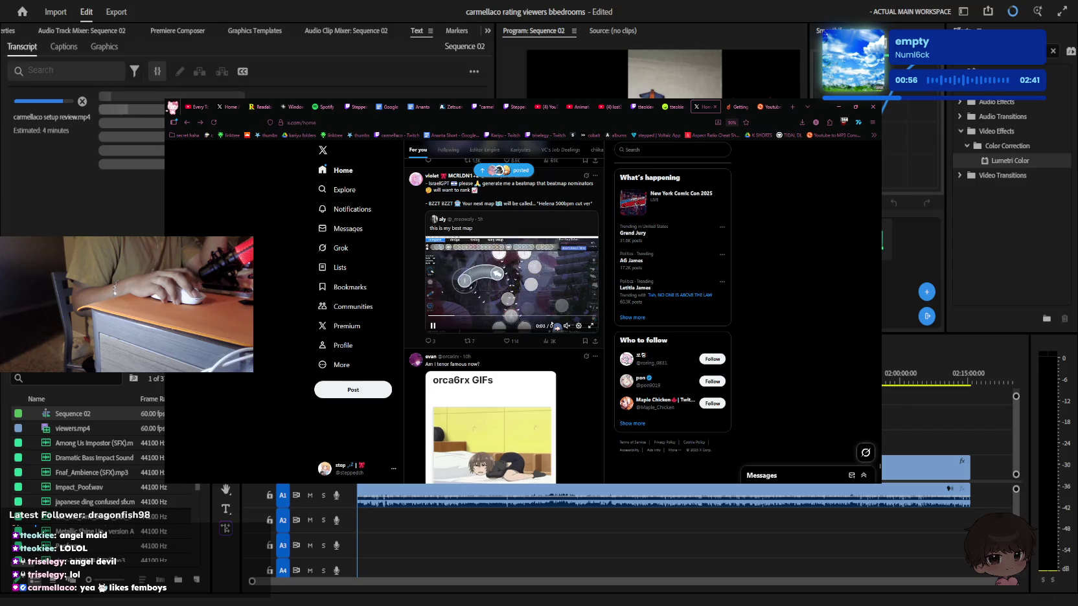
scroll(556, 327, down, 3)
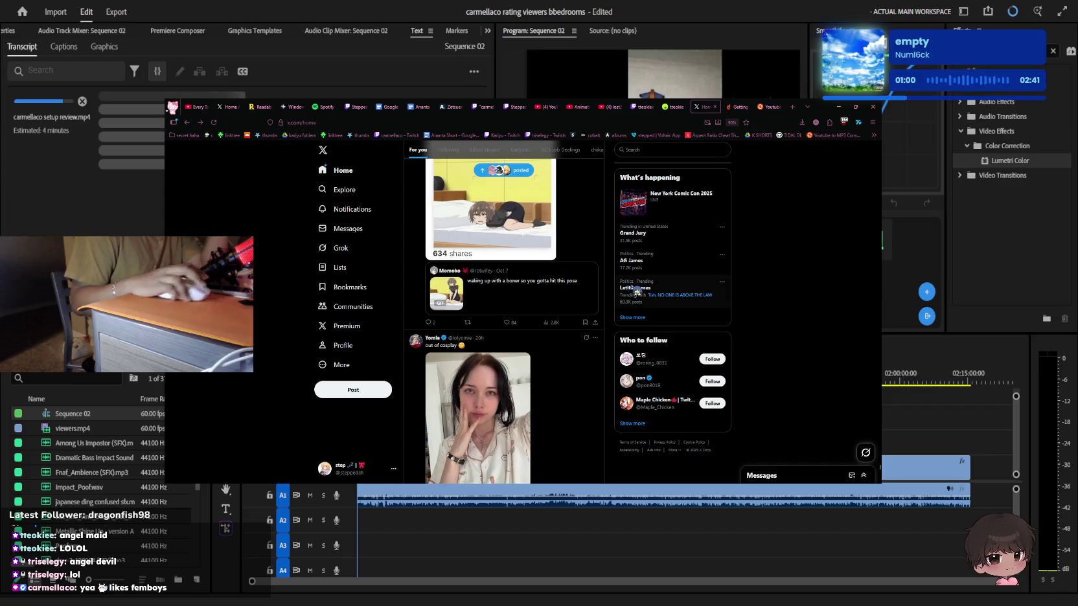
scroll(637, 291, down, 2)
scroll(602, 293, down, 2)
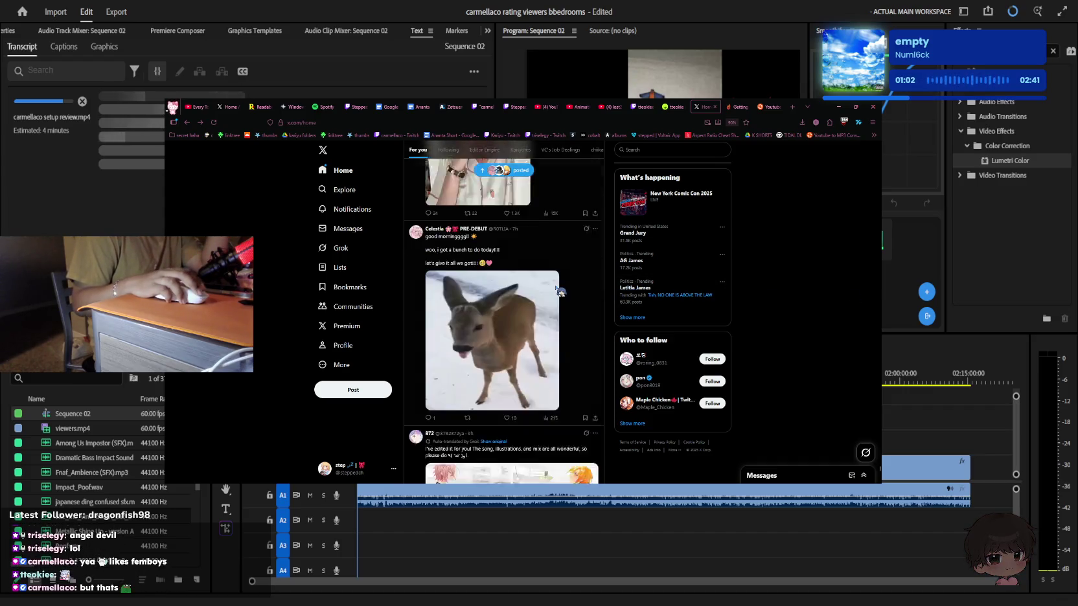
scroll(583, 292, down, 2)
scroll(561, 292, down, 2)
scroll(561, 292, down, 2)
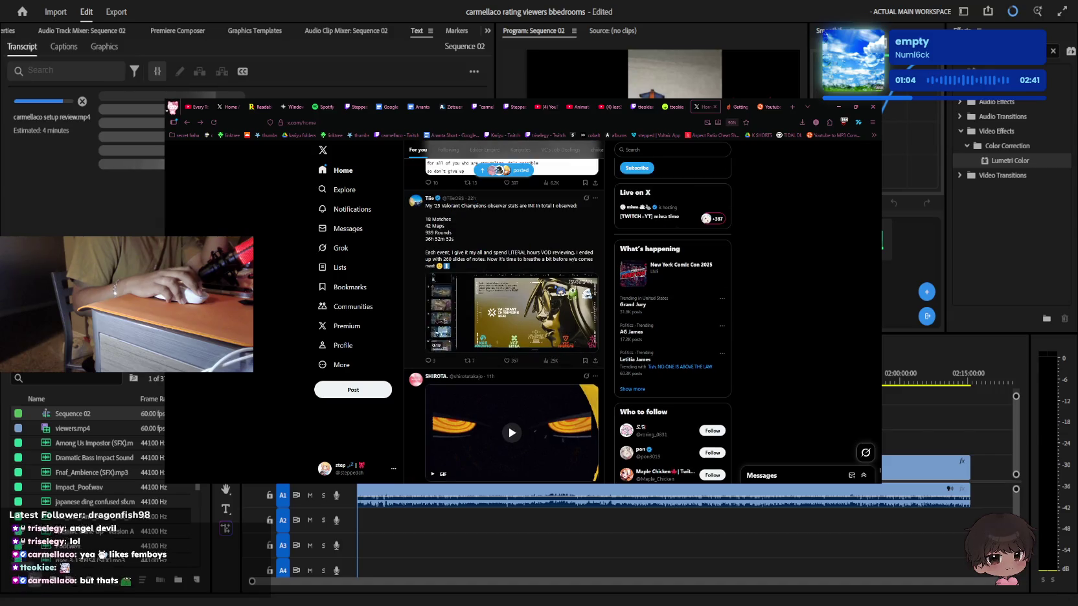
scroll(561, 292, down, 2)
scroll(561, 291, down, 2)
scroll(560, 292, down, 2)
scroll(560, 292, down, 2)
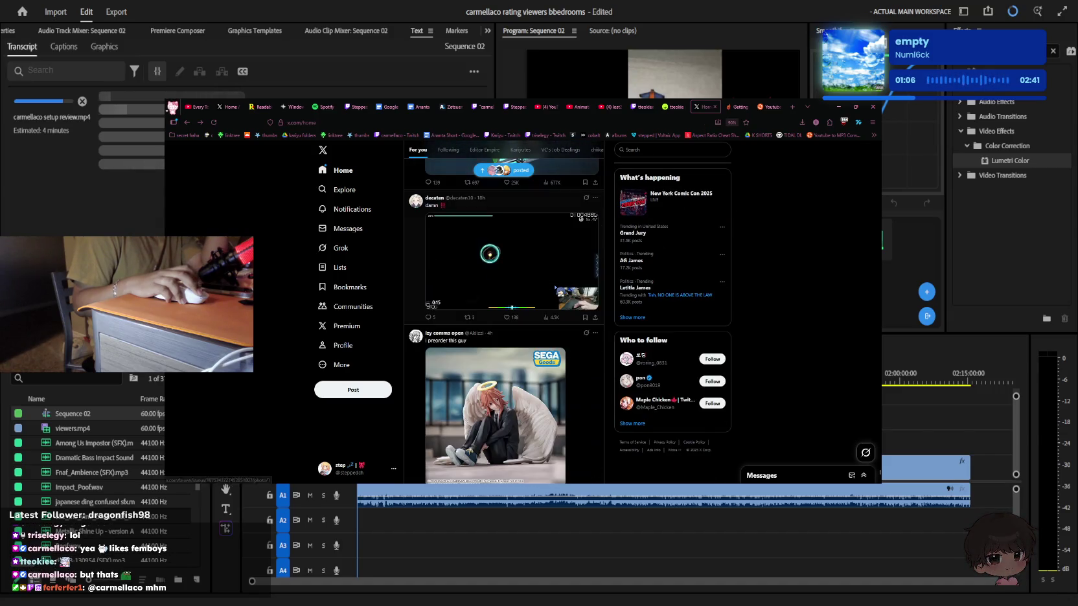
scroll(560, 291, down, 2)
scroll(560, 293, down, 2)
scroll(560, 292, down, 3)
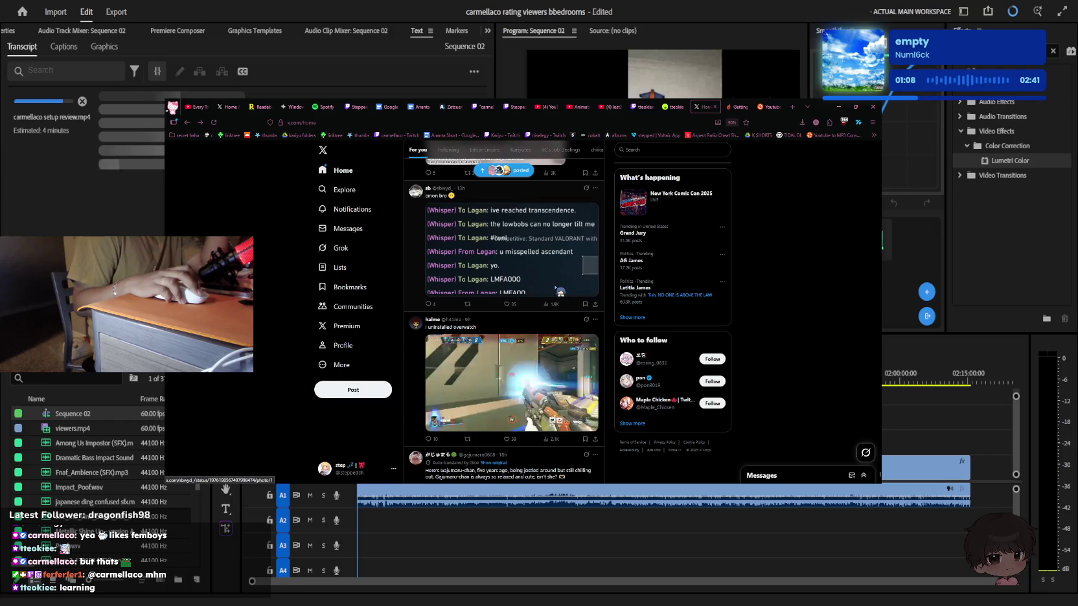
scroll(560, 292, down, 2)
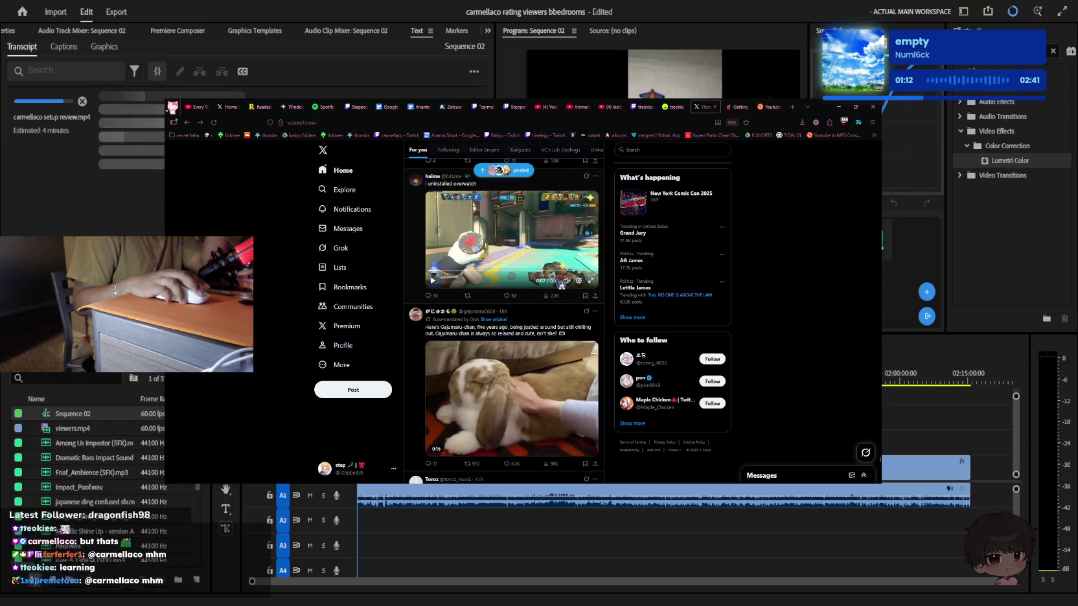
scroll(561, 285, down, 1)
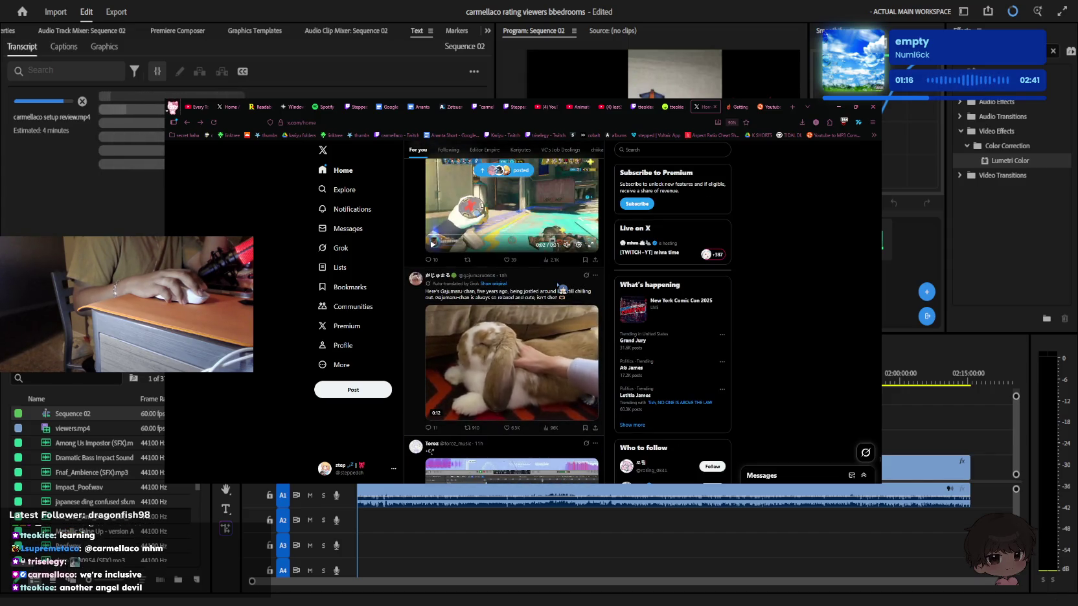
scroll(561, 289, down, 1)
scroll(561, 289, down, 2)
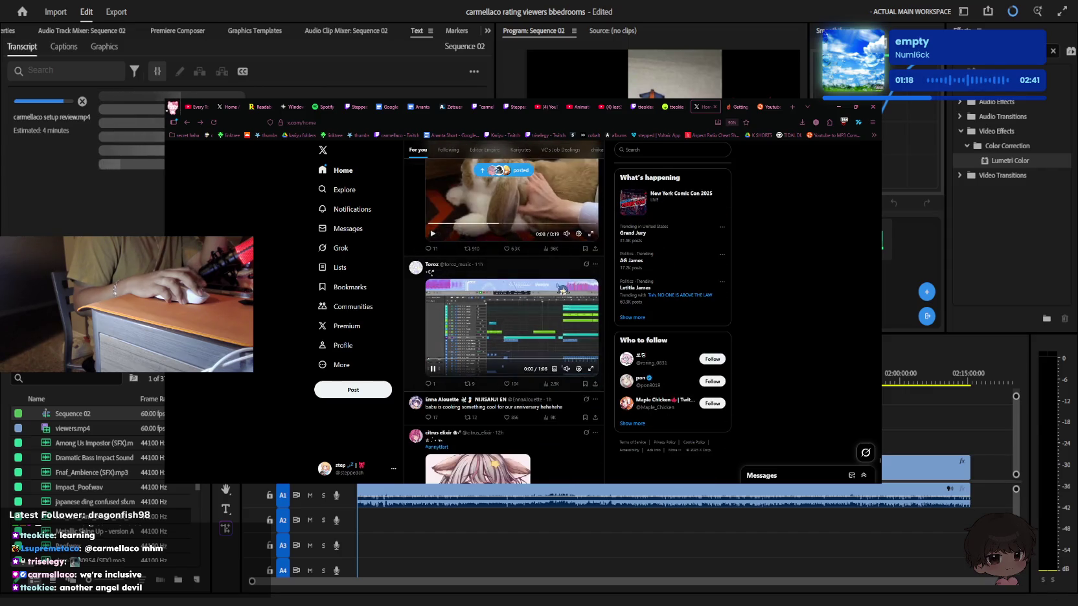
scroll(561, 289, down, 2)
scroll(562, 290, up, 4)
scroll(563, 290, up, 3)
scroll(562, 290, up, 4)
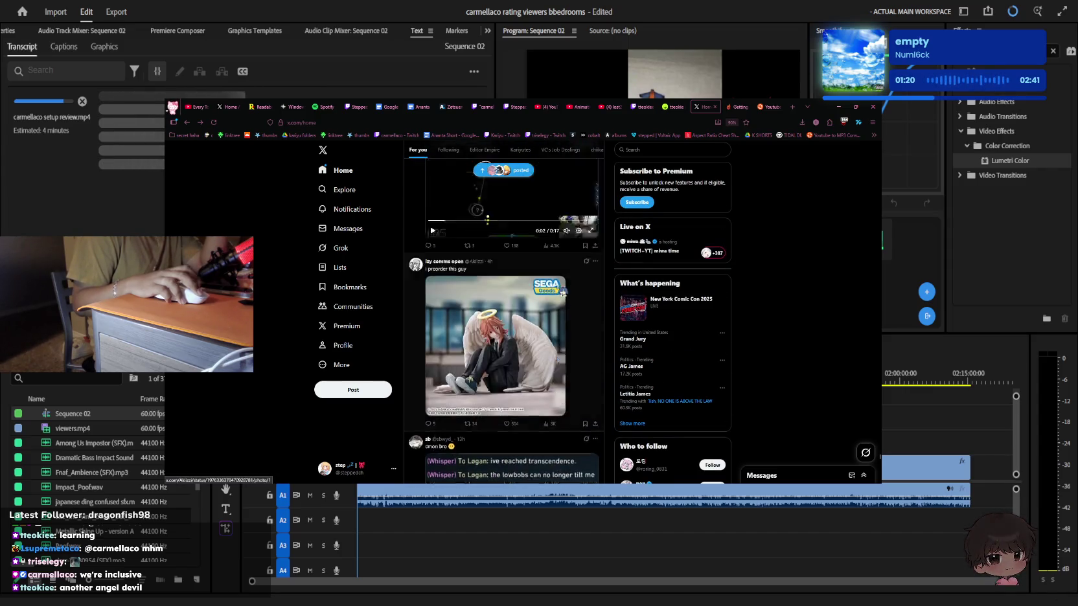
scroll(562, 292, down, 2)
scroll(563, 292, down, 3)
scroll(562, 292, down, 3)
scroll(563, 293, down, 3)
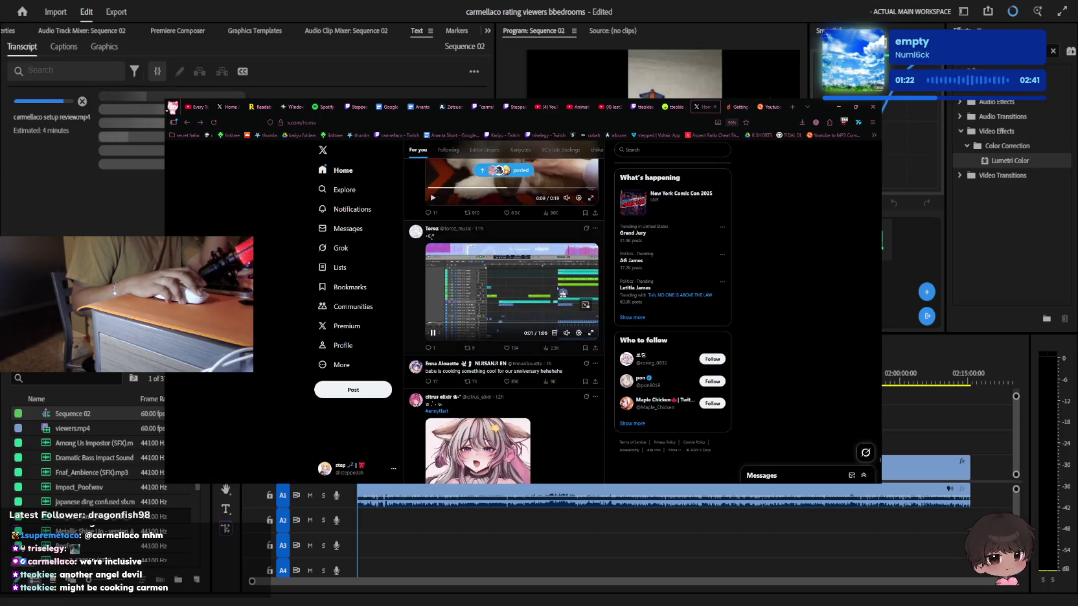
scroll(563, 293, down, 2)
scroll(562, 293, down, 3)
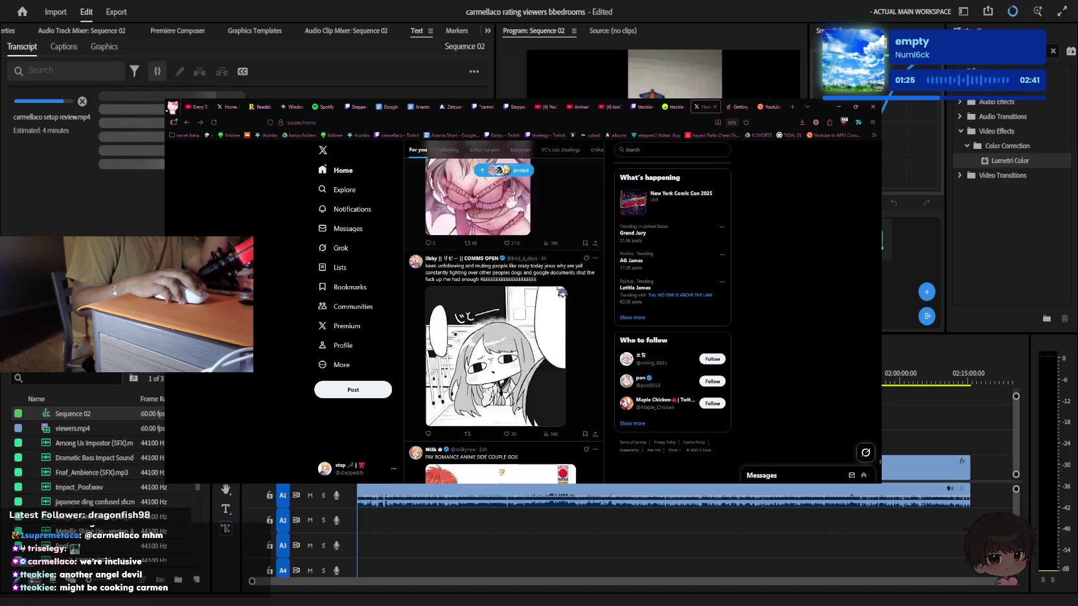
scroll(563, 292, down, 3)
scroll(563, 293, down, 3)
scroll(562, 292, down, 3)
scroll(562, 293, up, 3)
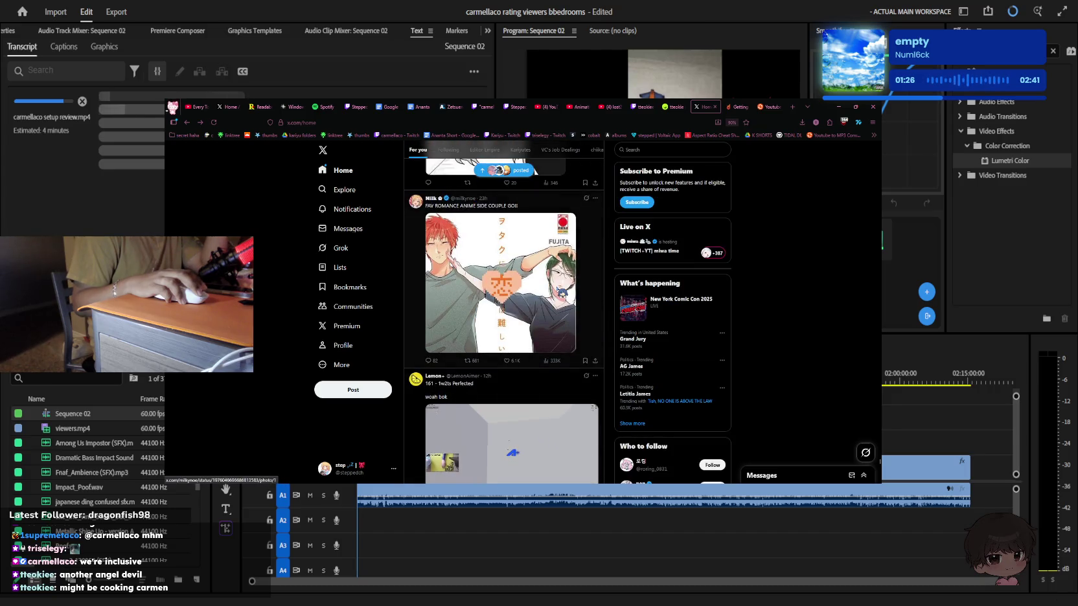
scroll(512, 291, down, 3)
scroll(512, 291, up, 3)
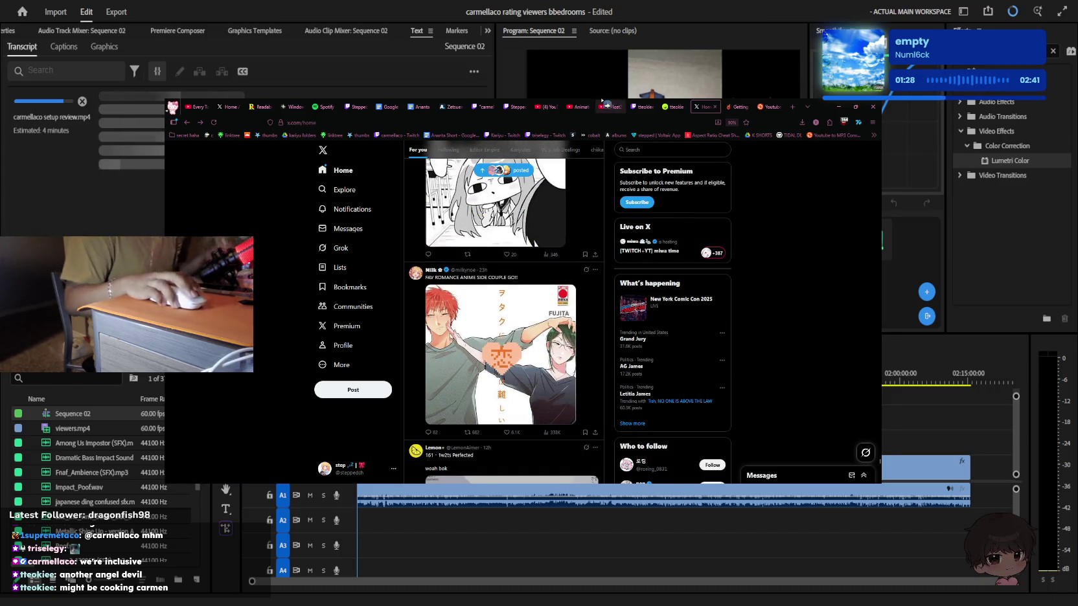
Switch to the YouTube tab and search for 'given'
click(609, 107)
triple_click(533, 151)
text(given)
key(Return)
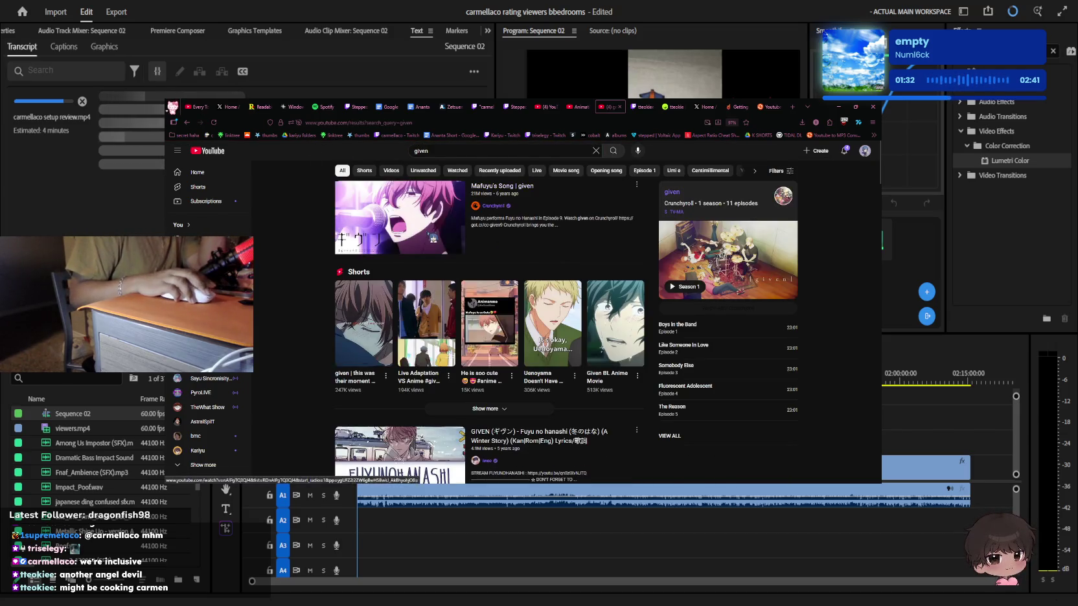
Open the 'Mafuyu's Song | given' video from the YouTube results
scroll(427, 234, down, 3)
scroll(428, 235, up, 2)
click(431, 246)
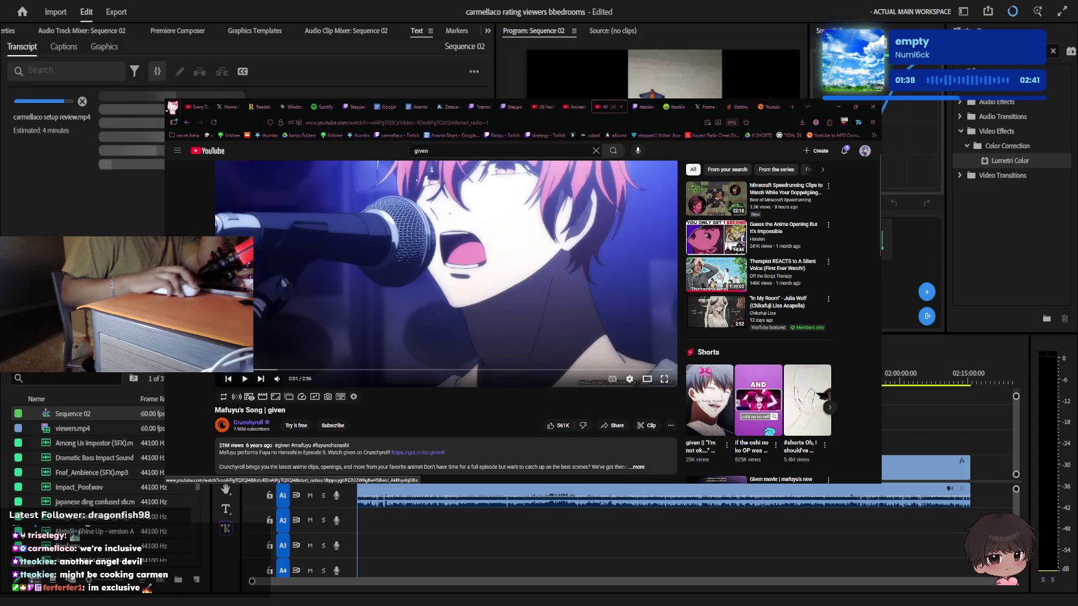
Return to the X home feed with Ctrl+Tab
scroll(350, 356, down, 2)
scroll(393, 394, down, 2)
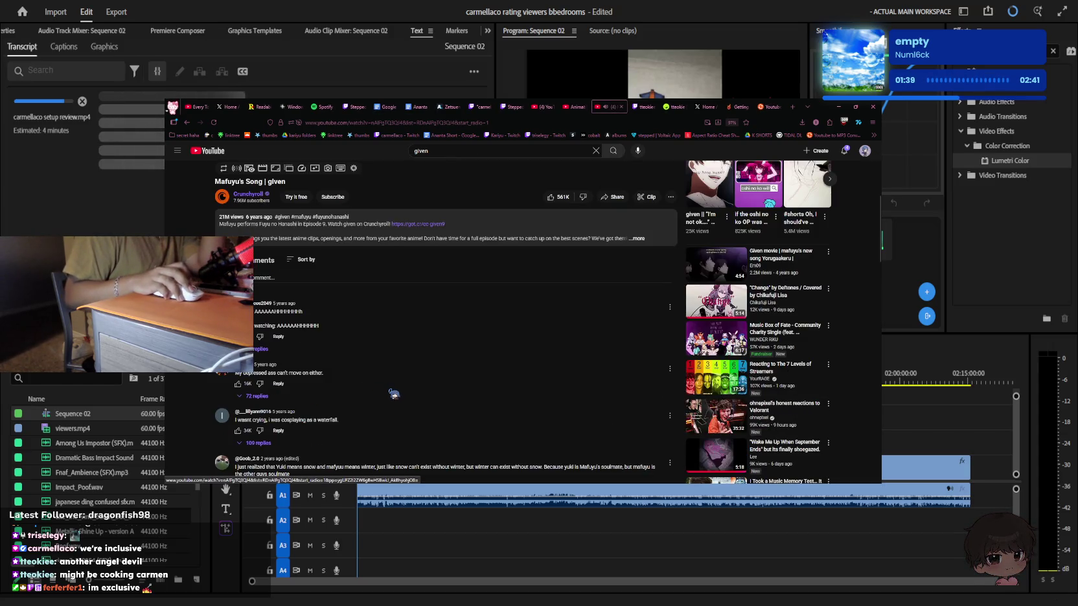
scroll(393, 395, up, 5)
key(ctrl+Tab)
key(ctrl+Tab)
key(ctrl+Tab)
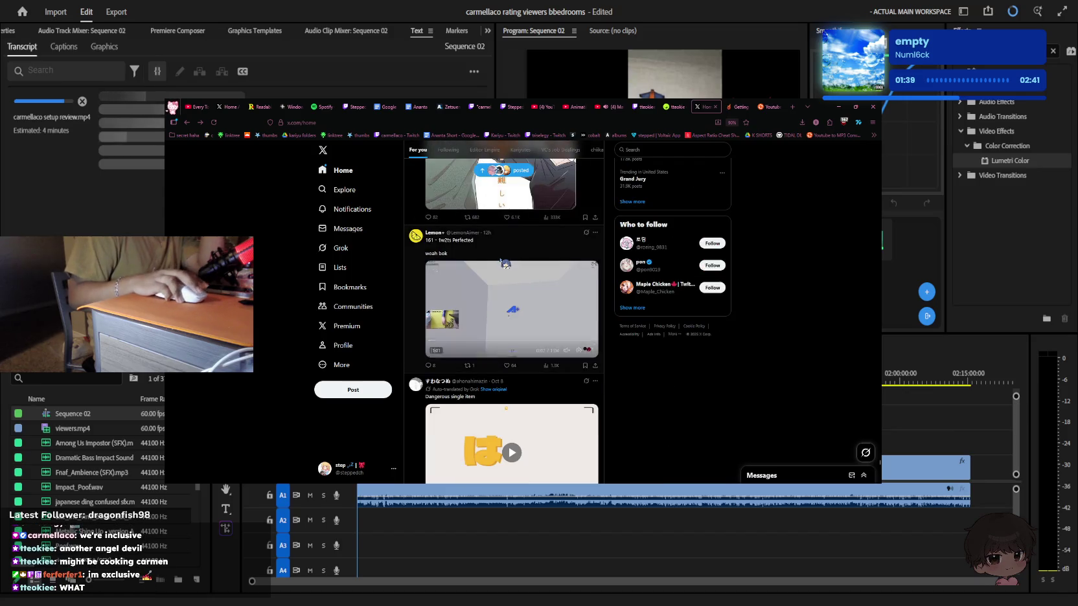
Scroll the For you feed down to Motion Design Studio's free After Effects script post
scroll(505, 263, down, 2)
scroll(507, 259, down, 1)
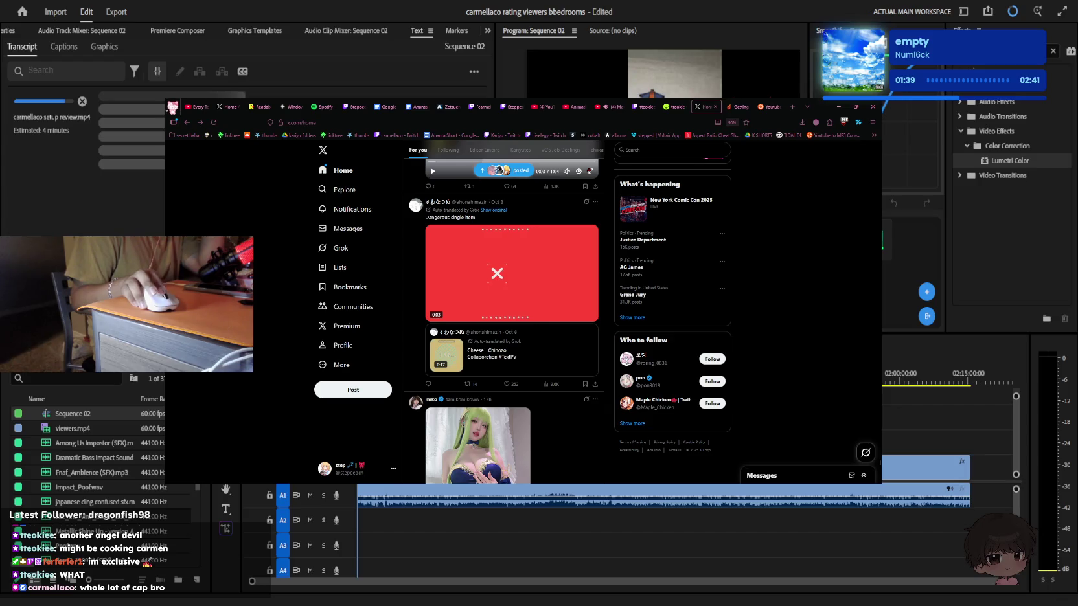
scroll(495, 237, down, 1)
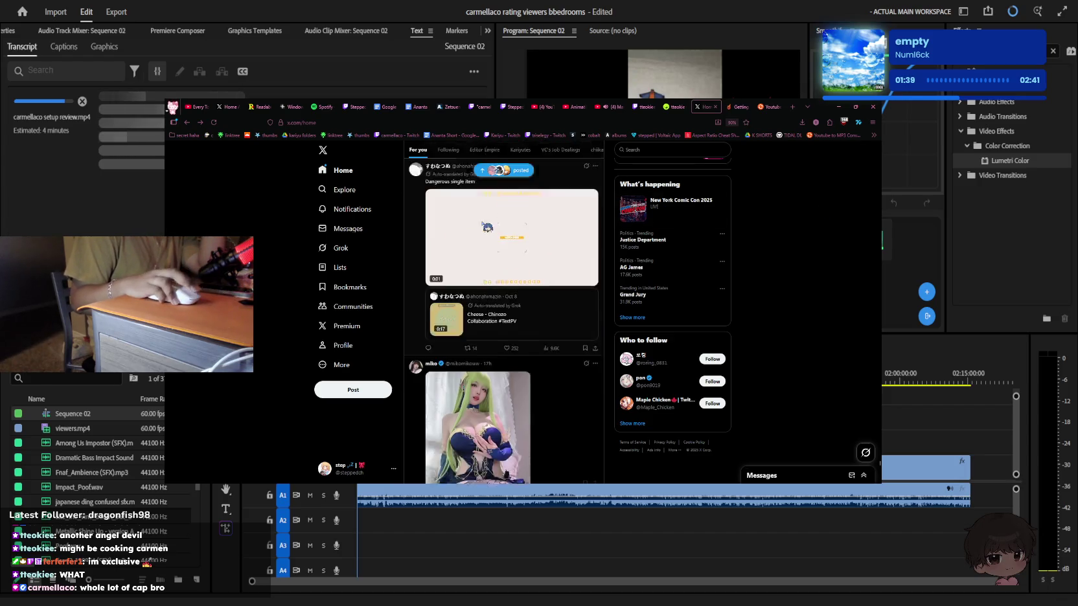
scroll(495, 237, down, 1)
scroll(495, 237, down, 5)
scroll(506, 238, up, 3)
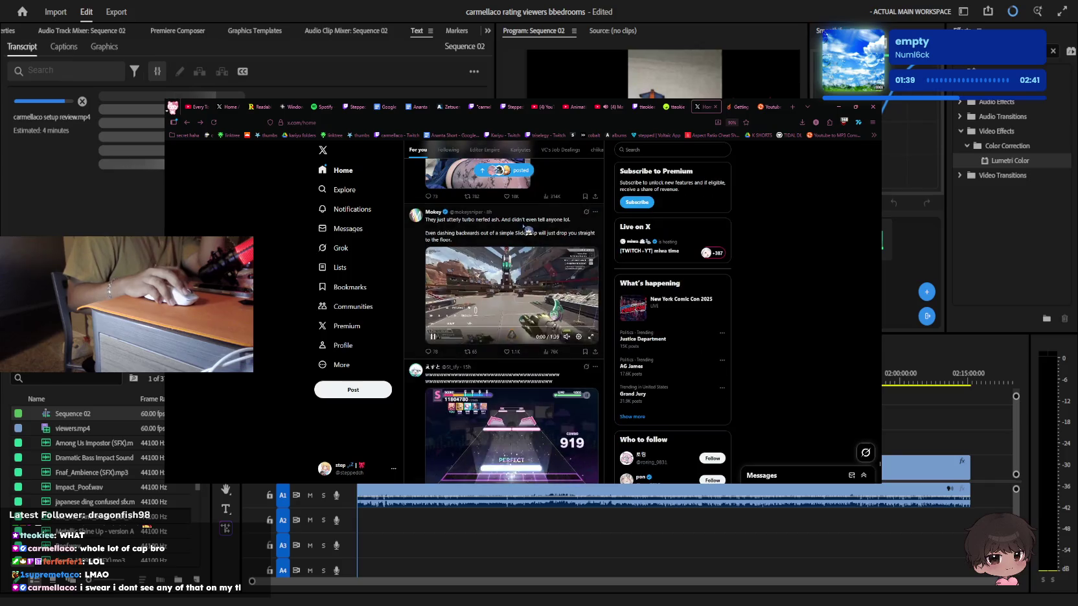
scroll(530, 237, up, 2)
scroll(561, 242, down, 3)
scroll(561, 242, down, 2)
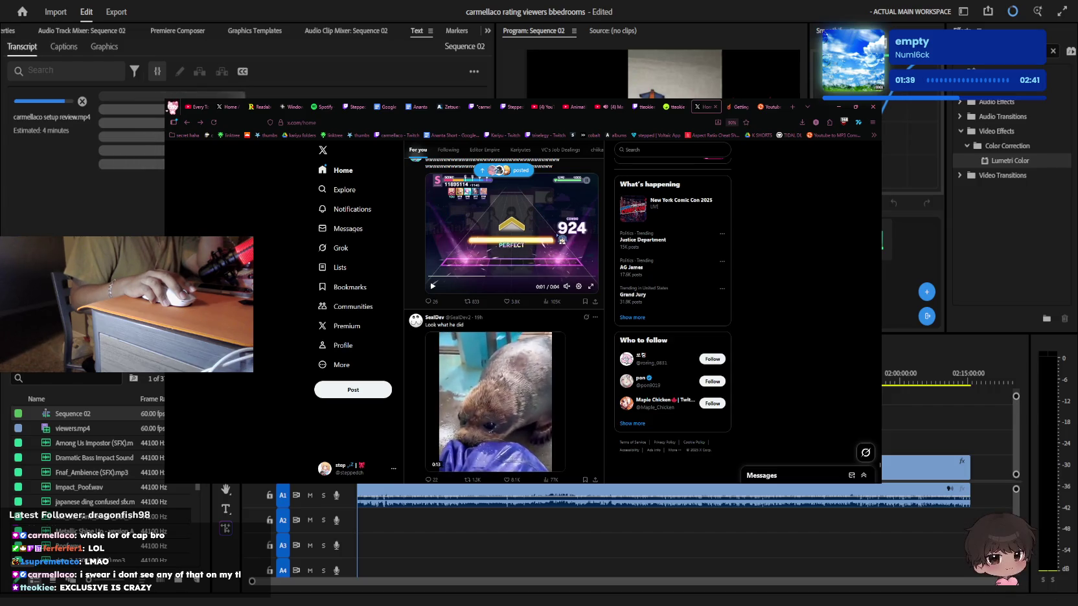
scroll(561, 240, down, 2)
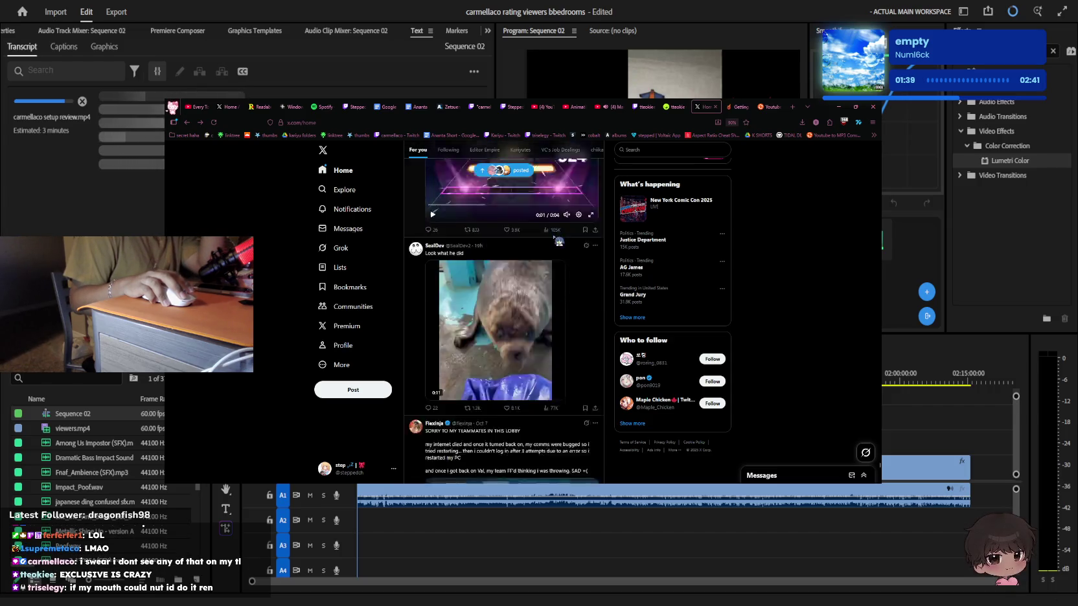
scroll(561, 240, down, 4)
scroll(560, 241, down, 4)
scroll(558, 242, down, 3)
scroll(558, 241, down, 3)
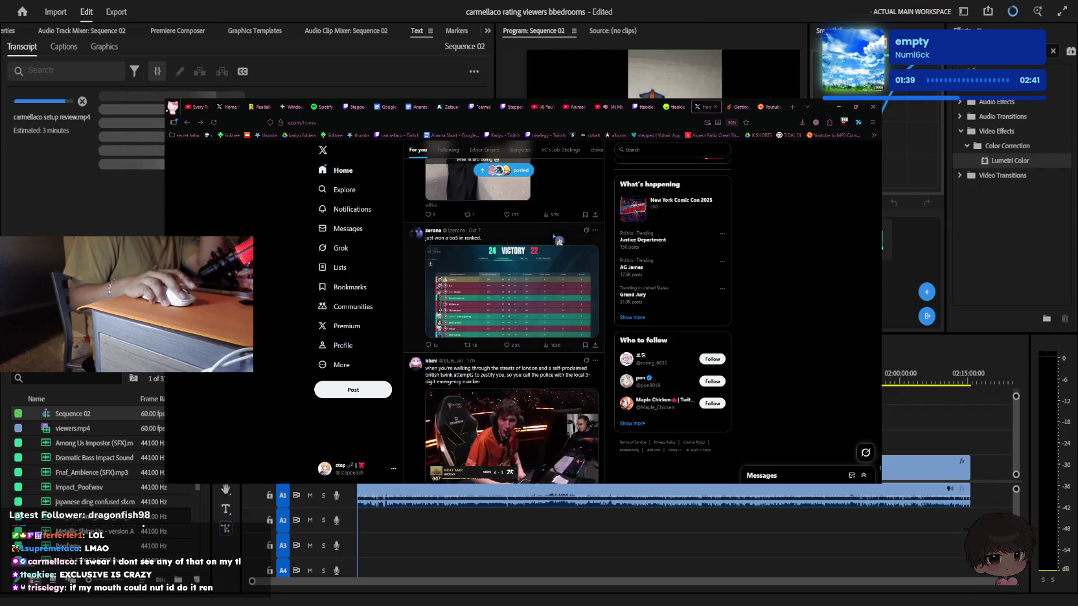
scroll(559, 241, down, 3)
scroll(559, 241, down, 4)
scroll(559, 241, down, 4)
scroll(558, 241, down, 3)
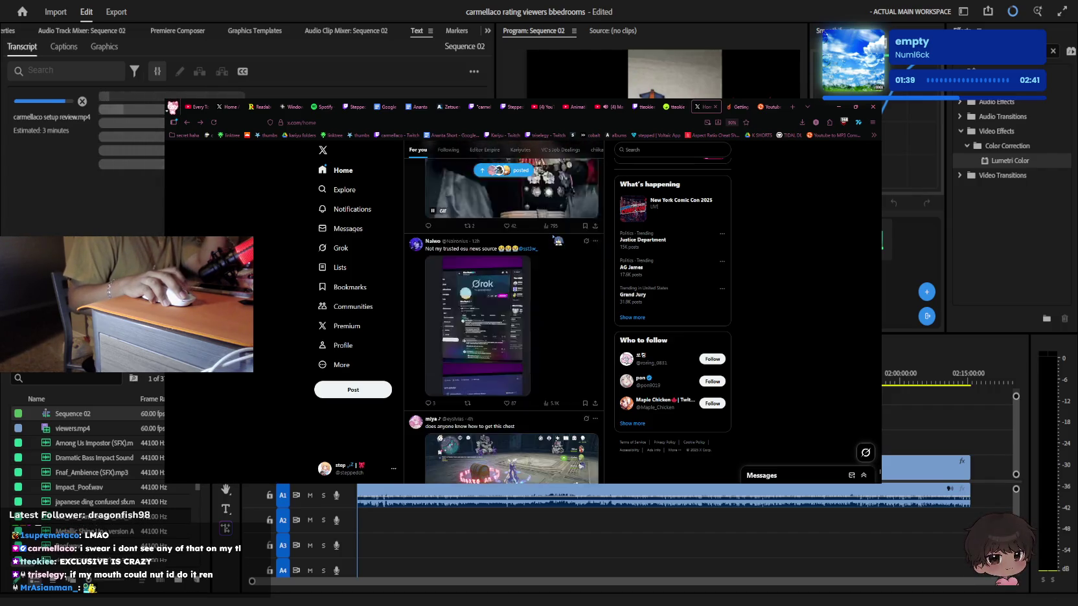
scroll(558, 241, down, 3)
scroll(559, 241, down, 3)
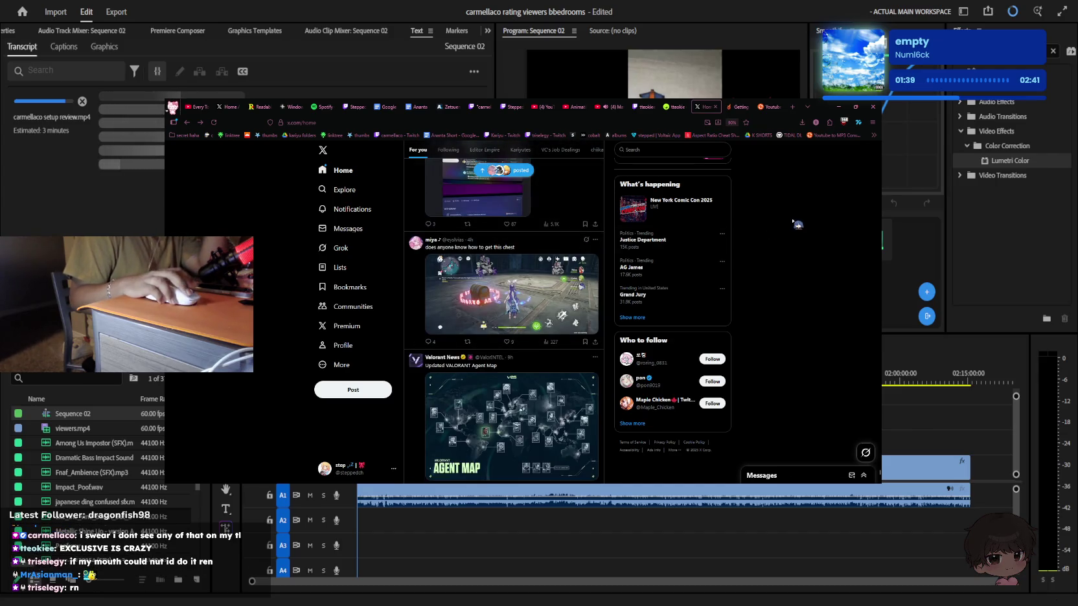
scroll(800, 221, down, 3)
scroll(581, 375, down, 3)
scroll(581, 376, down, 3)
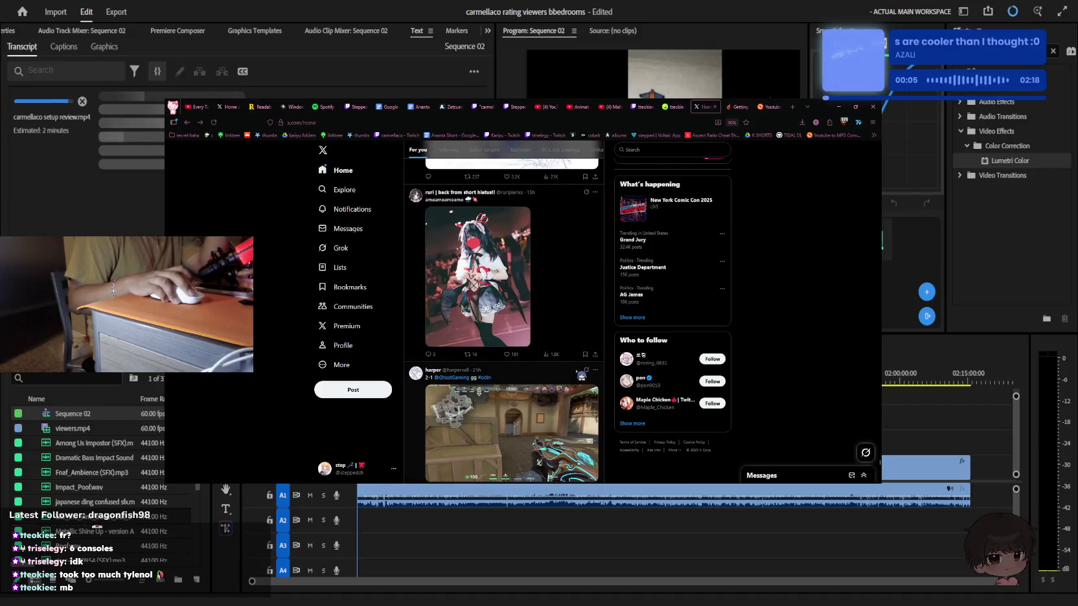
scroll(576, 370, down, 3)
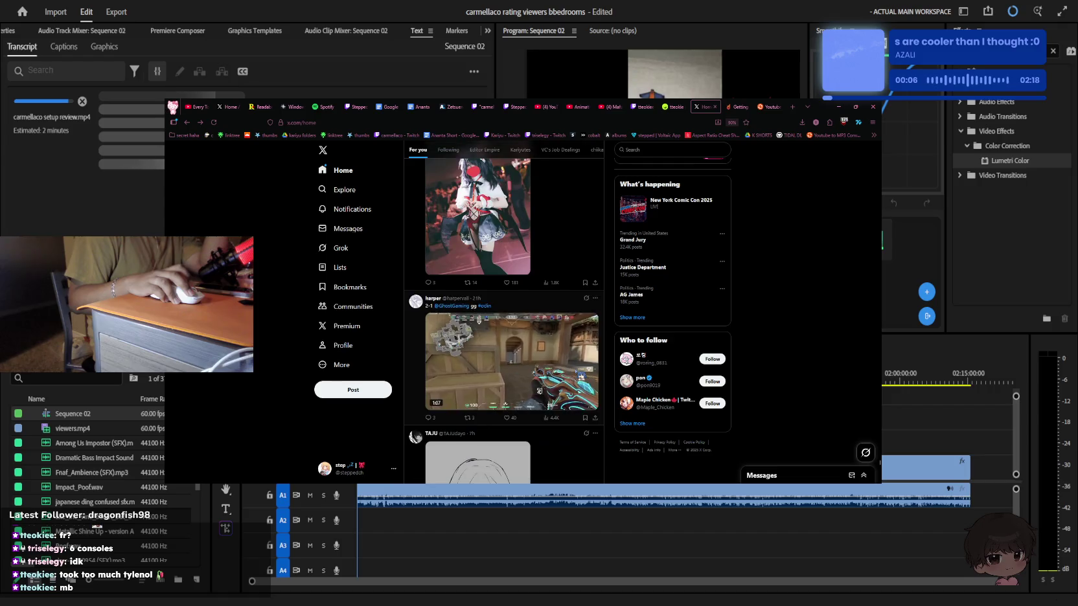
scroll(576, 370, down, 3)
scroll(575, 372, down, 3)
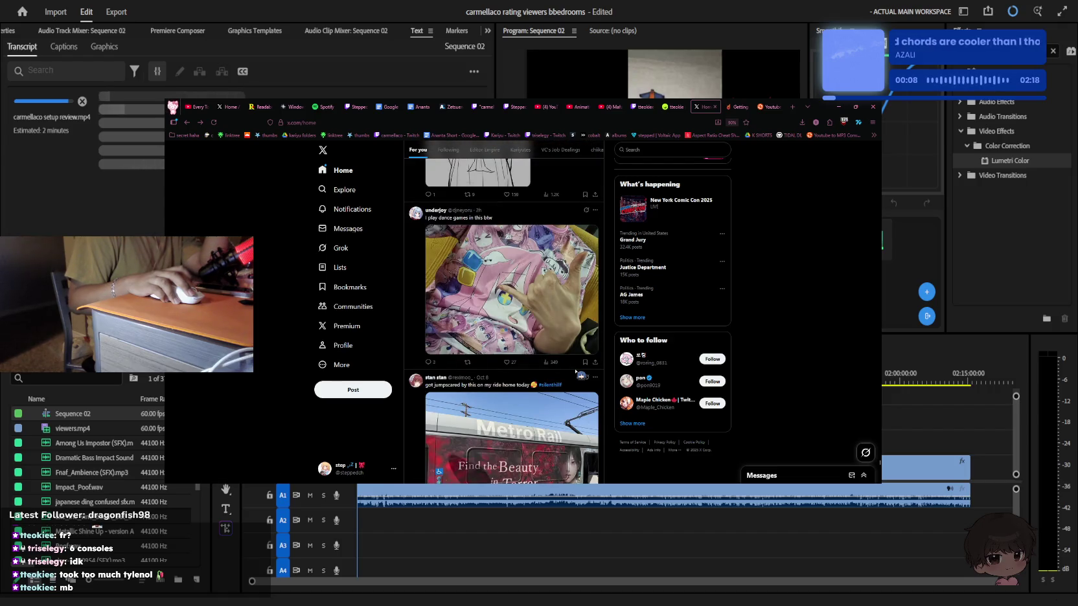
scroll(576, 372, down, 3)
scroll(578, 374, down, 3)
scroll(580, 375, down, 3)
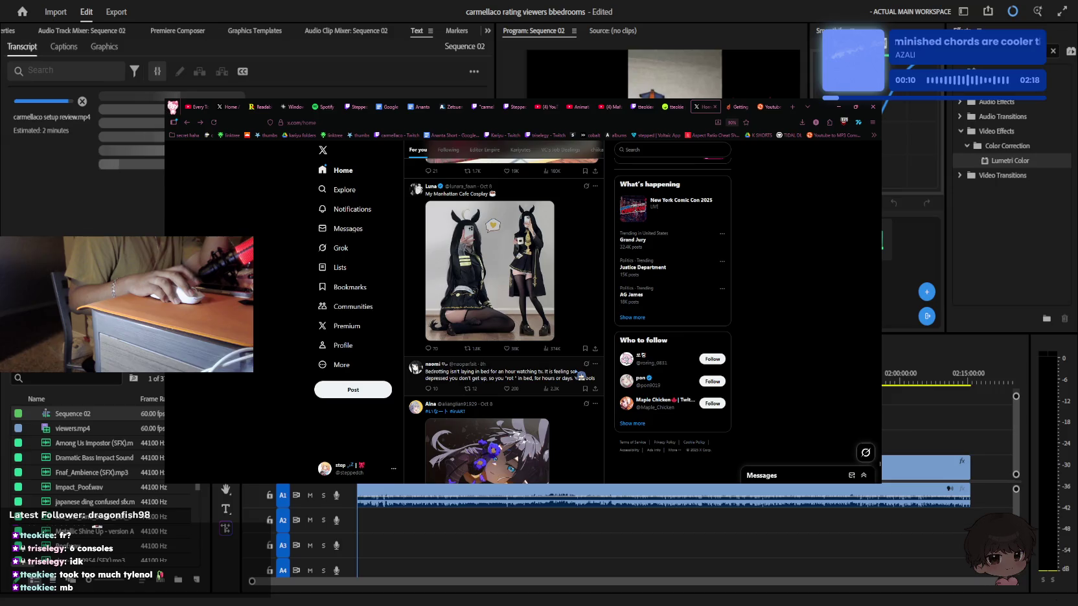
scroll(581, 376, down, 2)
scroll(581, 376, down, 2)
scroll(581, 375, down, 2)
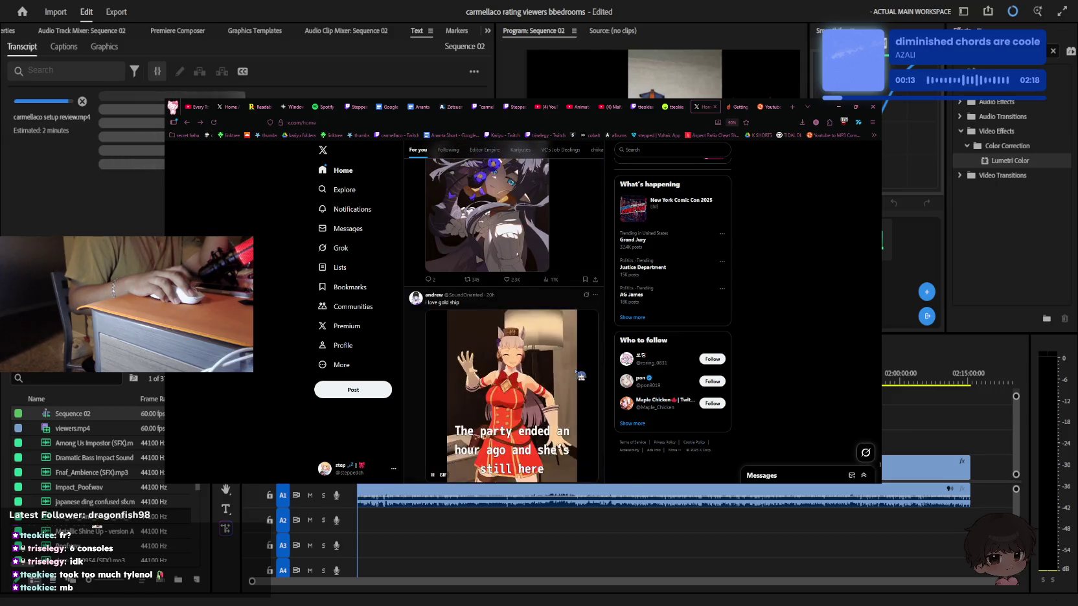
scroll(581, 376, up, 2)
scroll(581, 376, down, 3)
scroll(581, 376, down, 3)
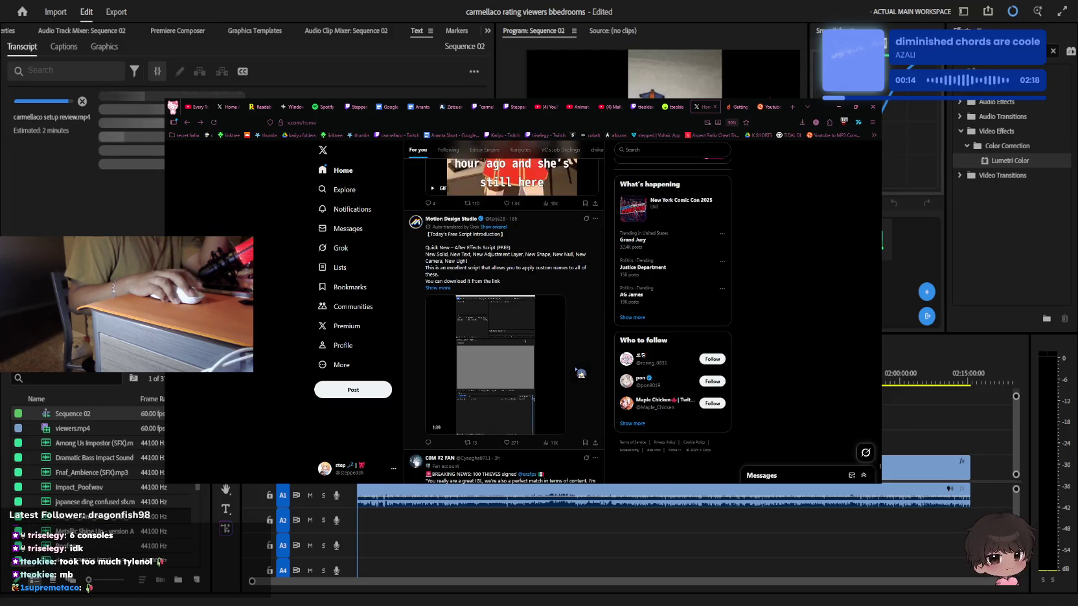
scroll(580, 374, down, 3)
scroll(581, 374, up, 2)
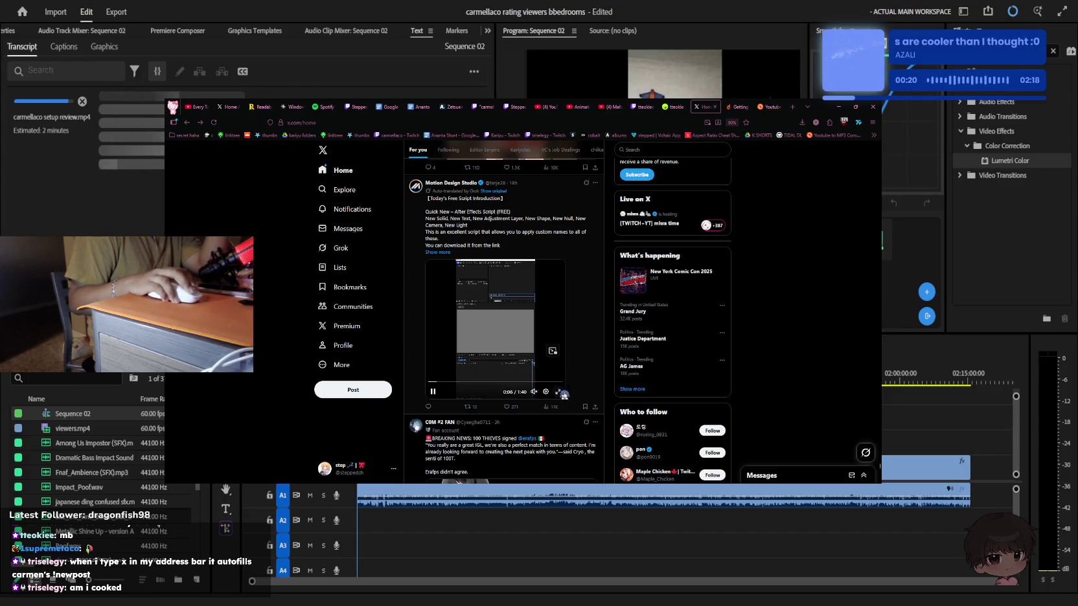
View the Motion Design Studio video full screen, then exit back to the feed
click(561, 392)
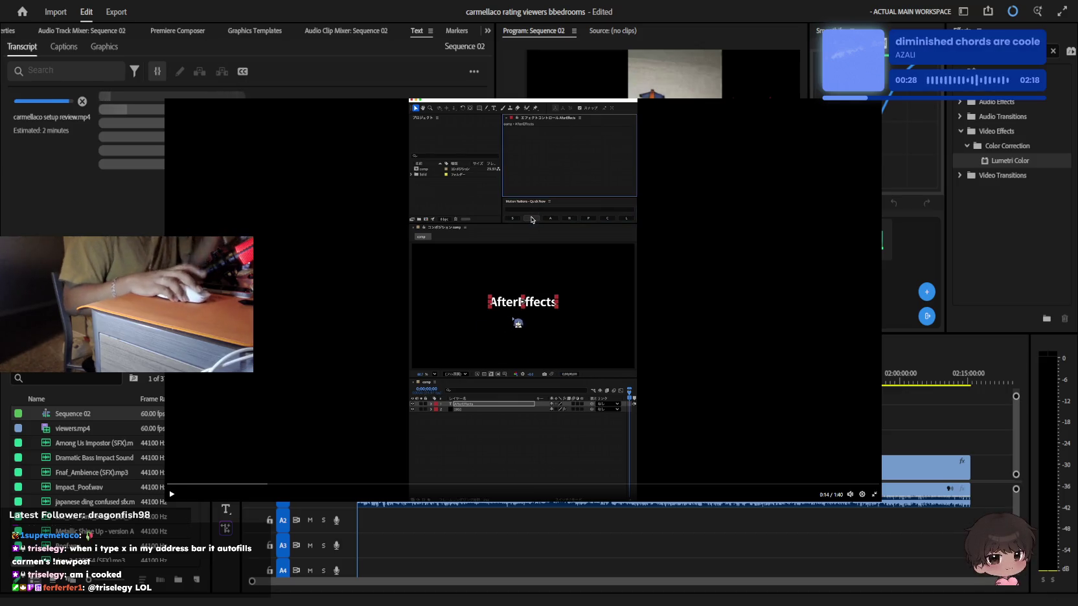
double_click(498, 356)
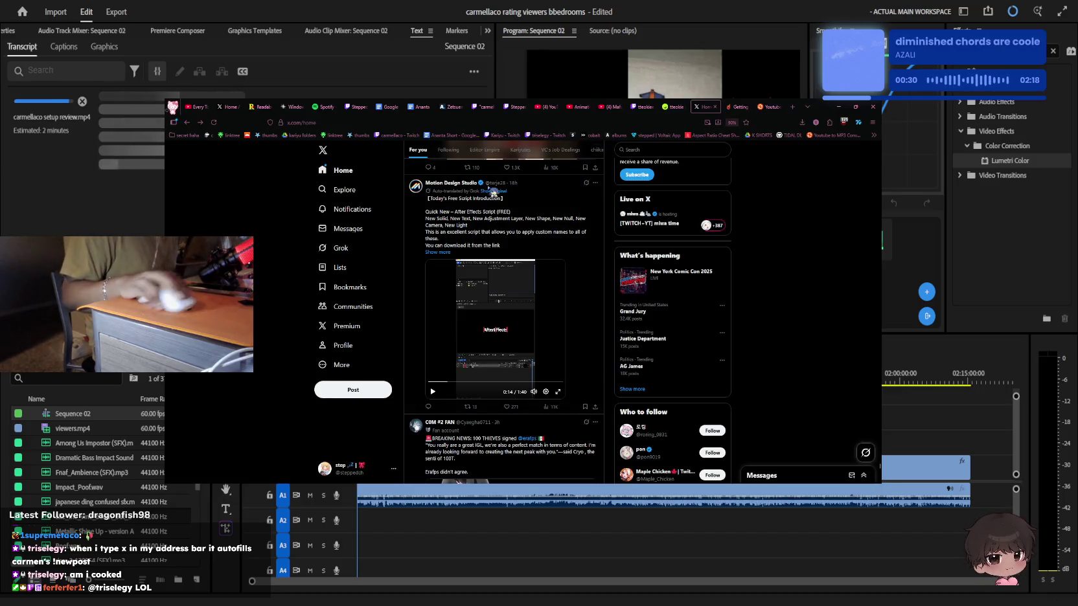
scroll(548, 178, down, 2)
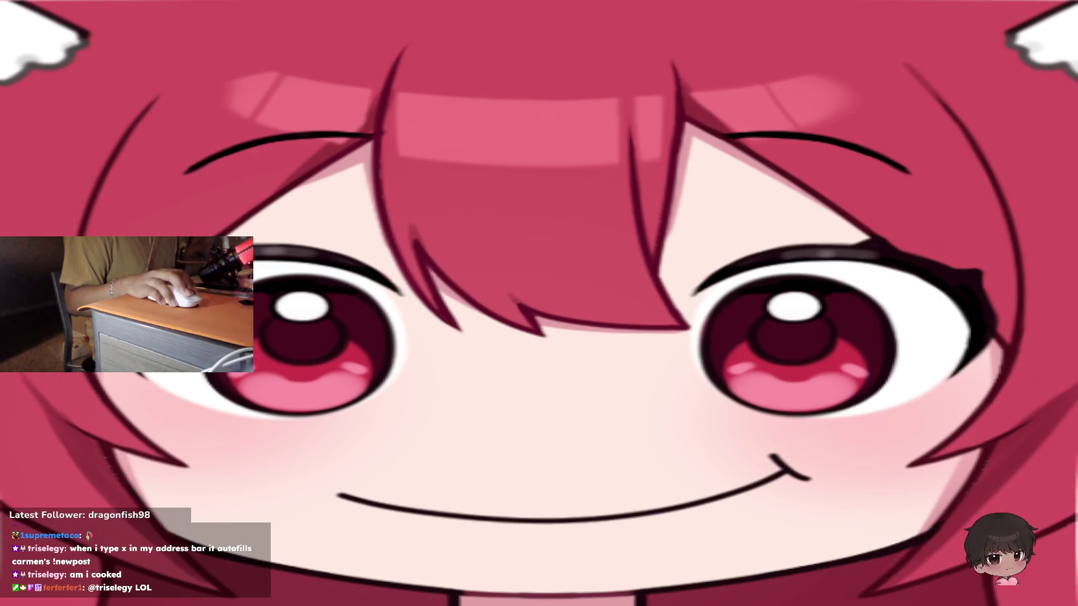
Scroll down the home feed and open the blue-haired cosplay photo full size
scroll(672, 315, down, 3)
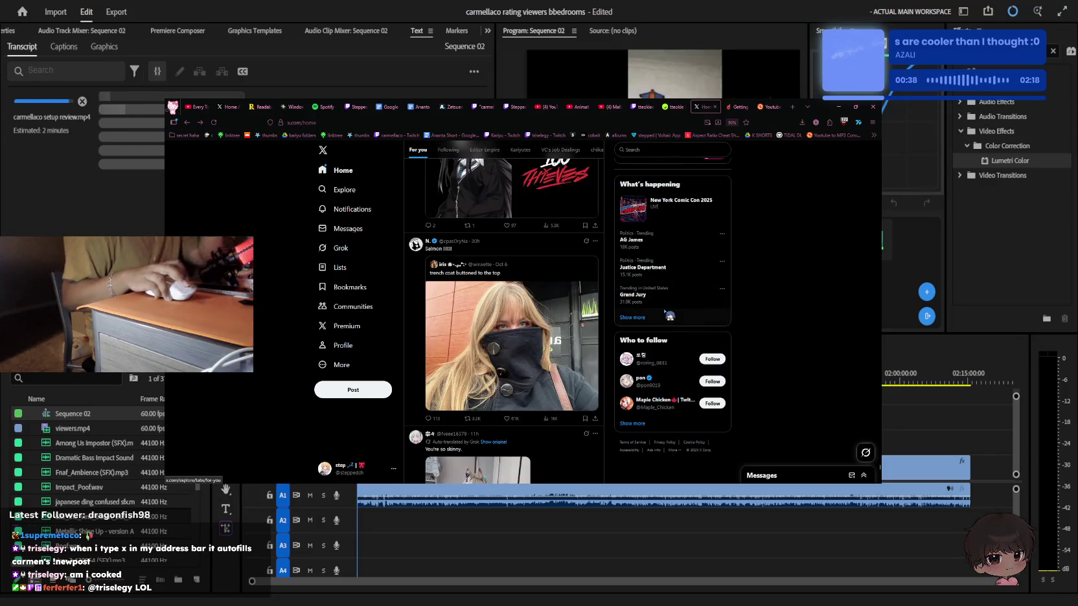
scroll(671, 315, down, 3)
scroll(670, 315, up, 5)
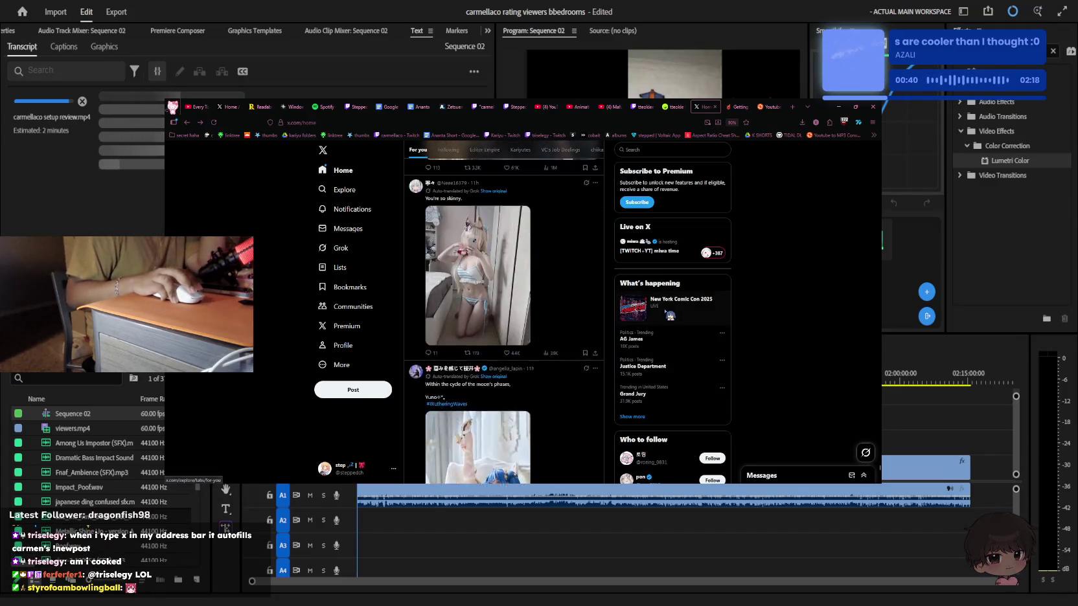
scroll(670, 315, down, 3)
scroll(670, 315, down, 3)
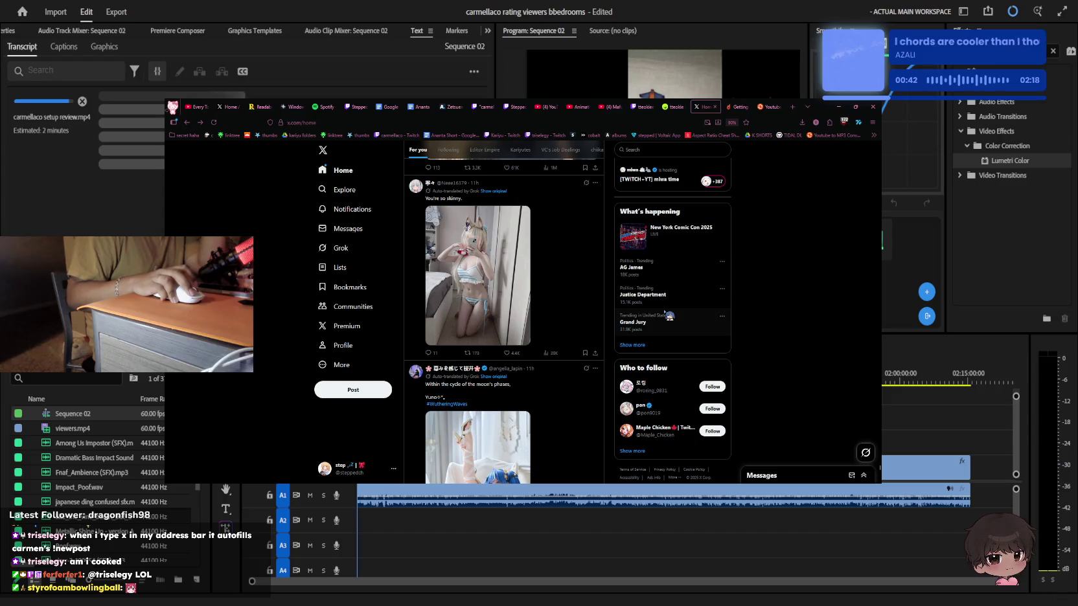
scroll(670, 315, down, 2)
scroll(669, 316, down, 3)
scroll(669, 316, down, 3)
scroll(670, 316, down, 2)
scroll(670, 316, down, 3)
scroll(670, 316, down, 3)
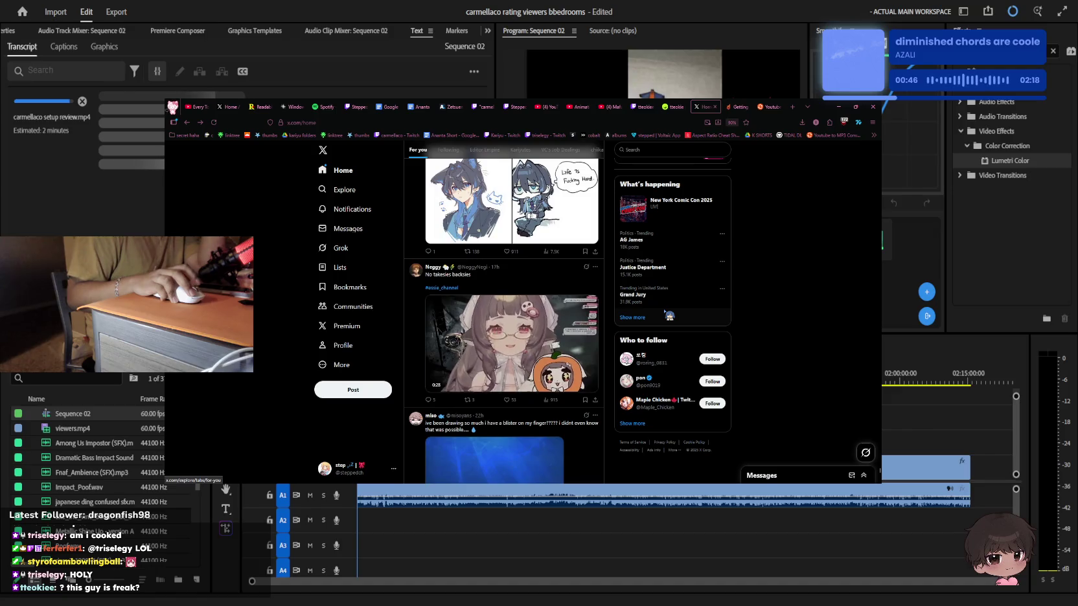
scroll(670, 315, down, 3)
scroll(670, 316, down, 1)
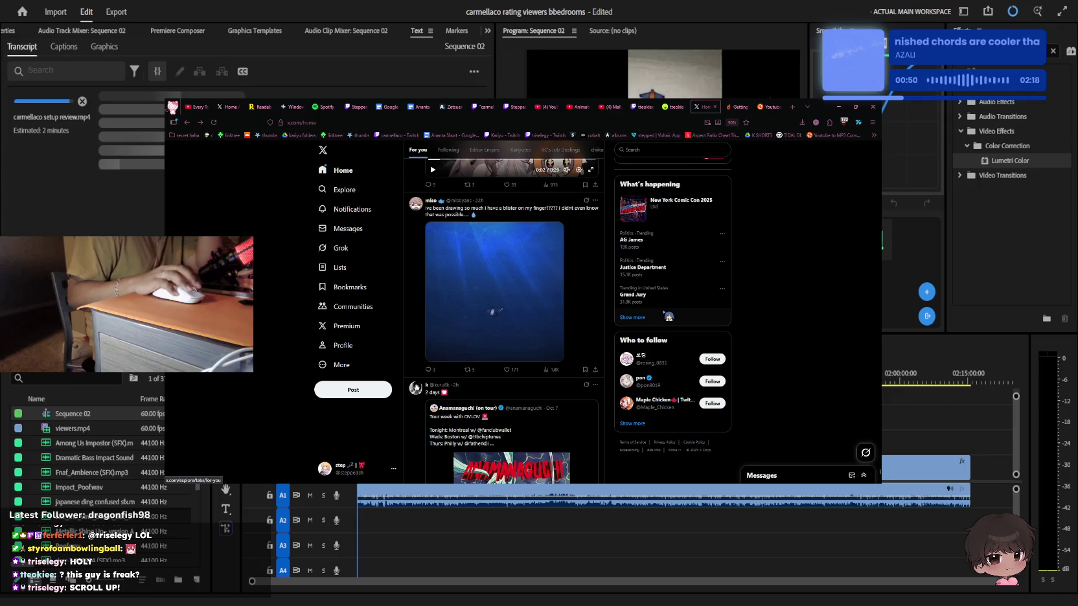
scroll(597, 292, down, 1)
scroll(595, 291, down, 2)
scroll(591, 292, down, 1)
scroll(591, 293, down, 1)
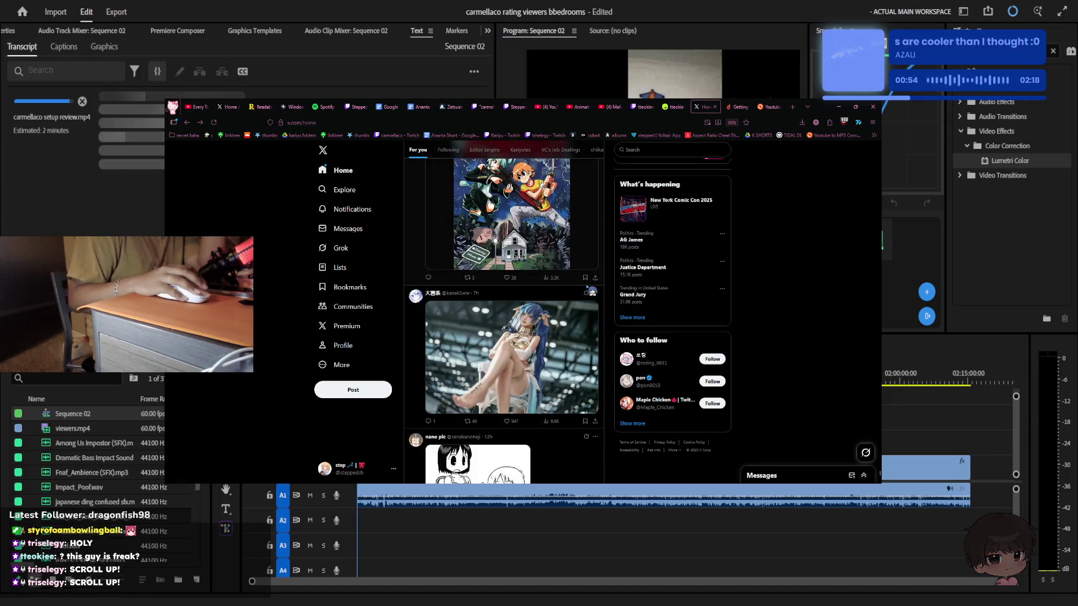
scroll(591, 291, down, 1)
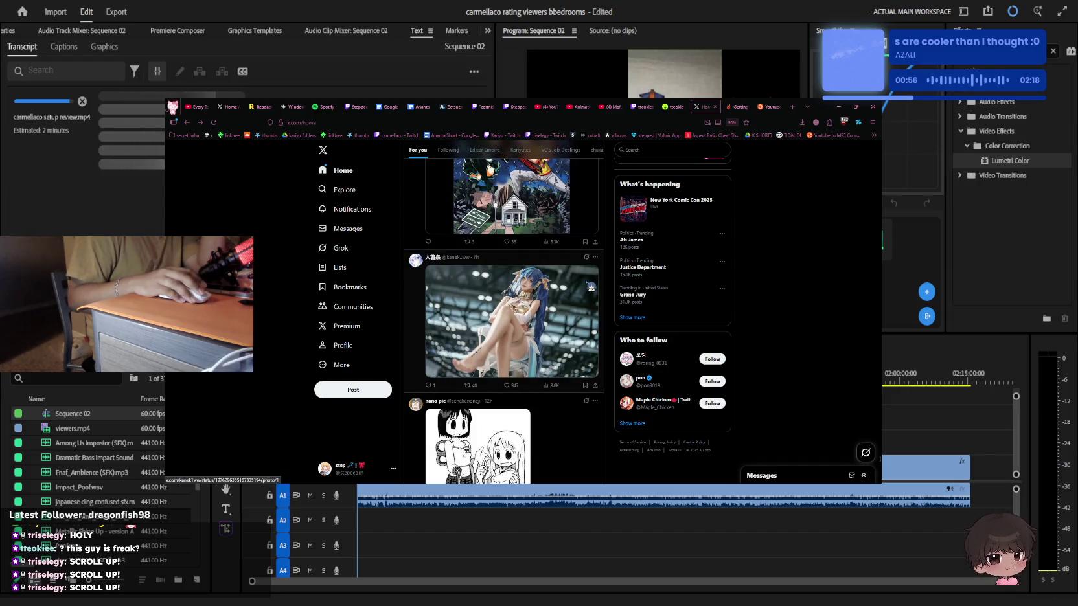
click(558, 293)
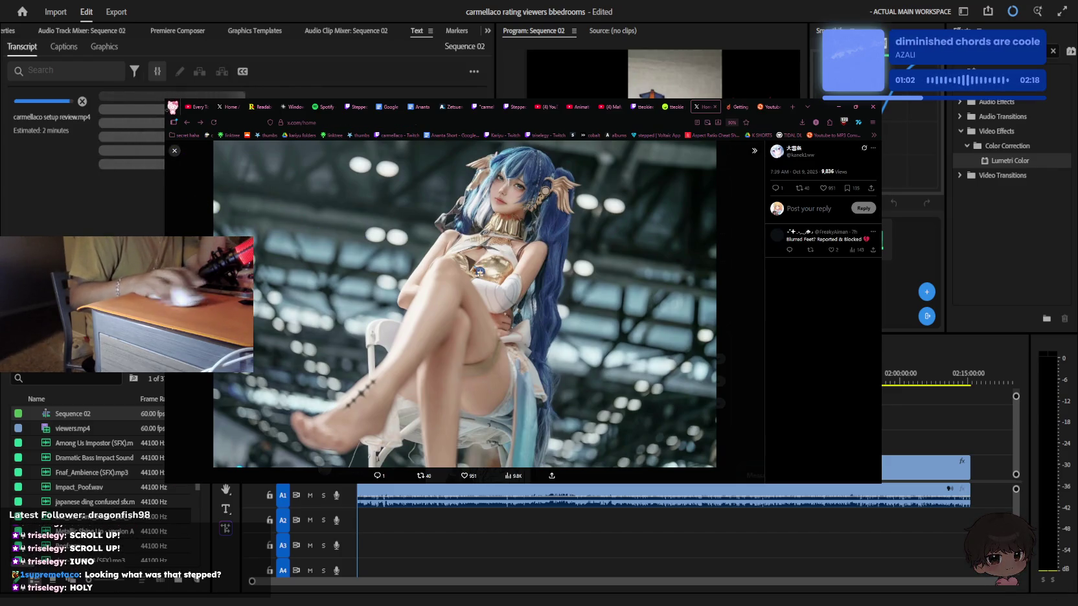
Close the full-size cosplay photo and scroll down the feed toward the CS2 NEWS post
click(175, 151)
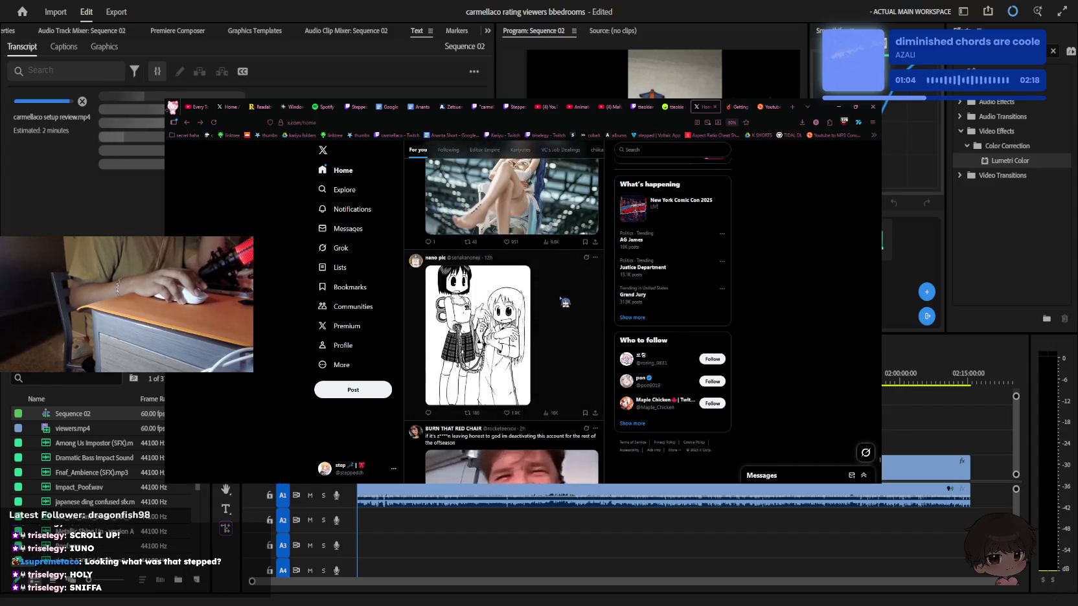
scroll(565, 302, down, 1)
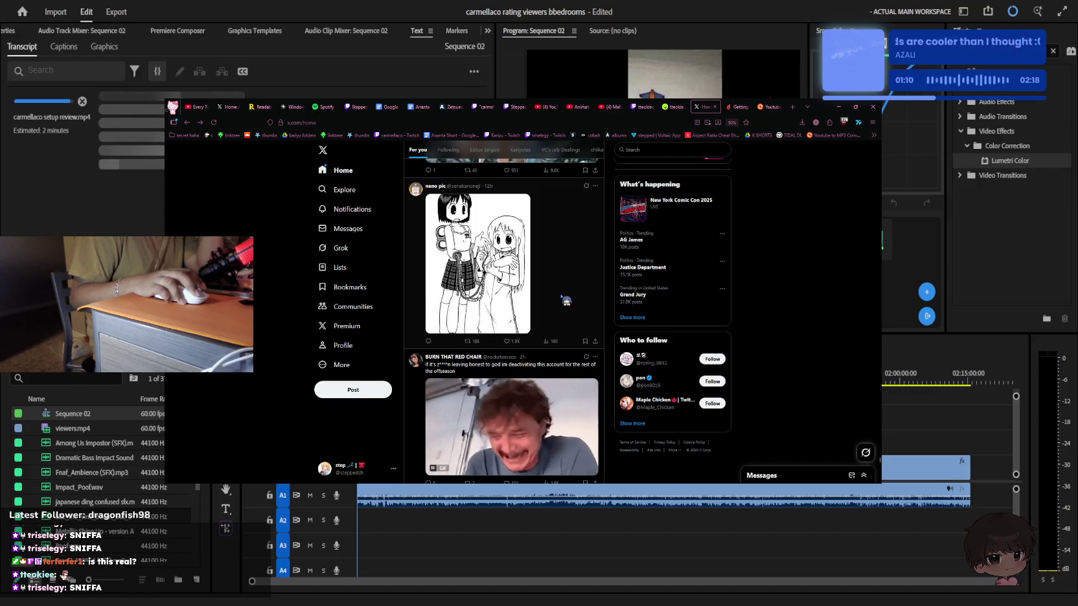
scroll(565, 302, down, 5)
scroll(565, 302, down, 4)
scroll(565, 302, down, 5)
scroll(565, 302, down, 5)
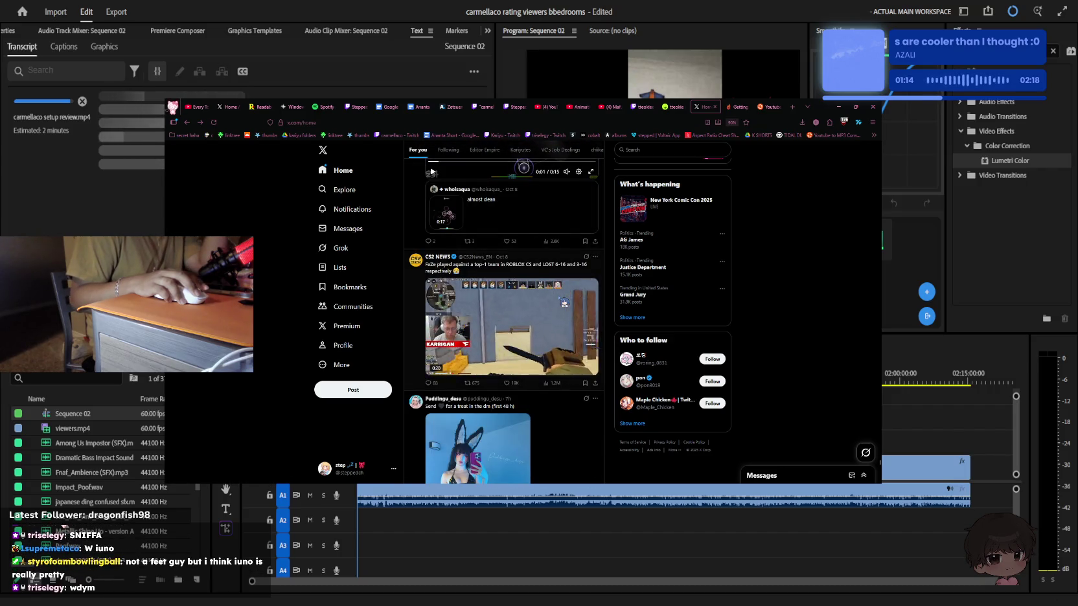
scroll(565, 302, down, 3)
scroll(565, 302, down, 5)
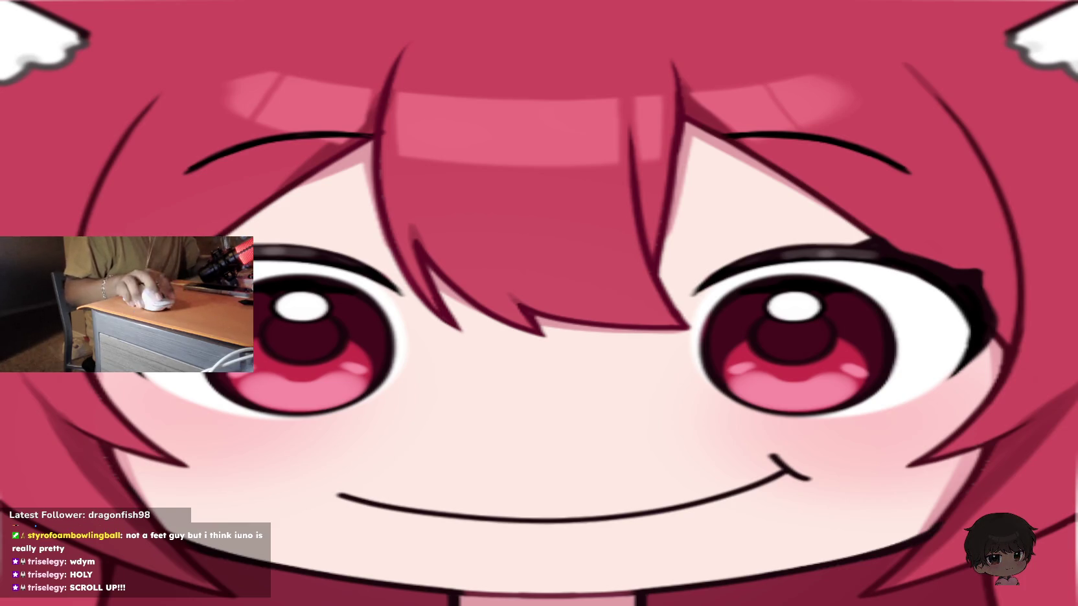
Open the poster's profile page and scroll through it
scroll(597, 274, down, 3)
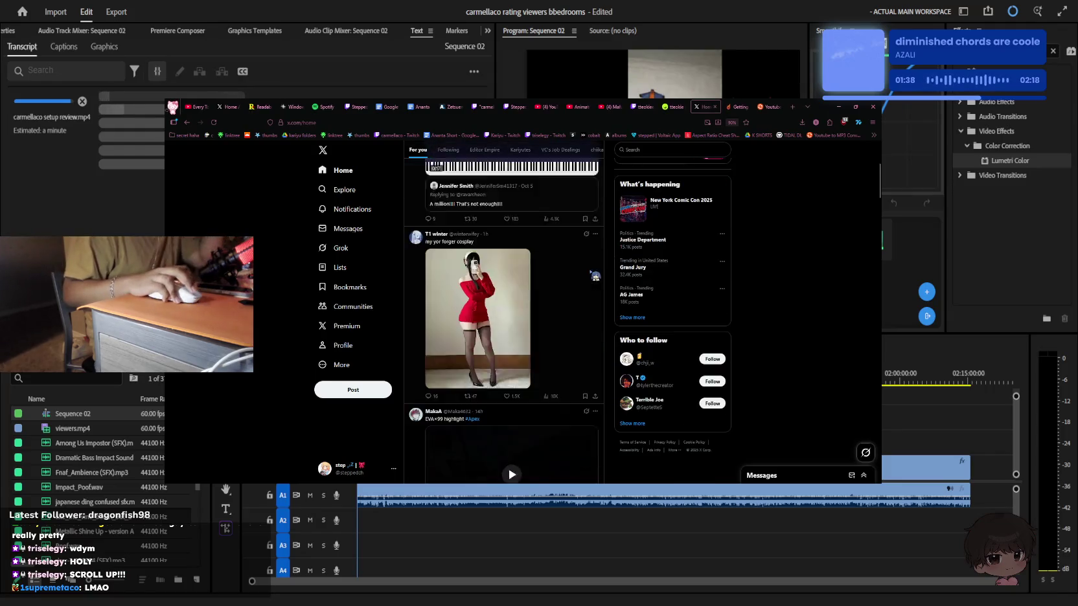
scroll(597, 275, up, 2)
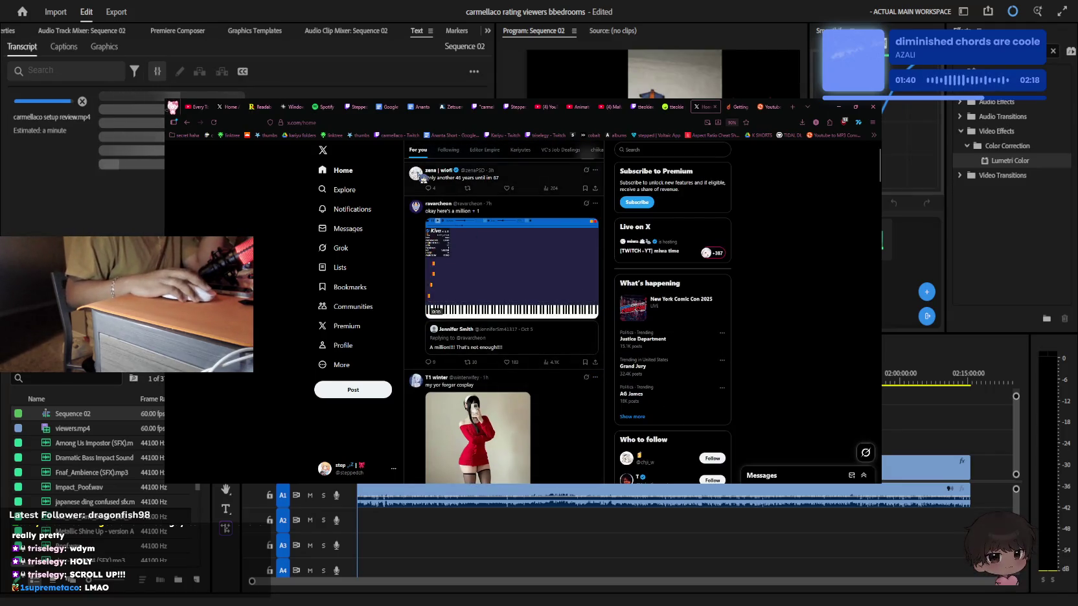
click(560, 266)
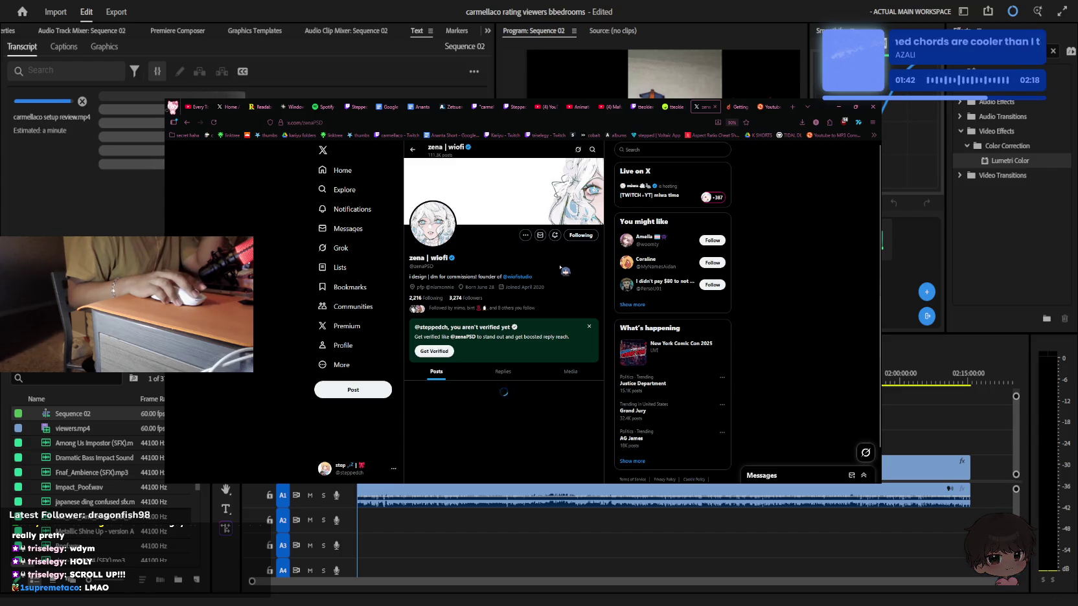
scroll(561, 268, down, 3)
scroll(561, 267, down, 3)
scroll(561, 270, down, 3)
scroll(565, 271, up, 3)
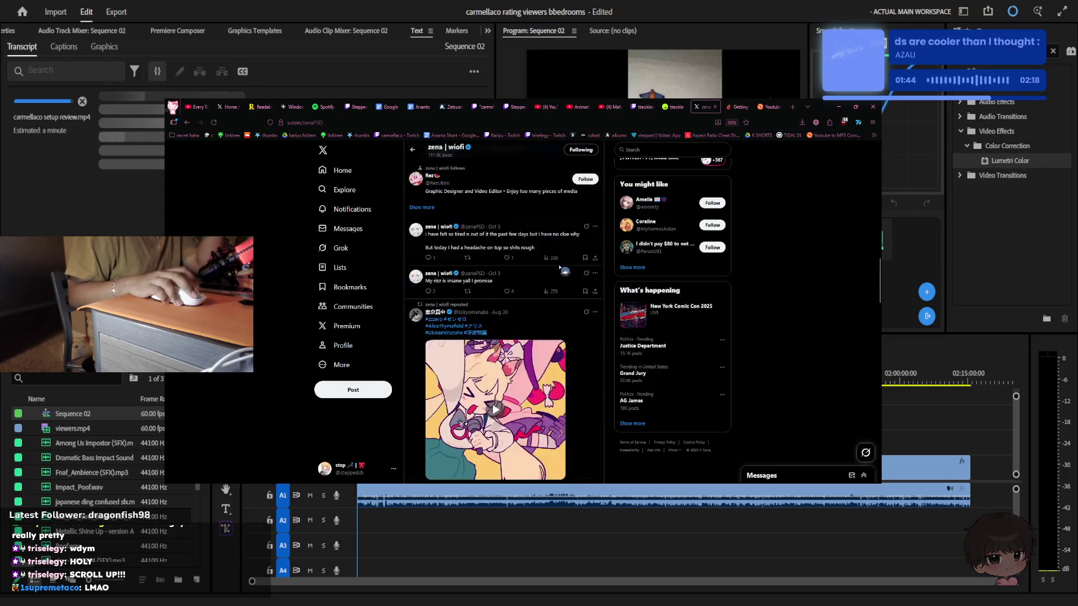
scroll(557, 275, up, 3)
Go back to the home feed and scroll down to the Minecraft dashing clip post
key(alt+Left)
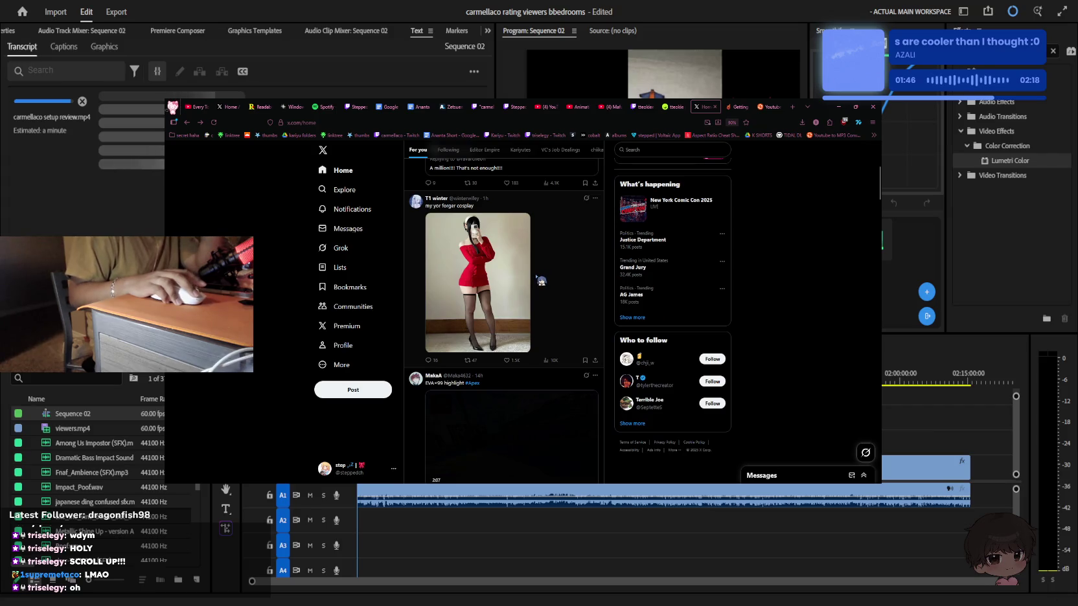
scroll(541, 280, down, 5)
scroll(542, 278, down, 1)
scroll(542, 277, down, 2)
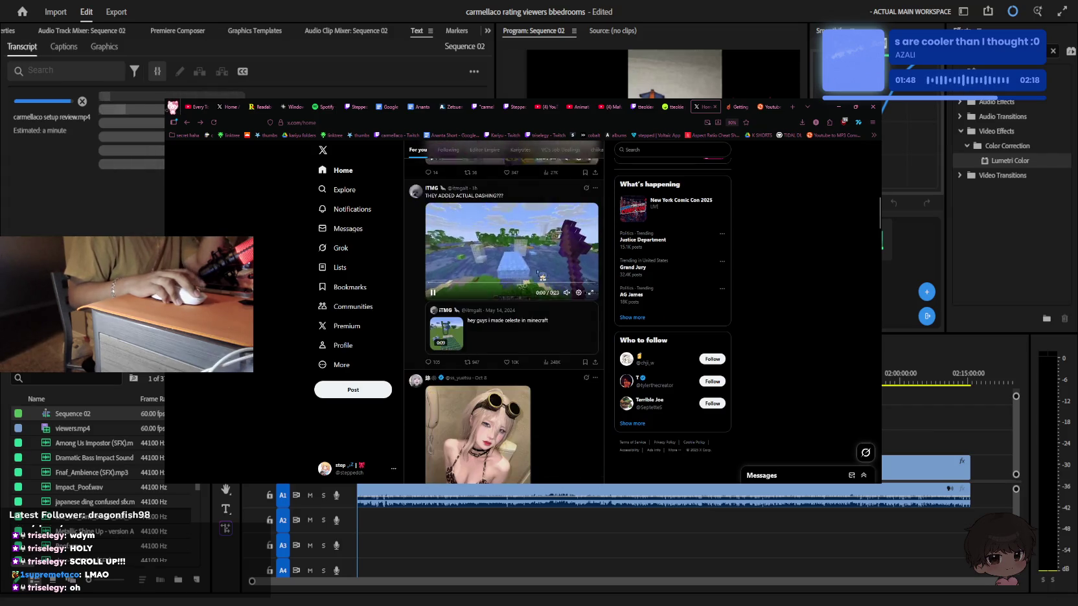
Scroll the X home feed down to the 'osage-chan plays bass' post, then switch to the Spicetify docs tab
scroll(542, 276, up, 2)
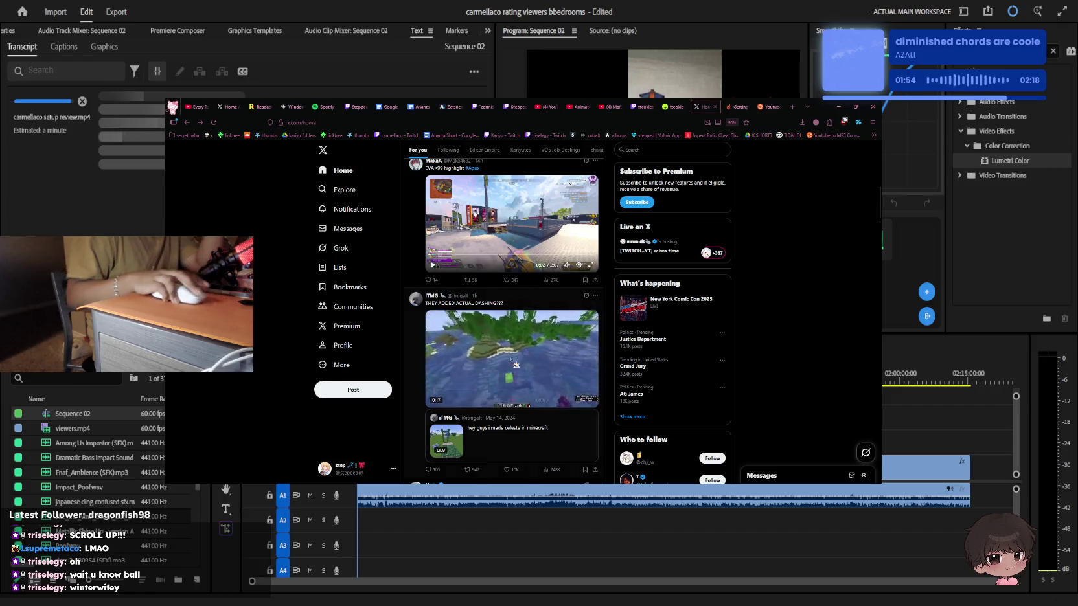
scroll(515, 369, down, 5)
scroll(515, 366, down, 3)
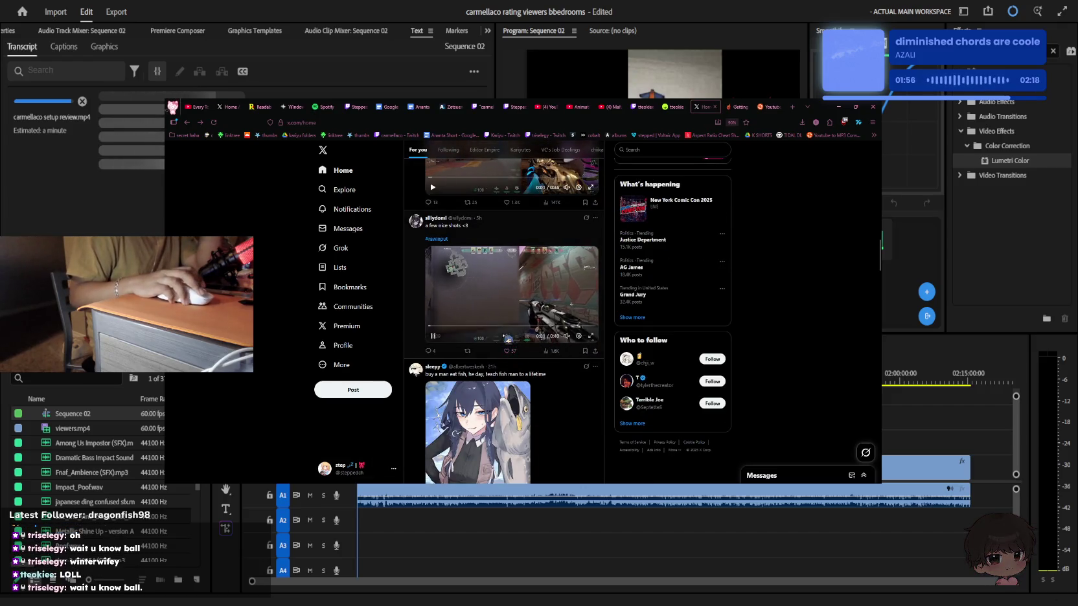
scroll(505, 337, up, 1)
scroll(510, 336, down, 2)
scroll(510, 336, down, 3)
scroll(509, 336, down, 3)
scroll(510, 336, down, 2)
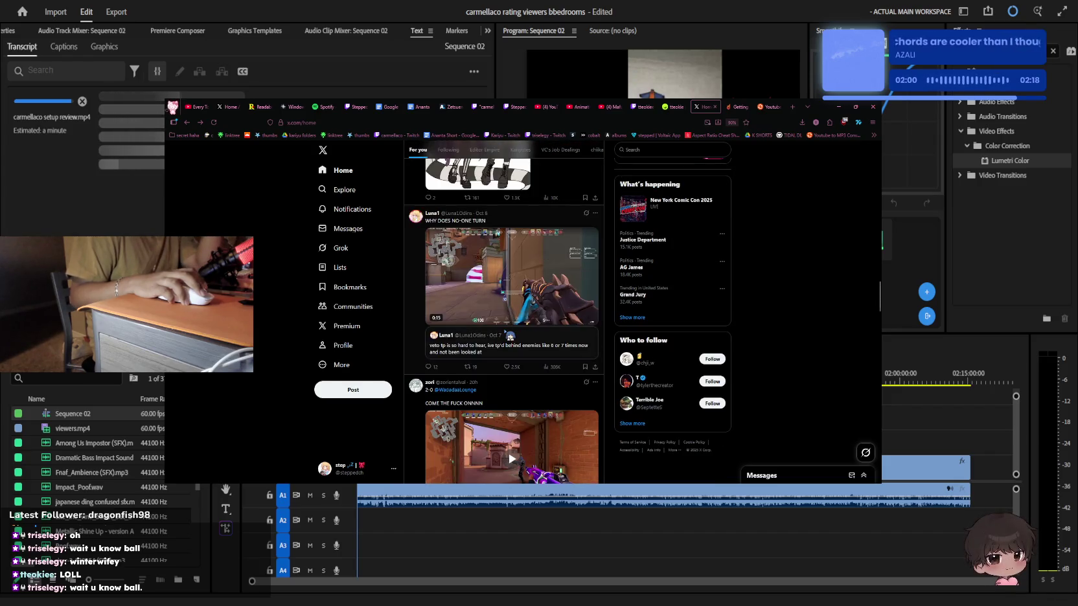
scroll(511, 336, down, 2)
scroll(511, 335, down, 2)
scroll(512, 335, down, 2)
scroll(511, 335, down, 2)
scroll(511, 334, down, 2)
scroll(511, 335, down, 3)
scroll(512, 334, down, 2)
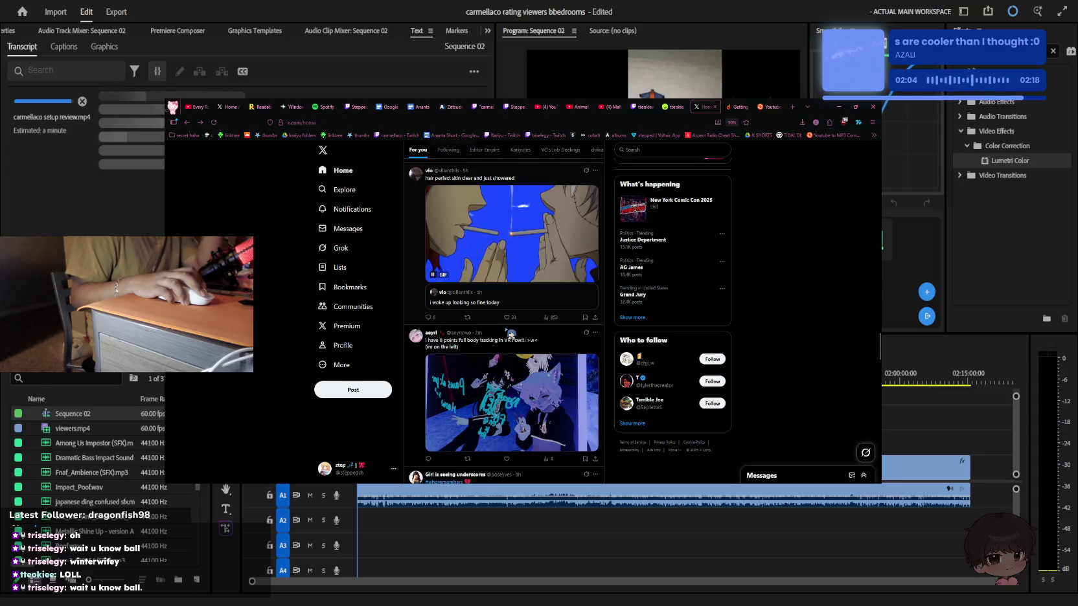
scroll(511, 334, down, 2)
scroll(511, 334, down, 2)
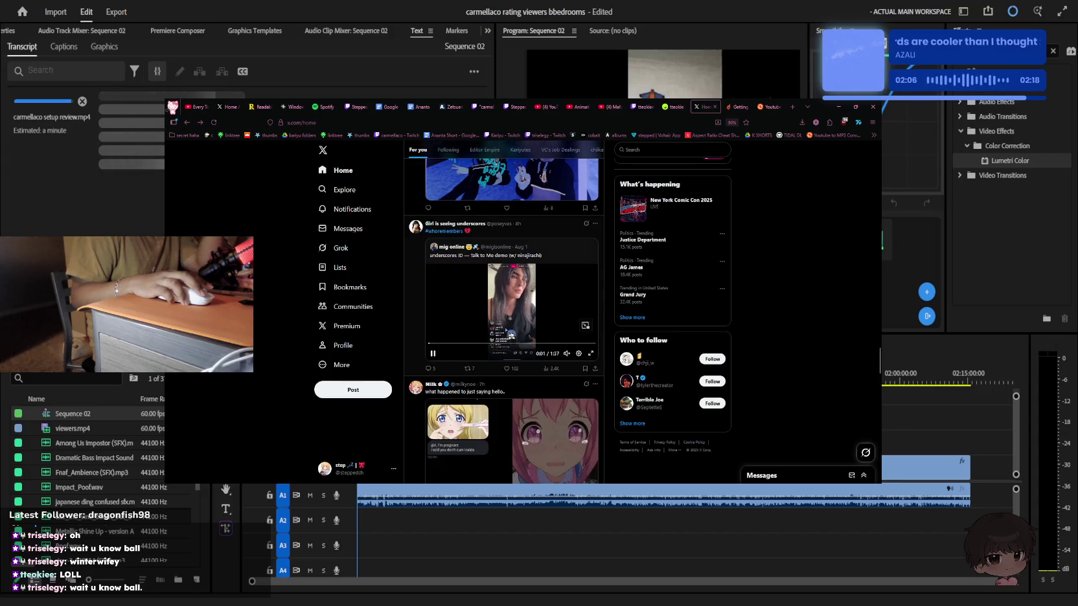
scroll(511, 334, down, 2)
scroll(511, 334, down, 2)
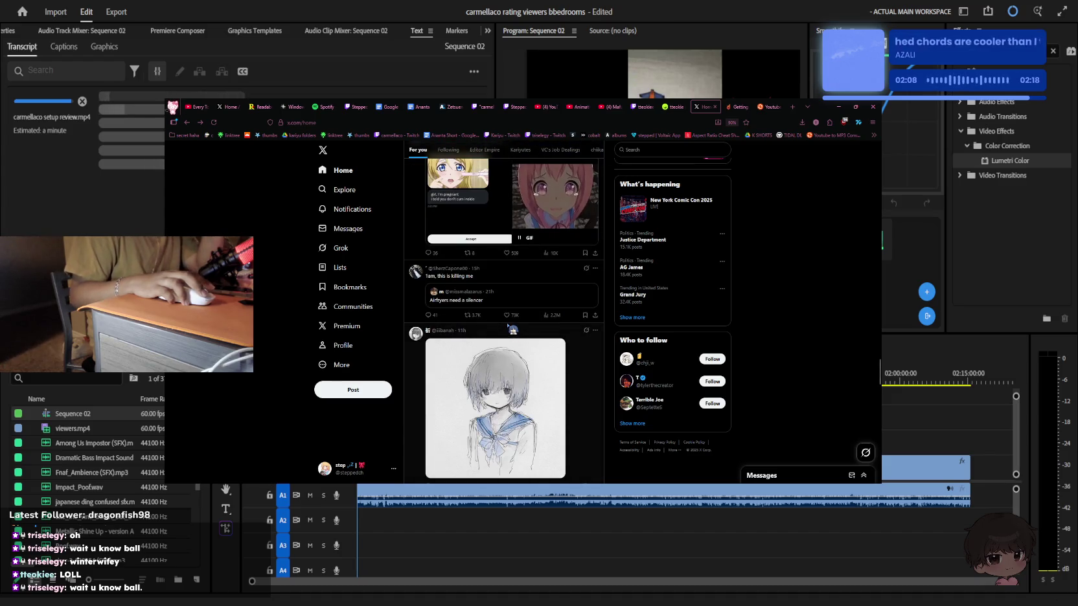
scroll(511, 330, down, 2)
scroll(512, 331, down, 2)
scroll(511, 330, down, 1)
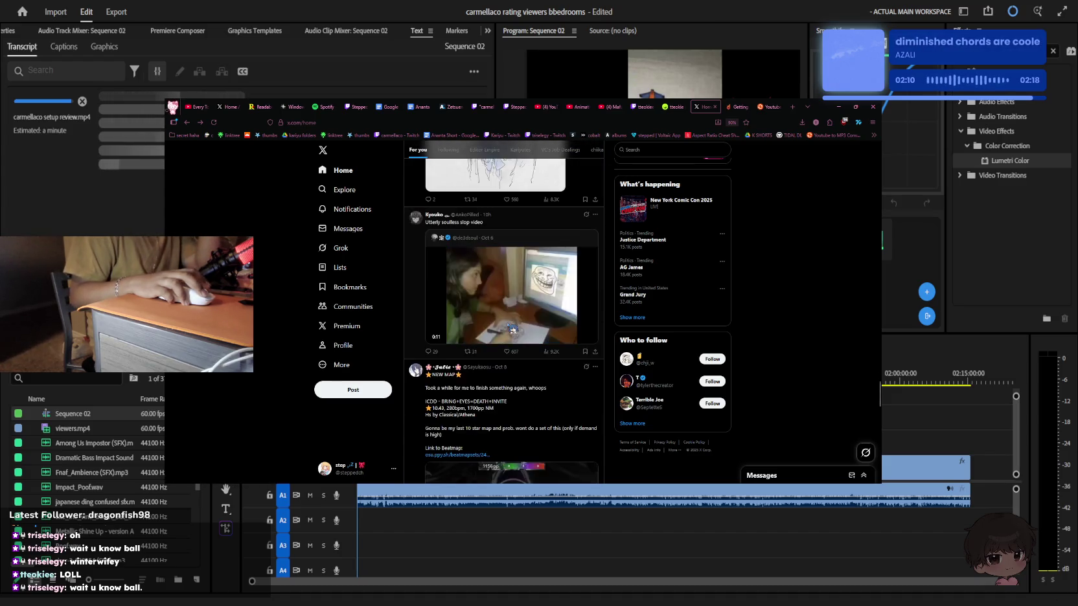
scroll(513, 329, down, 3)
scroll(513, 330, down, 3)
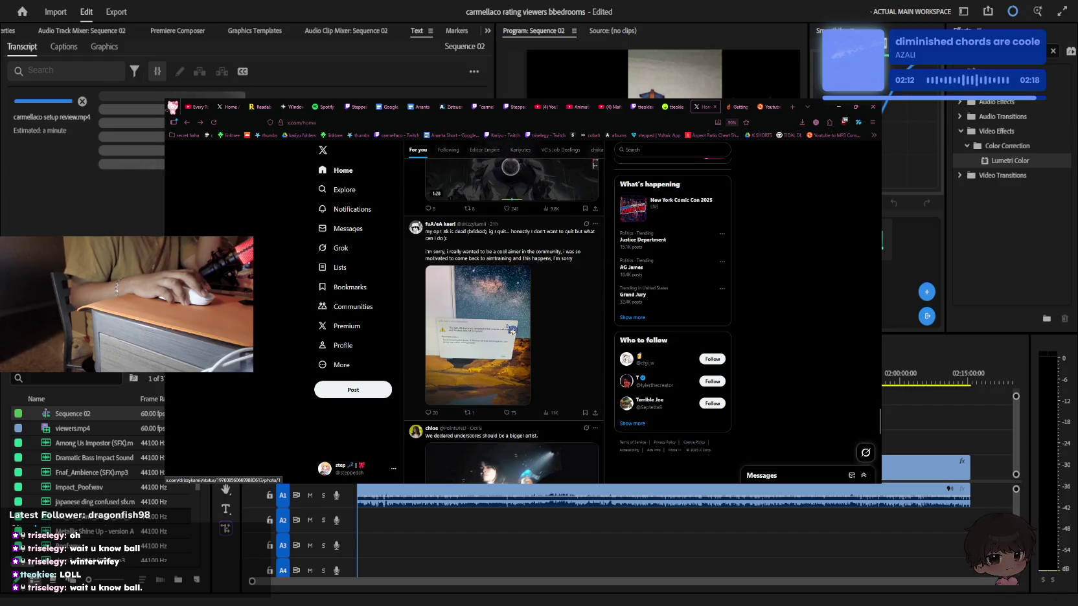
scroll(512, 332, down, 3)
scroll(512, 331, down, 3)
scroll(511, 331, down, 3)
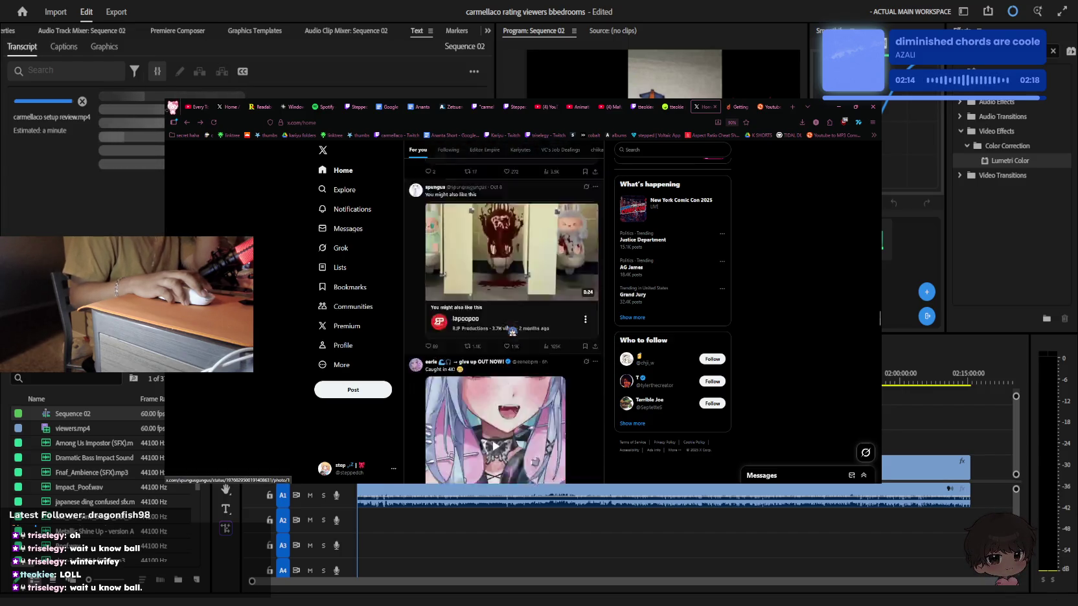
scroll(511, 331, down, 3)
scroll(511, 331, down, 3)
scroll(511, 333, down, 4)
scroll(511, 333, down, 1)
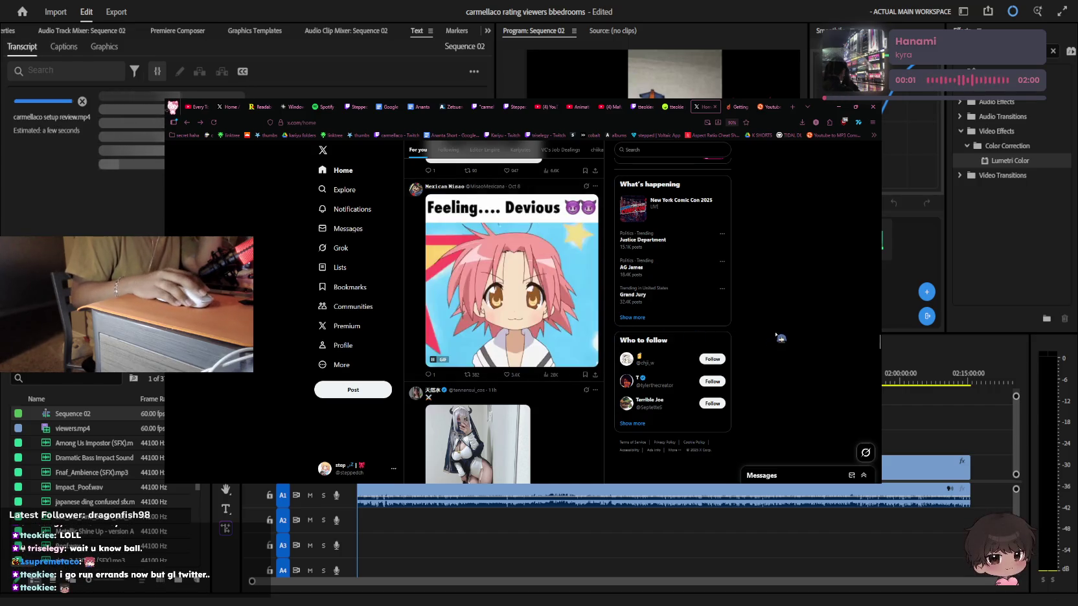
scroll(792, 229, down, 5)
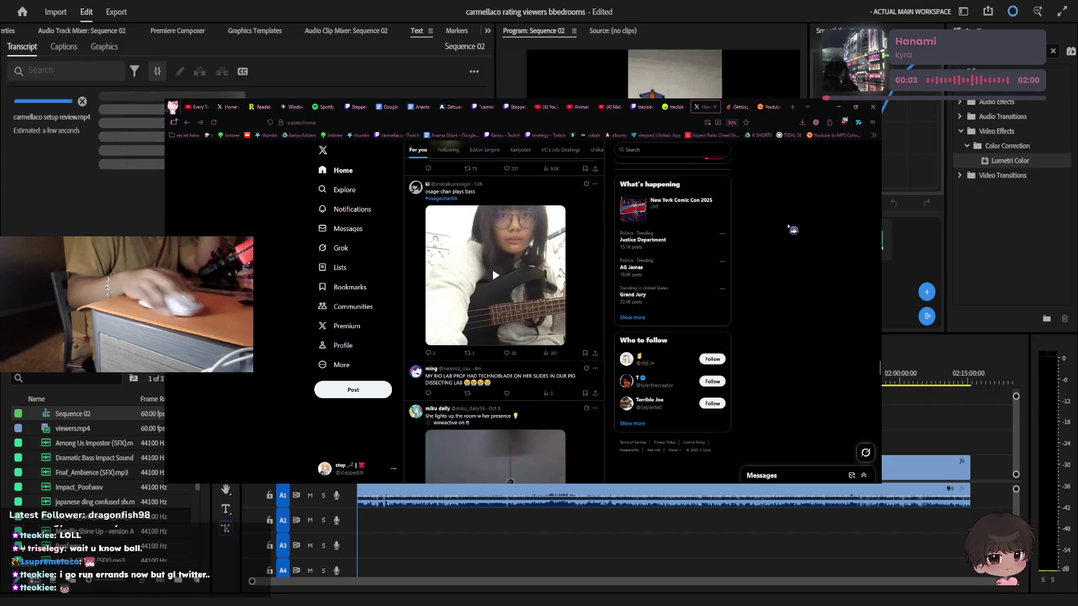
click(739, 106)
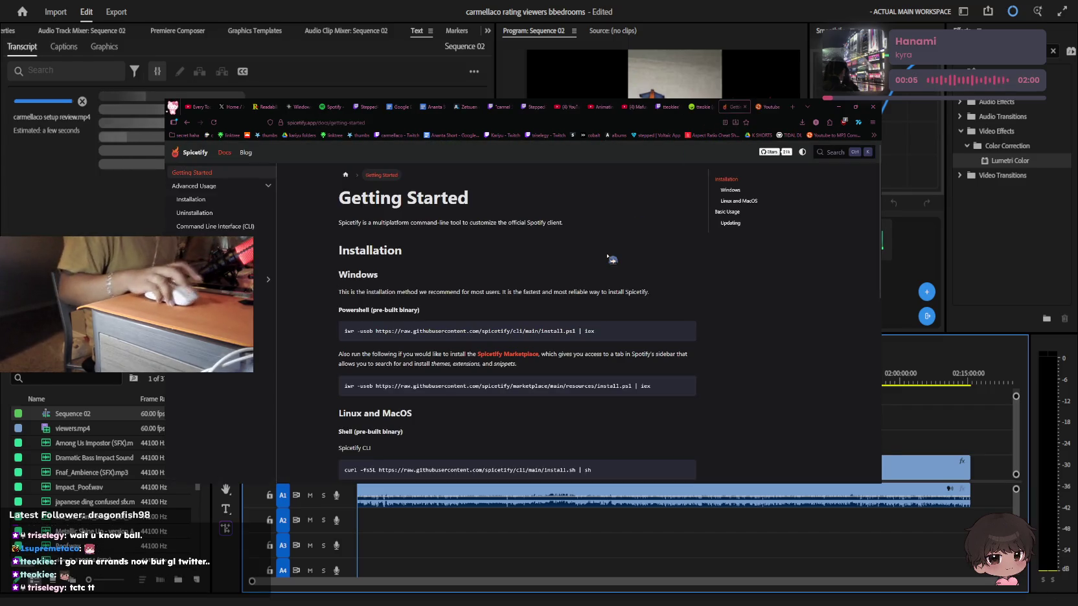
Close the Spicetify docs and start Tirumisa's Twitch live stream from the followed list
click(745, 107)
click(697, 107)
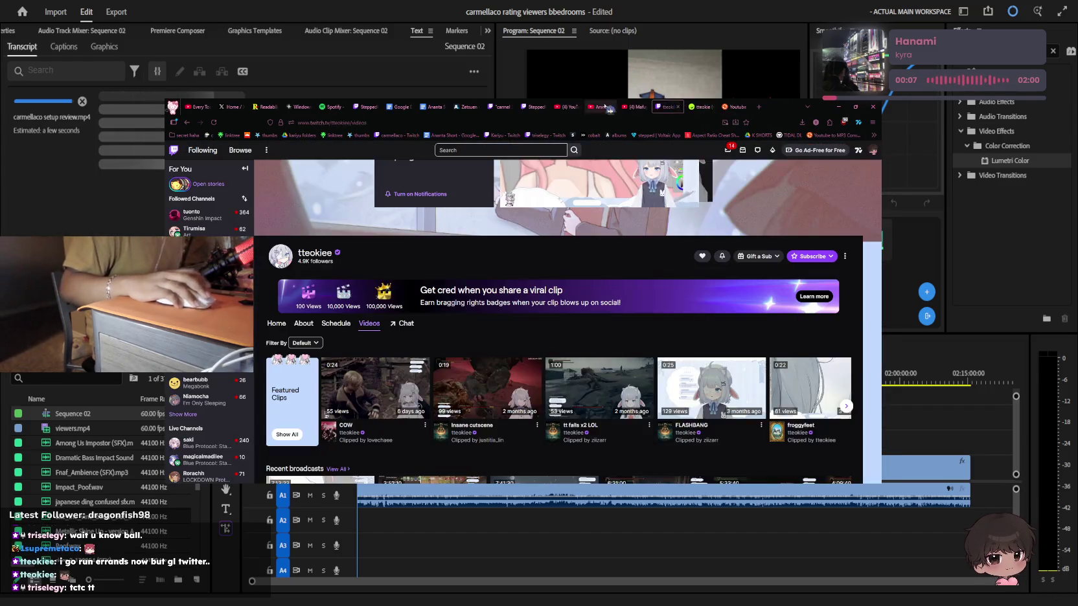
click(521, 298)
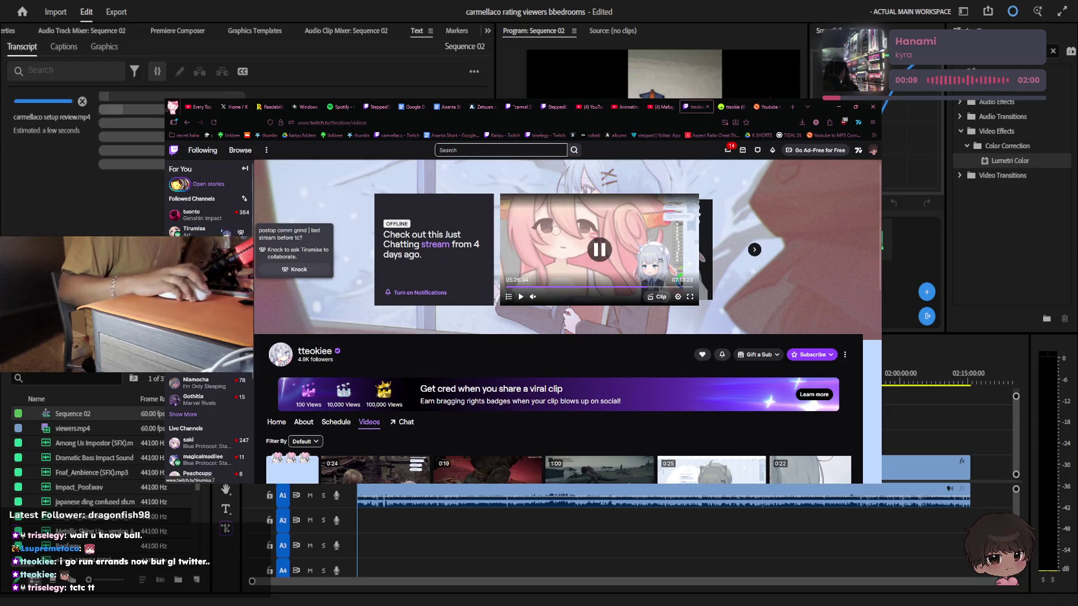
click(195, 230)
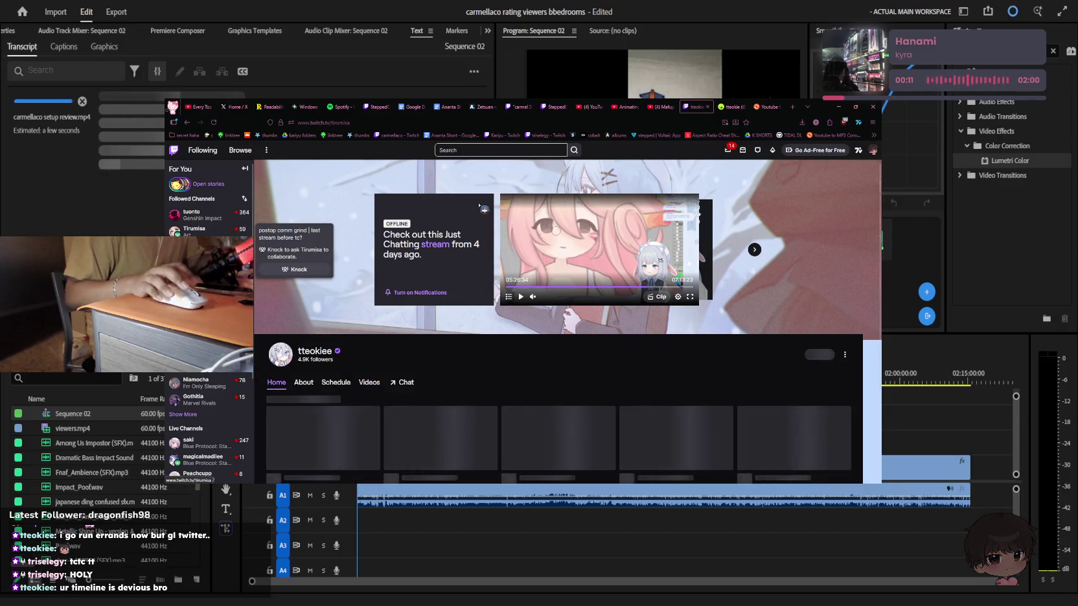
mouse_move(484, 295)
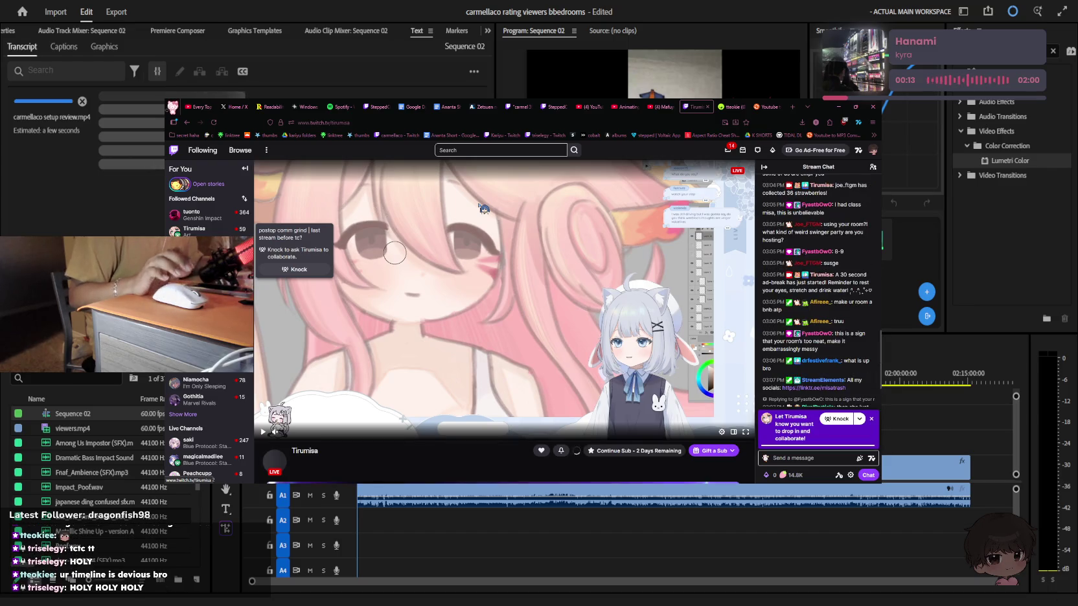
click(435, 250)
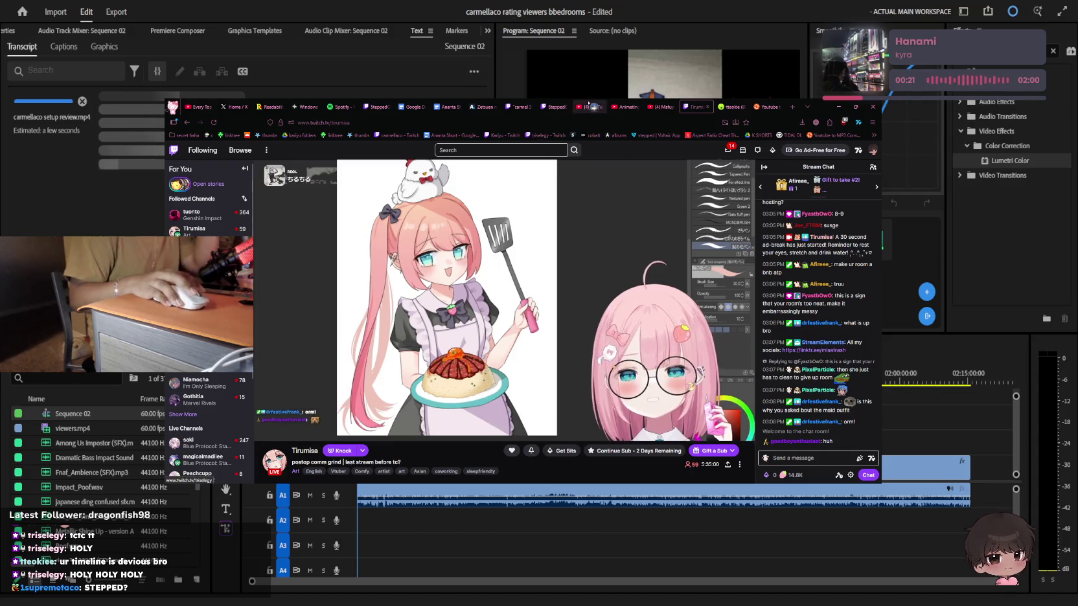
Flip between the YouTube, SteppedCh stream and carmellaco clip tabs, browsing the clip page
key(ctrl+shift+Tab)
key(ctrl+shift+Tab)
key(ctrl+shift+Tab)
scroll(614, 268, down, 3)
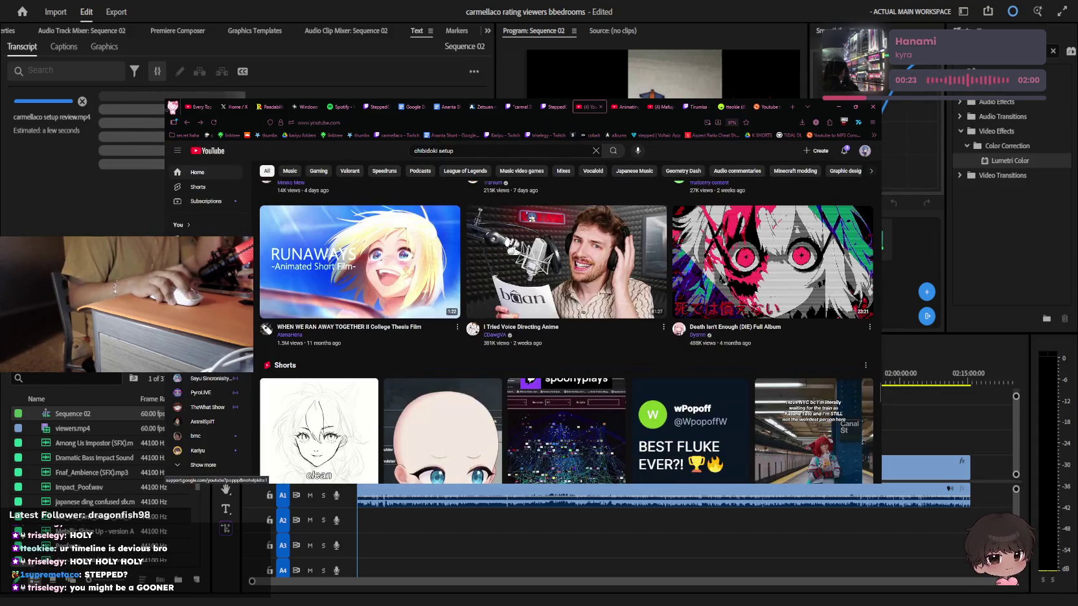
click(552, 107)
click(529, 106)
key(ctrl+Tab)
key(ctrl+shift+Tab)
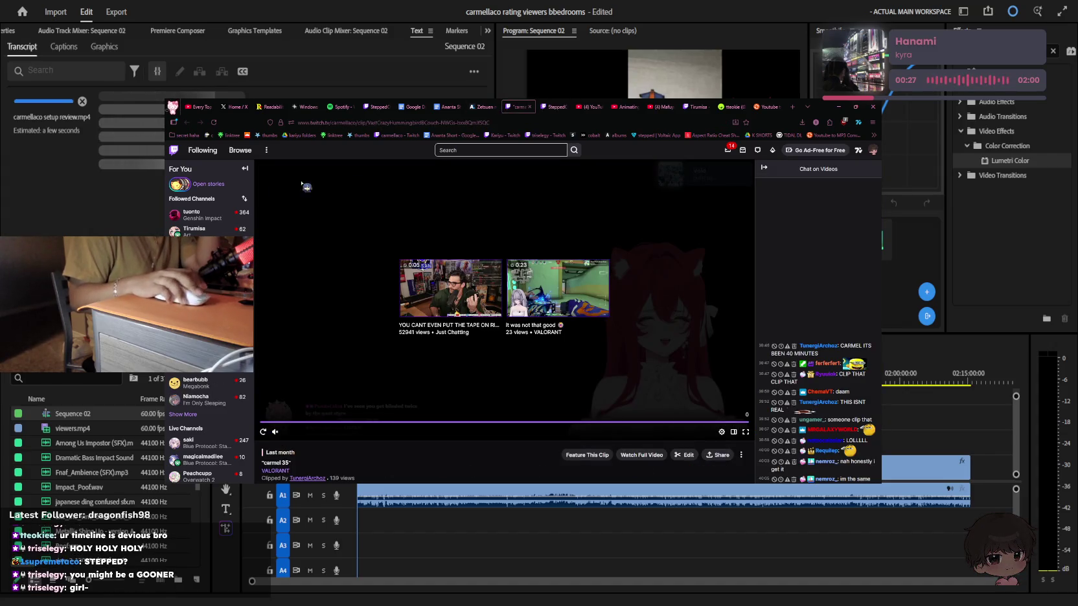
scroll(207, 402, down, 3)
scroll(207, 409, up, 1)
scroll(207, 408, up, 1)
scroll(208, 408, up, 1)
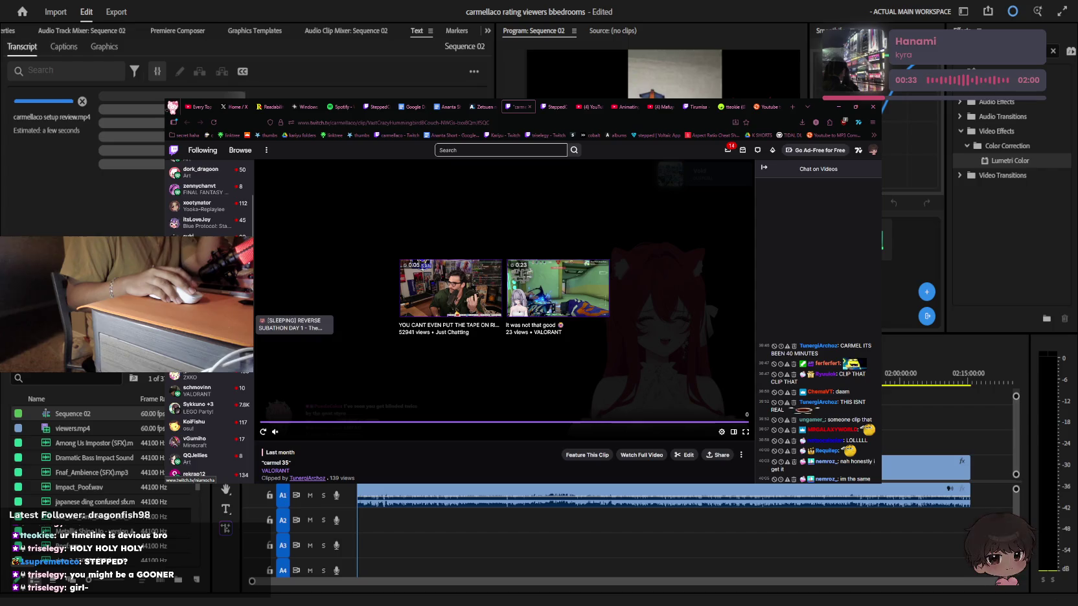
scroll(207, 327, up, 1)
scroll(207, 327, up, 1)
Close the spare Spotify and Windows tabs, ending on YouTube's home feed
click(347, 106)
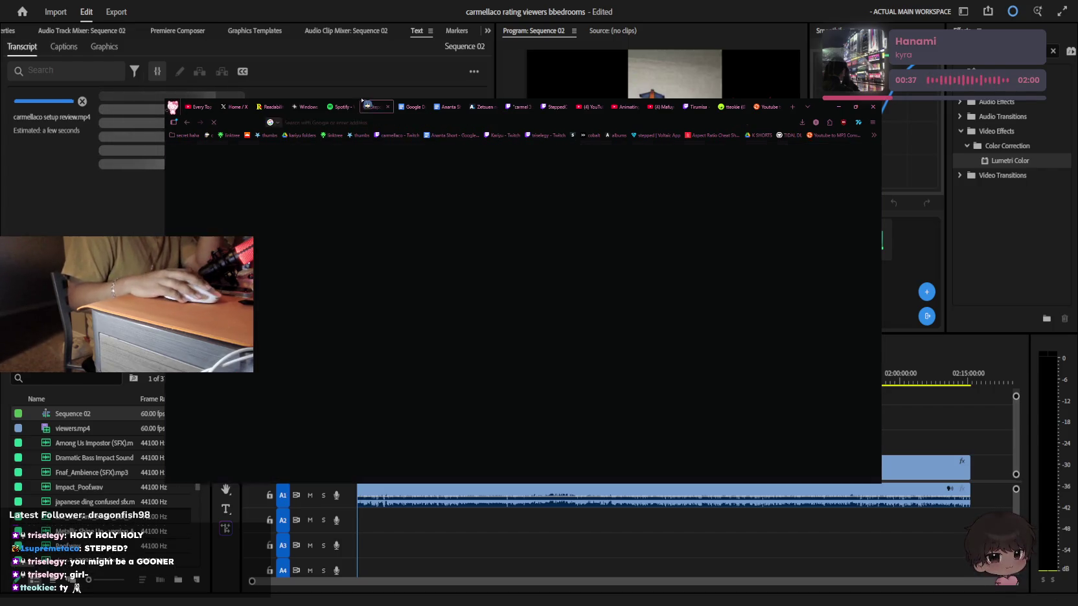
click(352, 106)
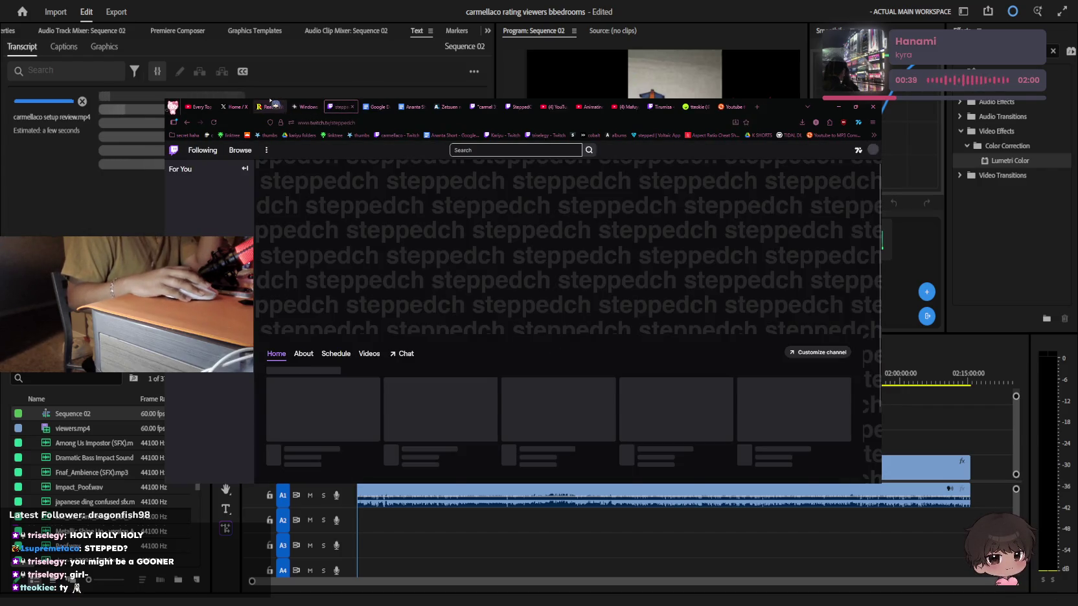
click(243, 107)
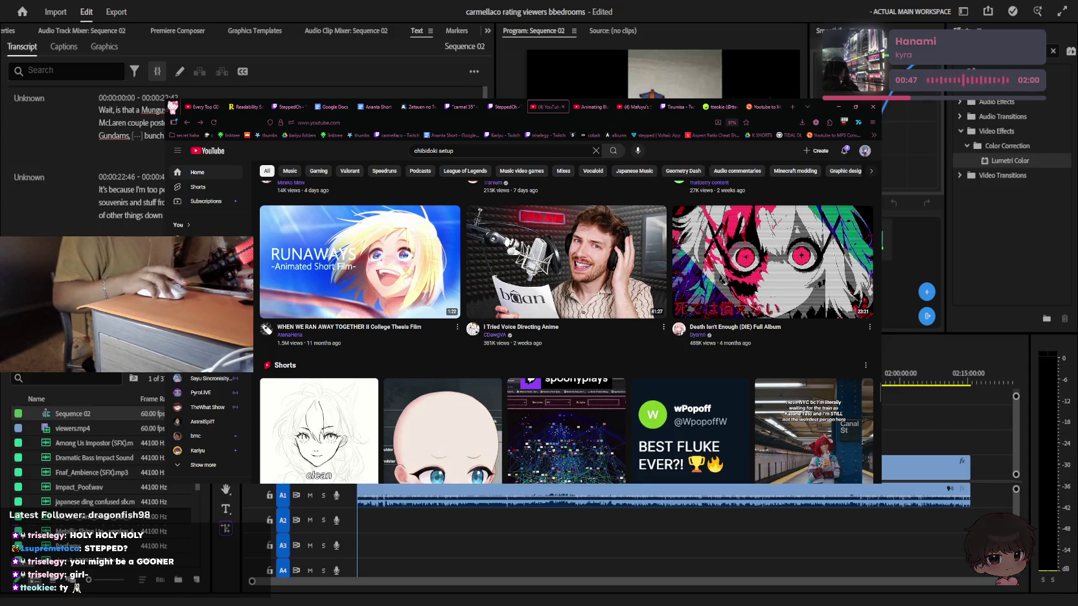
Filter the Sequence 02 transcript to Pauses and delete all of them
click(648, 557)
click(130, 123)
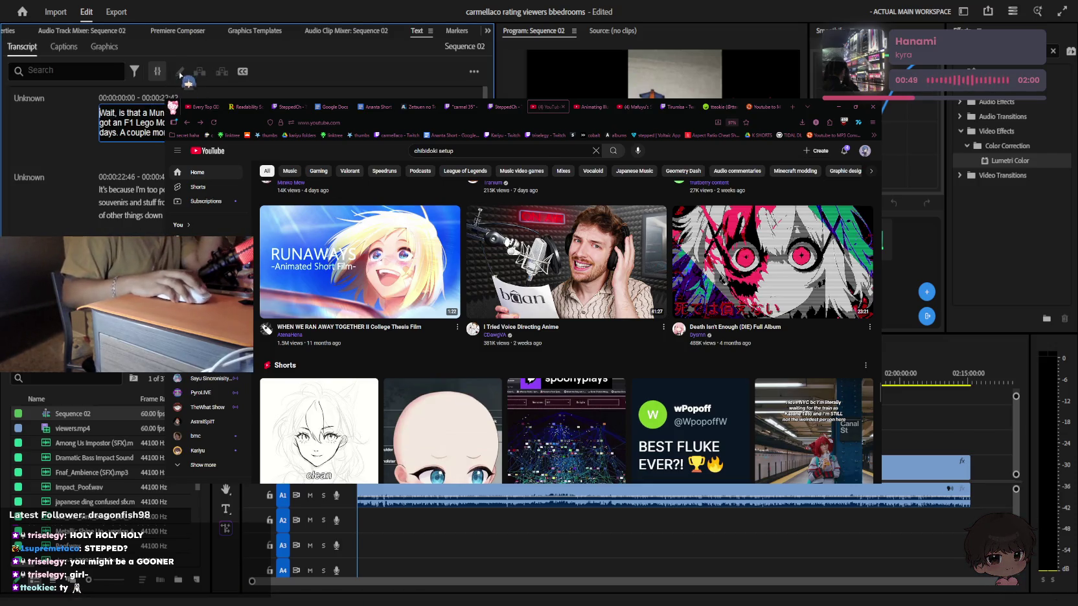
click(134, 71)
click(144, 138)
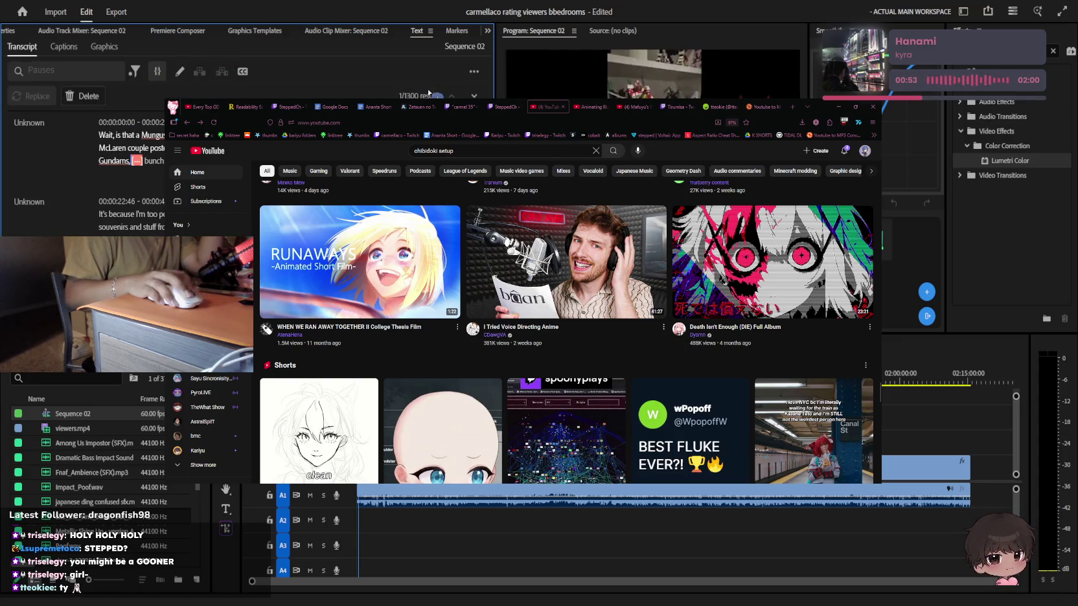
click(83, 96)
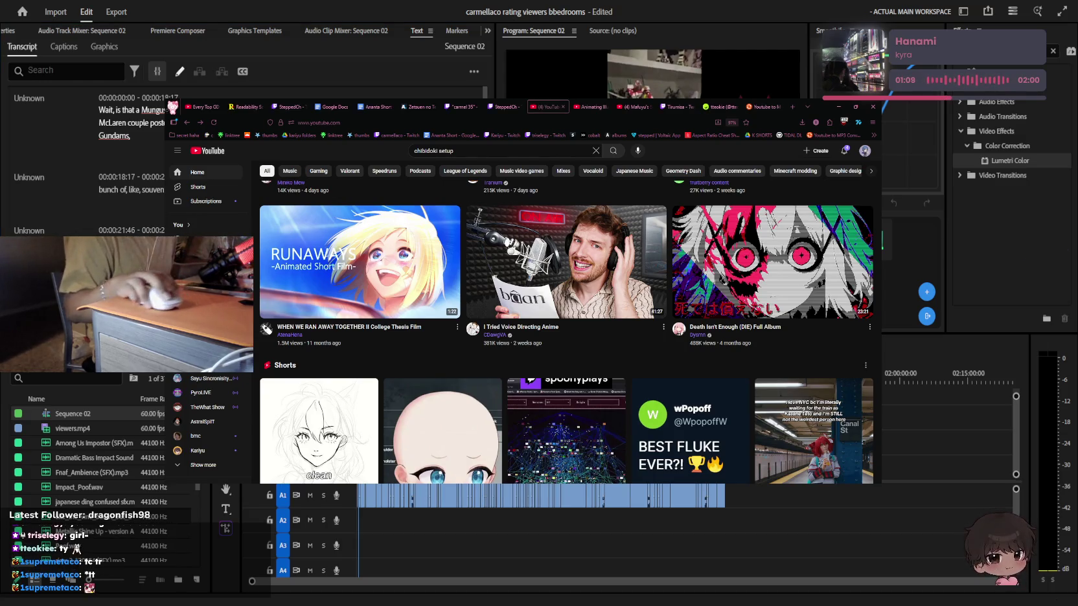
Minimize the browser so Premiere Pro's Sequence 02 timeline is in front
scroll(752, 226, down, 3)
scroll(739, 259, up, 3)
scroll(721, 283, down, 3)
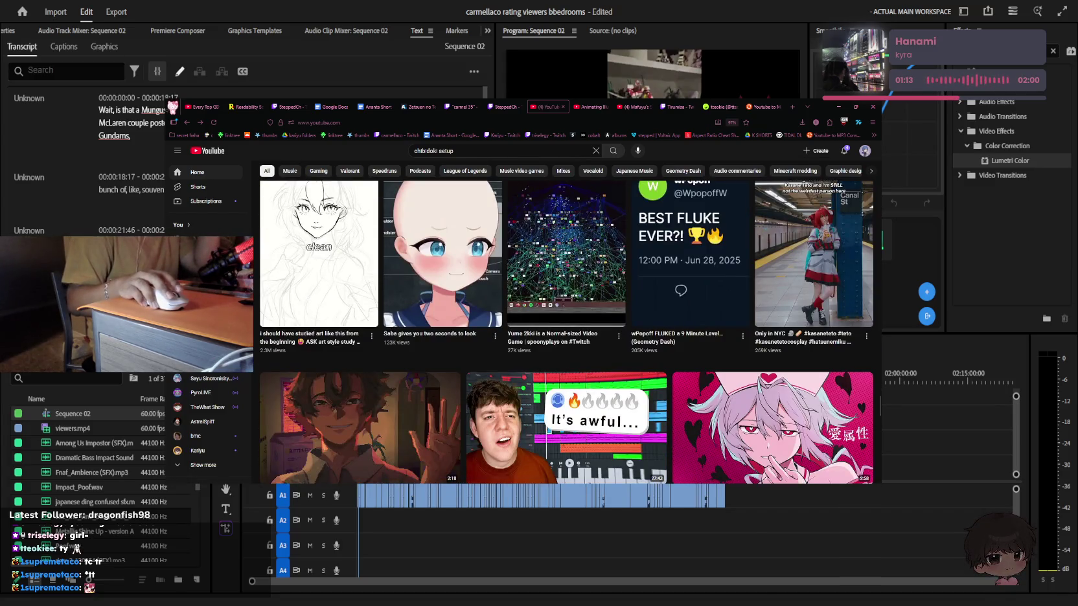
key(super+Down)
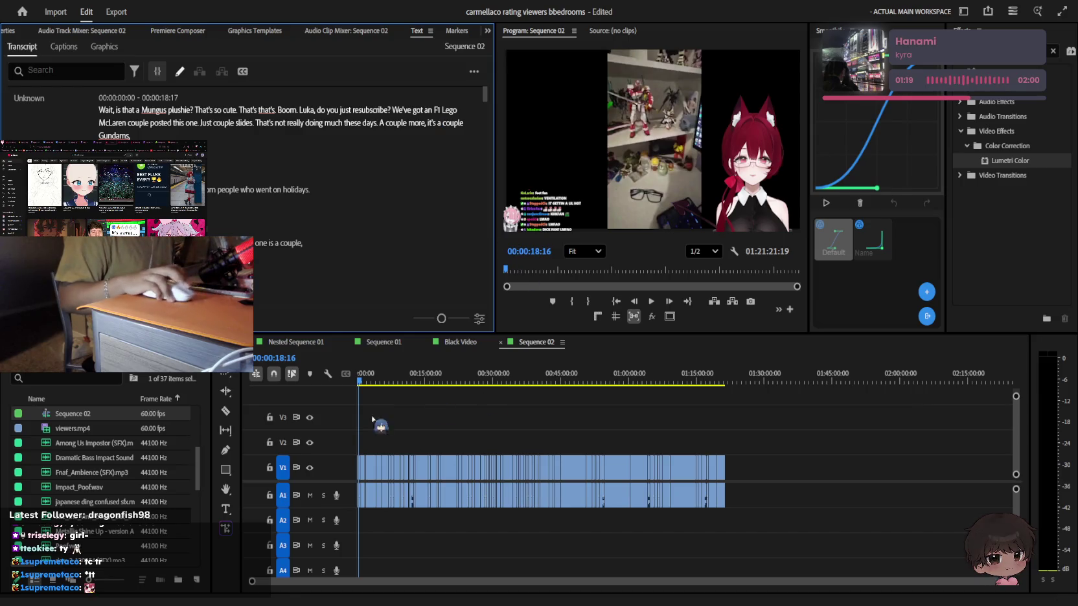
Zoom into the Sequence 02 timeline and start playing the pause-cut sequence
scroll(402, 431, up, 3)
scroll(505, 434, up, 2)
scroll(525, 428, up, 5)
drag(530, 583, 355, 582)
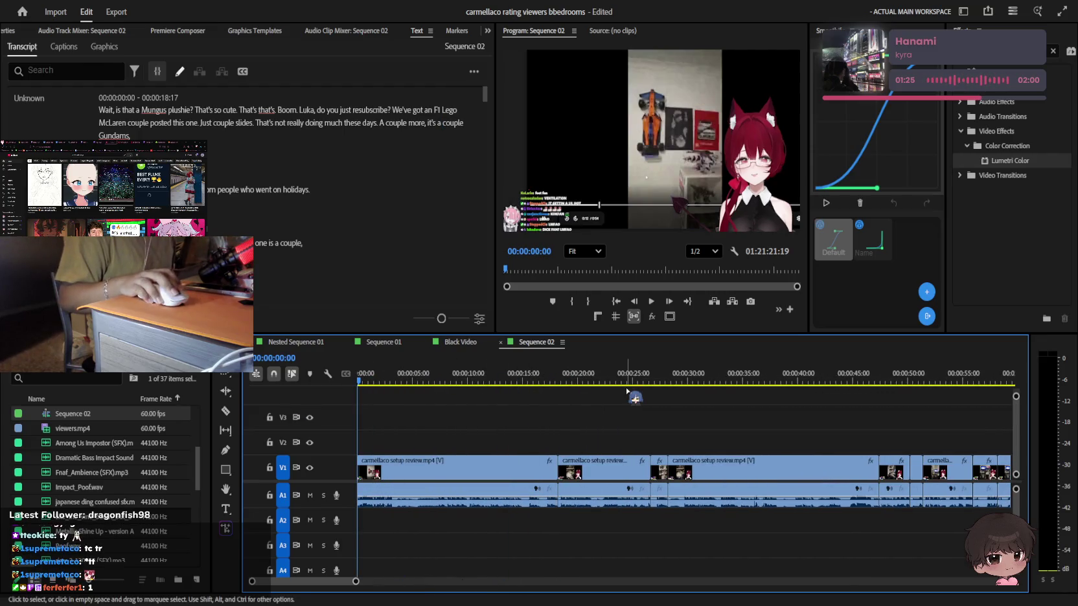
key(space)
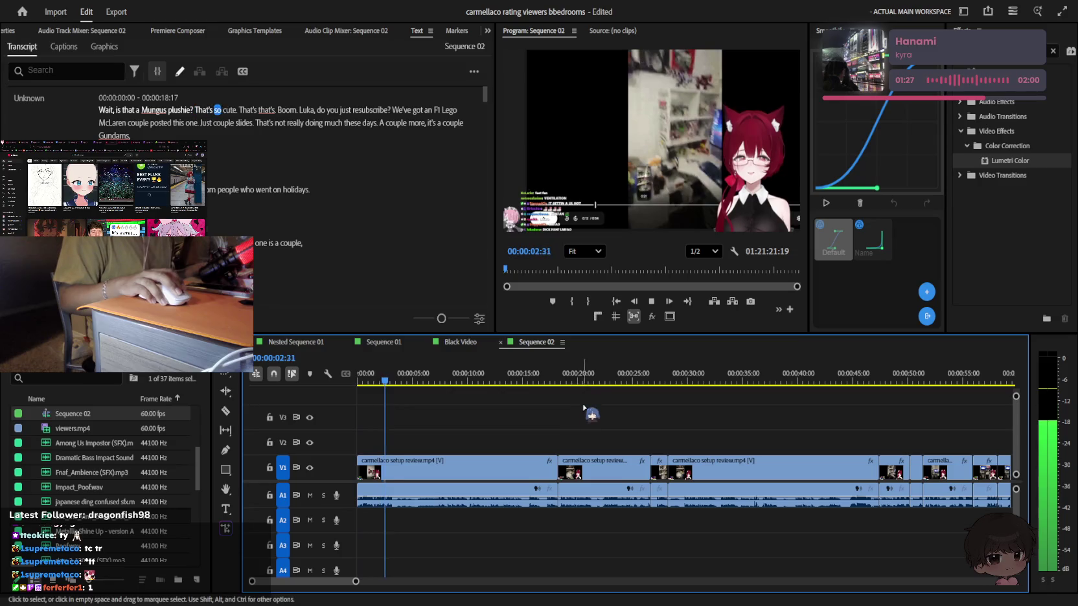
Stop playback at 00:00:41:00 and select all clips in the sequence
scroll(483, 479, up, 1)
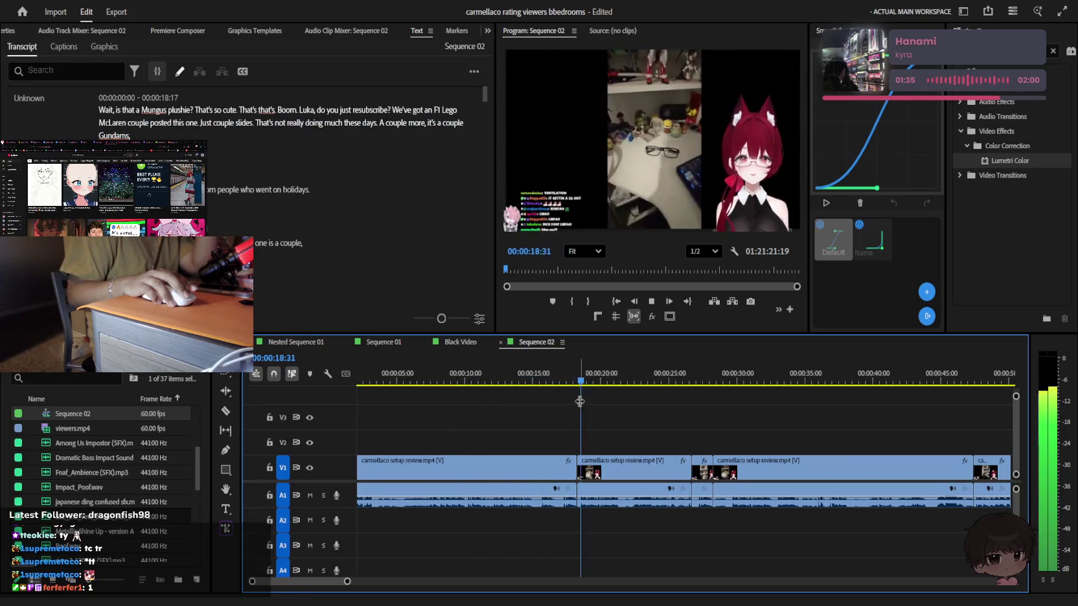
scroll(580, 402, down, 2)
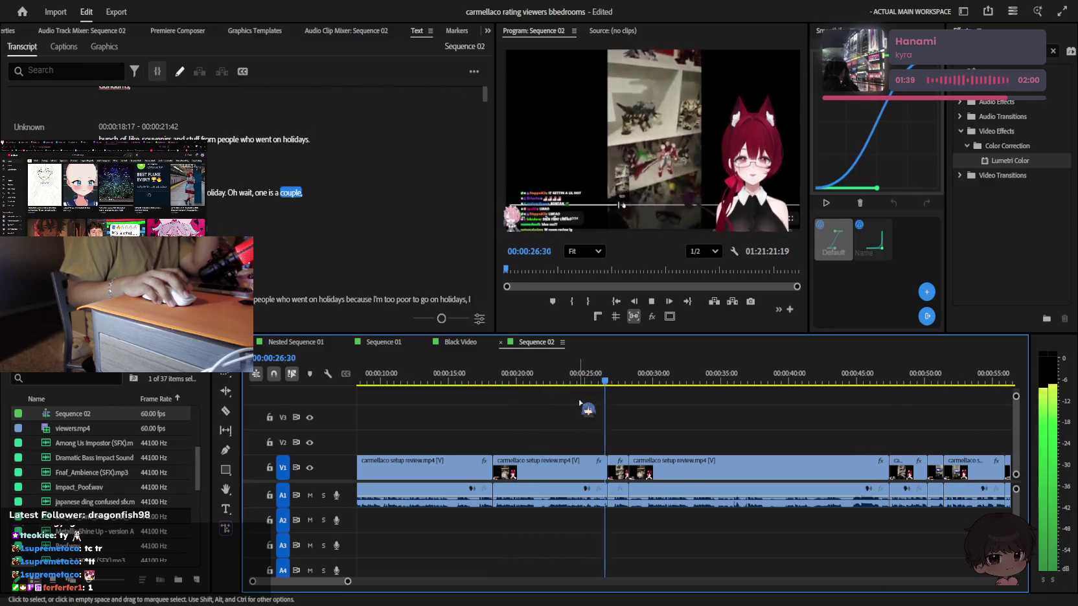
scroll(580, 403, down, 1)
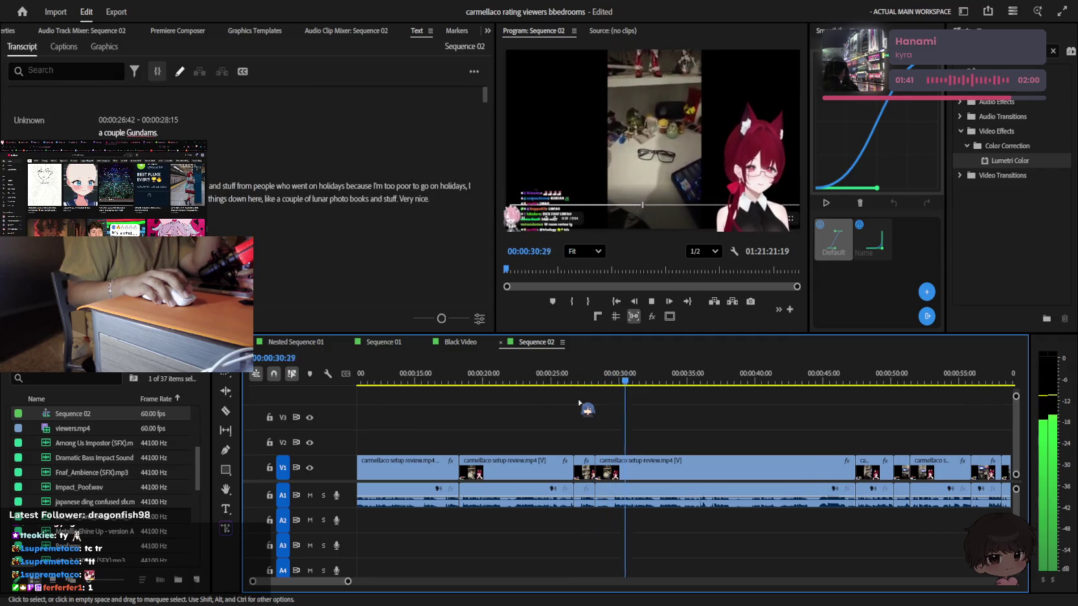
scroll(580, 403, down, 3)
scroll(580, 403, down, 2)
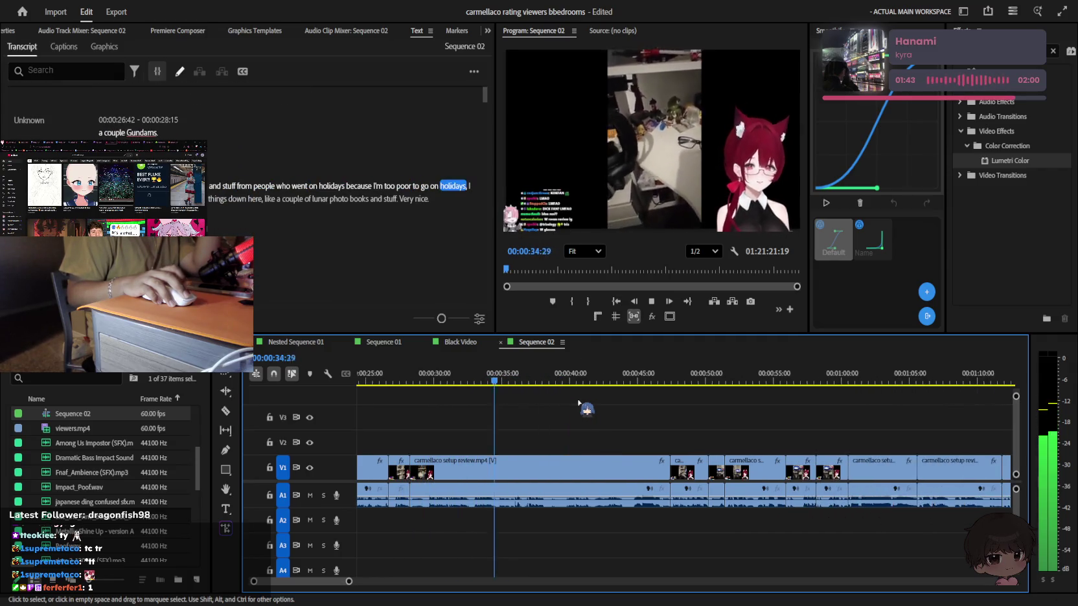
scroll(580, 403, down, 2)
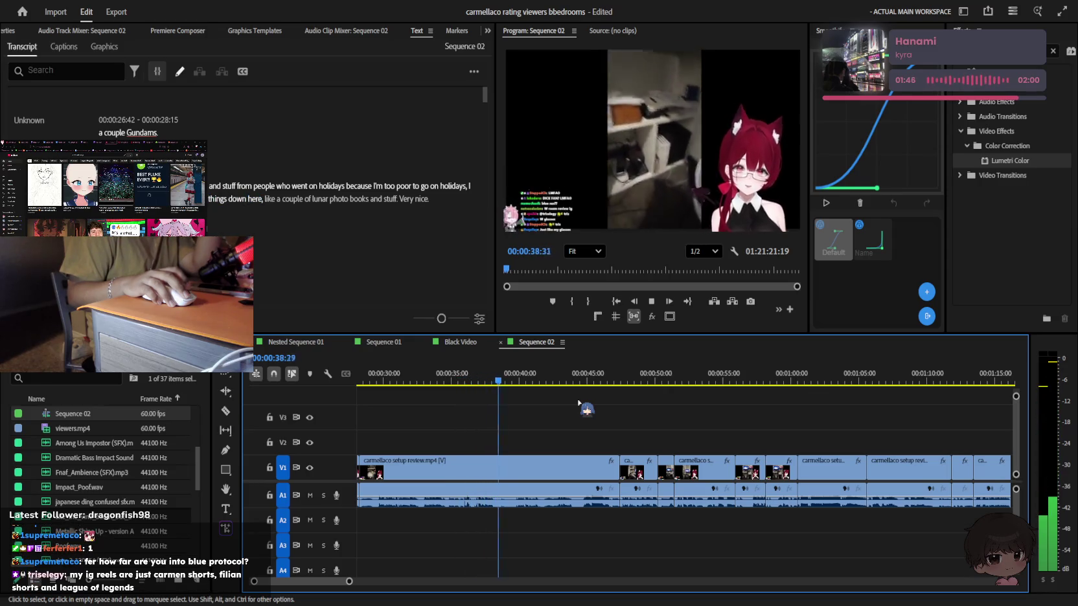
key(space)
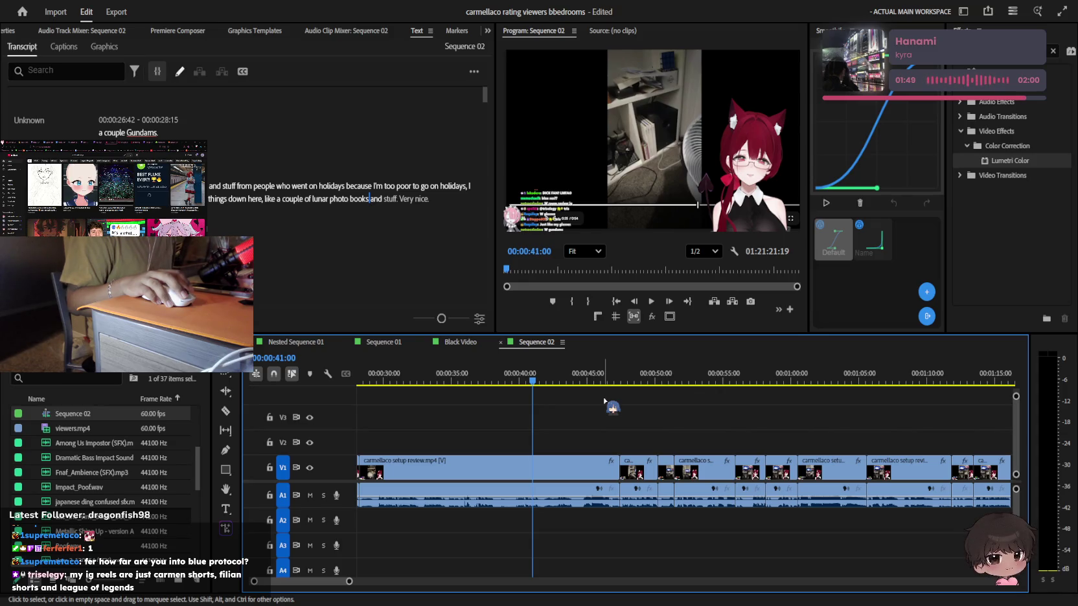
key(ctrl+a)
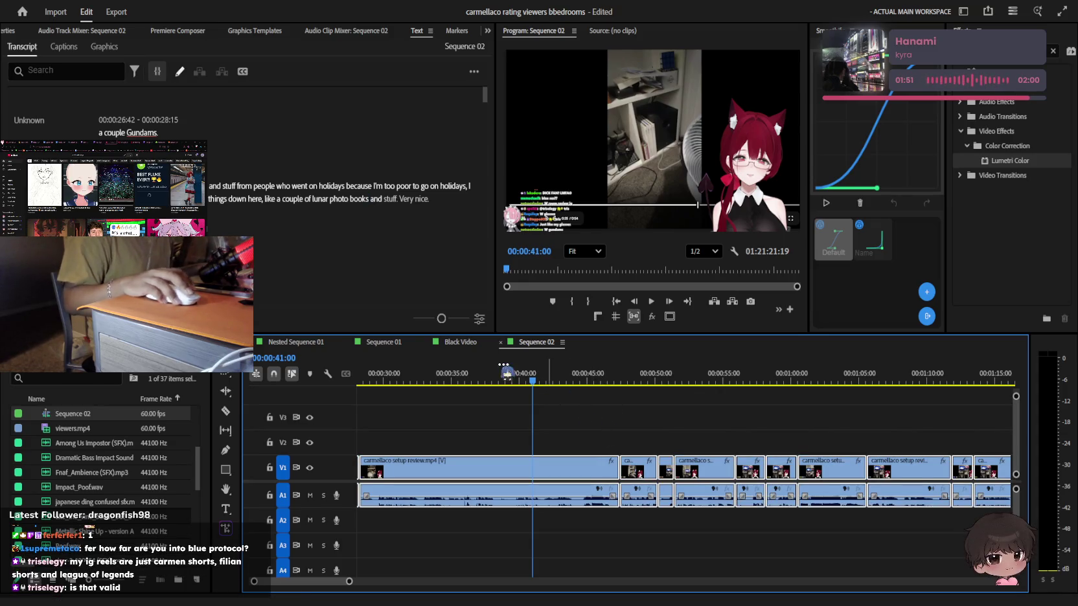
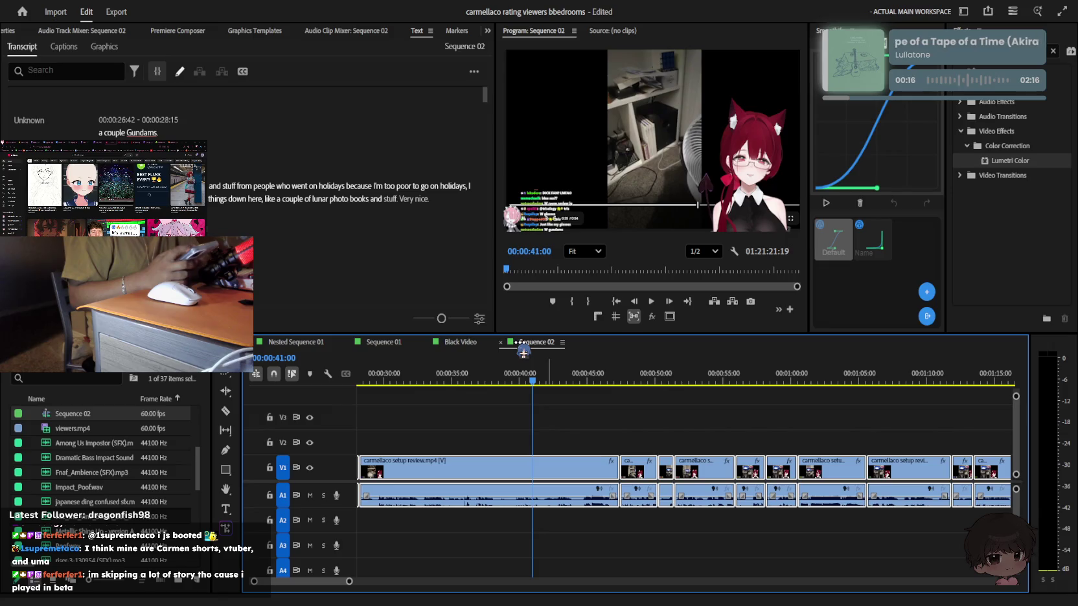
In the Black Video sequence, delete the long setup-review clip at the end of V1/A1
click(517, 344)
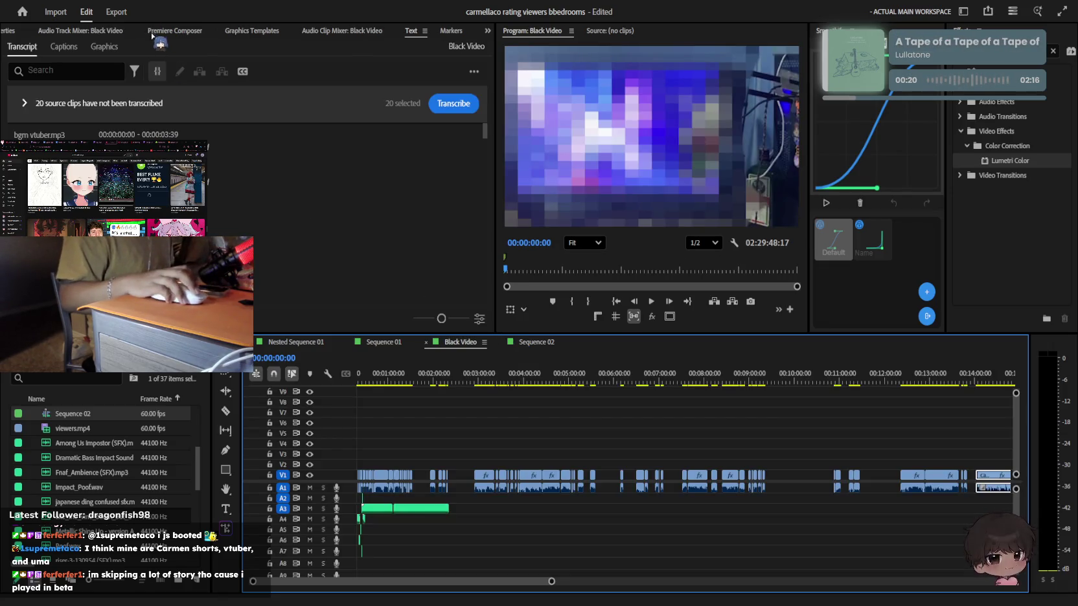
key(shift+5)
scroll(684, 446, down, 3)
scroll(635, 447, down, 2)
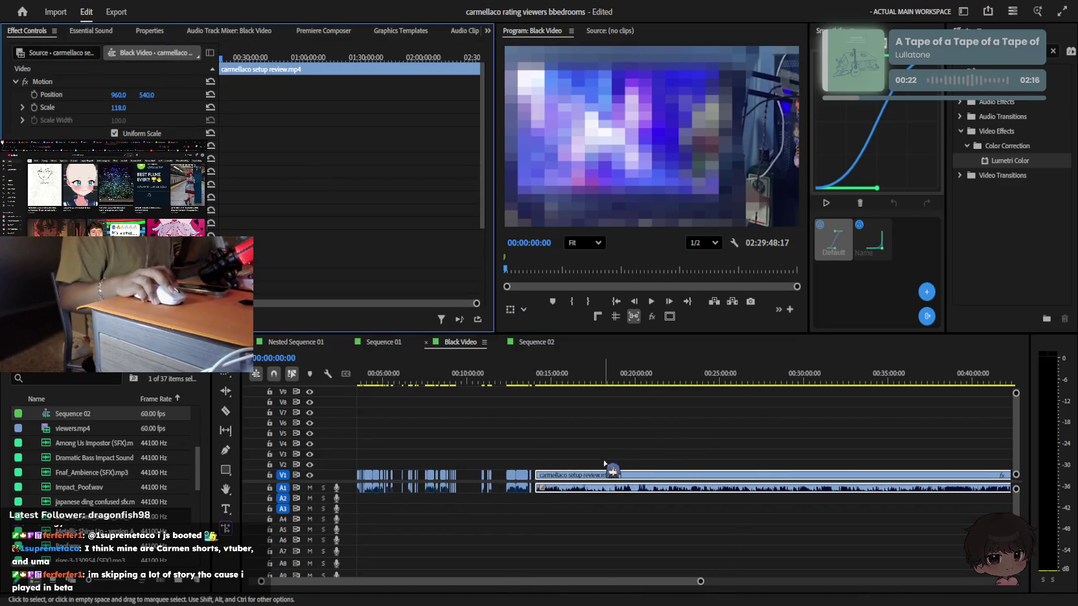
click(599, 446)
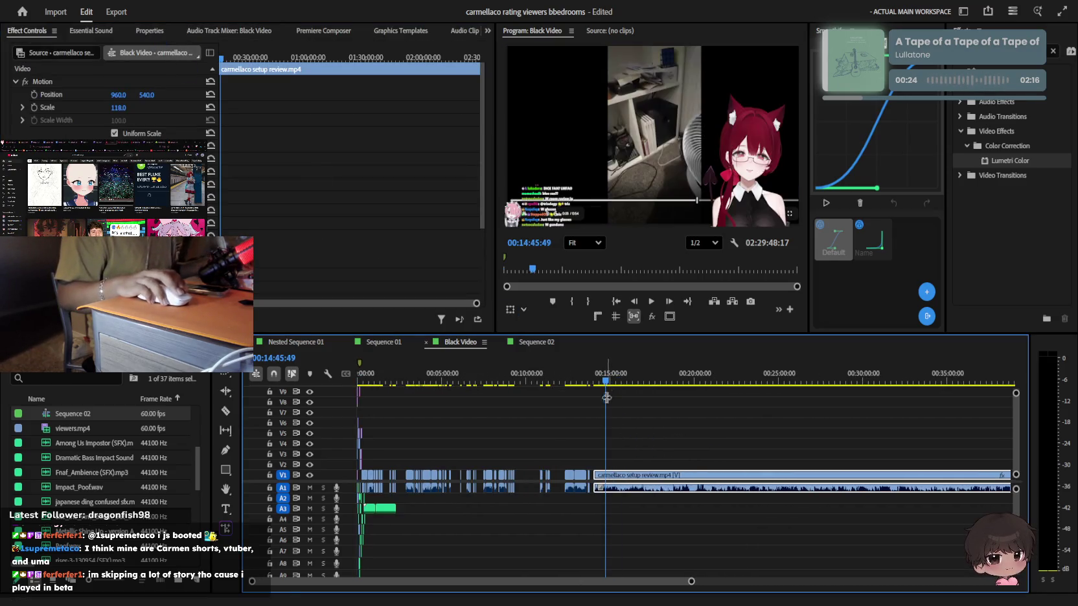
key(Delete)
click(551, 339)
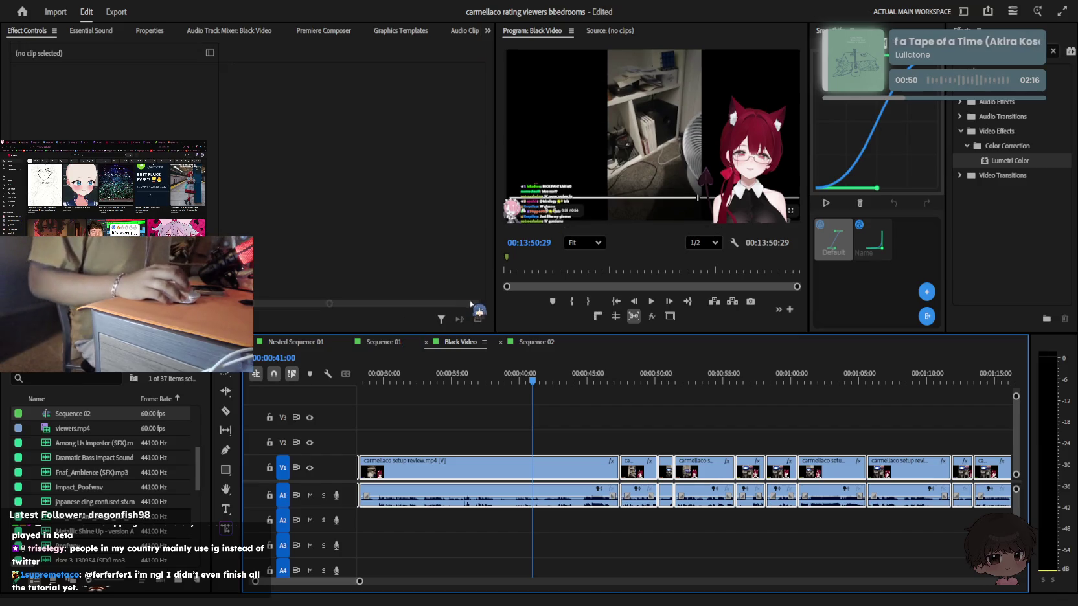
click(384, 342)
key(minus)
key(minus)
key(minus)
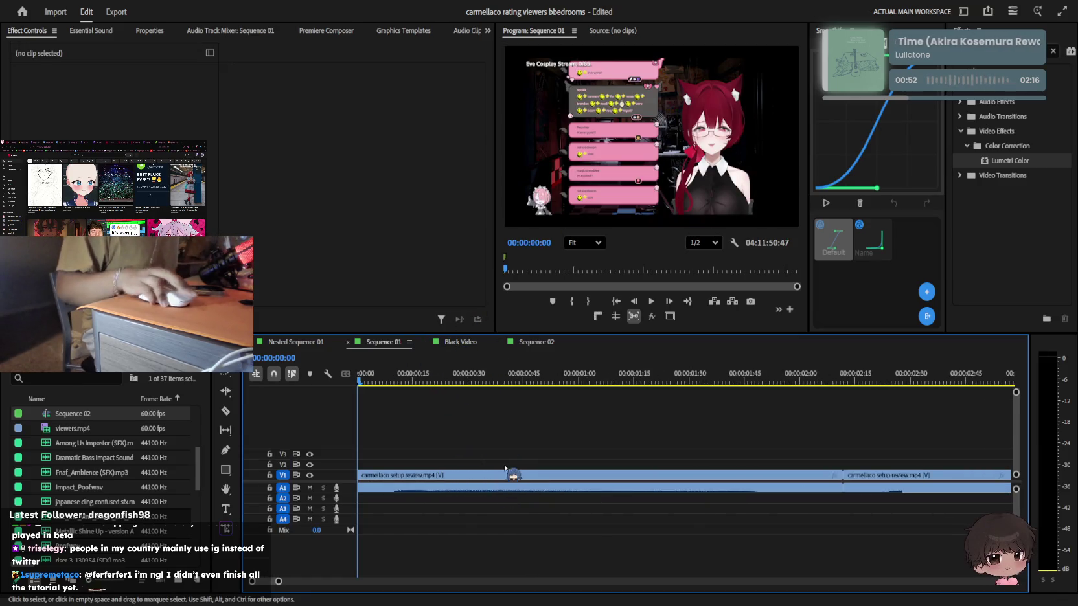
click(458, 342)
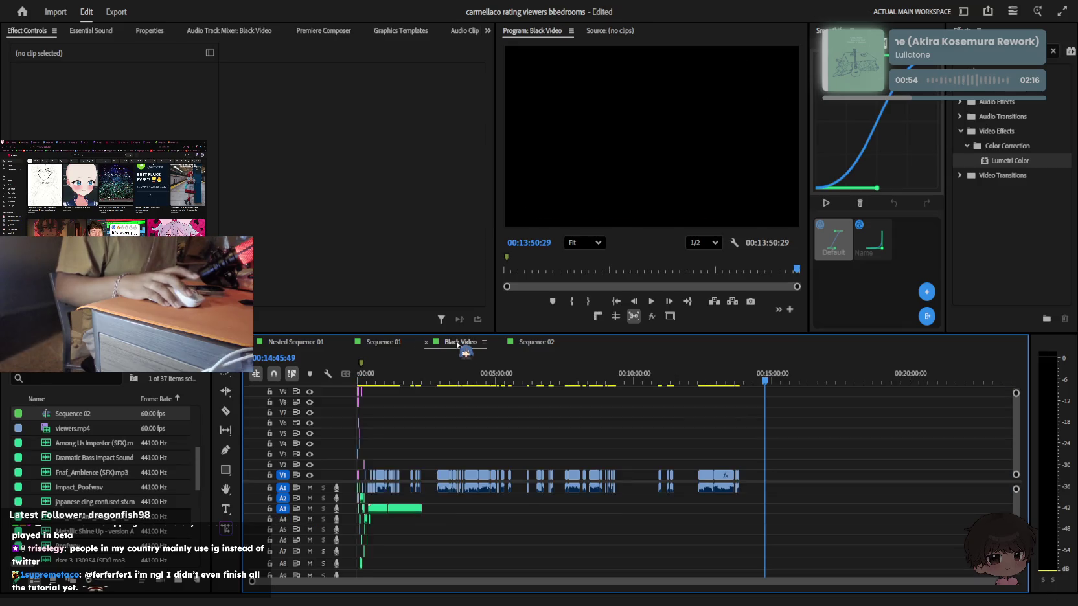
key(equal)
key(equal)
key(minus)
key(minus)
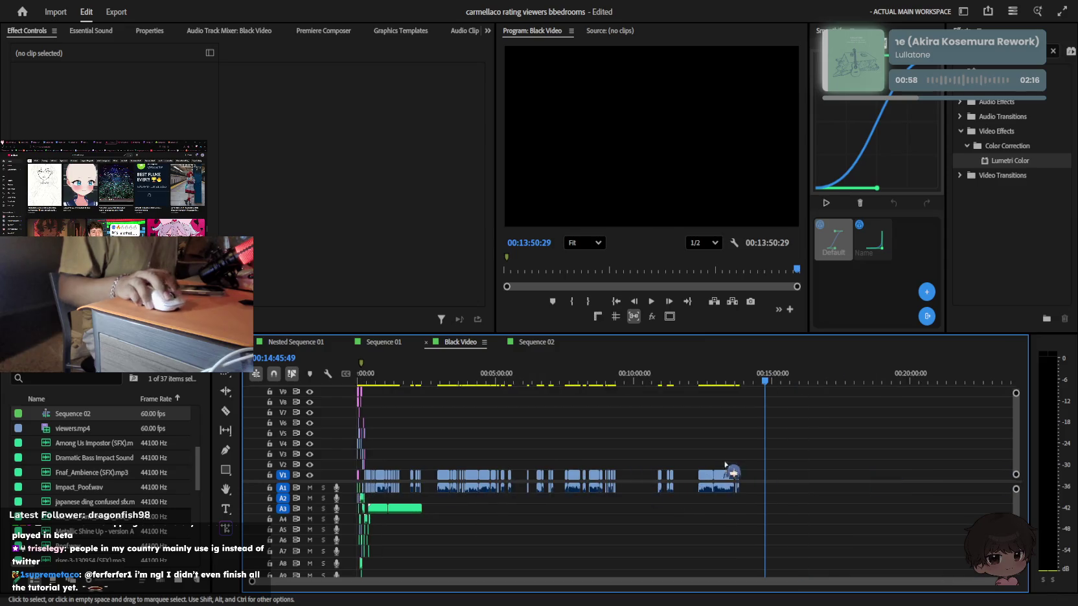
drag(752, 458, 402, 490)
click(441, 441)
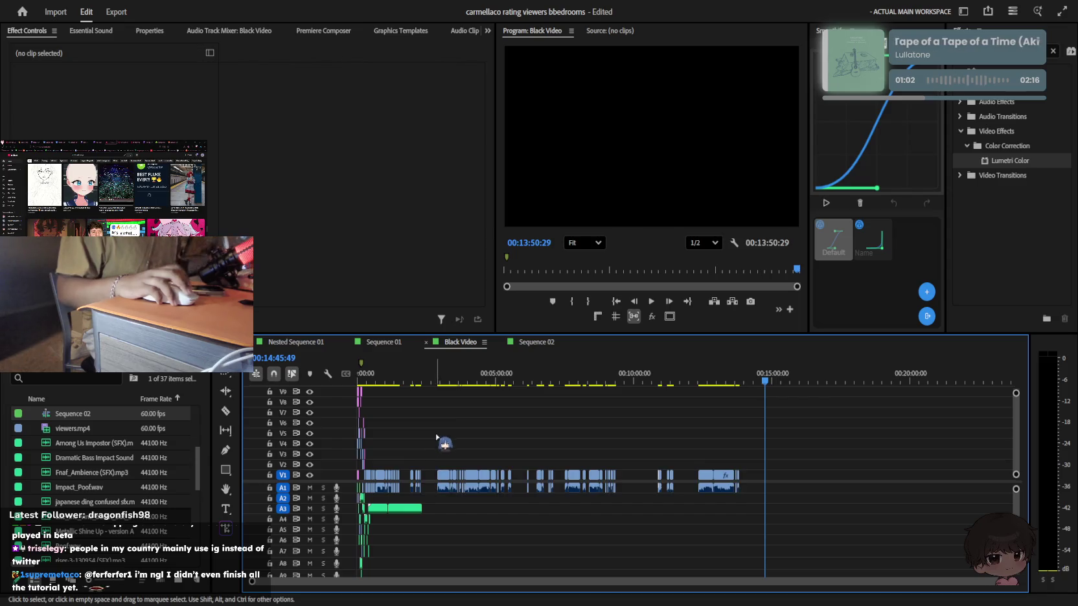
key(equal)
drag(880, 476, 364, 503)
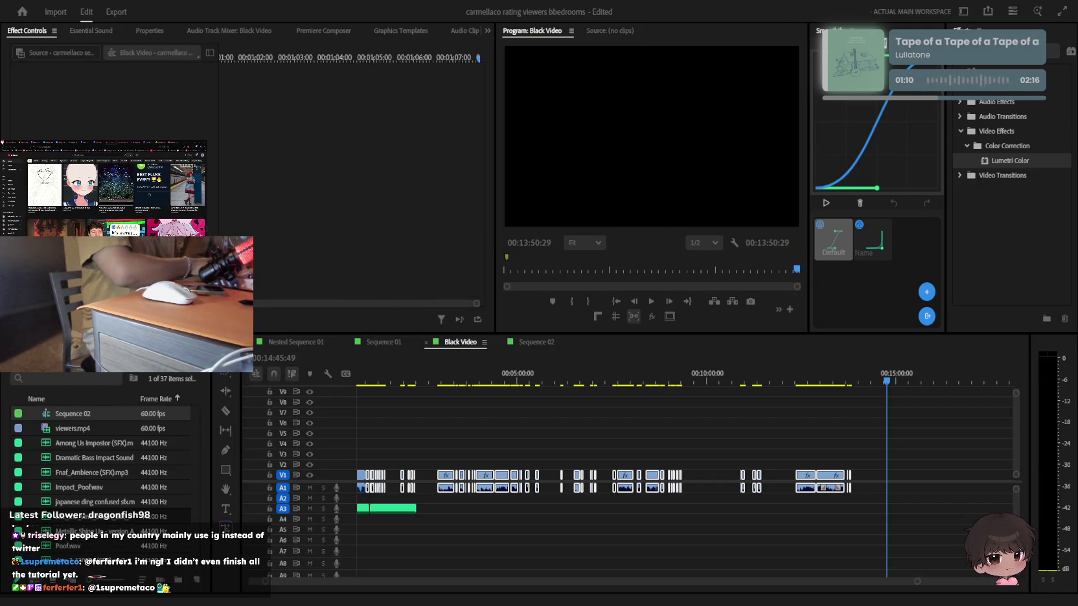
Slide the clips left to close the early gap in Black Video
click(907, 550)
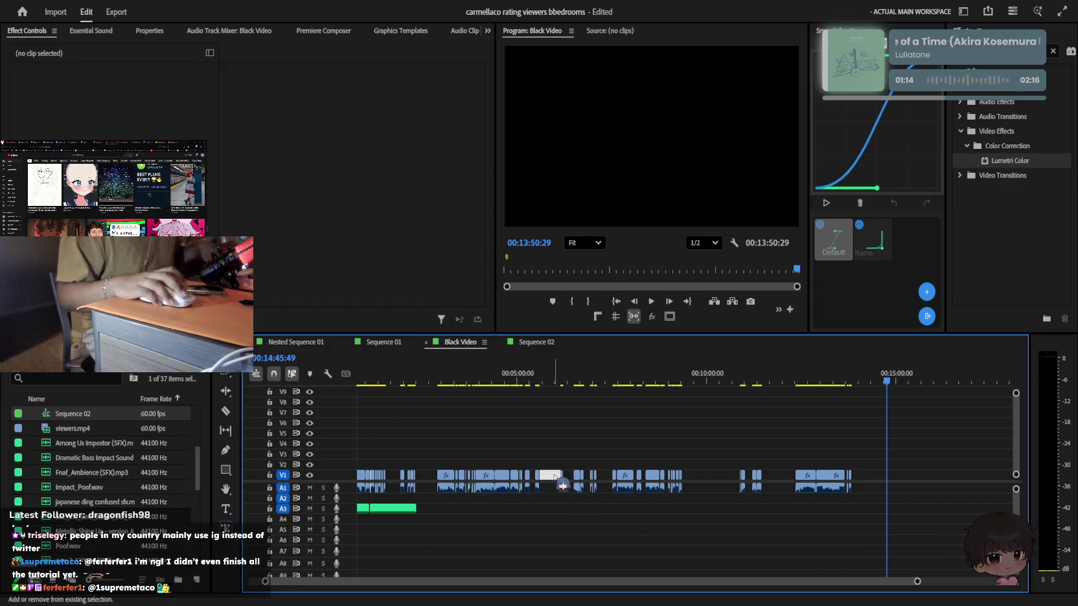
drag(933, 450, 366, 493)
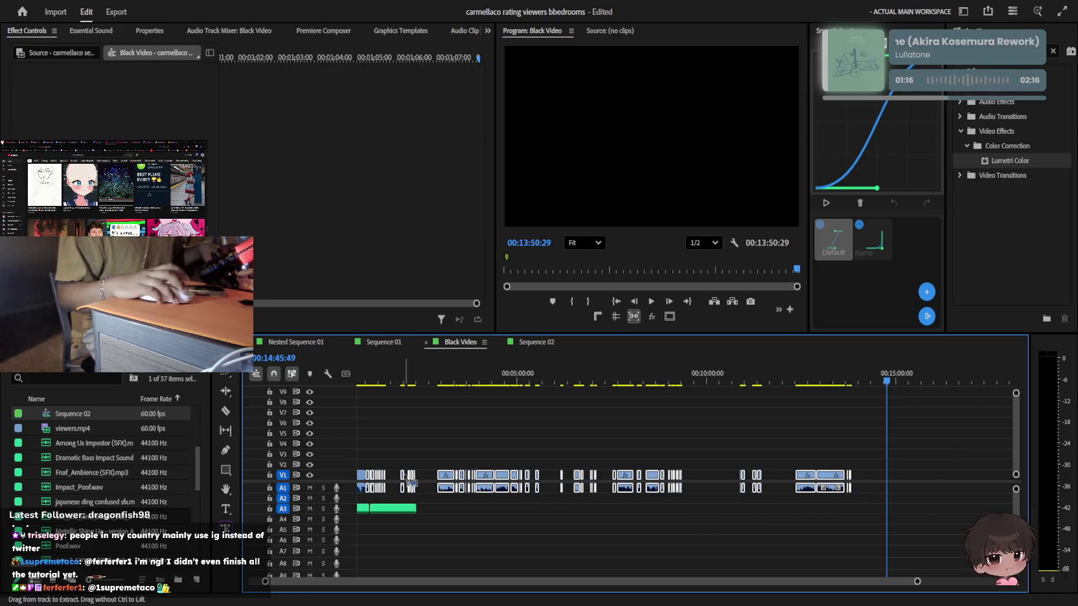
click(497, 440)
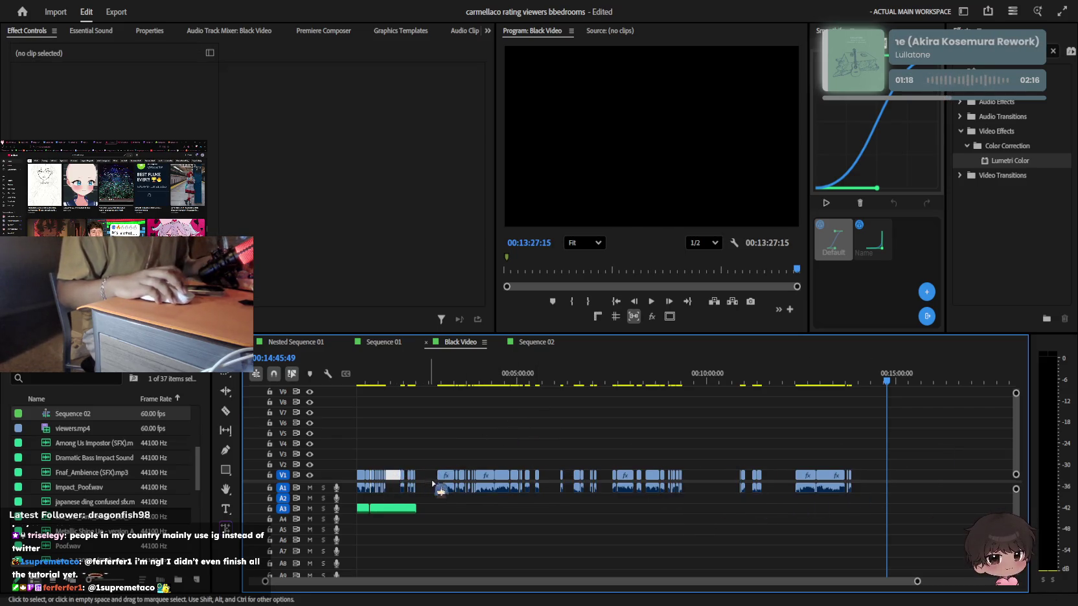
drag(433, 483, 391, 481)
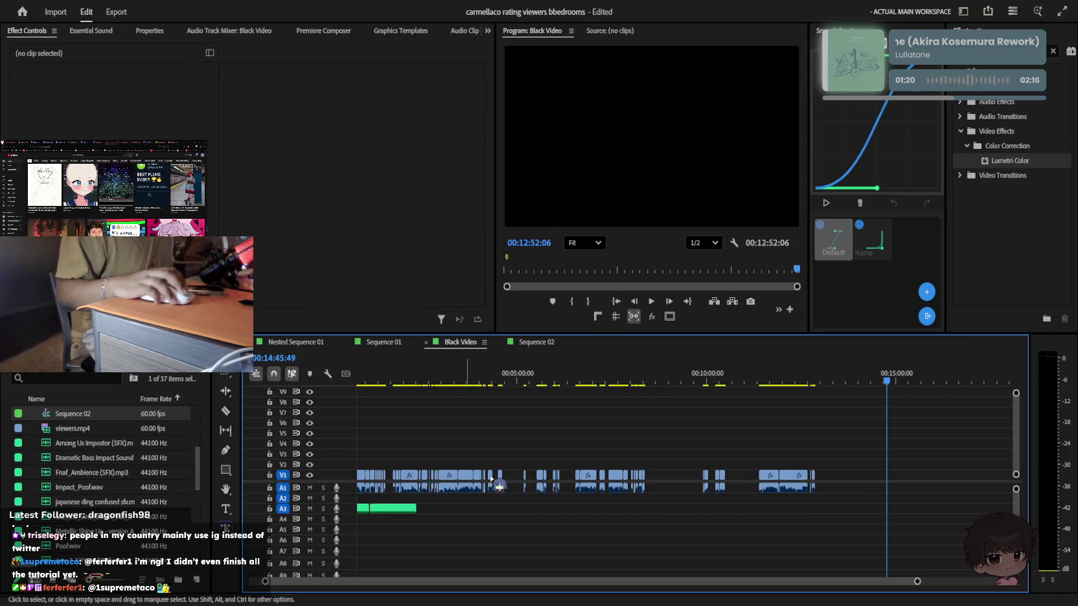
Pull all clips from 4:00 onward left against the earlier clip
alt+scroll(507, 525, up, 3)
drag(672, 432, 372, 508)
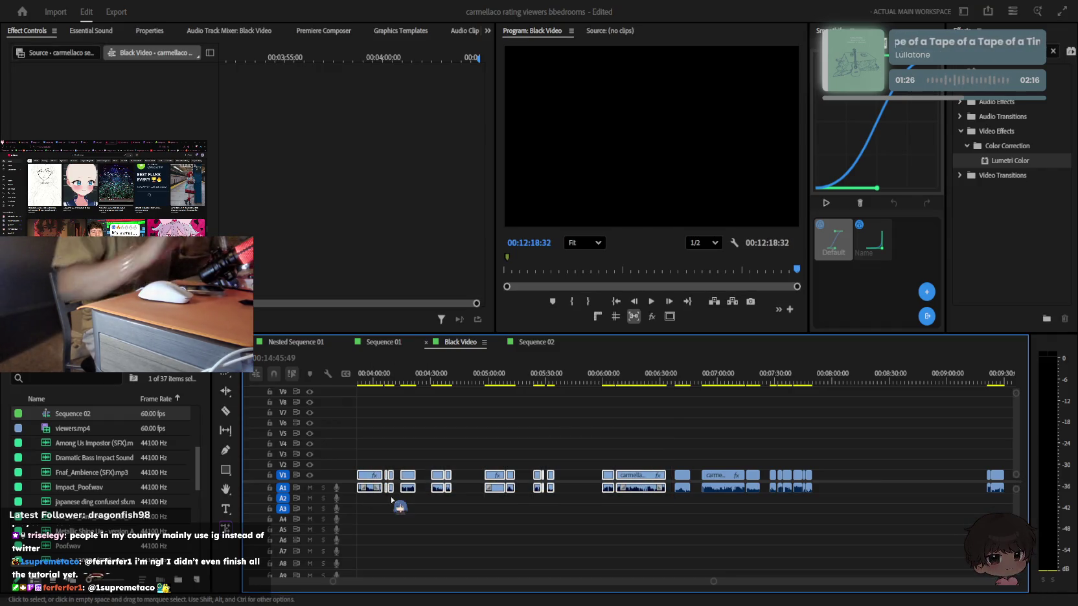
click(657, 388)
drag(608, 475, 408, 485)
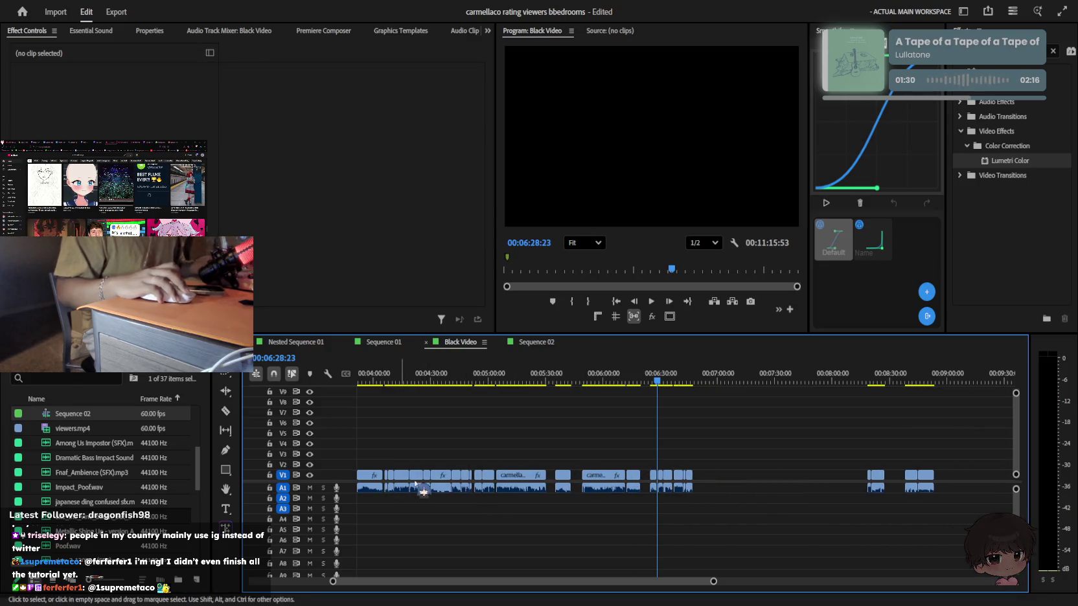
mouse_move(626, 489)
mouse_down()
mouse_move(634, 499)
mouse_move(706, 483)
mouse_up()
scroll(635, 499, up, 3)
scroll(634, 499, up, 3)
scroll(819, 490, up, 2)
drag(819, 489, 771, 479)
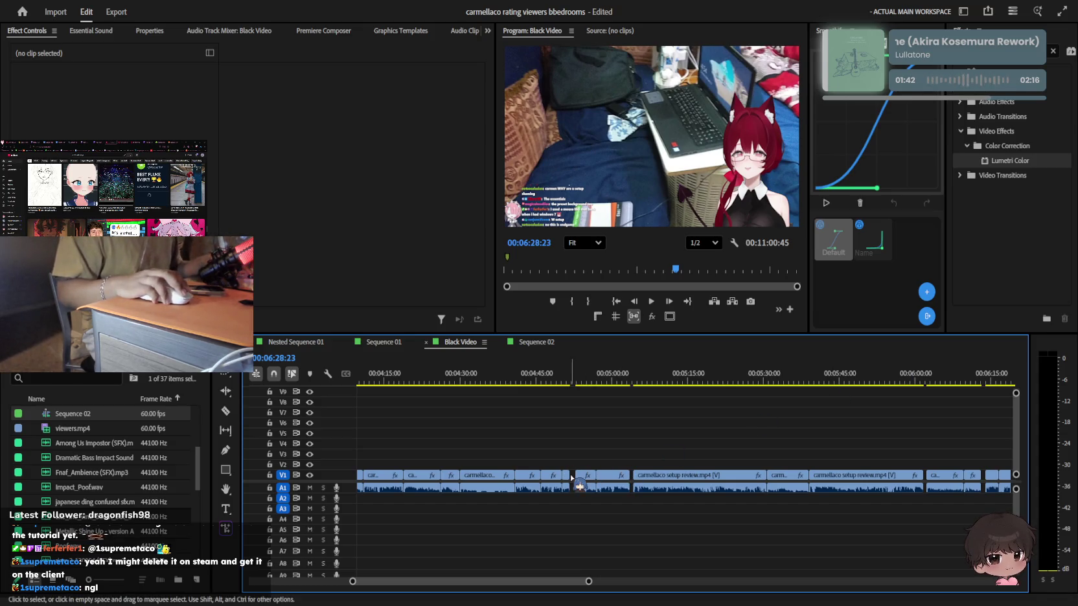
Ripple-delete the short leftover piece and the first two gaps between clips
key(shift+Delete)
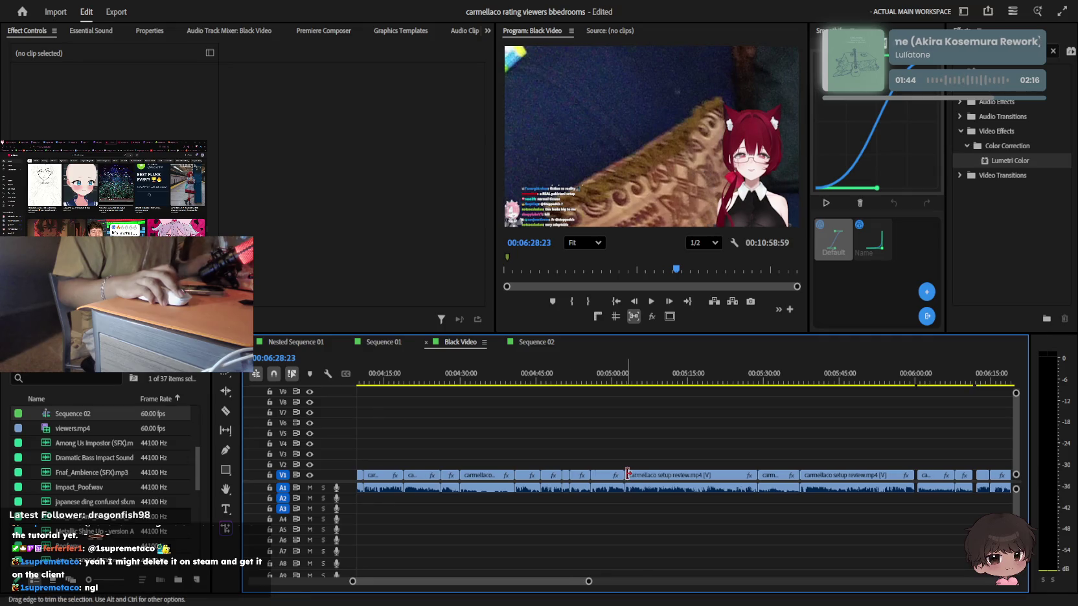
scroll(494, 450, up, 3)
click(472, 478)
key(Delete)
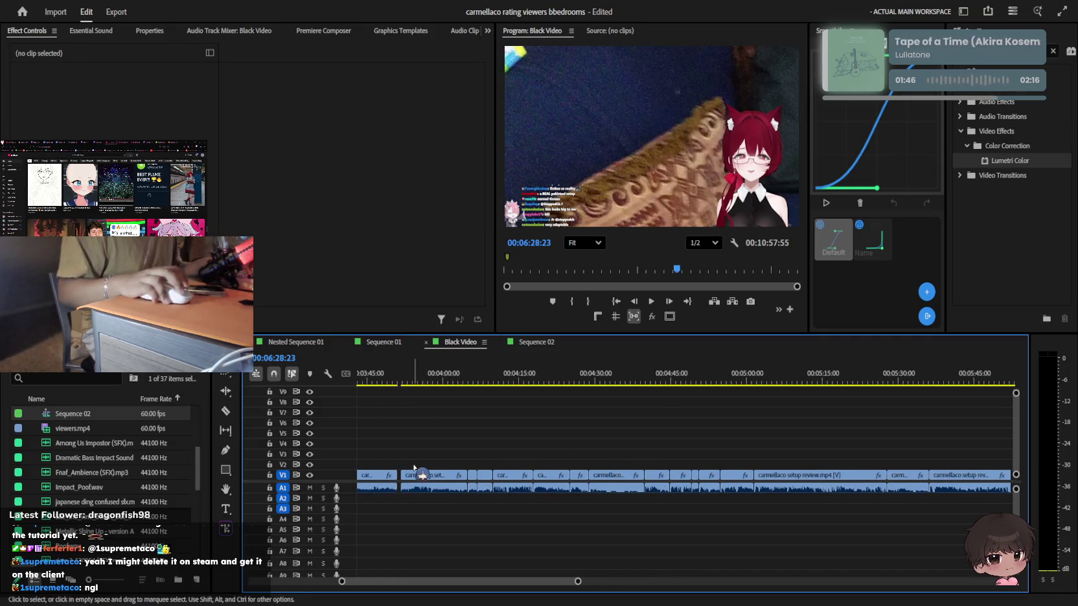
click(457, 476)
key(Delete)
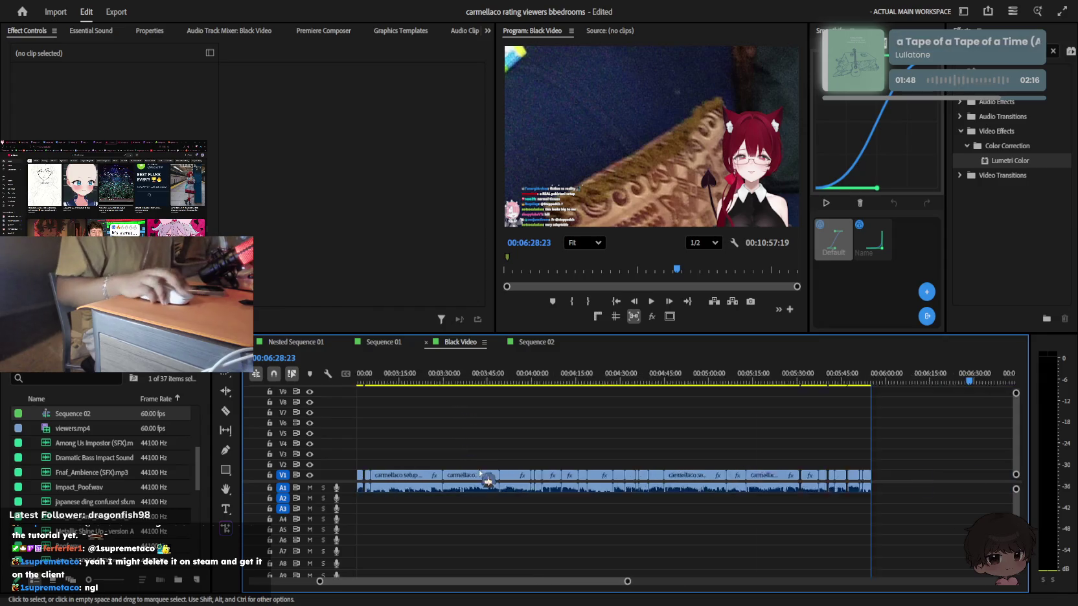
Ripple-delete the next few small gaps further along V1/A1
key(minus)
alt+scroll(564, 441, up, 3)
alt+scroll(712, 505, up, 3)
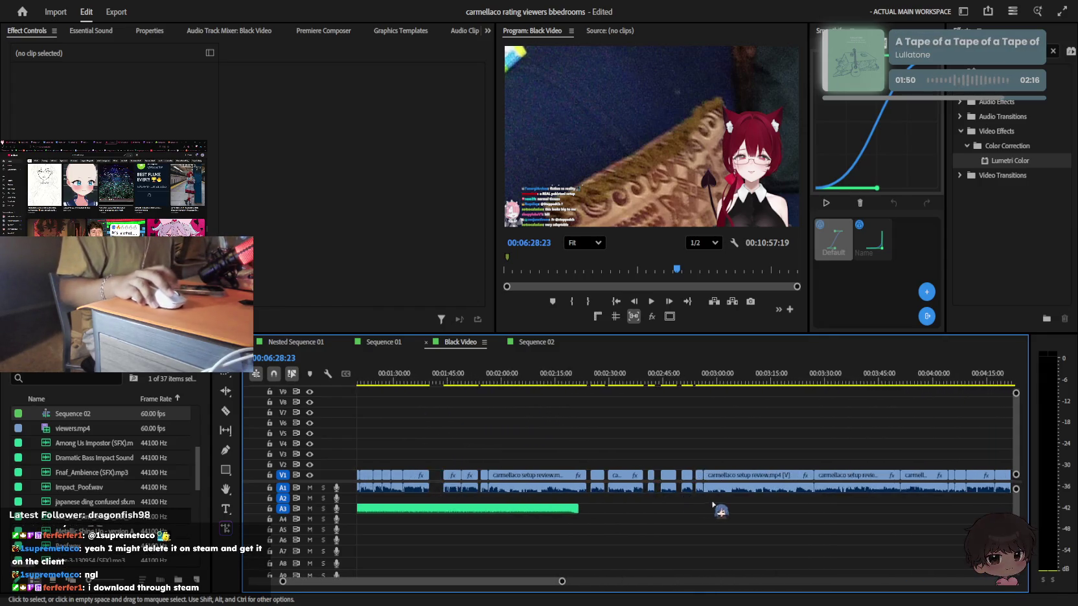
drag(719, 445, 674, 461)
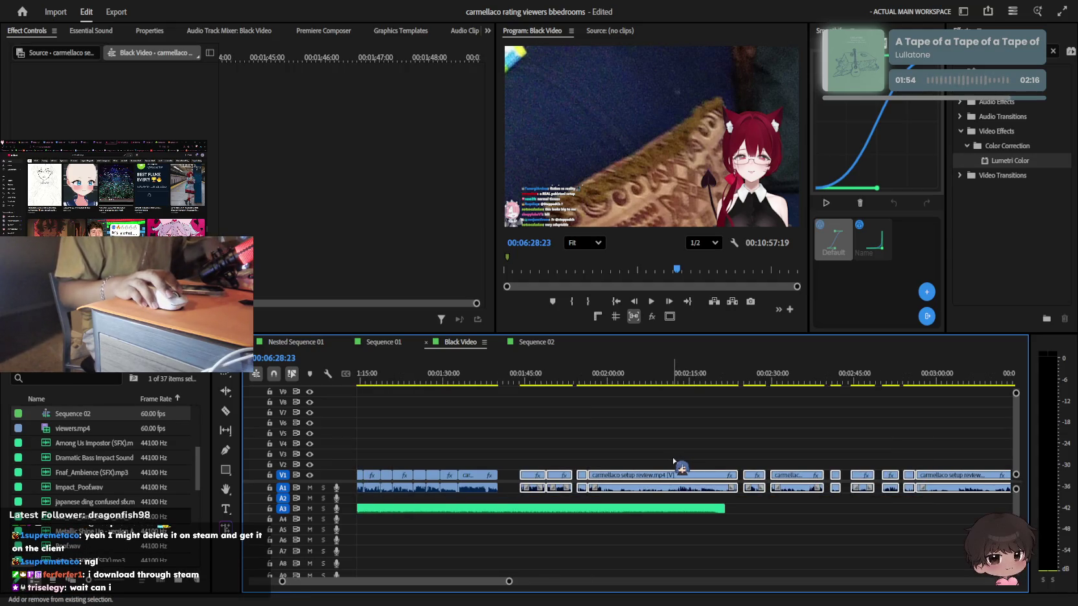
click(845, 477)
key(Delete)
click(741, 476)
key(Delete)
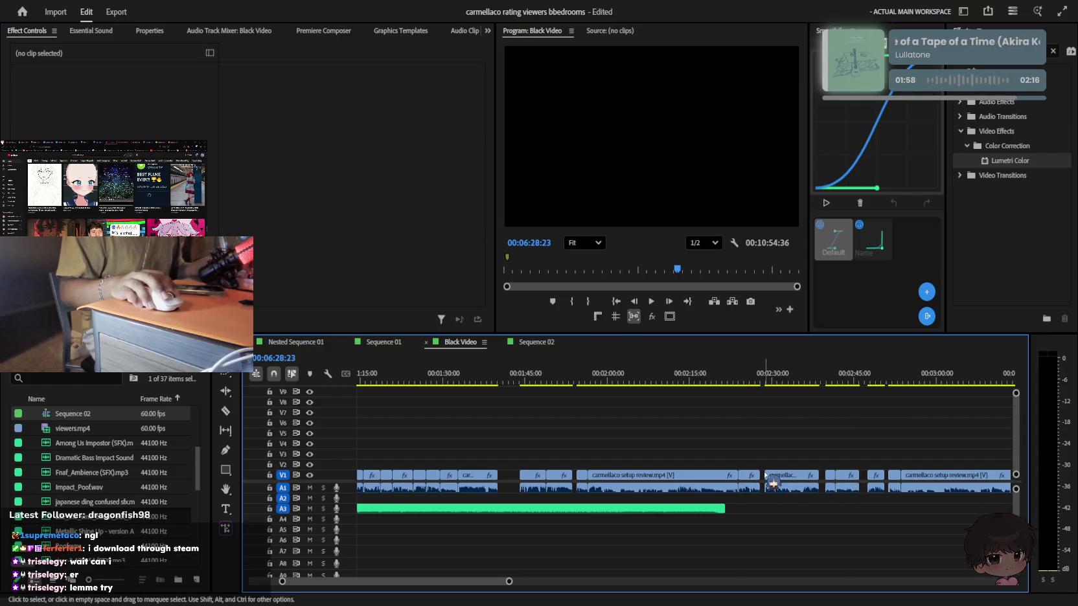
key(Delete)
Ripple-delete the remaining gaps, including the one just before 2:45
click(575, 478)
key(Delete)
click(509, 477)
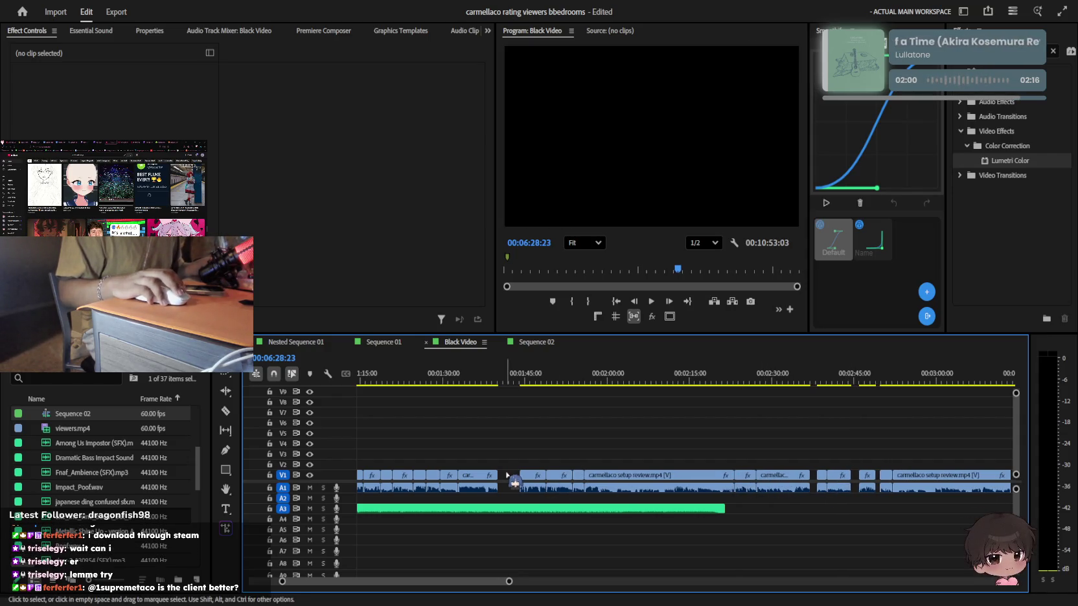
key(Delete)
click(790, 477)
key(Delete)
click(827, 478)
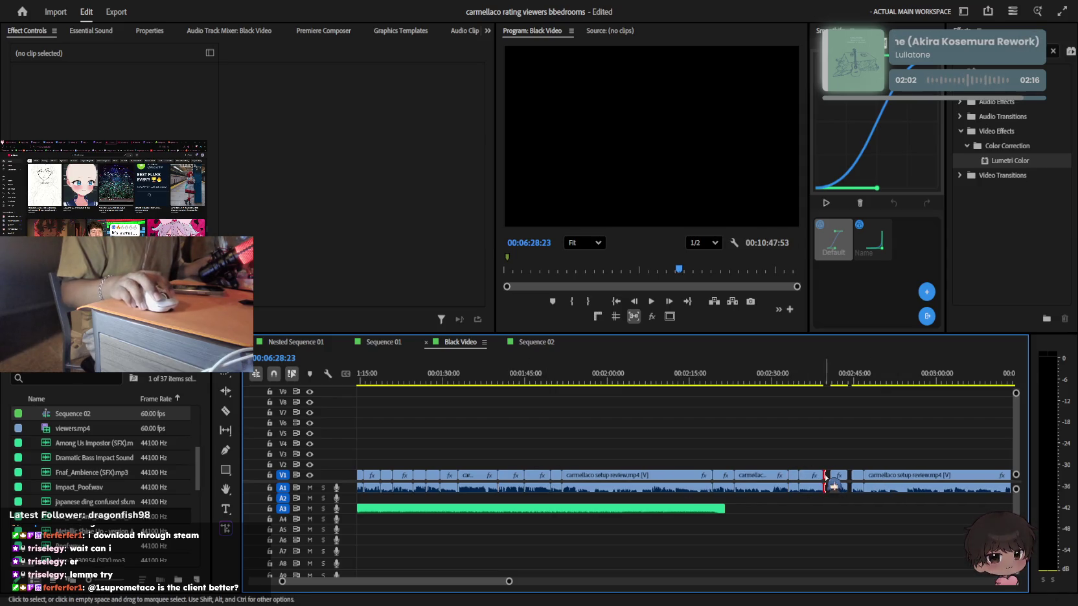
key(Delete)
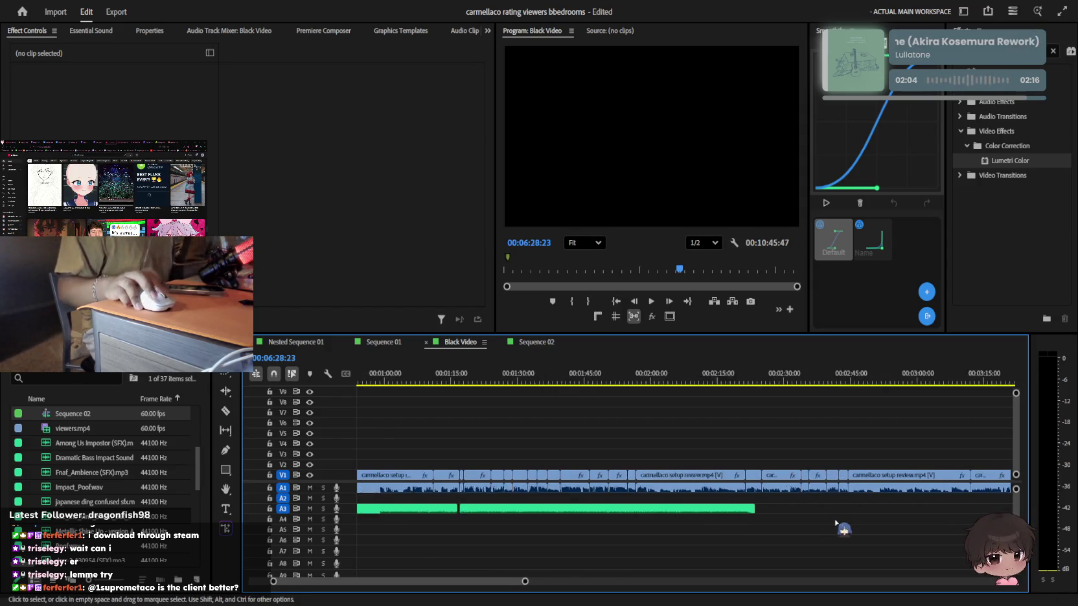
Scrub through the 10:45:47 sequence around 3:45 to review the cuts
key(minus)
key(minus)
key(minus)
mouse_move(403, 370)
mouse_down()
mouse_move(749, 409)
mouse_move(557, 393)
mouse_up()
key(=)
key(=)
key(=)
key(space)
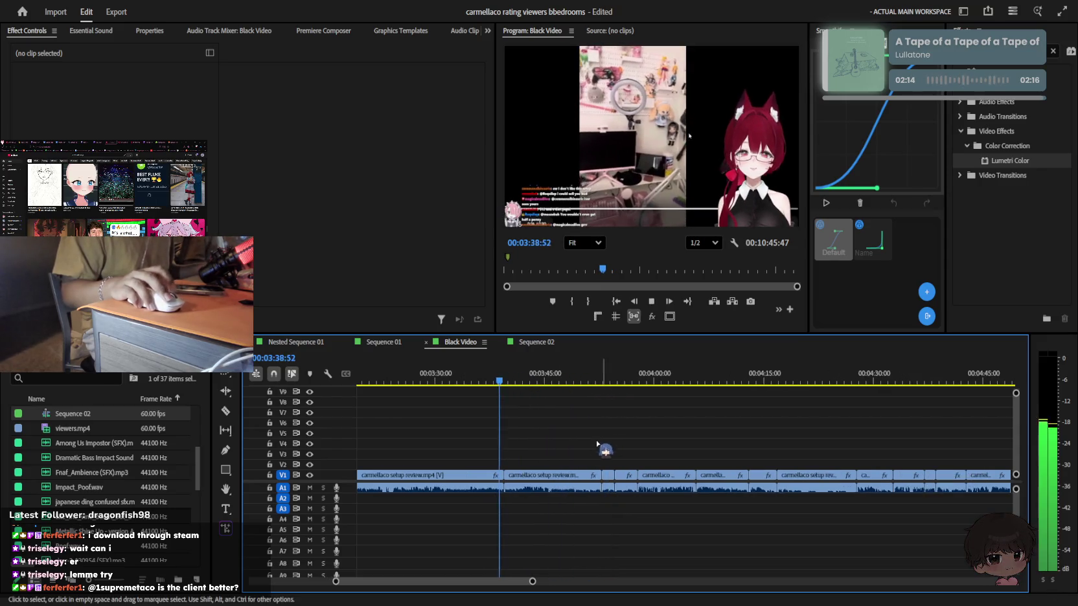
Move the playhead back to 00:03:51:26 and play Black Video to review the cuts
mouse_move(549, 439)
mouse_down()
mouse_move(642, 502)
mouse_move(604, 438)
mouse_up()
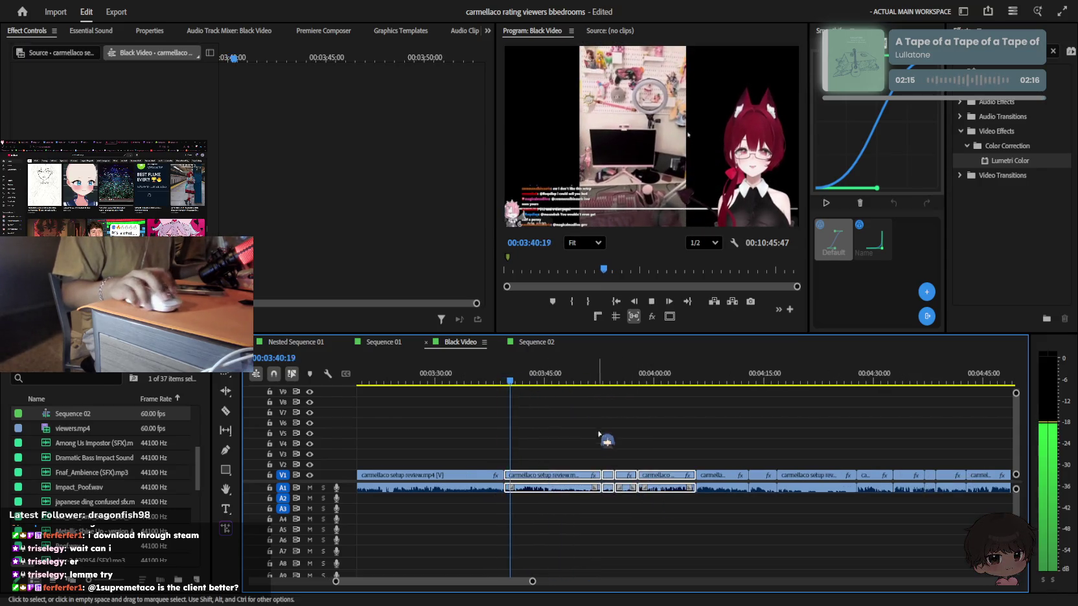
click(613, 386)
key(=)
key(space)
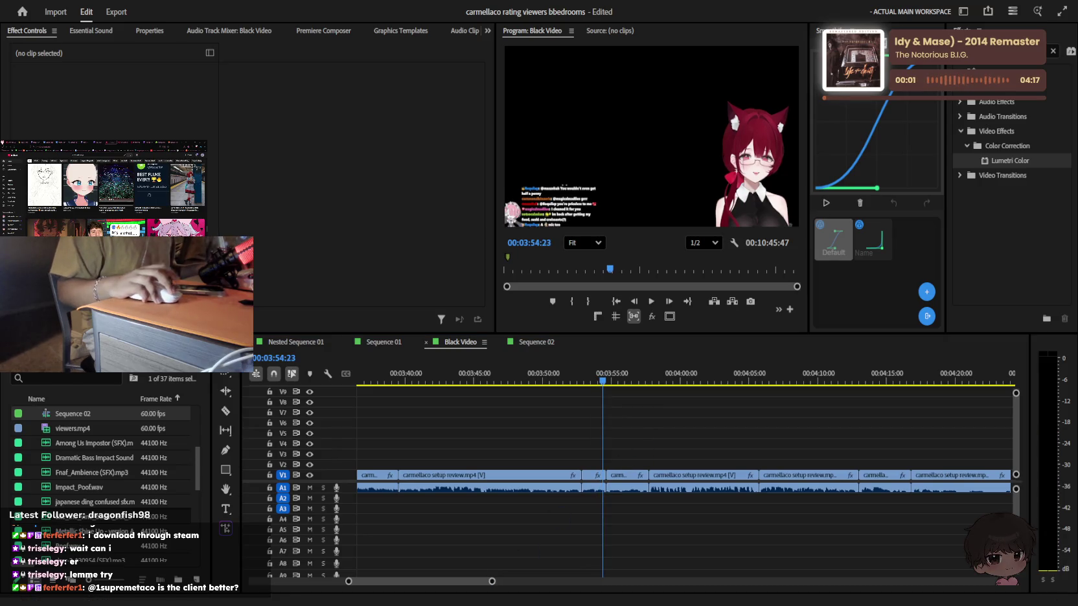
click(633, 402)
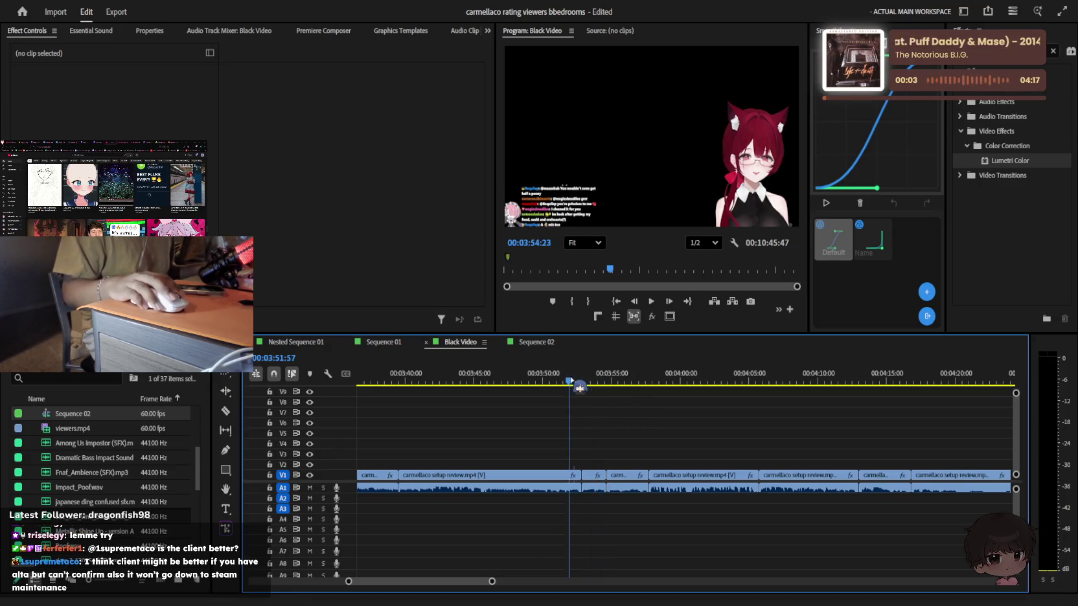
drag(584, 387, 562, 381)
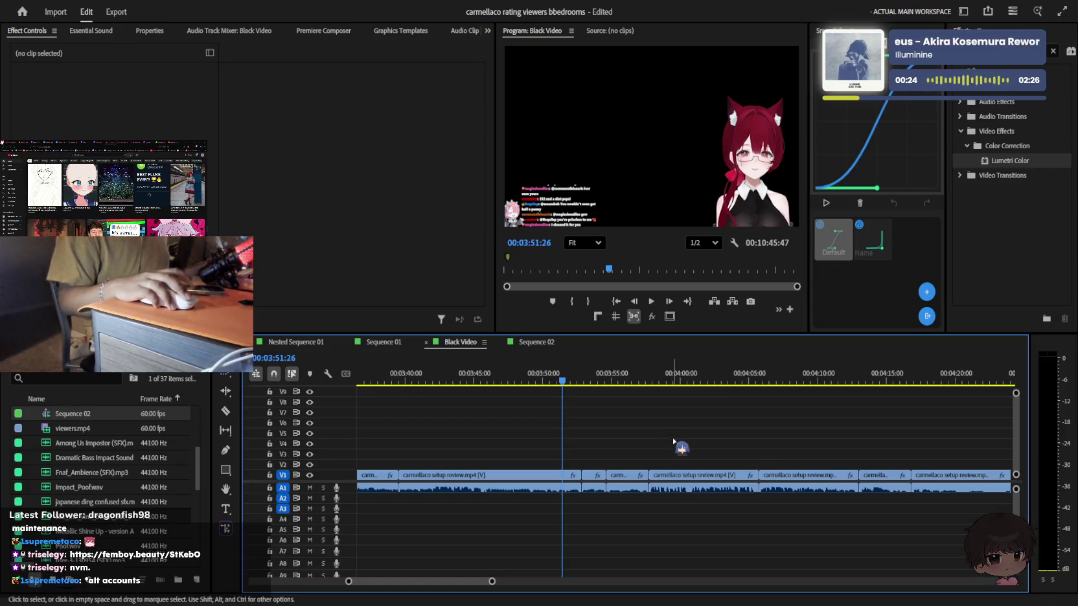
key(space)
key(minus)
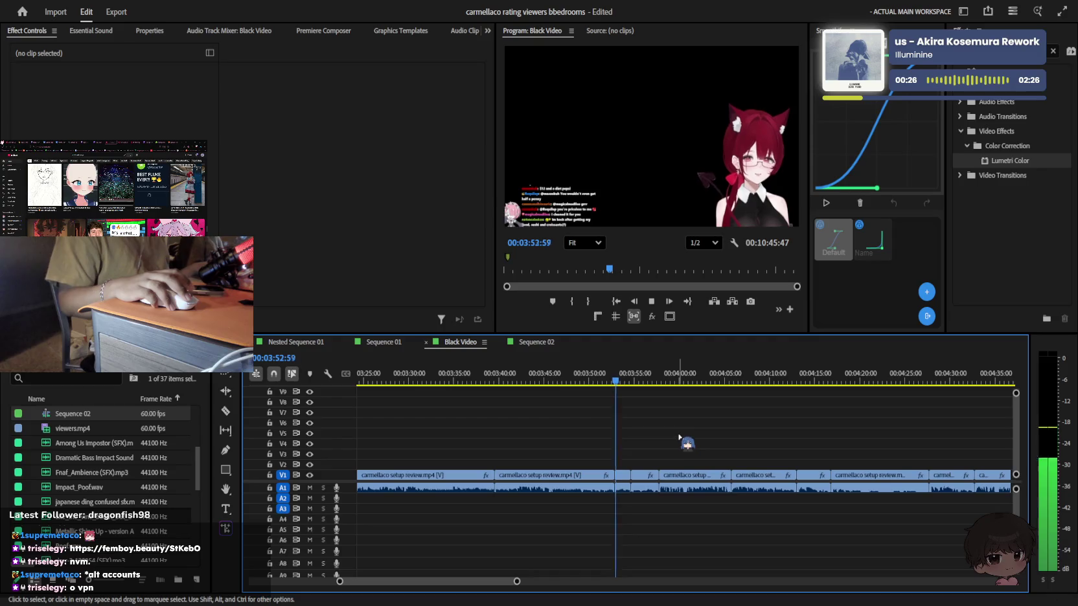
scroll(679, 464, down, 3)
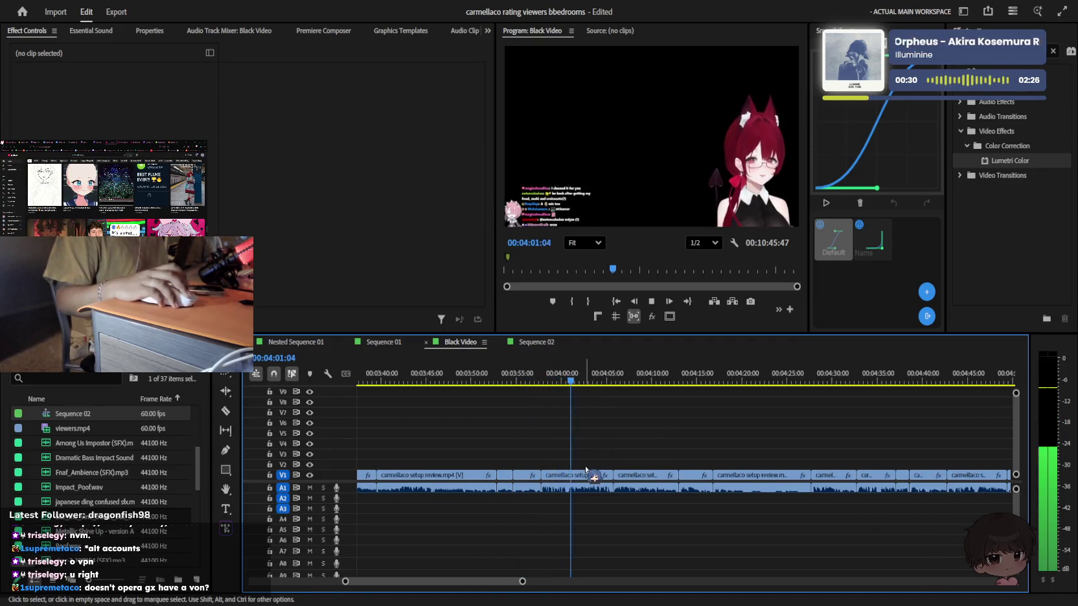
scroll(649, 448, up, 1)
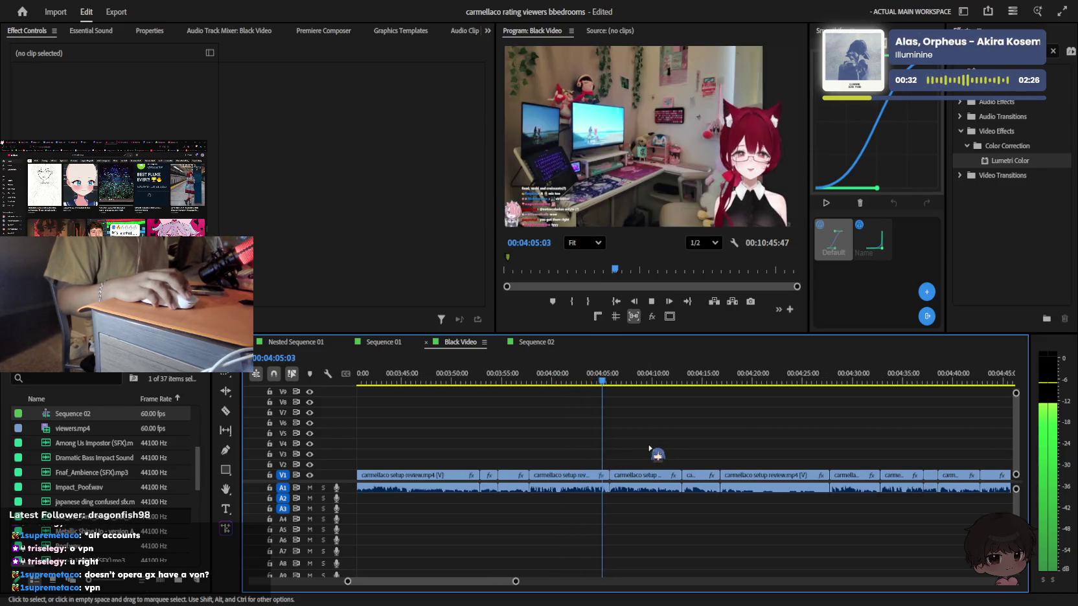
Delete the unwanted setup-review clips from the Black Video sequence
drag(610, 459, 699, 494)
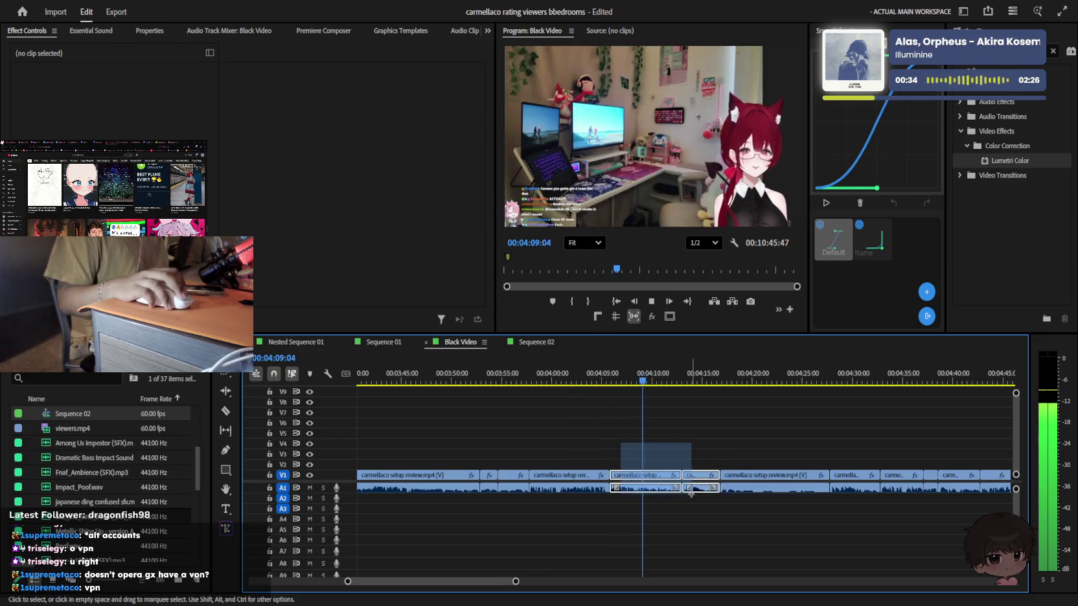
scroll(743, 479, down, 1)
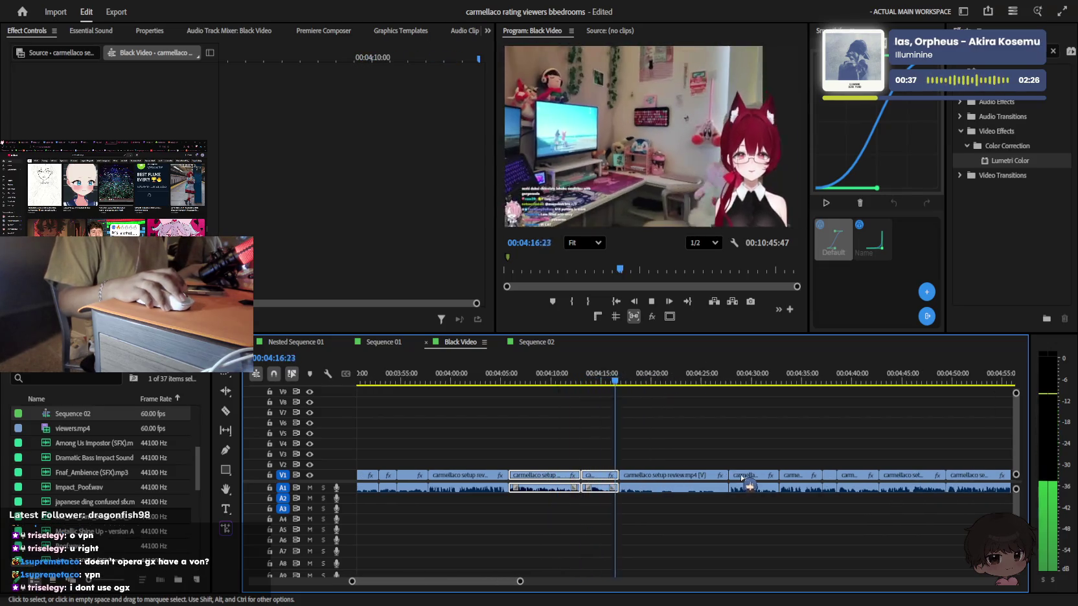
shift+click(696, 485)
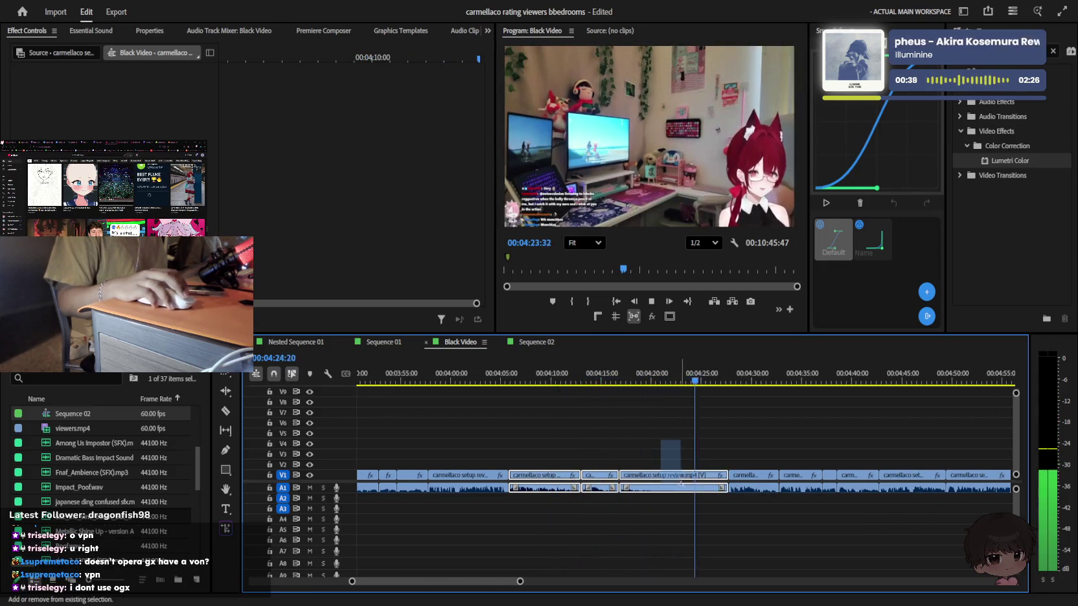
key(Delete)
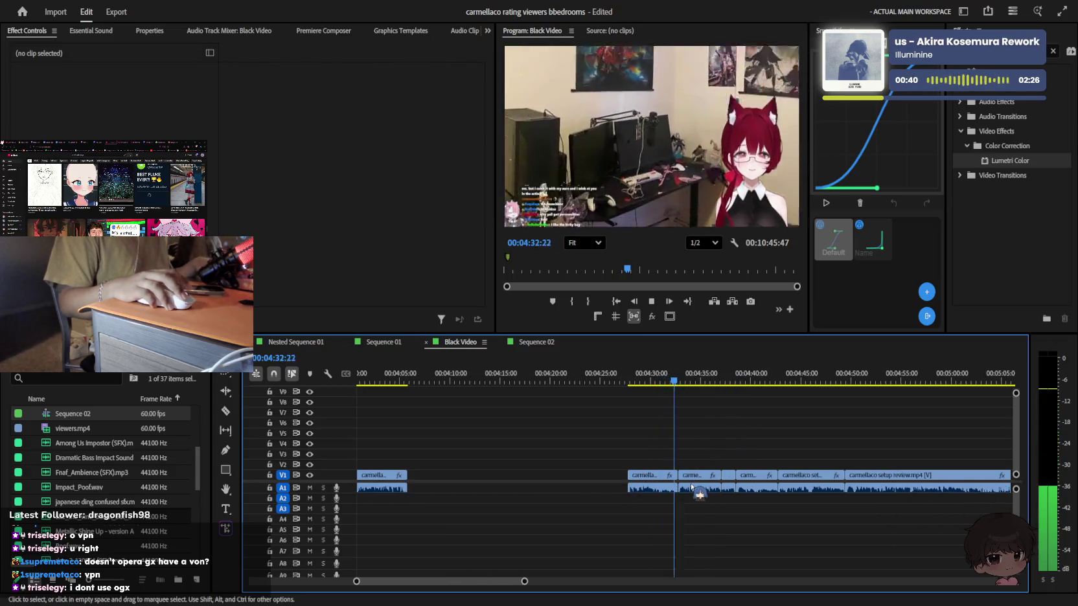
key(minus)
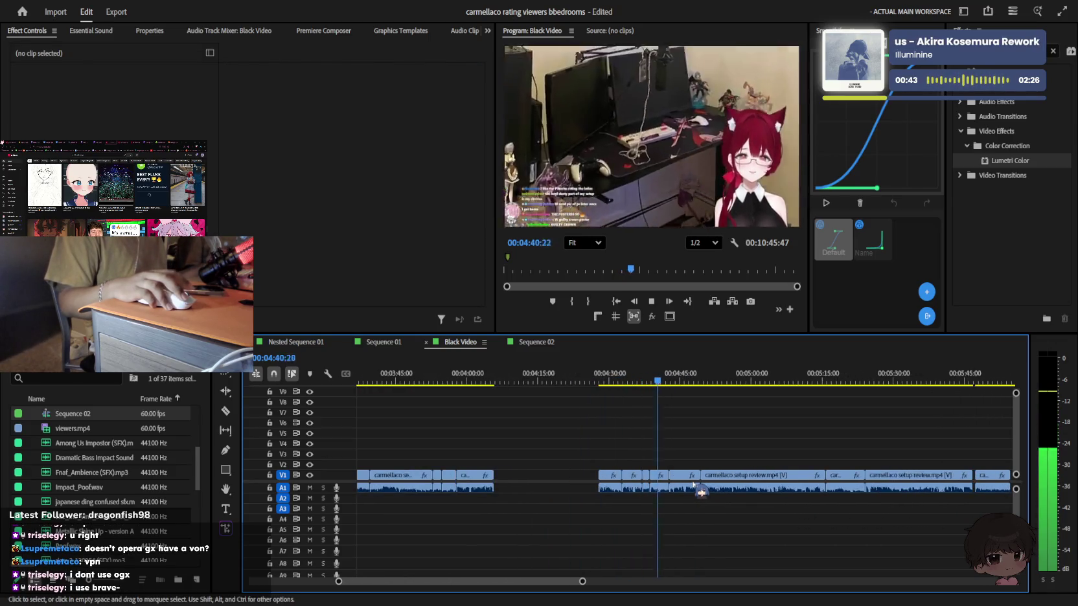
Shift the run of clips around 5:50 left to close the gap
scroll(687, 455, down, 3)
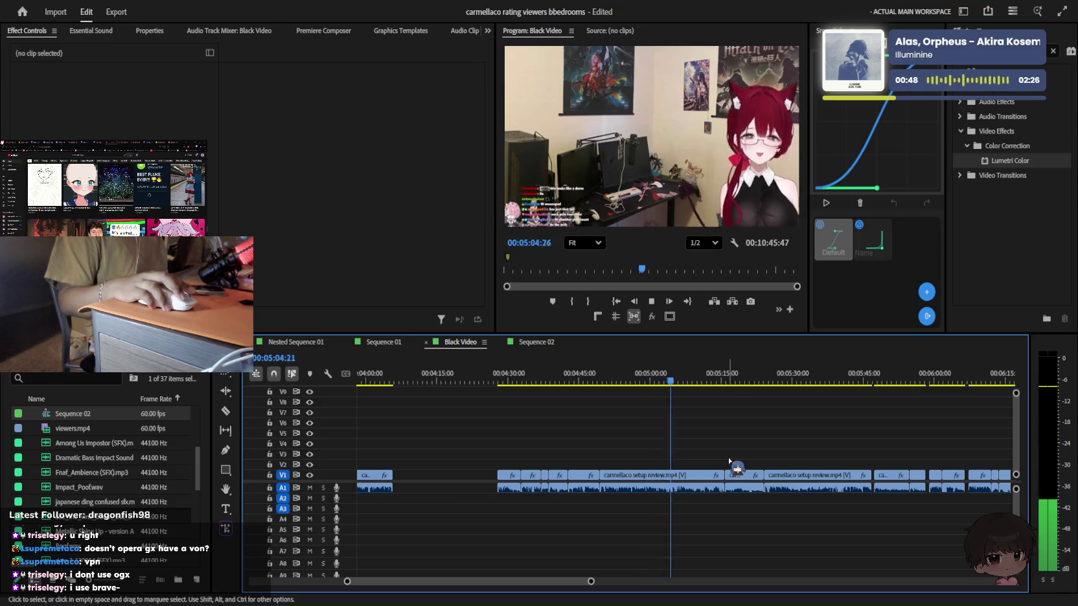
key(equal)
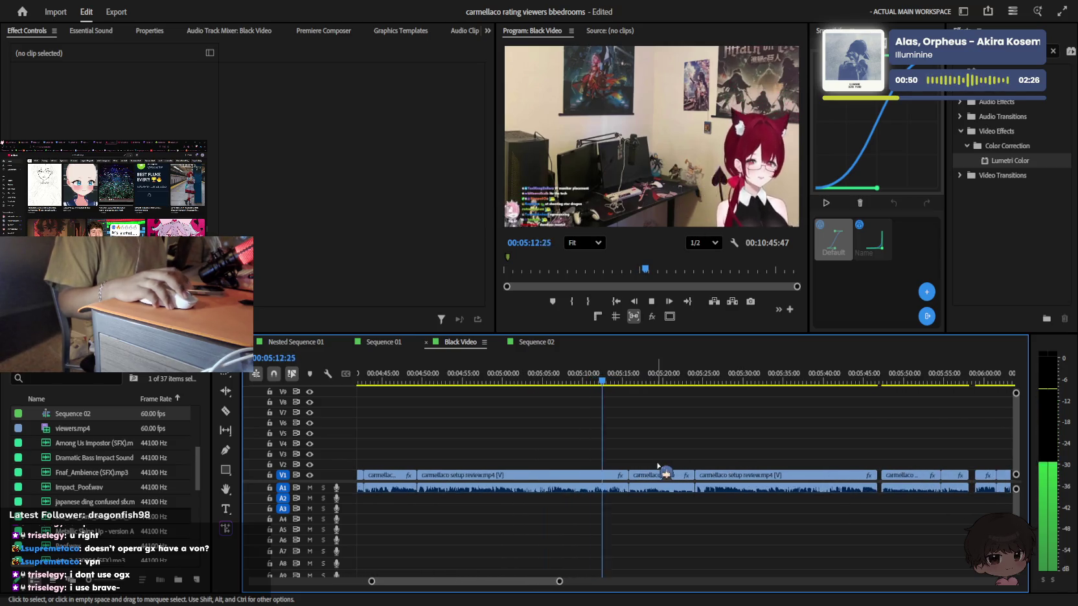
key(l)
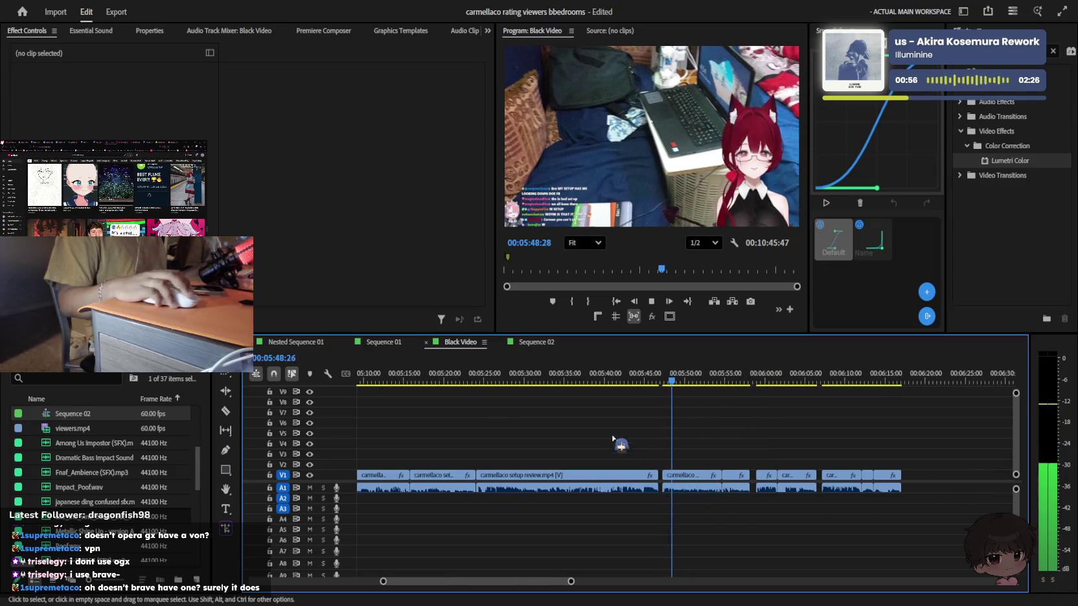
drag(928, 513, 479, 453)
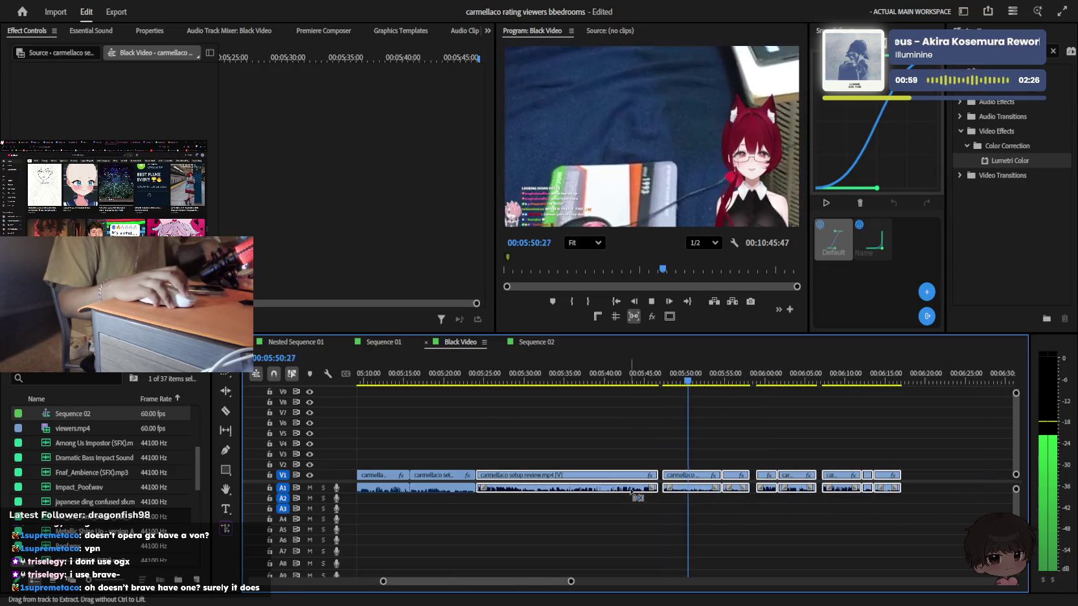
click(696, 440)
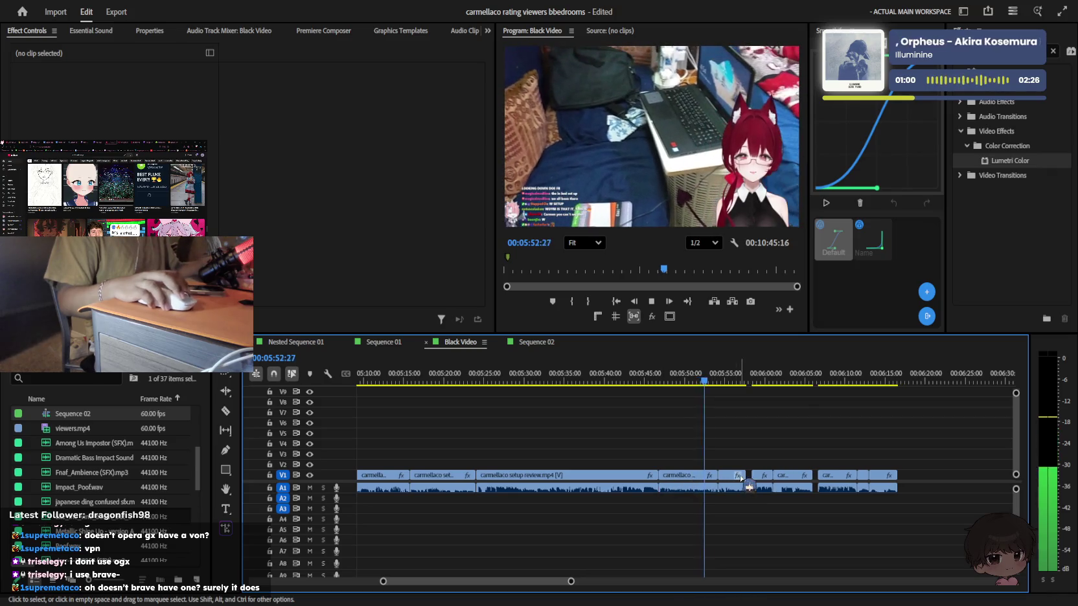
drag(754, 477, 815, 481)
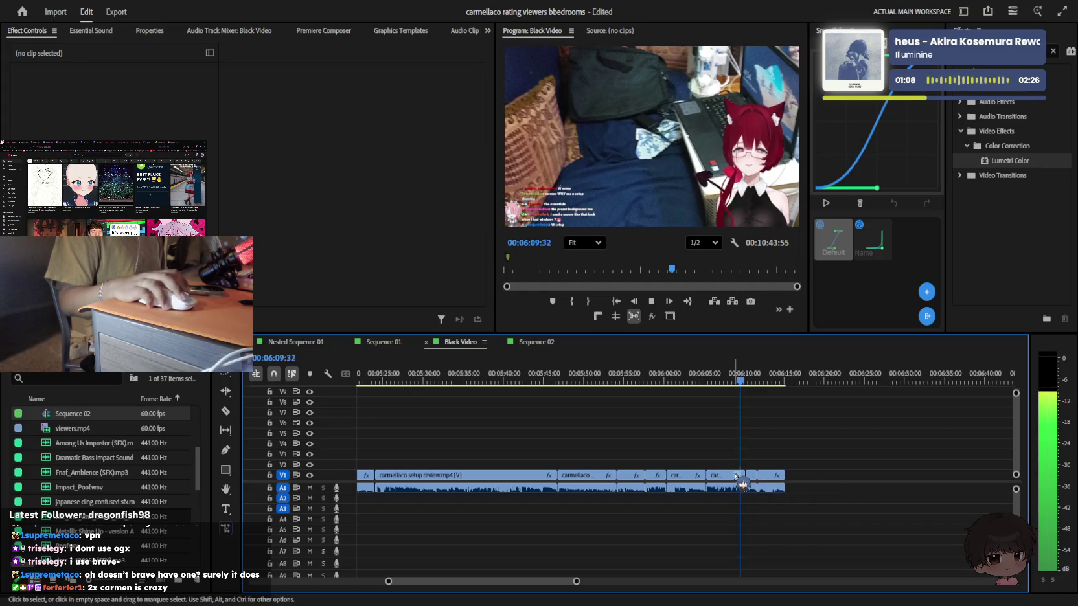
Resume playback of the sequence from about 7:50
key(equal)
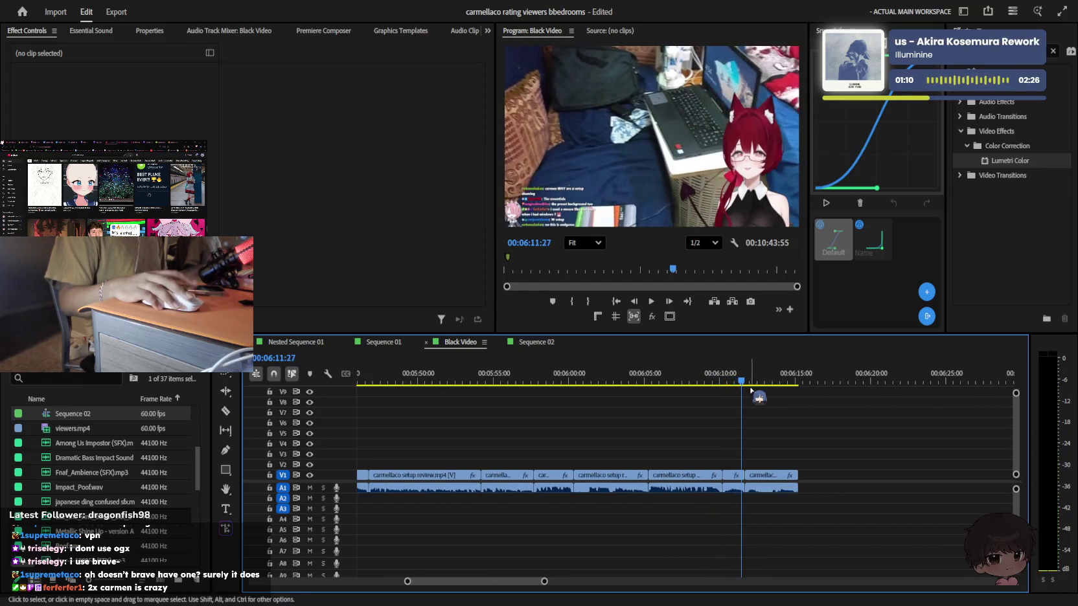
key(minus)
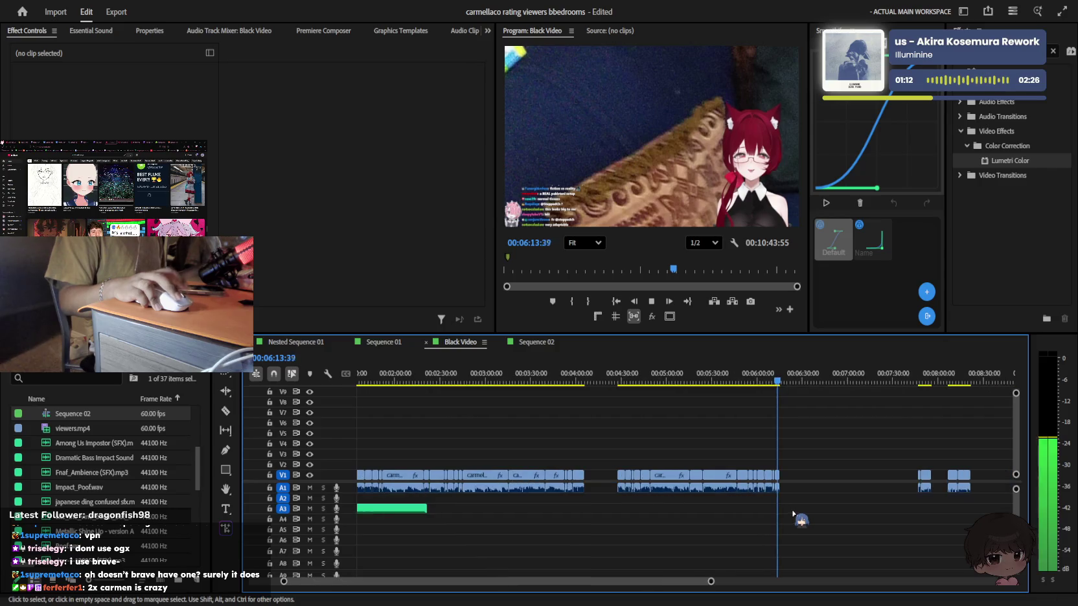
key(minus)
key(minus)
key(space)
click(711, 382)
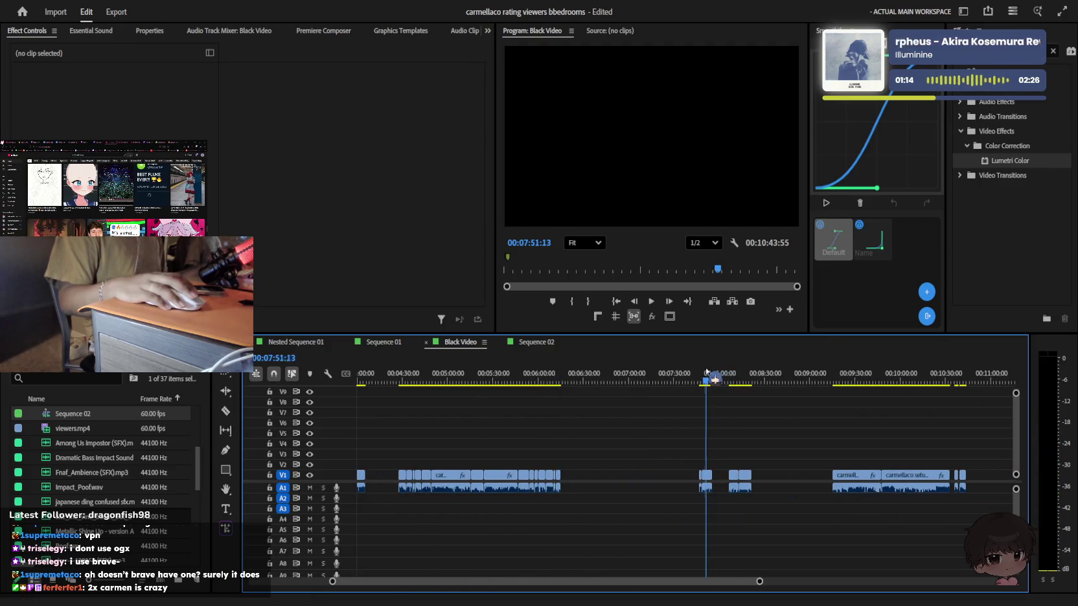
key(space)
key(equal)
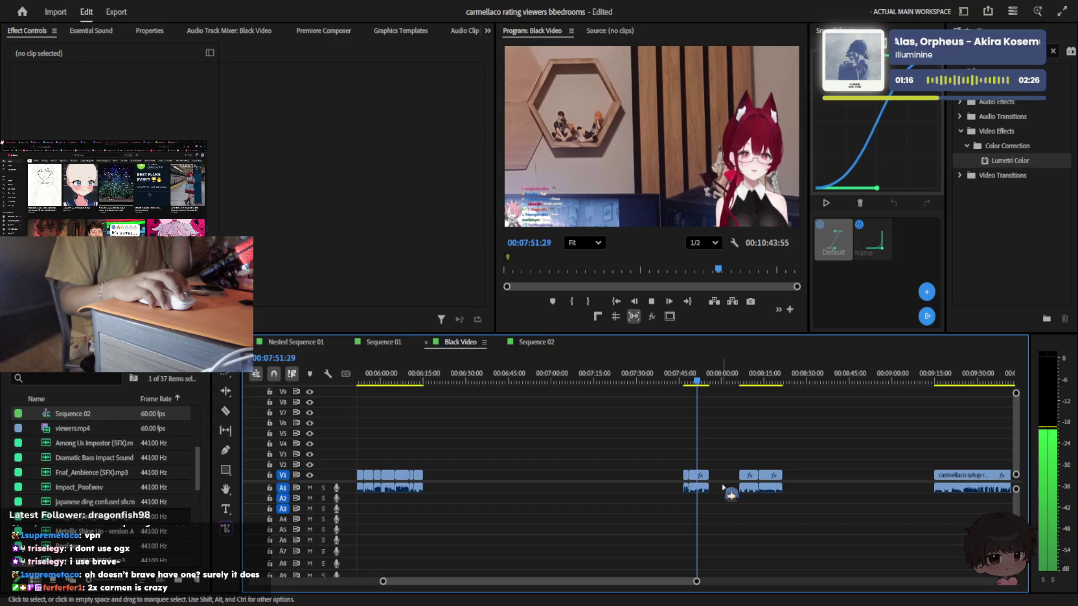
Ripple-delete the gaps between 6:52 and 8:28, shortening the sequence to 8:05:35
click(574, 480)
key(Delete)
drag(467, 381, 530, 381)
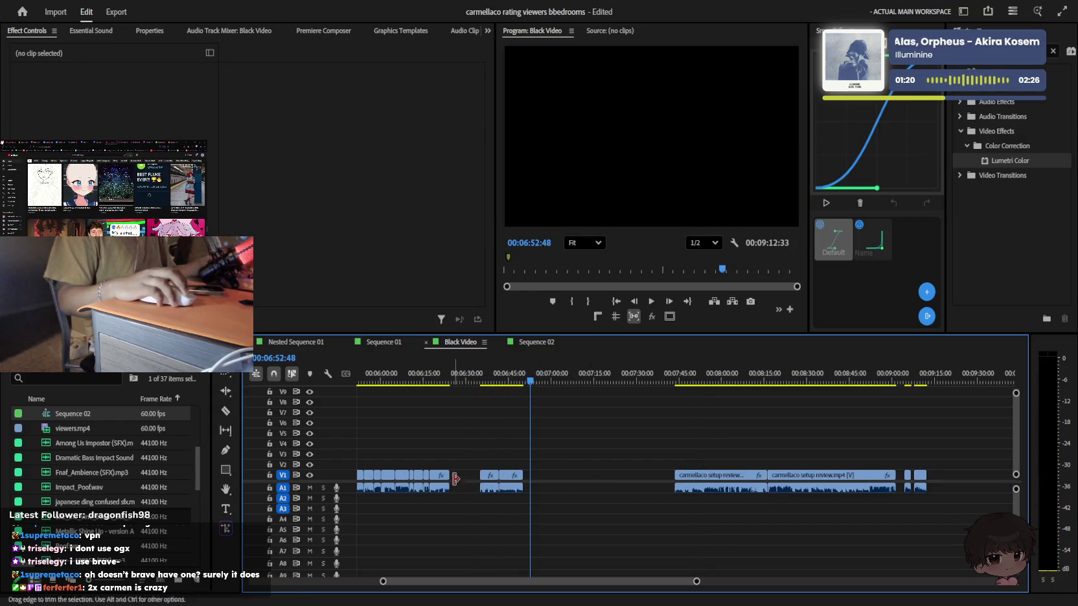
key(Delete)
drag(632, 382, 806, 386)
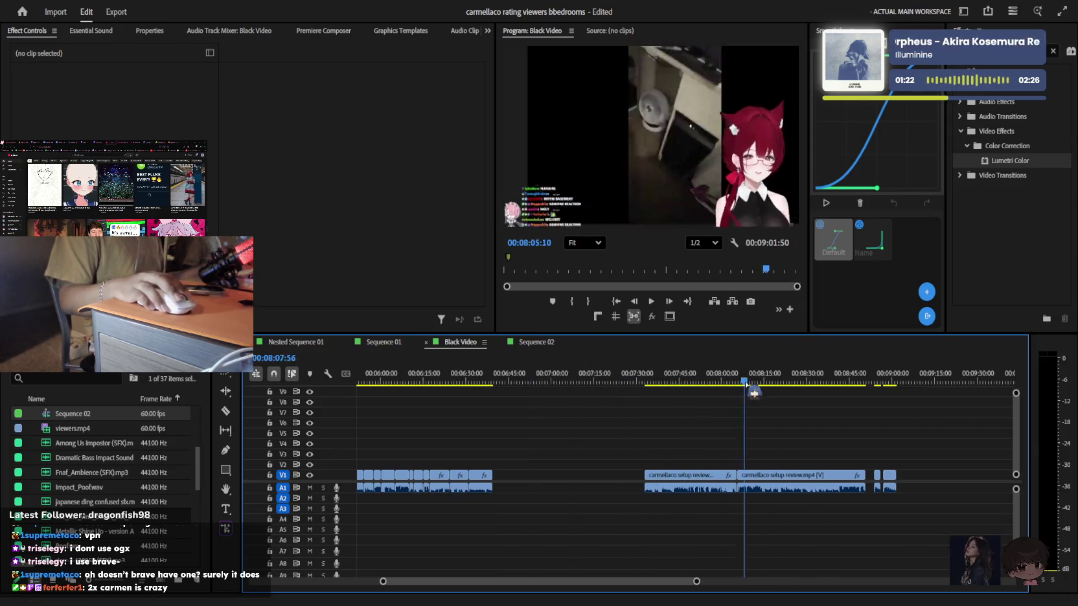
click(587, 476)
key(Delete)
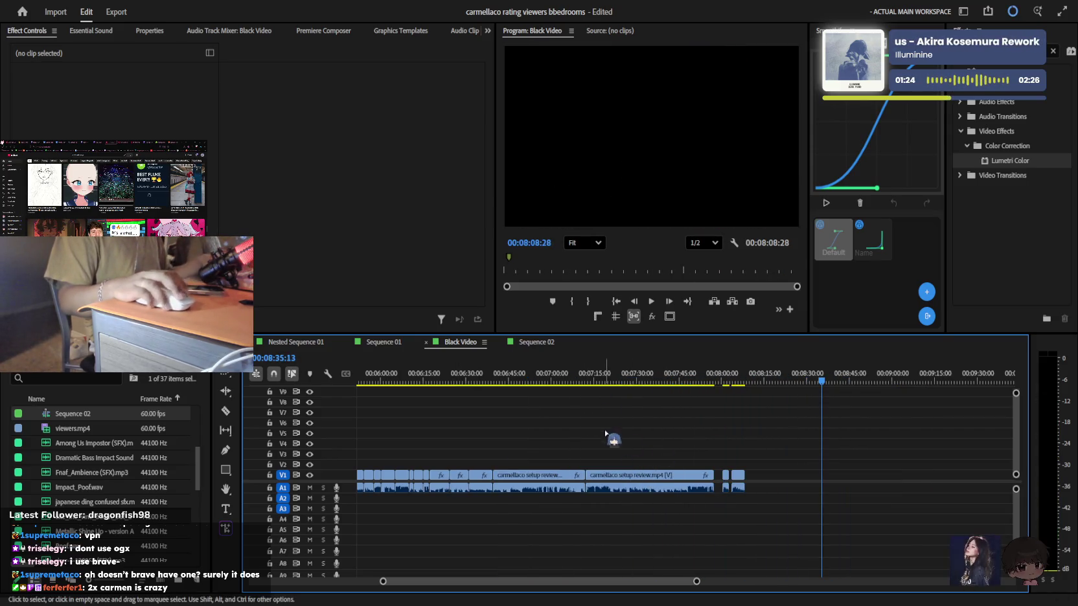
drag(597, 381, 745, 382)
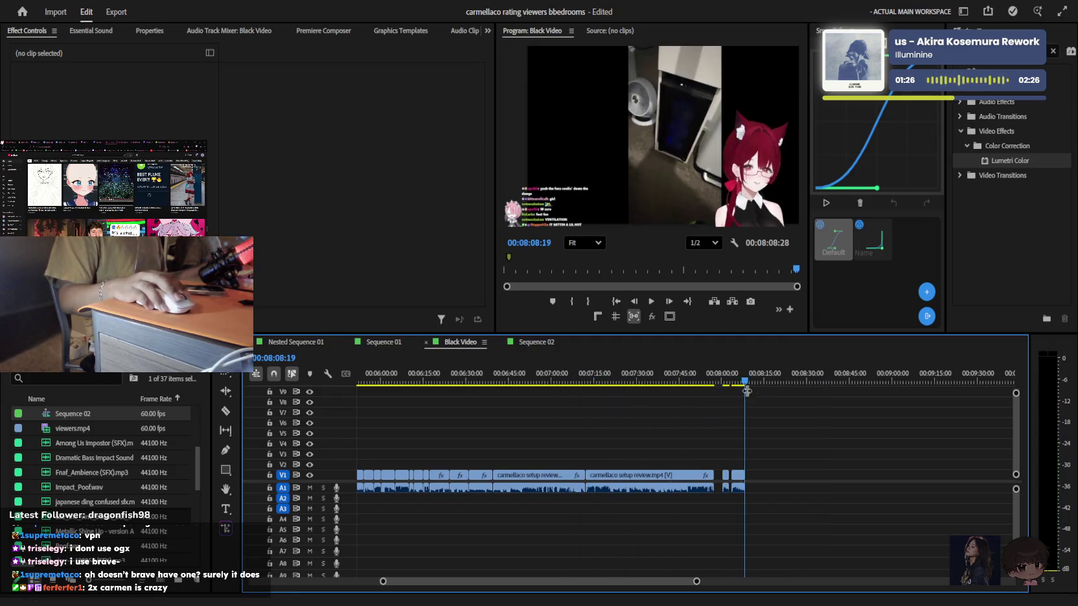
key(Up)
key(equal)
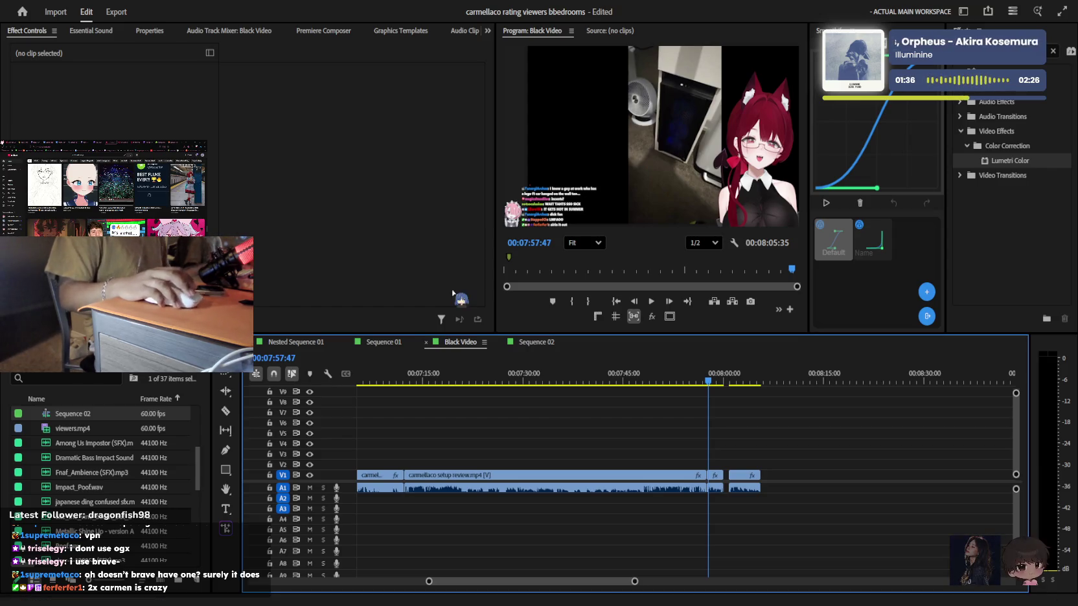
Save the project with Ctrl+S, then select the gap before the last clip
key(ctrl+s)
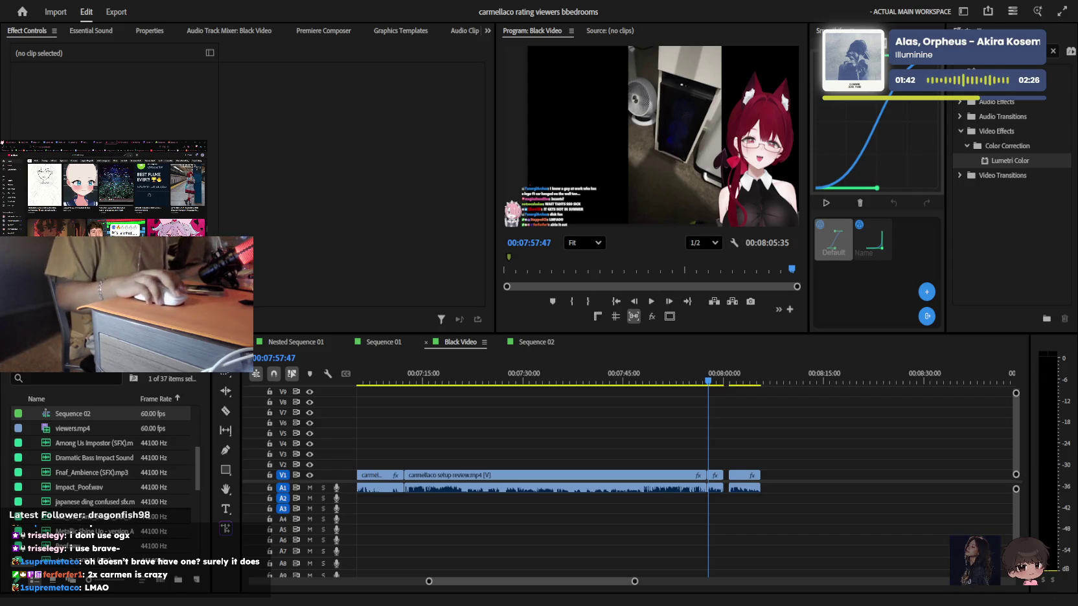
click(543, 539)
Close the gap before the last clip and play the sequence from 7:57
drag(743, 478, 737, 478)
key(space)
key(equal)
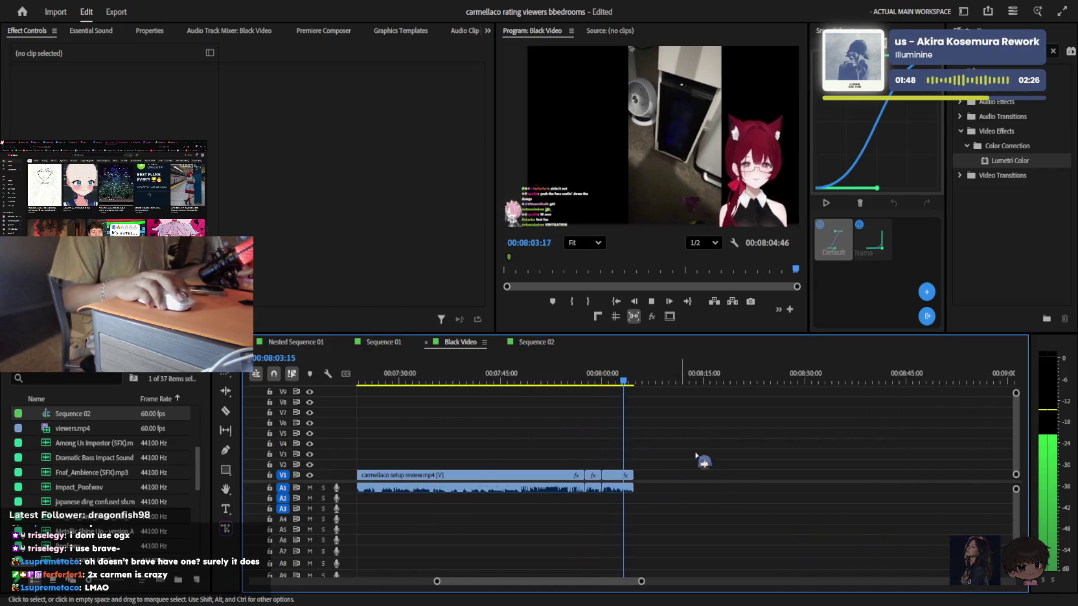
key(minus)
key(minus)
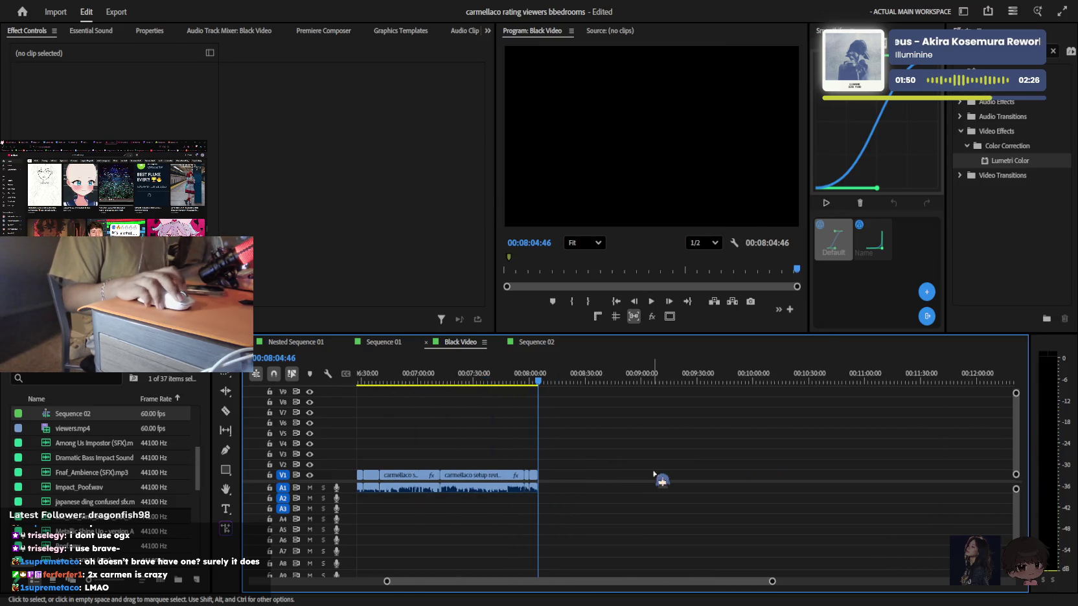
Paste clips at the playhead, survey the whole timeline, and clear the clip selection
key(ctrl+v)
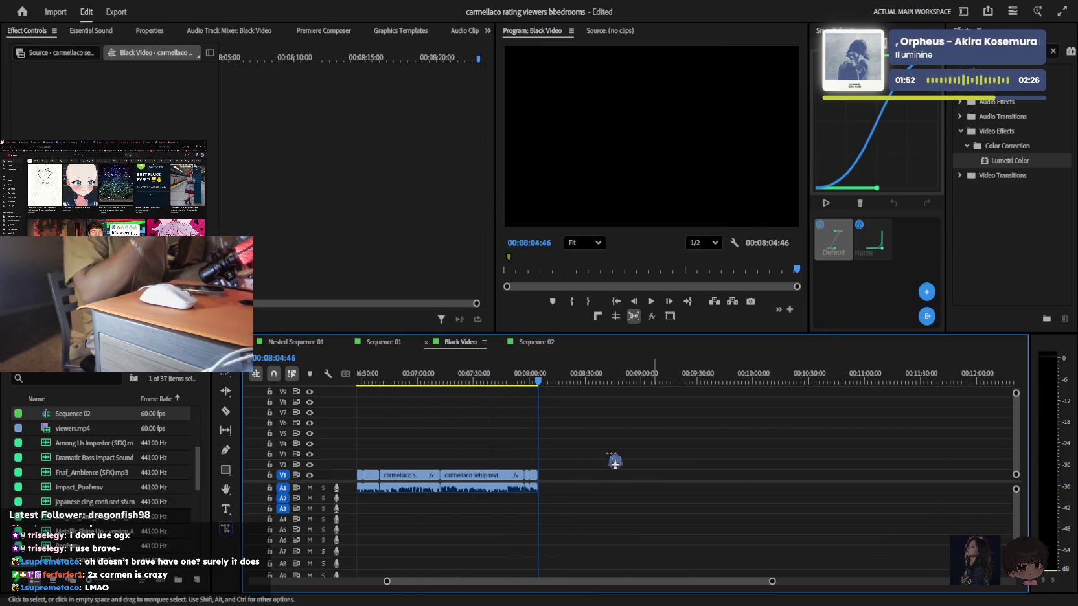
key(ctrl+v)
key(ctrl+v)
key(ctrl+v)
key(minus)
key(minus)
key(minus)
key(minus)
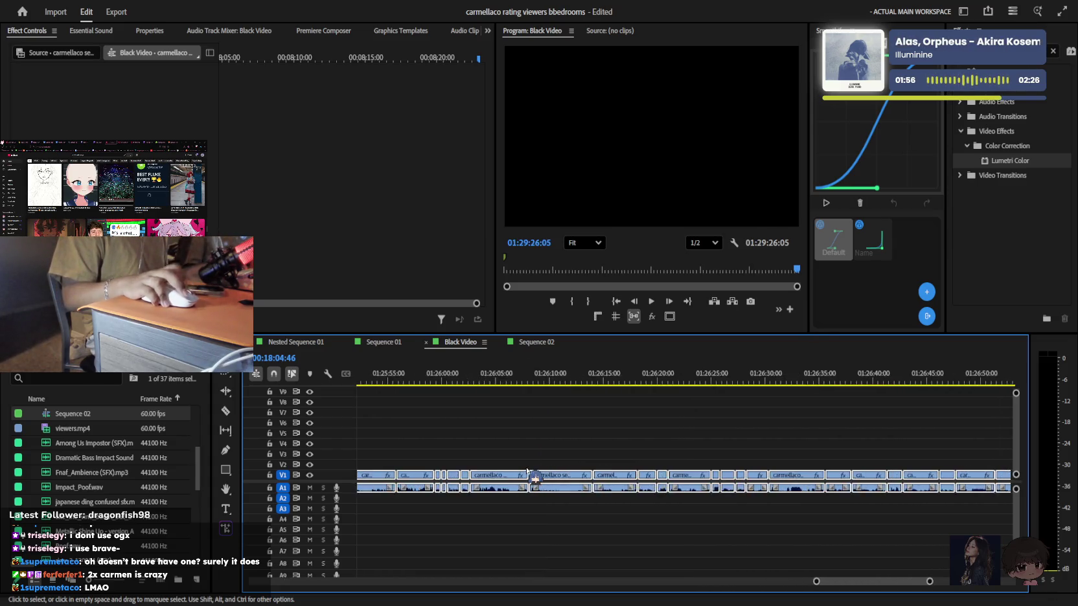
key(minus)
key(minus)
key(minus)
key(minus)
key(minus)
key(minus)
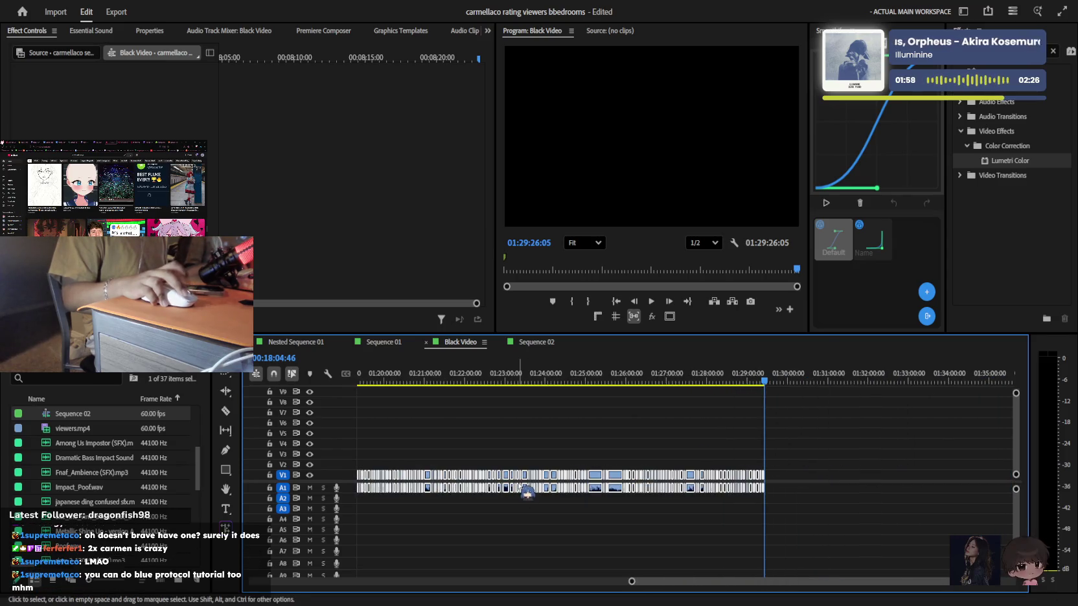
key(minus)
key(minus)
key(minus)
key(minus)
key(minus)
key(minus)
key(minus)
key(minus)
key(equal)
key(equal)
key(equal)
key(equal)
key(equal)
key(equal)
key(equal)
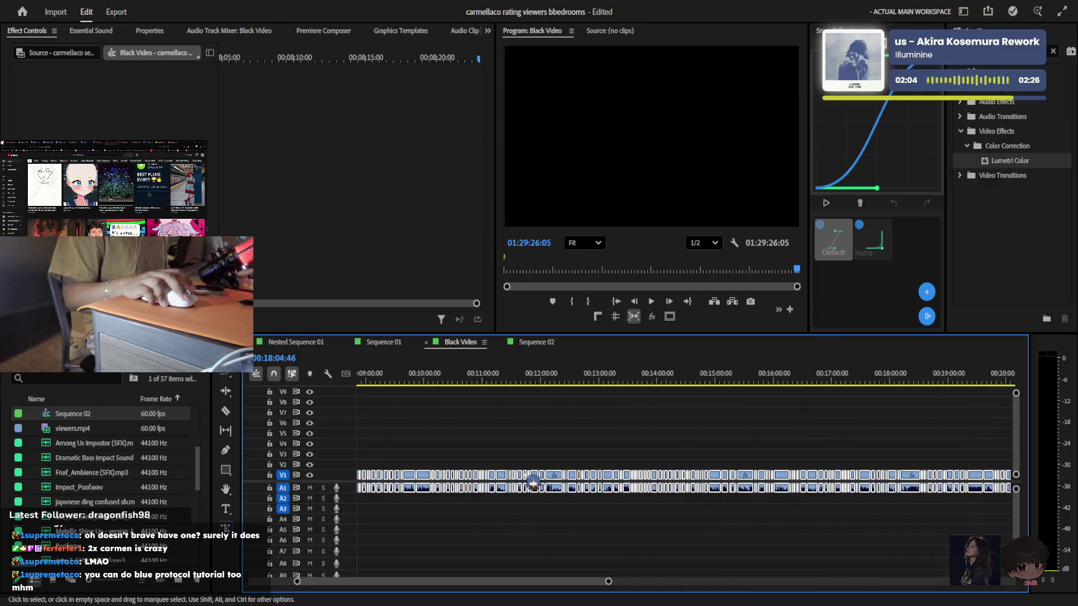
click(628, 411)
scroll(502, 456, left, 4)
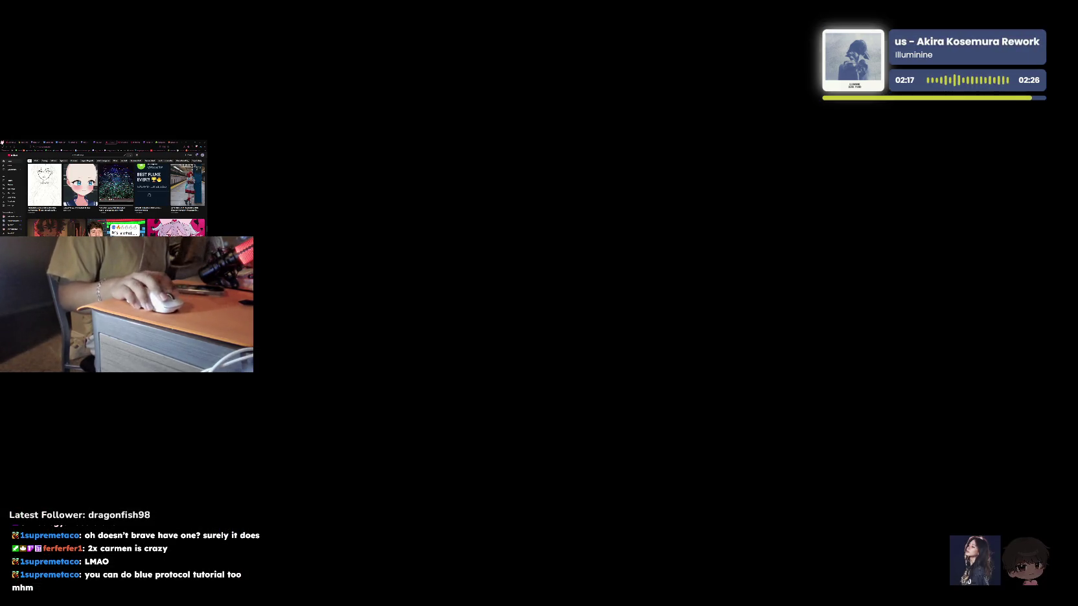
Search the web in a new tab and open the game's official download site
key(ctrl+t)
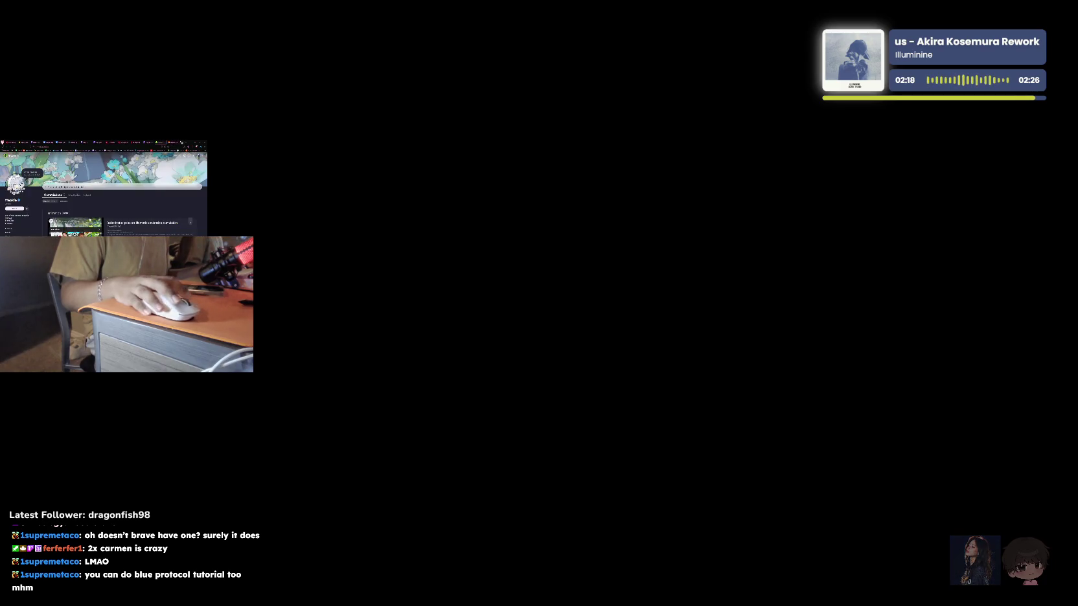
key(Return)
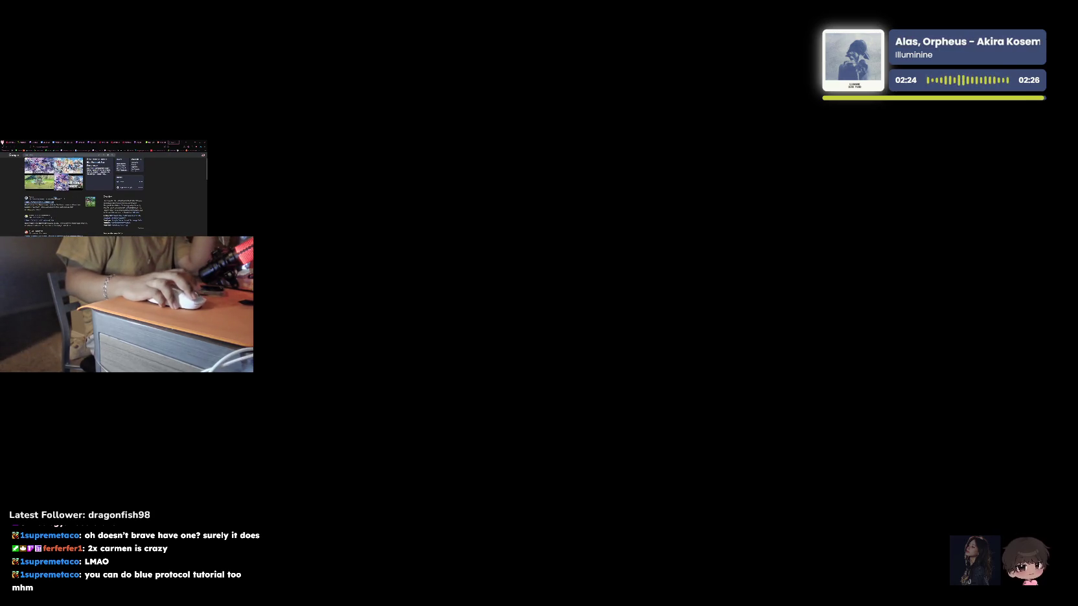
click(80, 198)
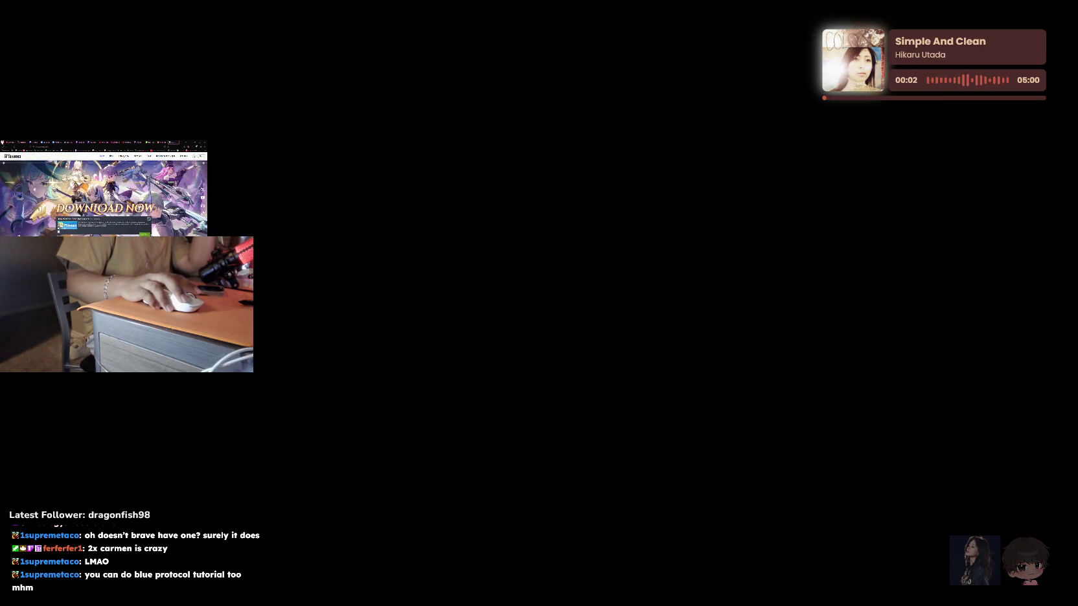
scroll(104, 194, down, 5)
scroll(112, 193, down, 5)
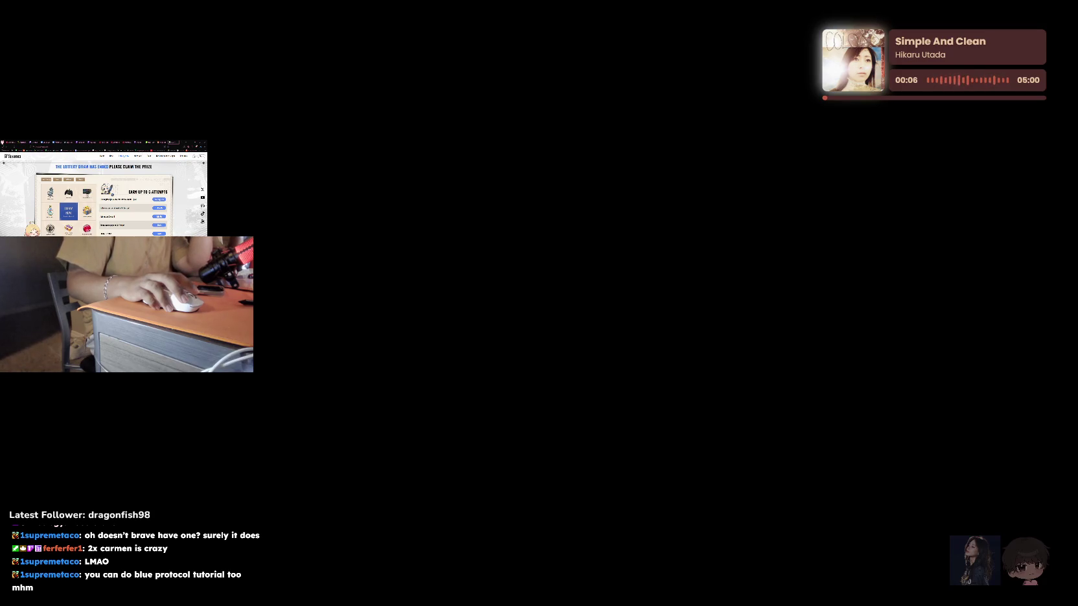
scroll(112, 193, up, 5)
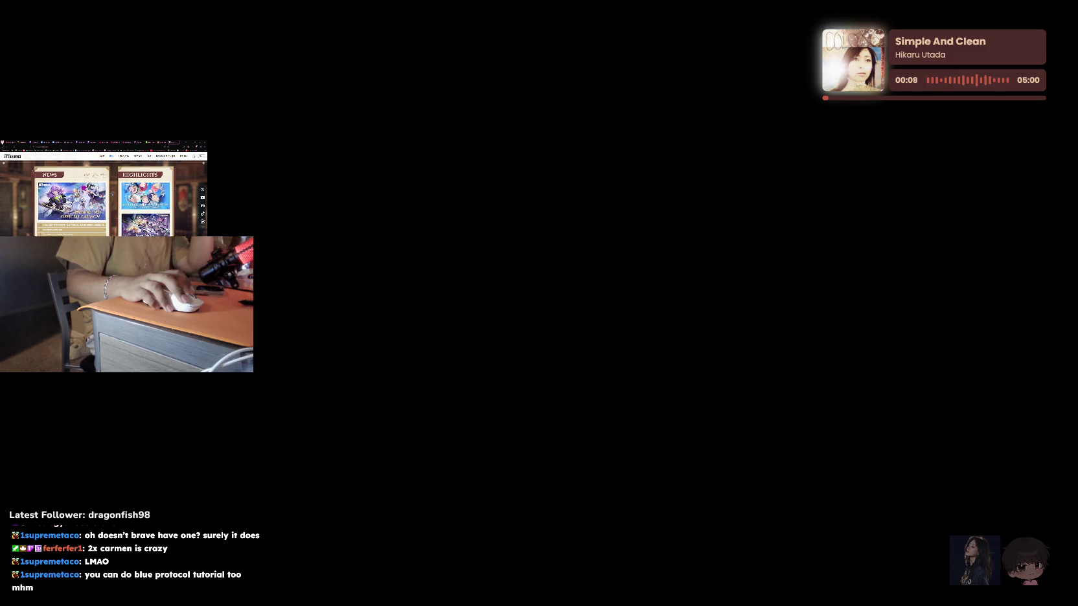
scroll(112, 195, up, 5)
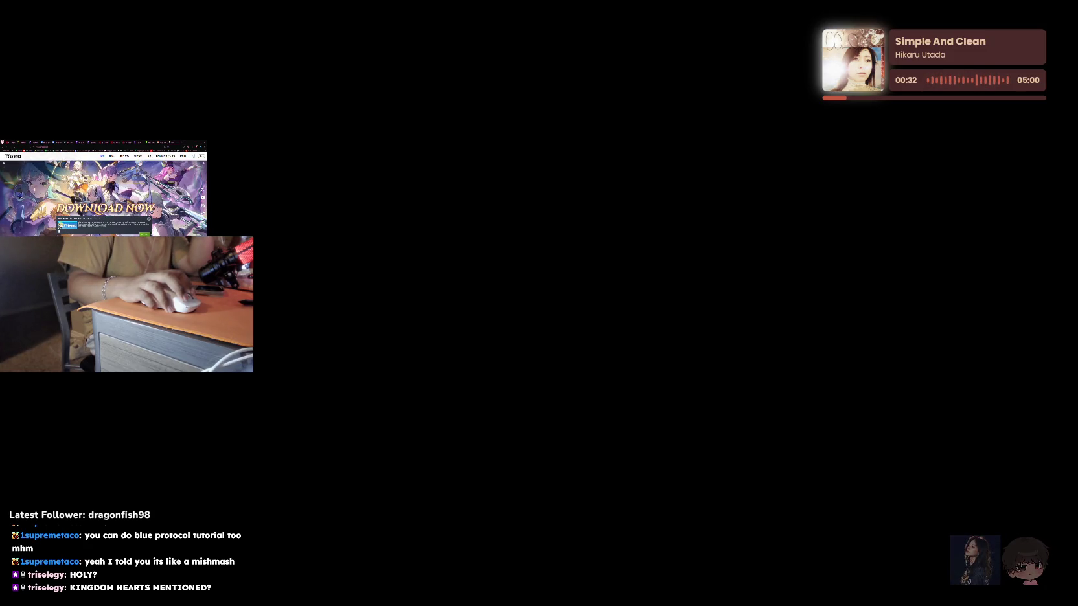
Scroll the YouTube page playing 'Mafuyu's Song | given'
scroll(103, 194, down, 3)
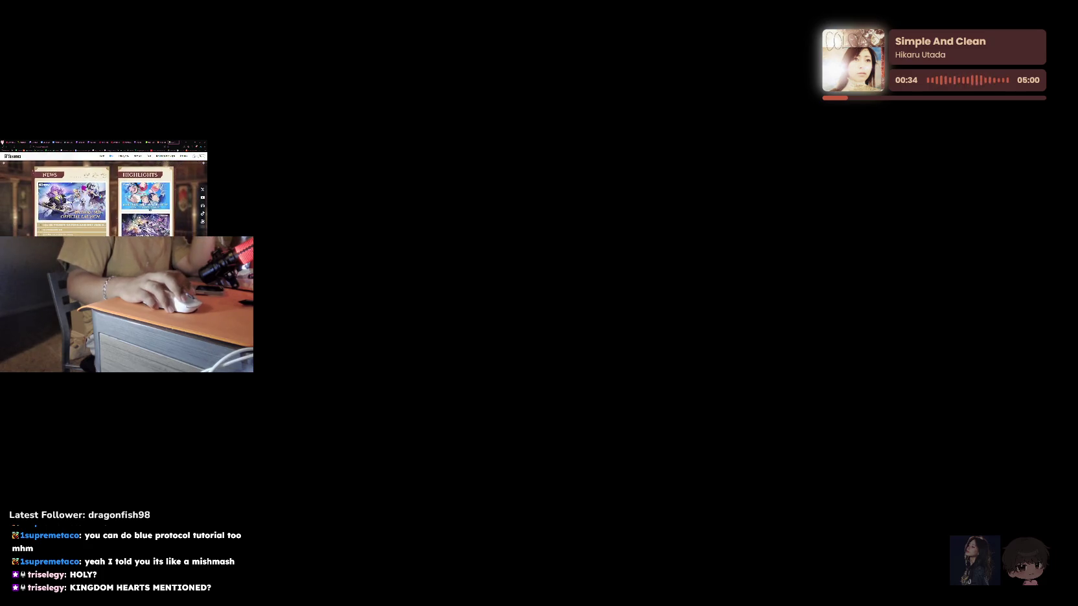
scroll(103, 195, up, 1)
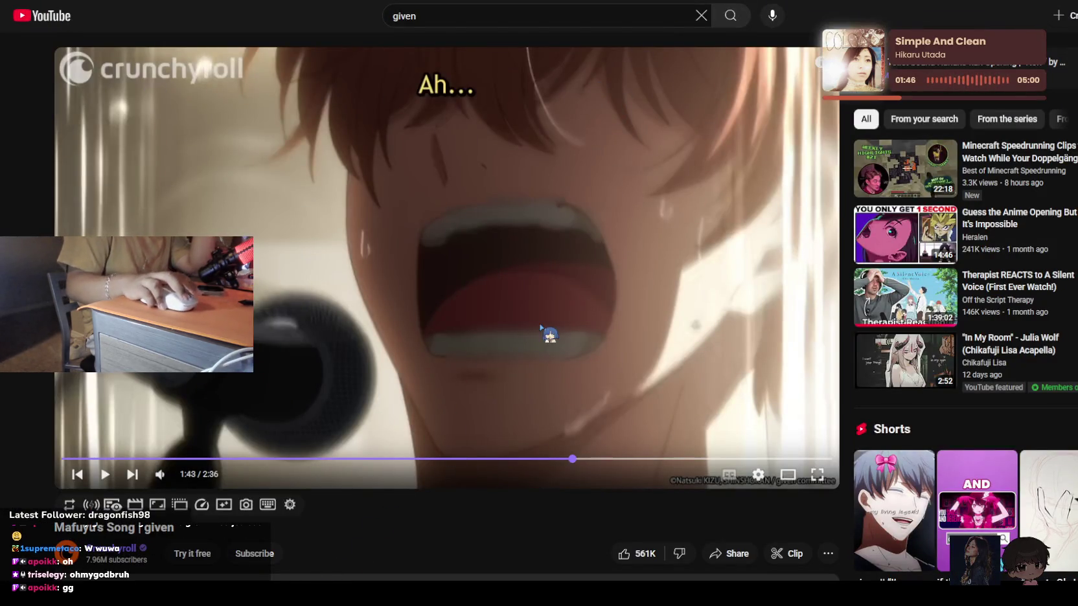
Send the given video to the miniplayer and scroll down the Home recommendations
key(i)
scroll(559, 337, down, 3)
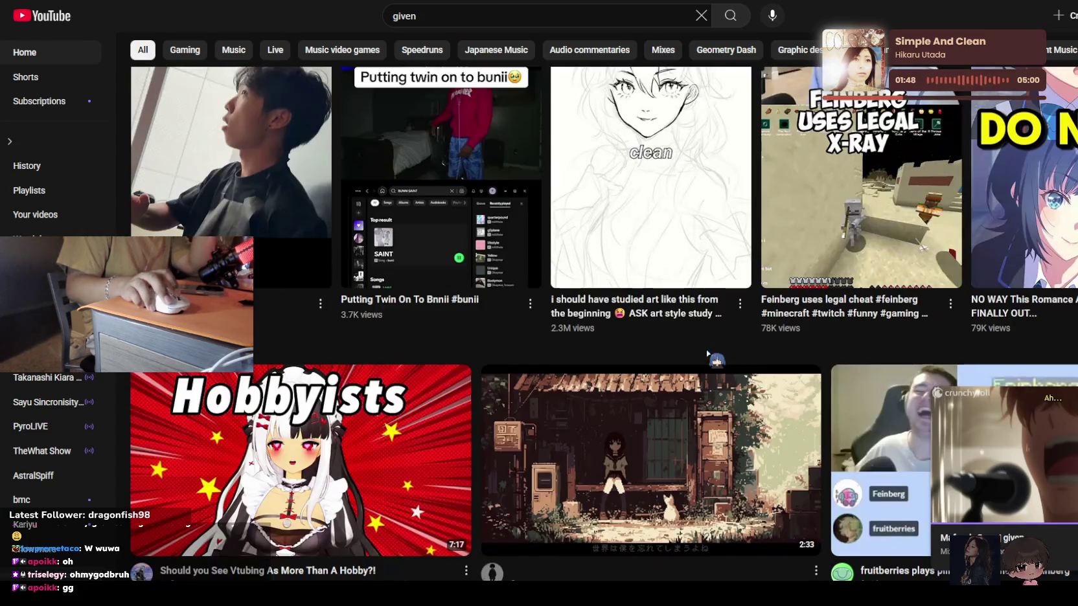
scroll(648, 347, down, 3)
scroll(713, 355, down, 3)
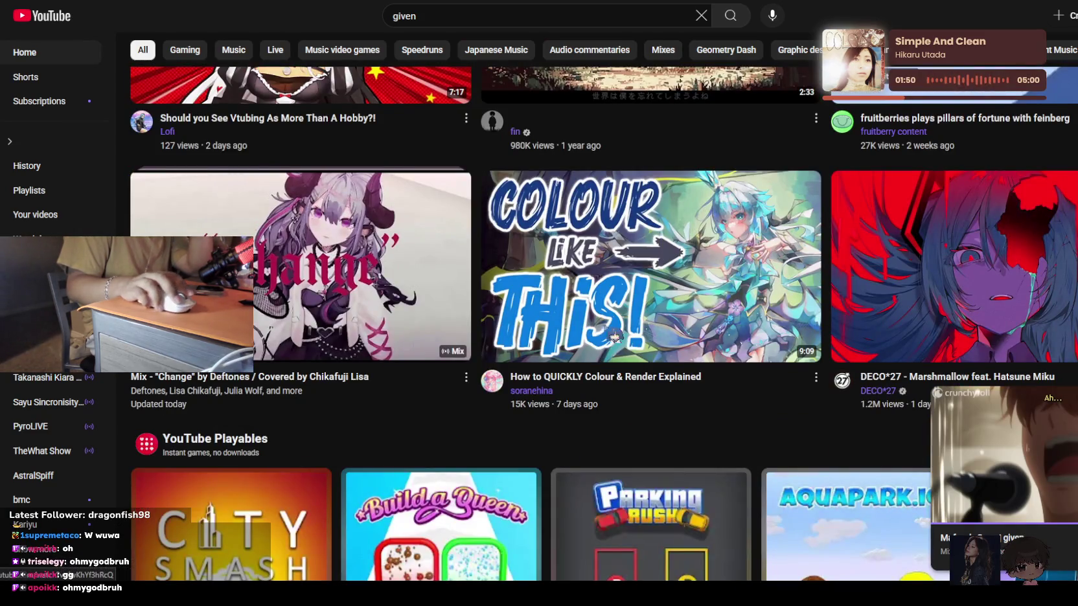
scroll(578, 328, down, 3)
scroll(578, 330, down, 3)
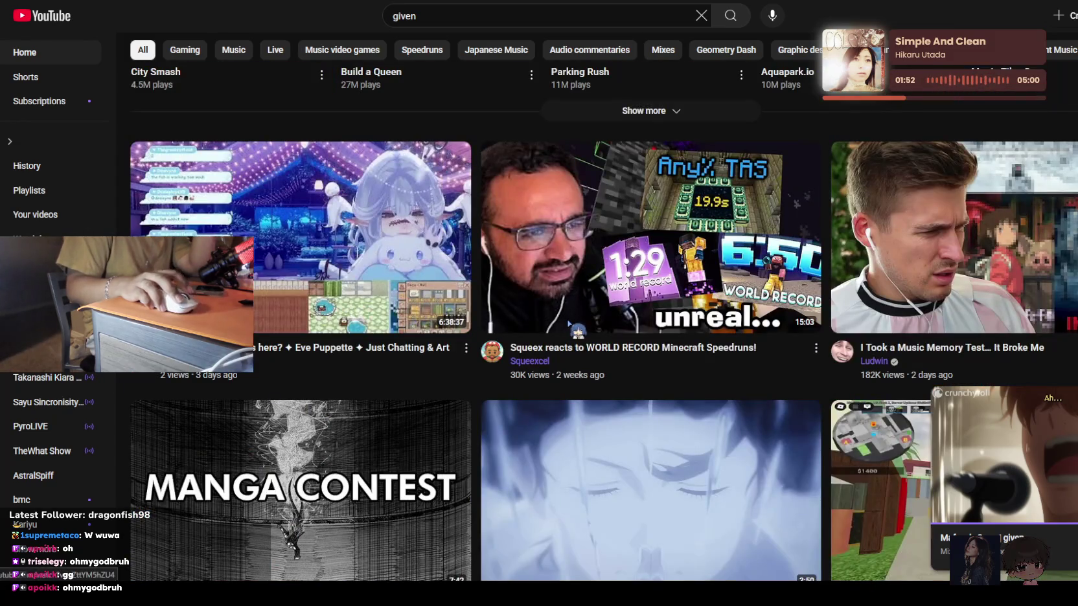
scroll(570, 324, down, 3)
scroll(569, 322, down, 3)
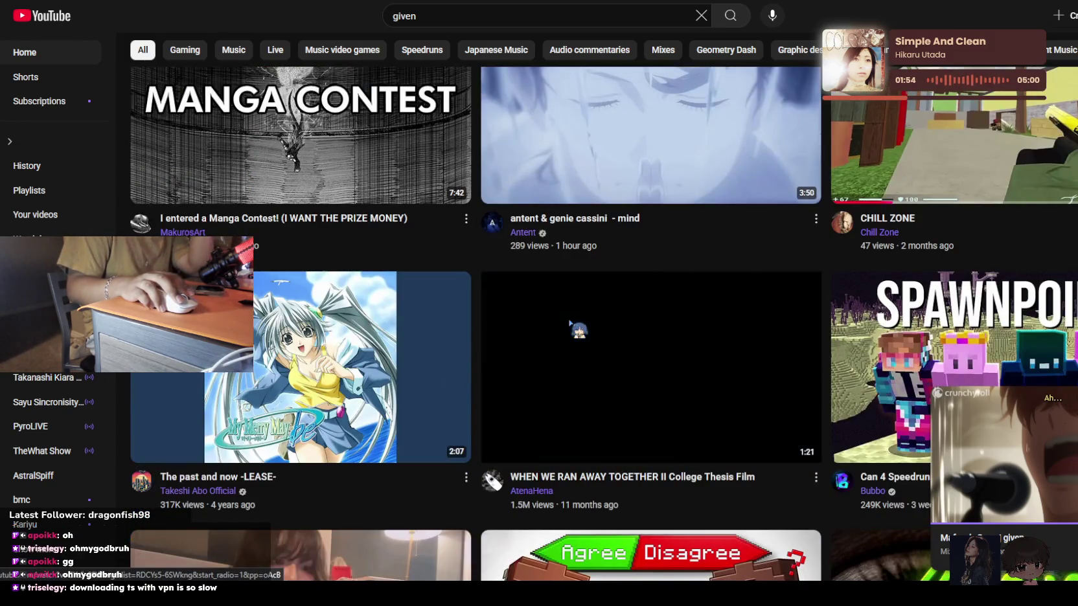
scroll(569, 322, down, 5)
scroll(569, 322, down, 2)
scroll(571, 324, down, 3)
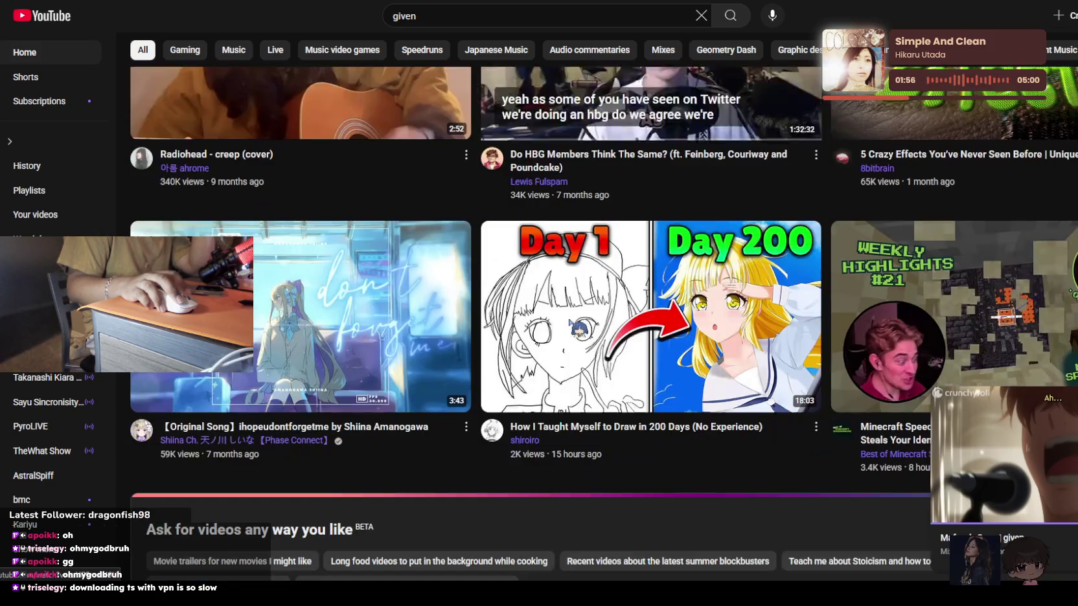
scroll(570, 322, down, 1)
scroll(570, 322, down, 4)
scroll(570, 322, down, 3)
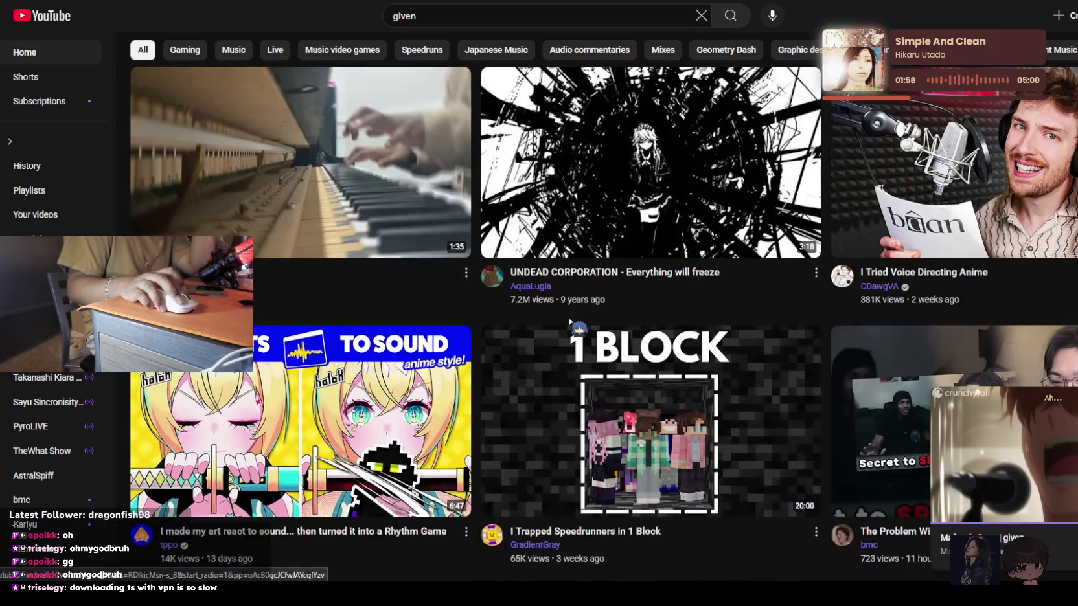
scroll(571, 317, down, 4)
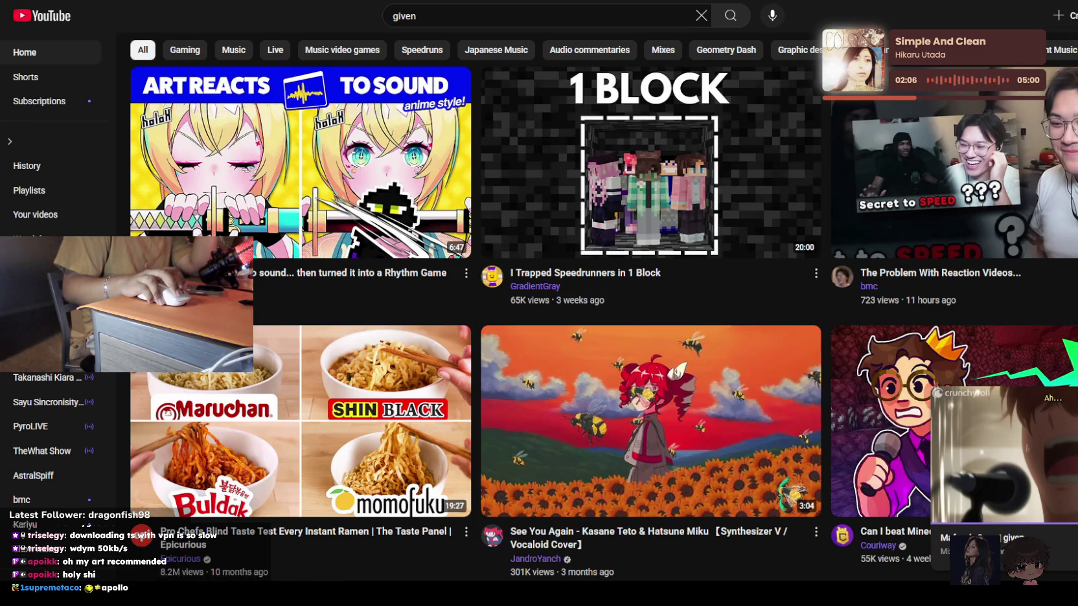
mouse_move(908, 573)
mouse_down()
mouse_move(804, 303)
mouse_move(849, 310)
mouse_up()
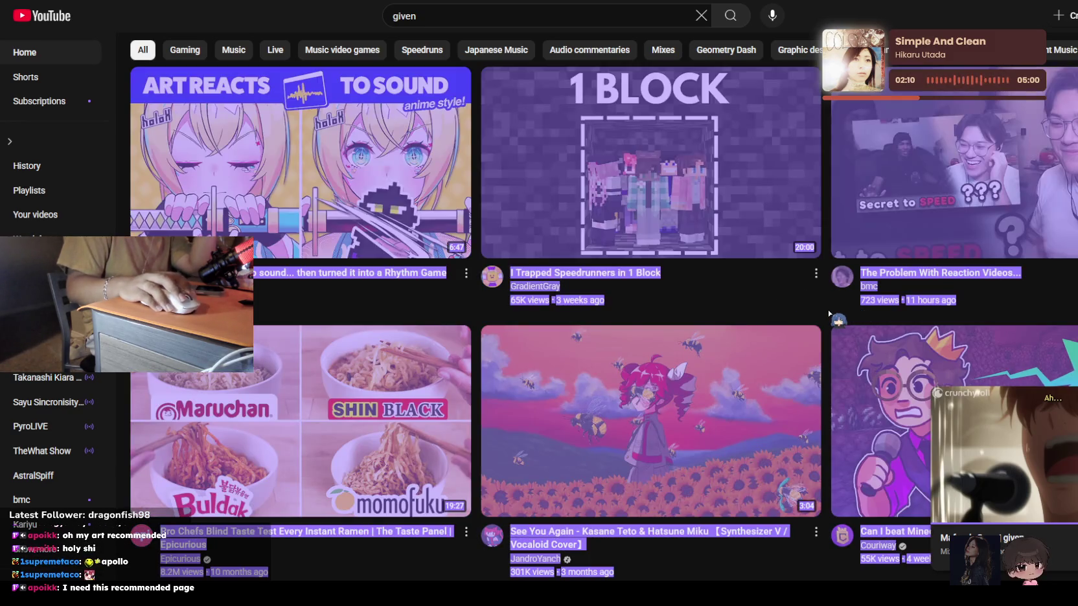
Clear the stray text selection and browse far down the YouTube Home feed to the 11:56 video
click(828, 312)
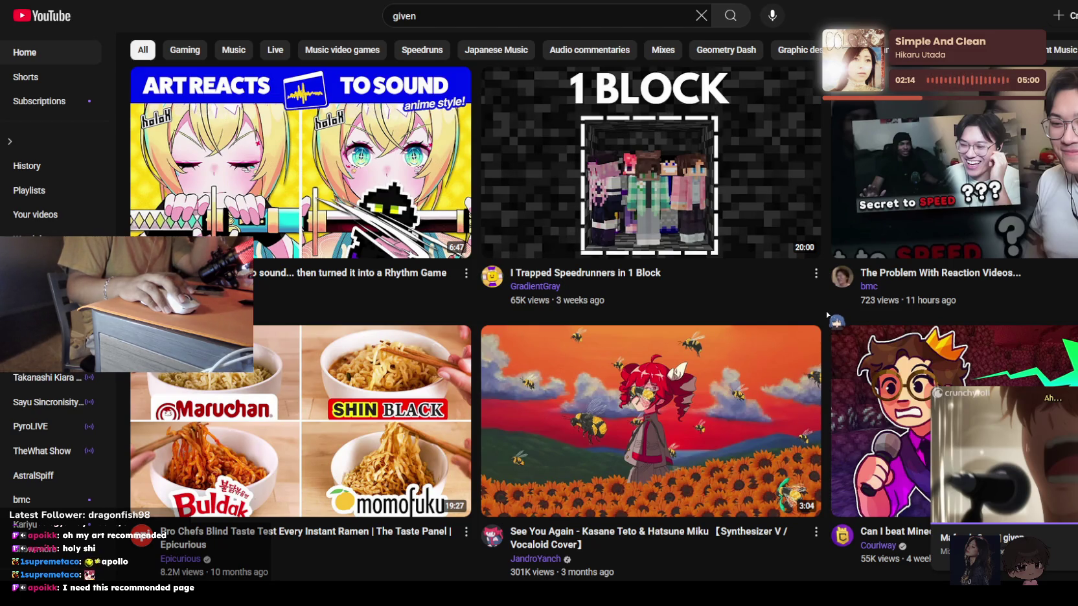
scroll(827, 314, down, 1)
scroll(816, 318, down, 3)
scroll(803, 322, down, 4)
scroll(786, 328, down, 3)
scroll(795, 334, down, 4)
scroll(796, 334, down, 3)
scroll(796, 334, down, 3)
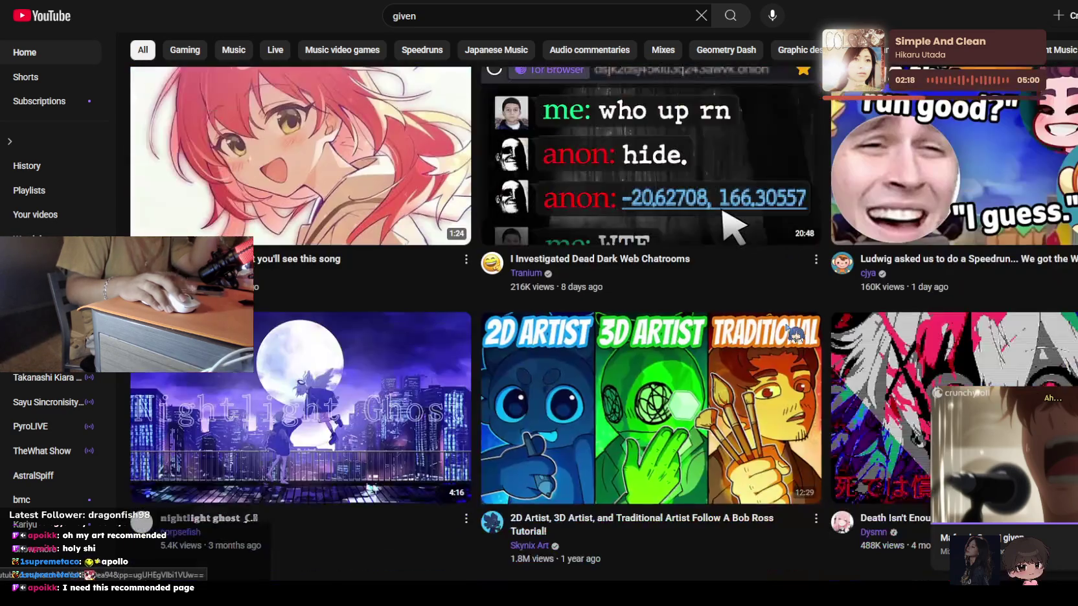
scroll(796, 334, down, 4)
scroll(796, 333, down, 5)
scroll(796, 333, down, 3)
scroll(798, 333, down, 4)
scroll(795, 333, down, 4)
scroll(796, 333, down, 3)
scroll(796, 333, down, 3)
scroll(795, 333, down, 3)
scroll(798, 333, down, 4)
scroll(797, 333, down, 4)
scroll(796, 333, up, 5)
scroll(795, 334, down, 2)
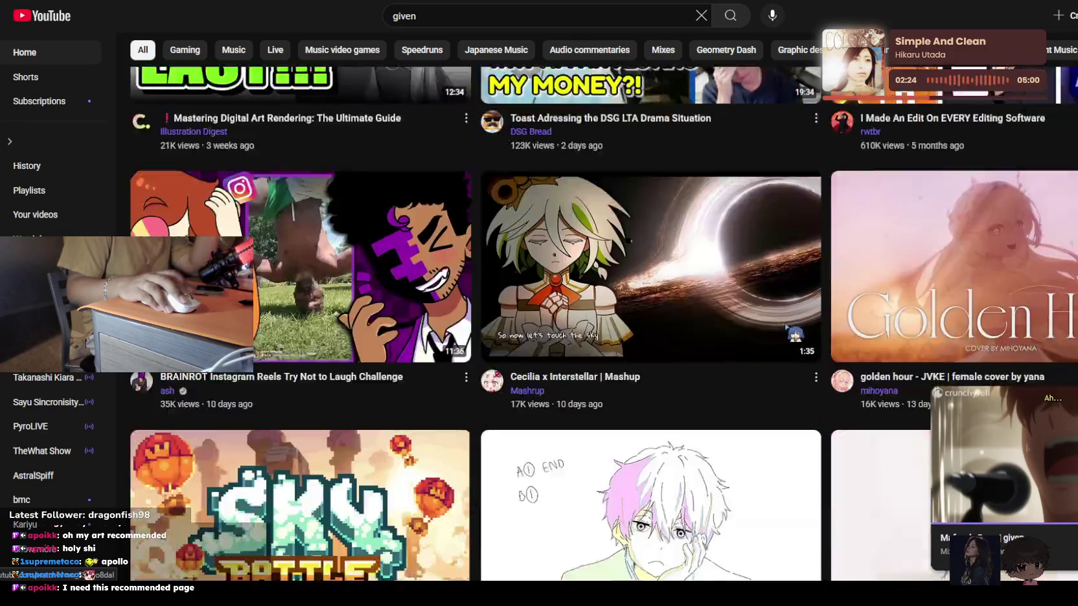
scroll(794, 334, down, 6)
scroll(794, 334, down, 2)
scroll(794, 333, down, 4)
scroll(786, 326, down, 1)
scroll(787, 326, down, 4)
scroll(787, 326, down, 4)
scroll(786, 326, down, 2)
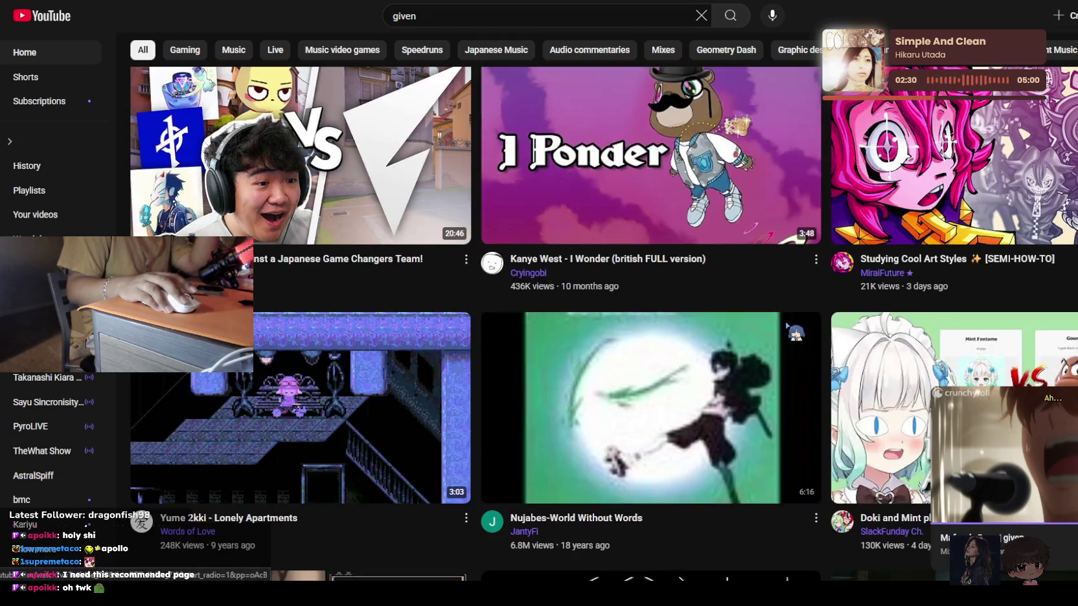
scroll(786, 326, down, 3)
scroll(787, 326, down, 3)
scroll(794, 332, down, 3)
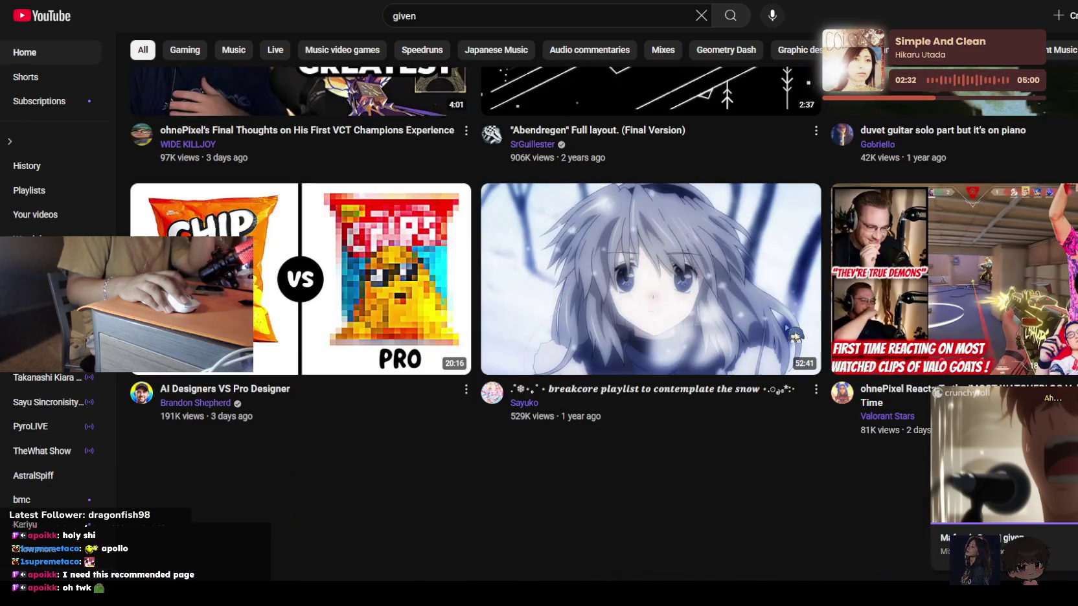
scroll(787, 327, down, 3)
scroll(787, 327, down, 2)
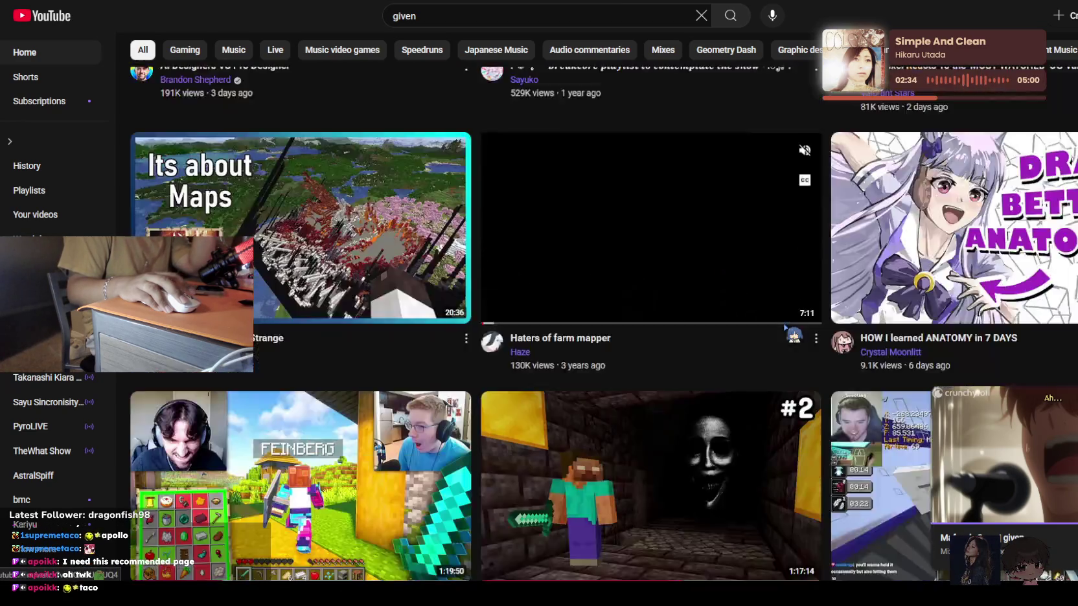
scroll(786, 328, down, 4)
scroll(787, 327, down, 1)
scroll(786, 327, down, 2)
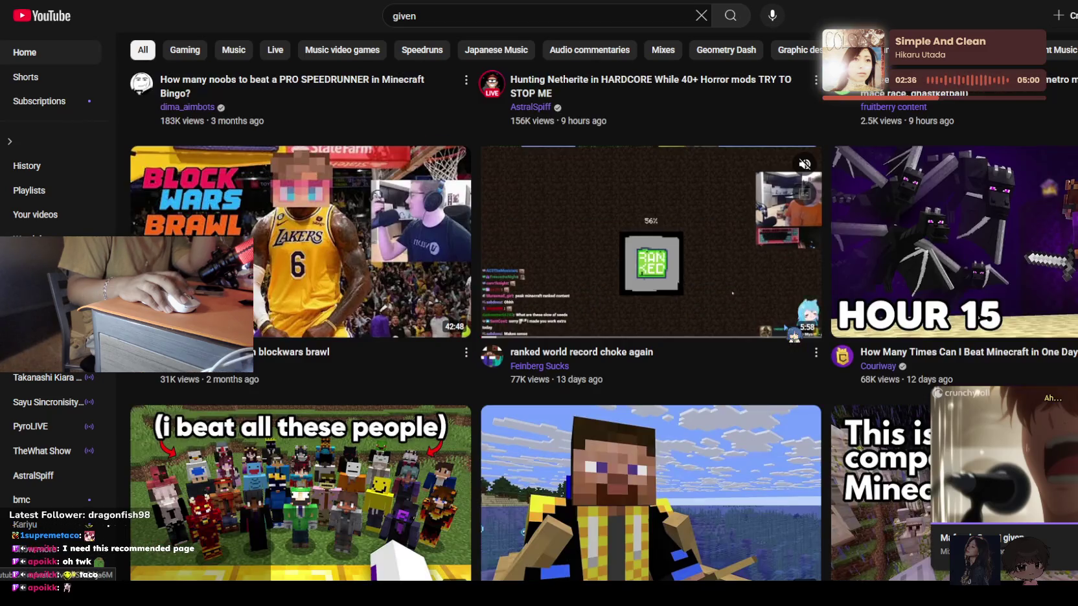
scroll(786, 327, down, 3)
scroll(786, 327, down, 4)
scroll(786, 327, down, 2)
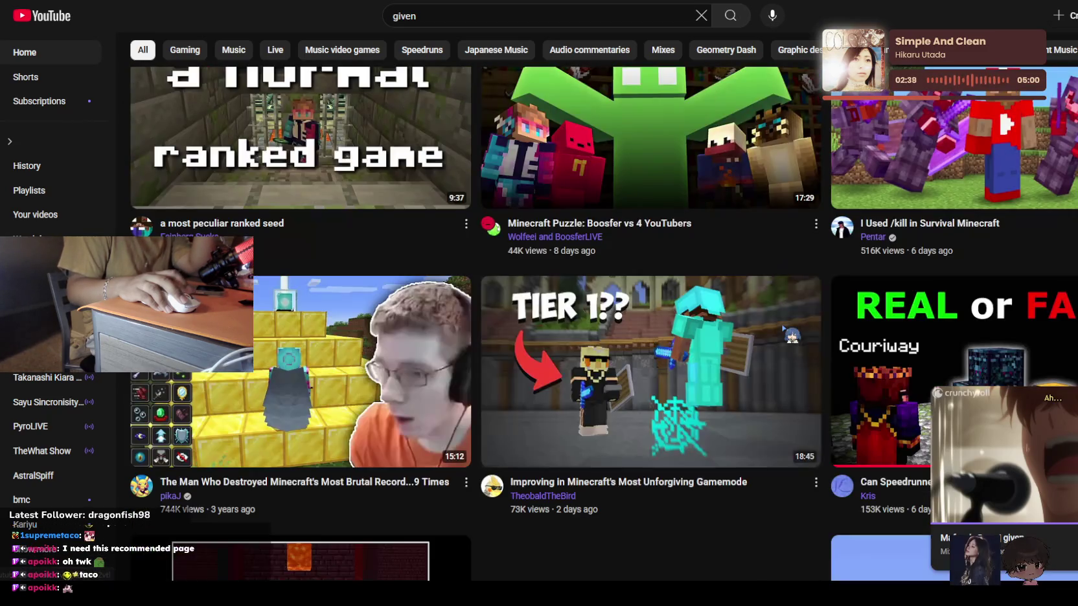
scroll(787, 327, down, 1)
scroll(791, 335, down, 4)
scroll(791, 335, down, 2)
scroll(791, 335, down, 2)
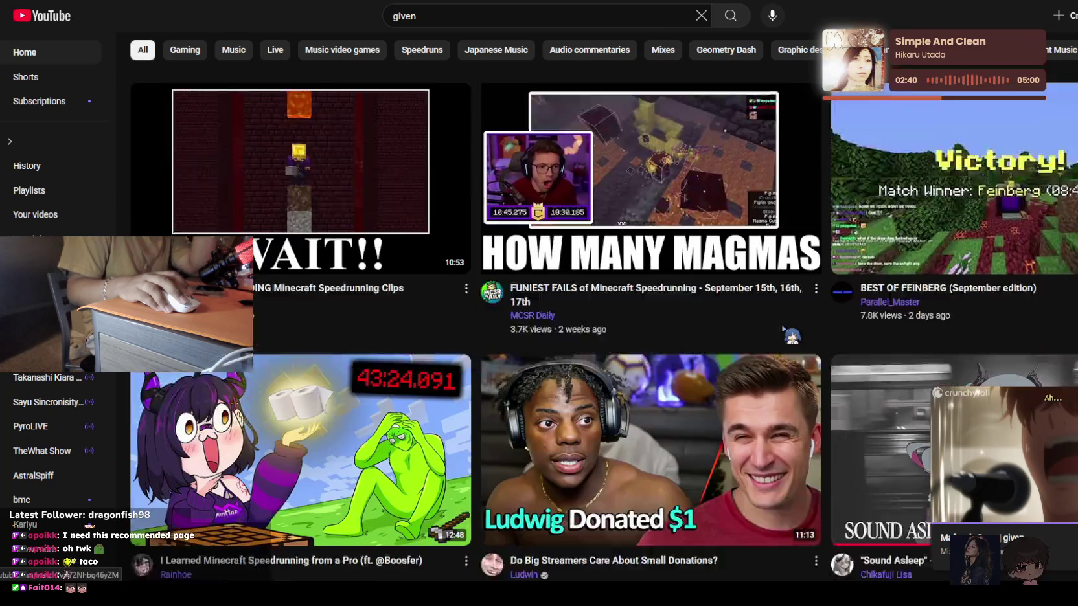
scroll(791, 335, down, 3)
scroll(791, 335, down, 2)
scroll(791, 335, down, 2)
scroll(791, 335, down, 1)
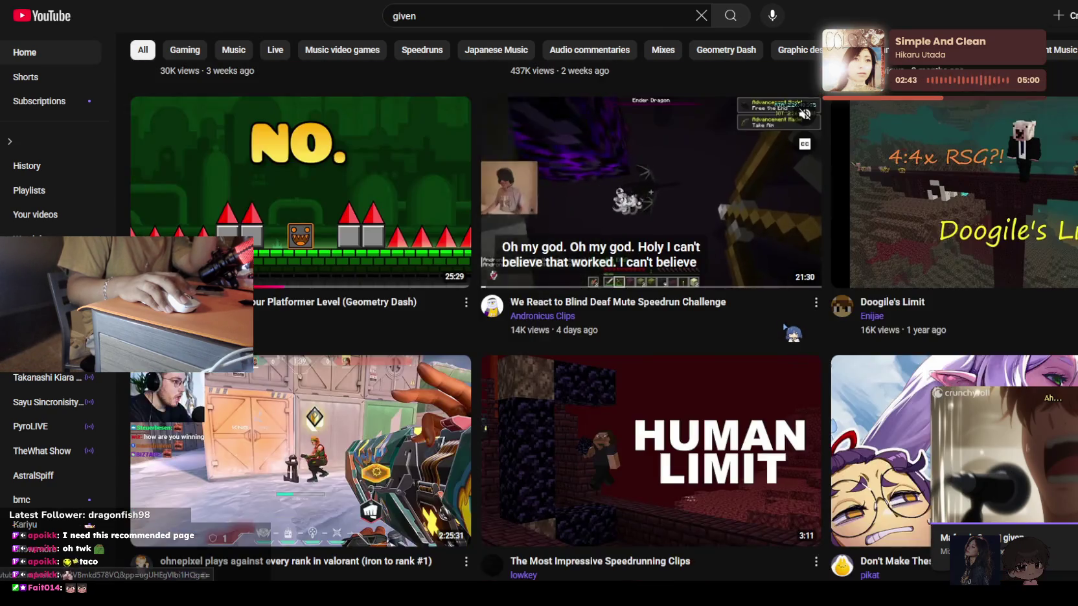
scroll(792, 334, down, 4)
scroll(785, 326, down, 4)
scroll(786, 325, down, 4)
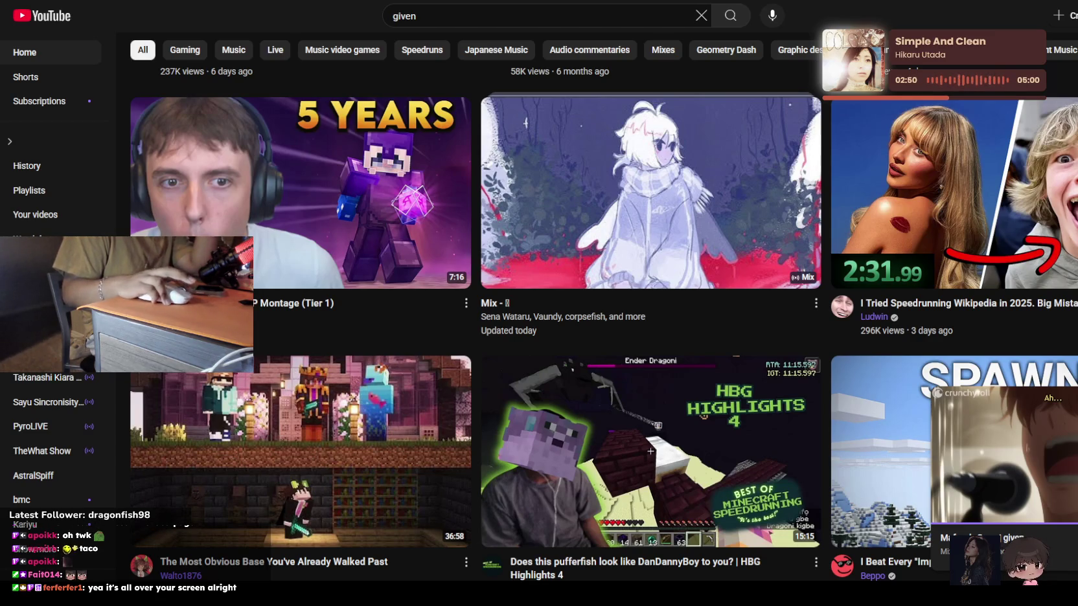
scroll(648, 387, down, 5)
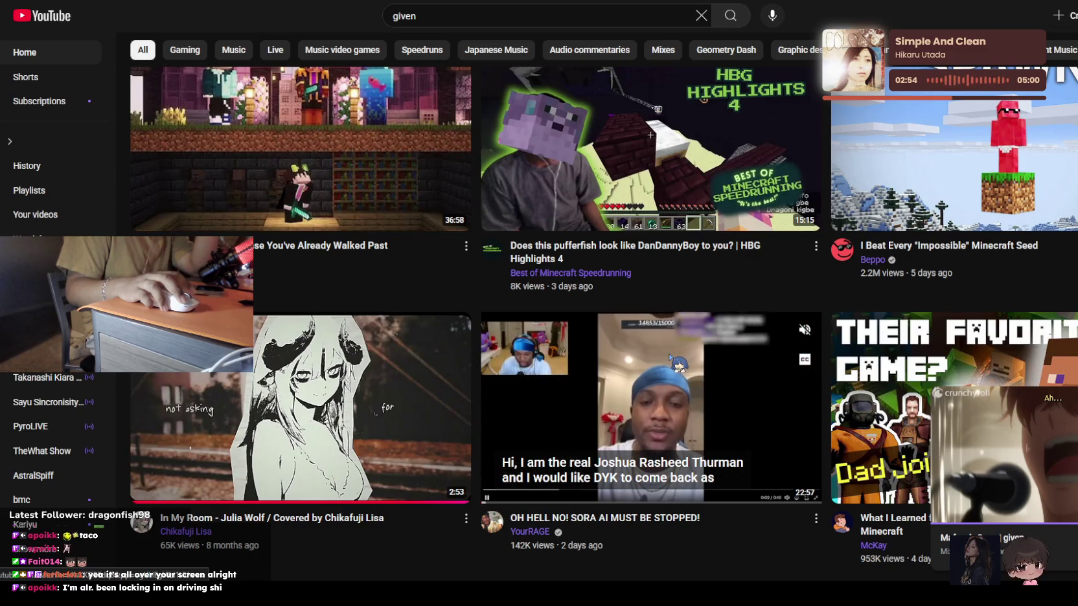
scroll(778, 441, down, 2)
scroll(778, 442, down, 2)
scroll(778, 442, up, 2)
scroll(778, 442, up, 2)
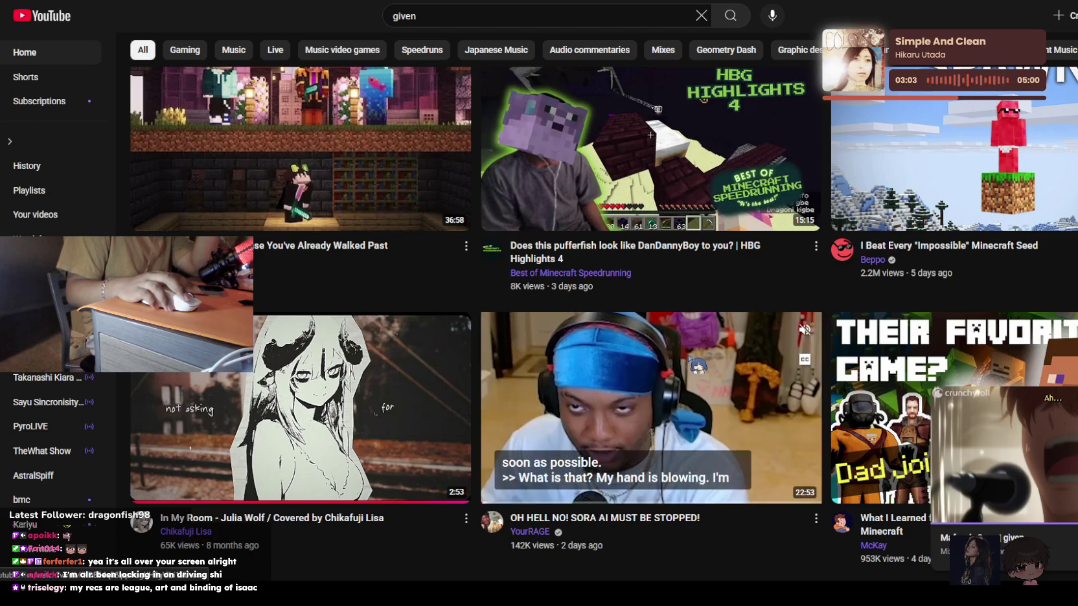
scroll(686, 360, down, 6)
scroll(686, 361, down, 4)
scroll(685, 361, down, 1)
scroll(685, 361, down, 4)
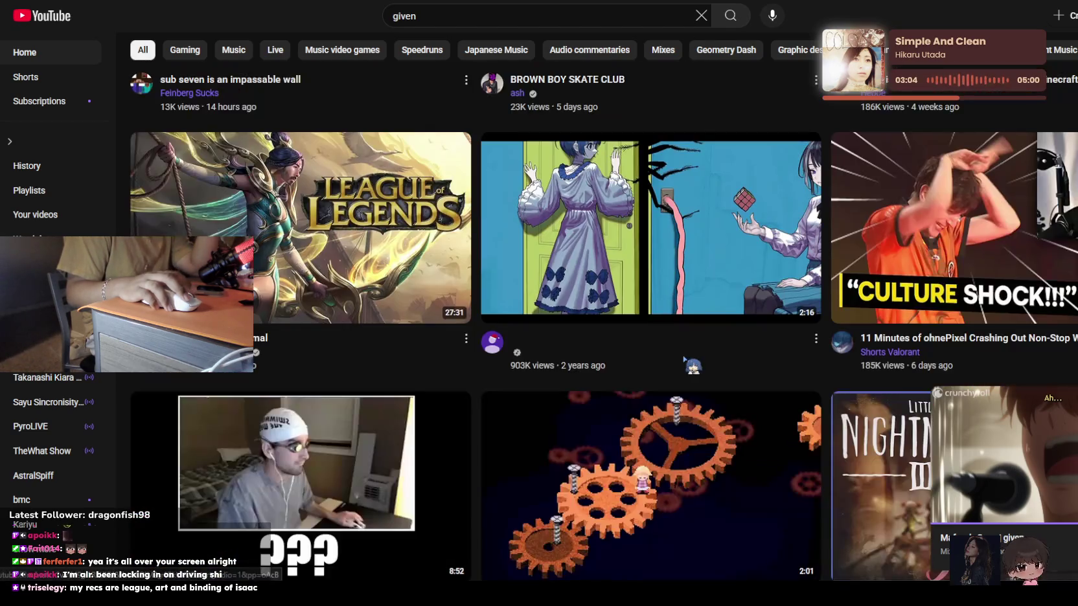
scroll(685, 360, down, 4)
scroll(686, 361, down, 3)
mouse_move(690, 358)
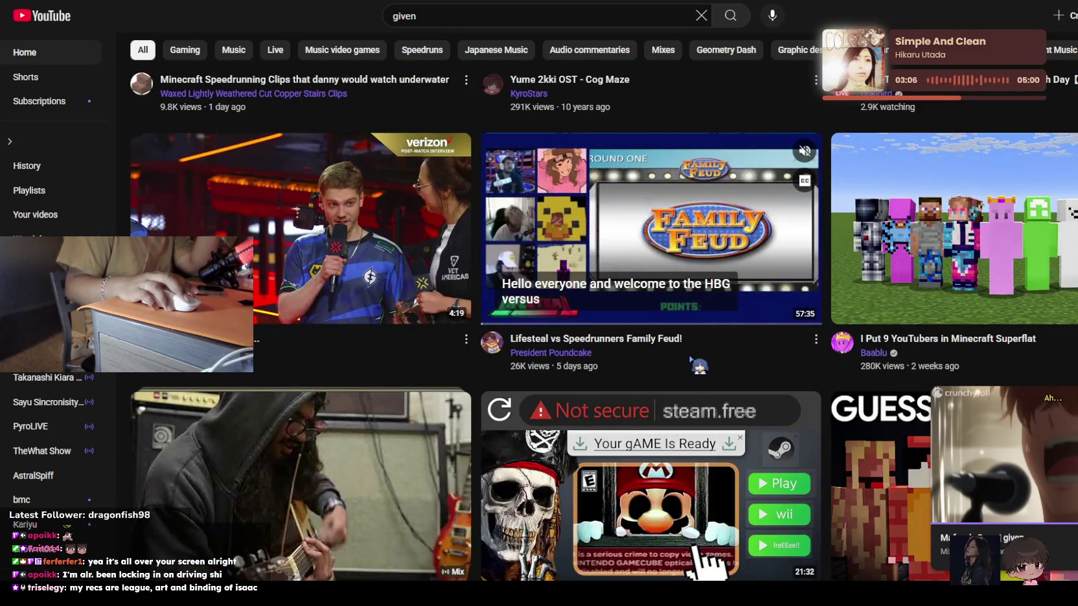
scroll(687, 338, down, 3)
scroll(686, 311, down, 3)
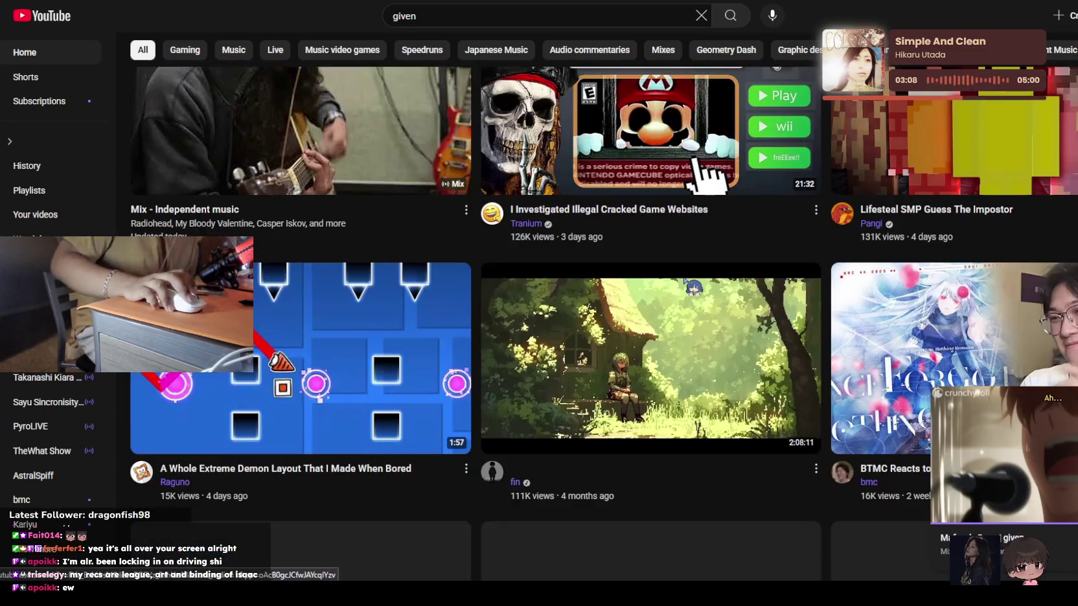
scroll(686, 280, down, 5)
scroll(680, 304, down, 5)
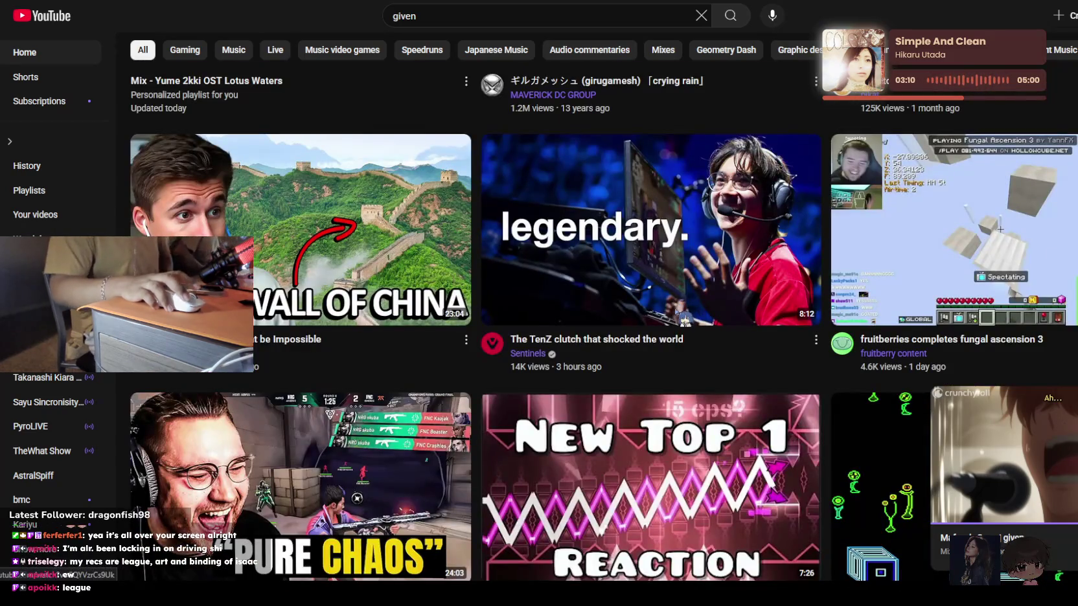
scroll(682, 335, down, 3)
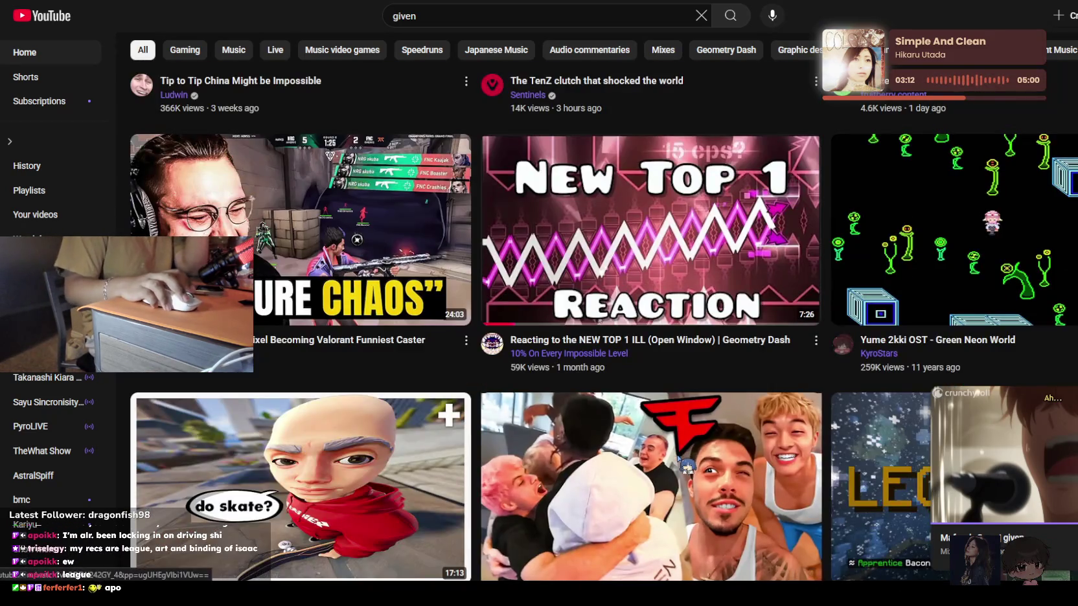
scroll(766, 500, down, 3)
scroll(758, 491, down, 5)
scroll(746, 485, down, 3)
scroll(732, 481, down, 4)
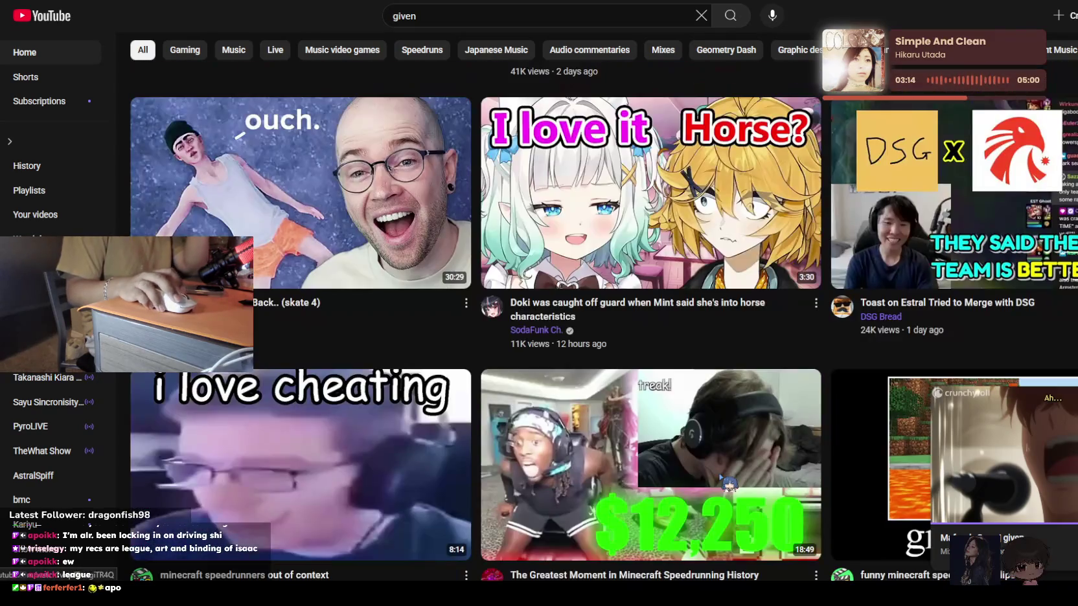
scroll(719, 477, down, 3)
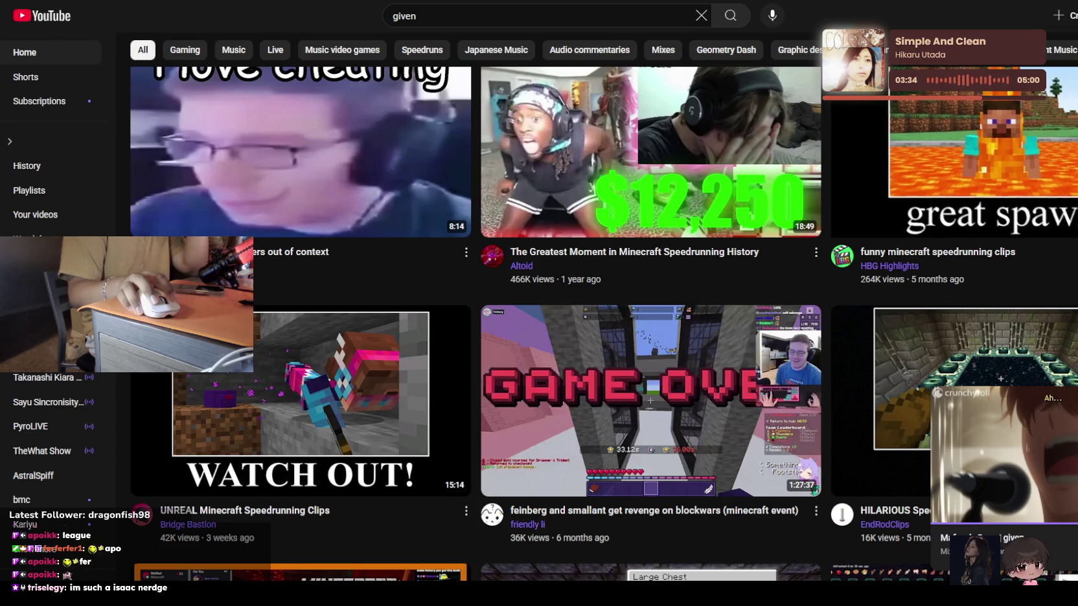
scroll(953, 194, down, 5)
scroll(841, 296, up, 5)
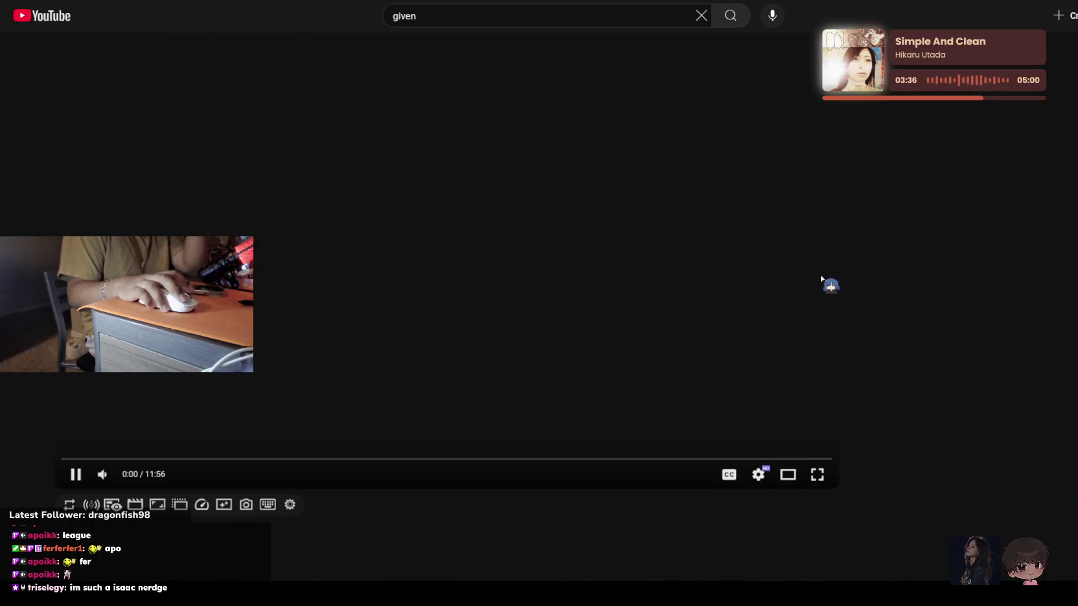
Check the Twitch art stream's followed-channels sidebar, then return to YouTube via the CNVMP3 page
key(ctrl+Tab)
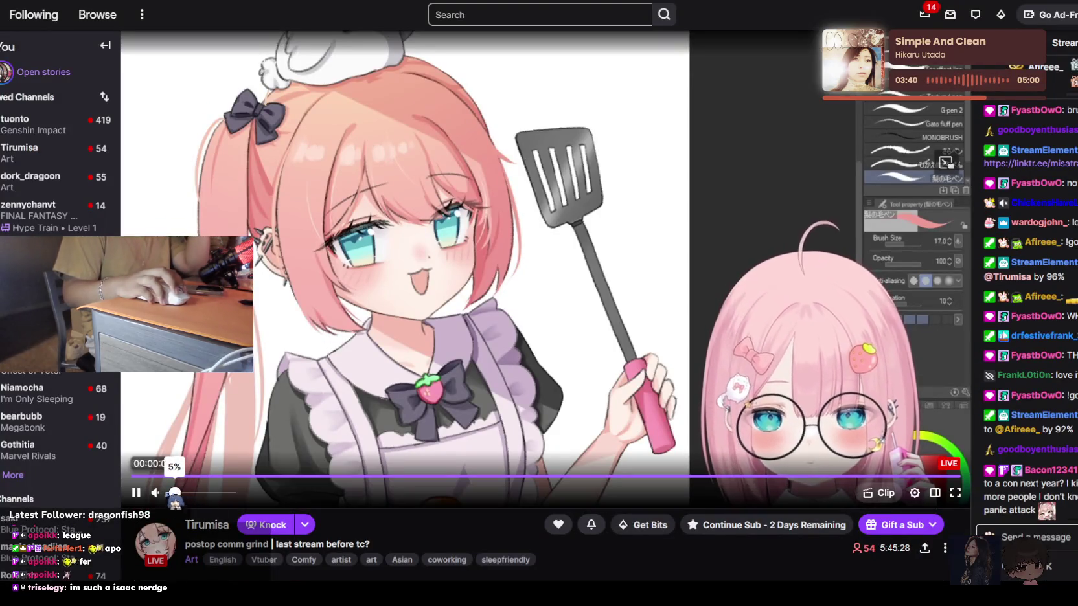
scroll(39, 440, down, 2)
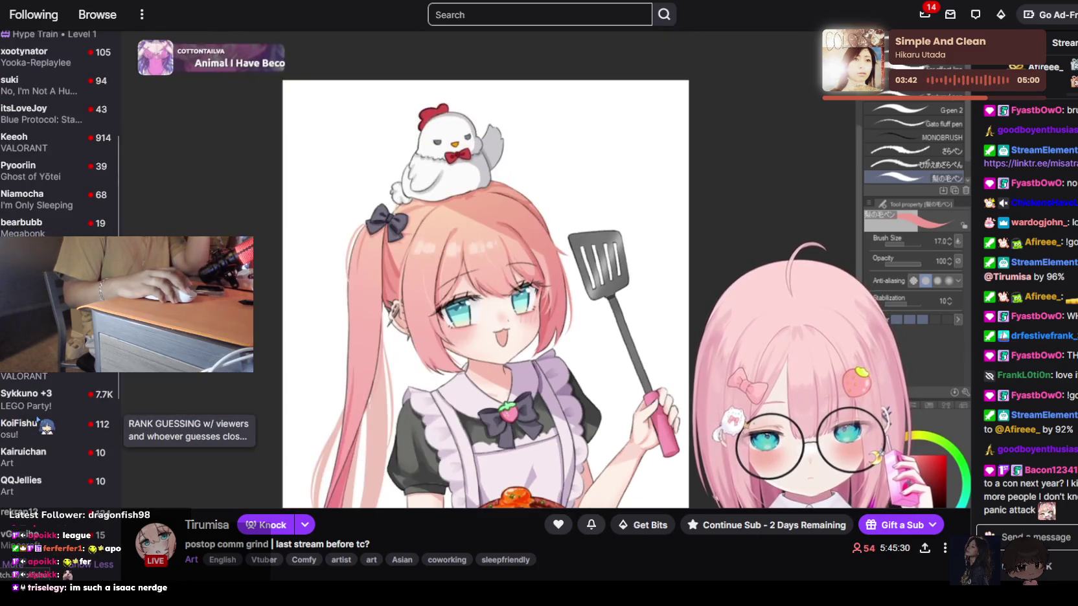
scroll(42, 418, down, 5)
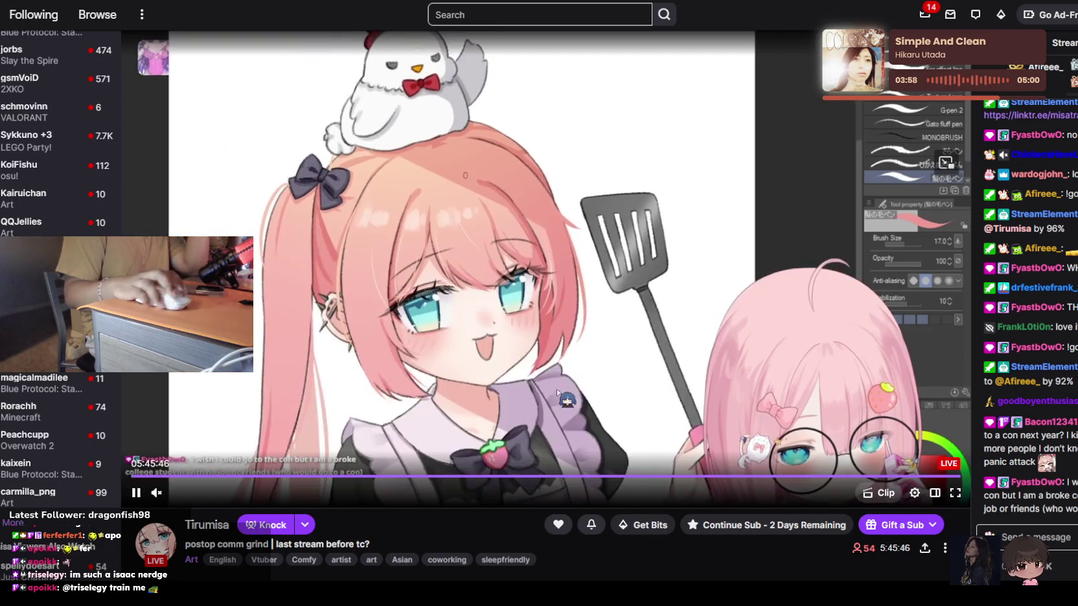
key(alt+Tab)
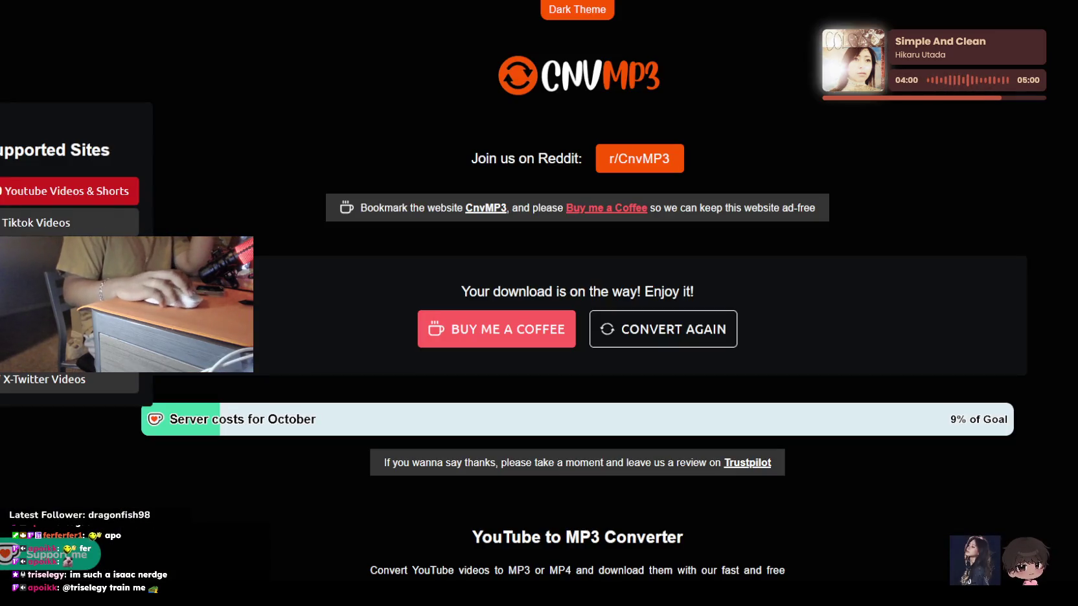
key(alt+Tab)
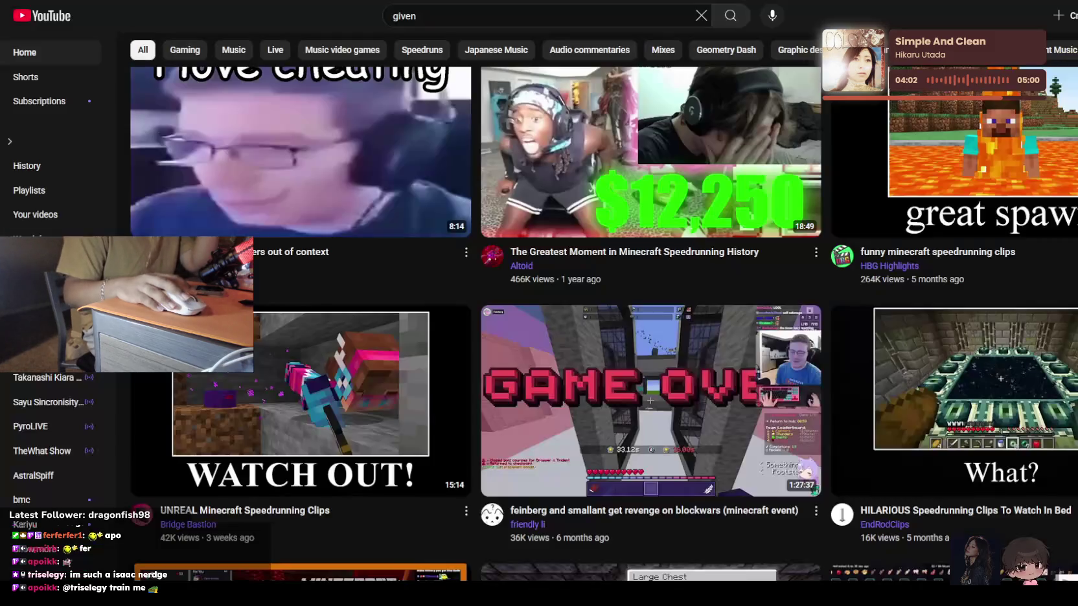
Scroll the Minecraft speedrunning recommendations and start the 'Mix - FACESHOPPING' playlist
scroll(649, 140, down, 4)
scroll(650, 141, down, 3)
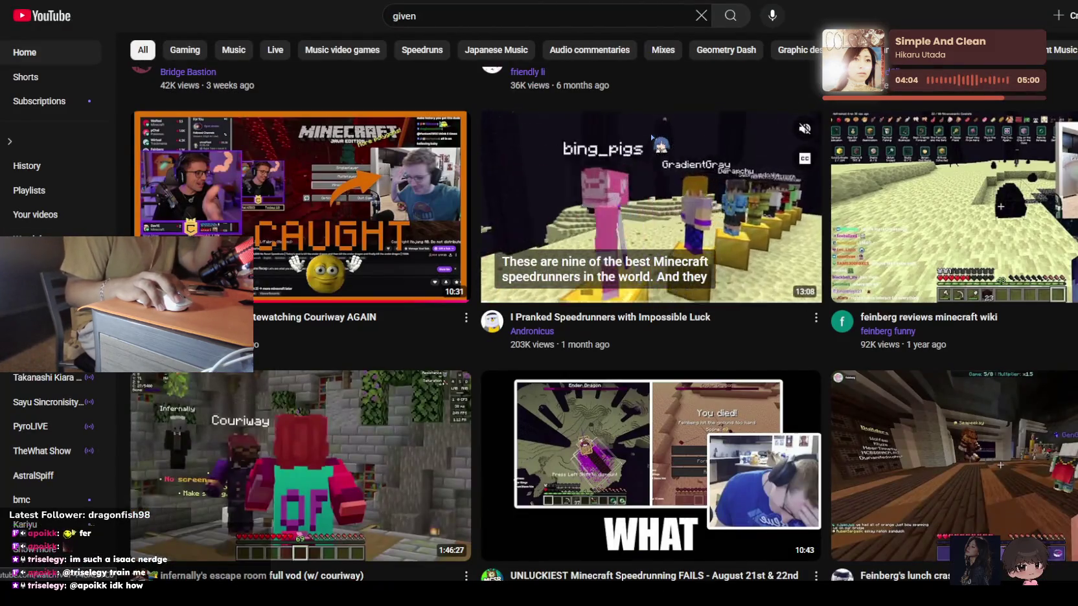
scroll(653, 137, down, 3)
scroll(653, 138, down, 3)
scroll(652, 138, down, 3)
scroll(652, 139, down, 3)
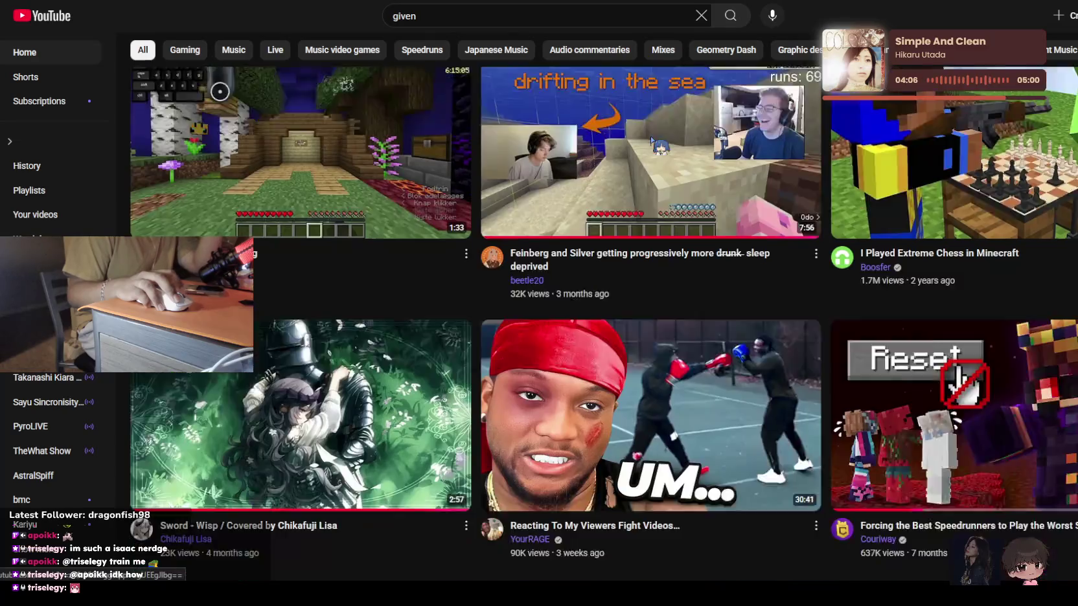
scroll(651, 140, down, 2)
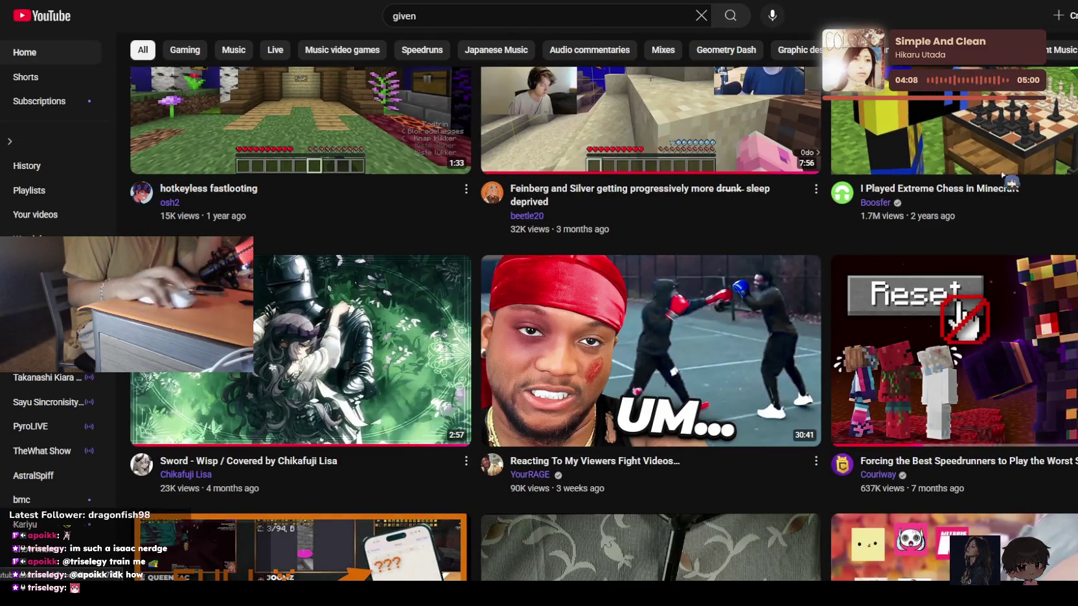
scroll(1022, 127, down, 6)
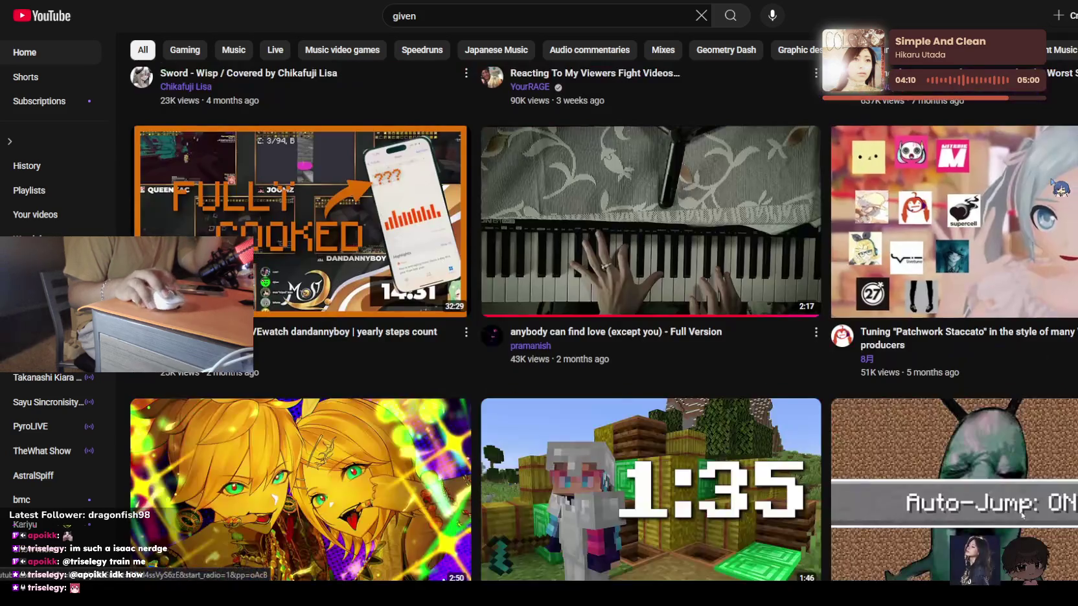
scroll(1022, 127, down, 4)
scroll(604, 324, down, 6)
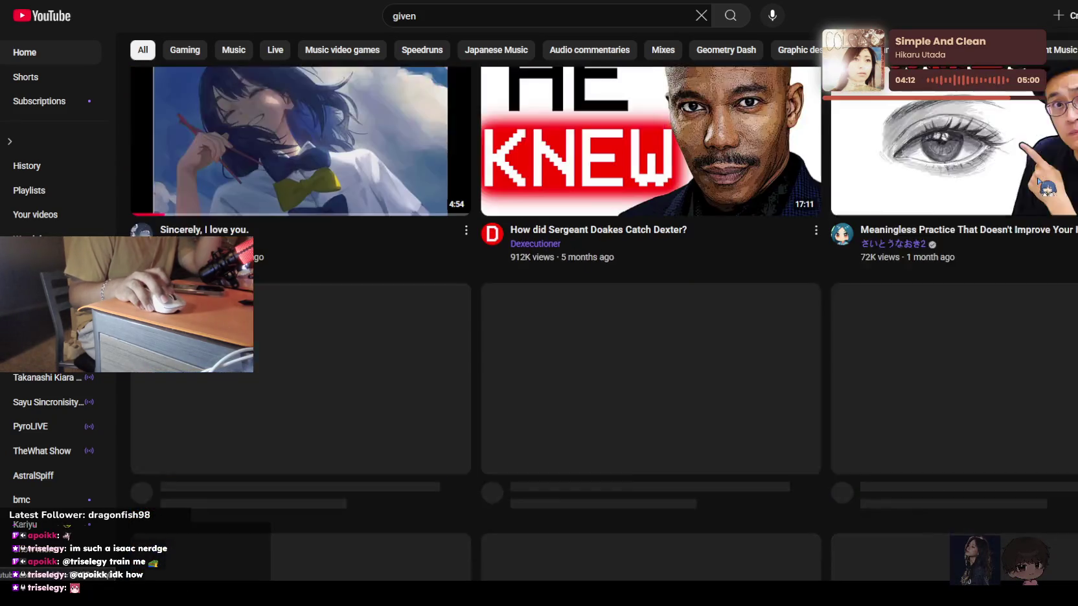
scroll(604, 323, up, 8)
scroll(603, 324, up, 1)
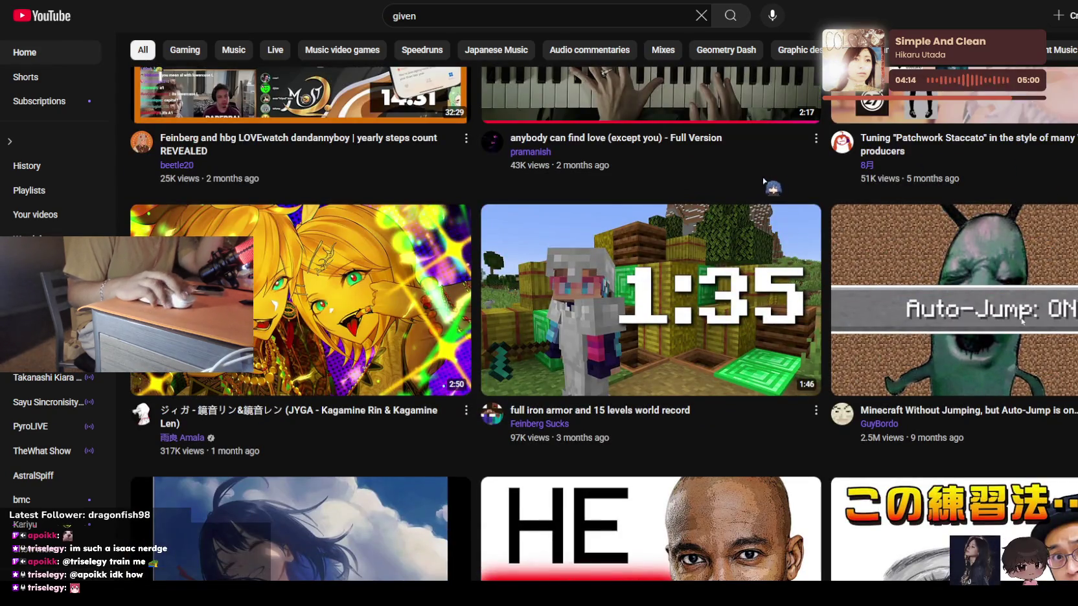
scroll(1023, 321, down, 1)
scroll(1022, 321, down, 5)
scroll(814, 199, down, 5)
scroll(809, 193, down, 4)
scroll(809, 193, down, 2)
scroll(809, 193, down, 4)
mouse_move(651, 277)
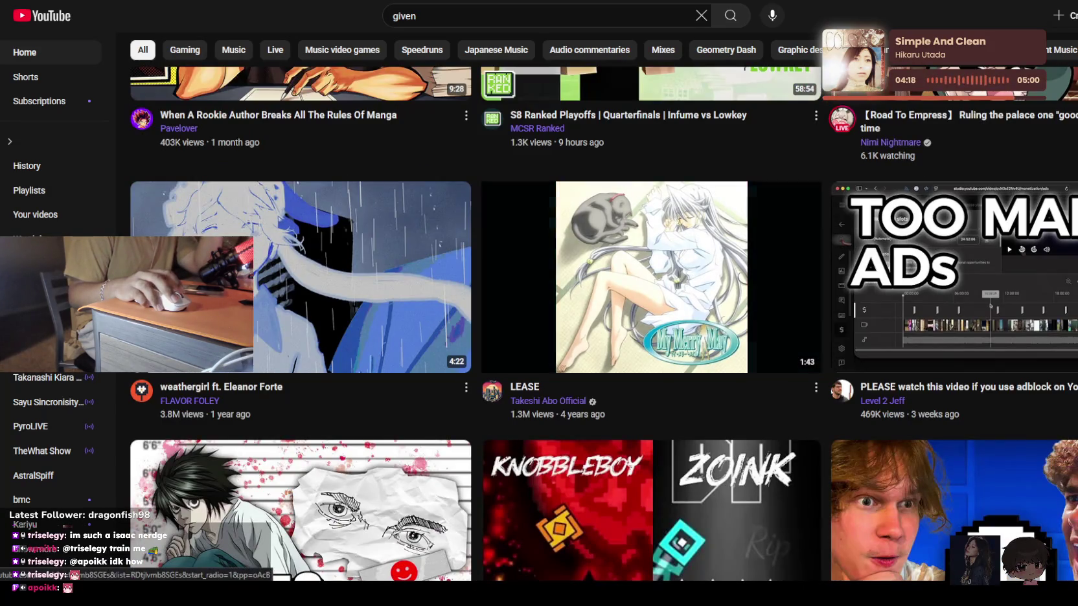
scroll(965, 207, down, 3)
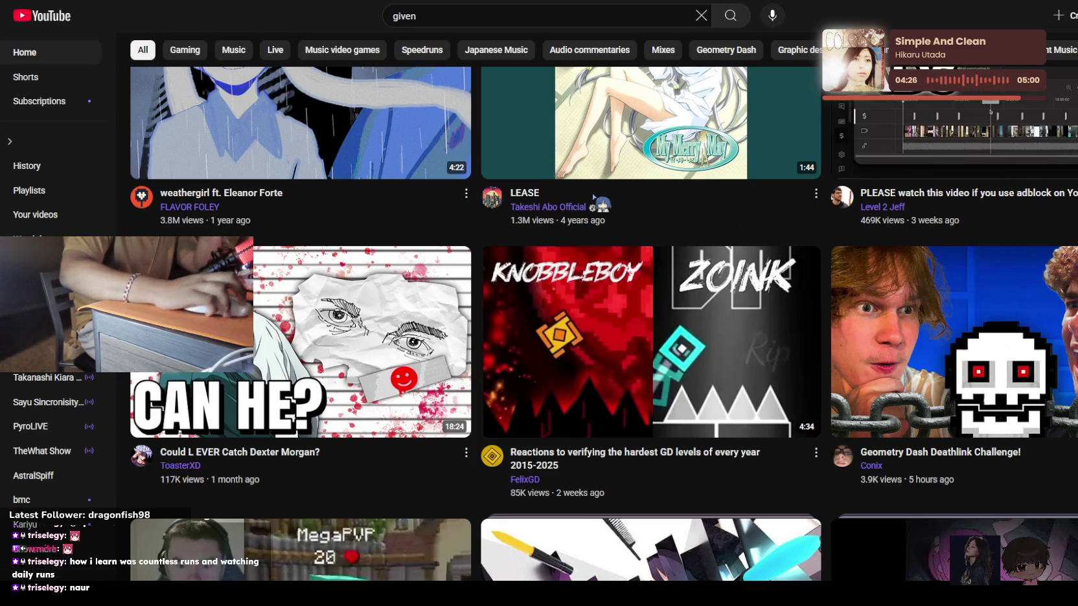
scroll(292, 303, down, 5)
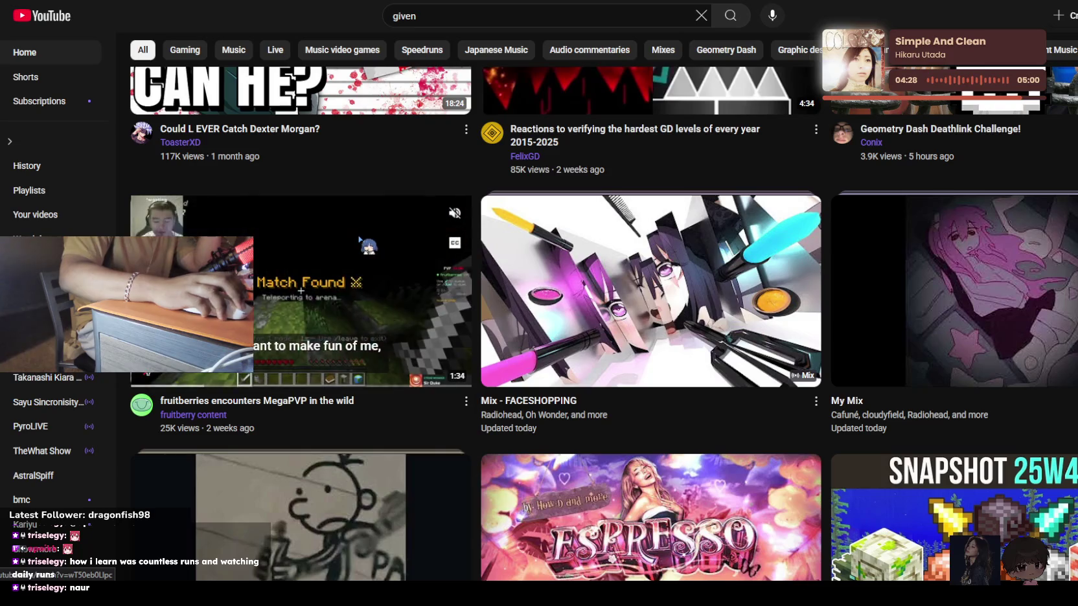
scroll(327, 170, down, 3)
scroll(324, 172, down, 4)
scroll(318, 172, up, 4)
click(317, 172)
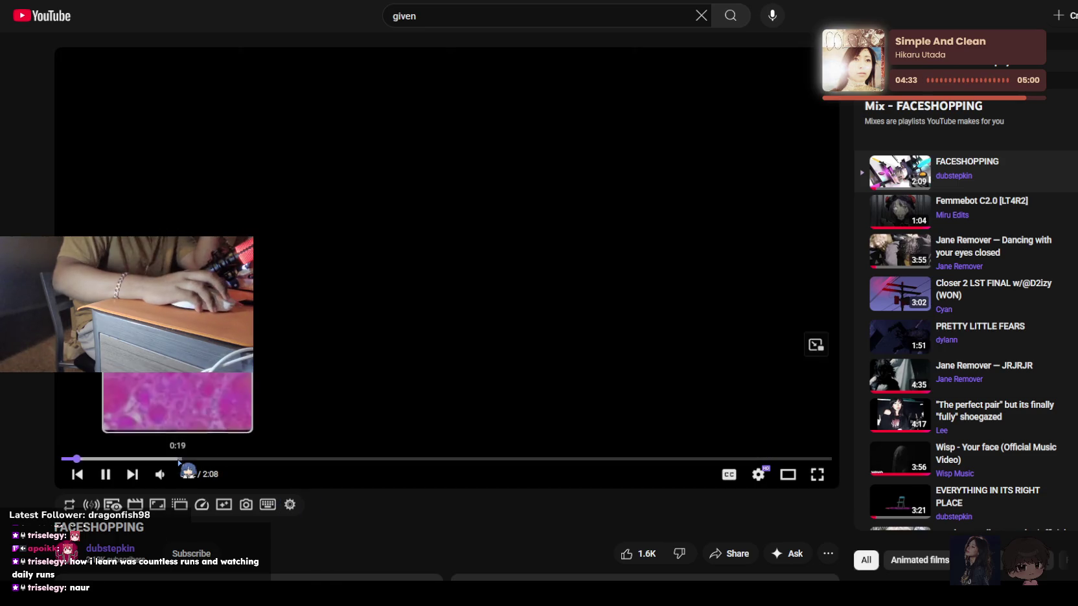
Skip ahead in dubstepkin's FACESHOPPING and look over the mix queue
click(181, 459)
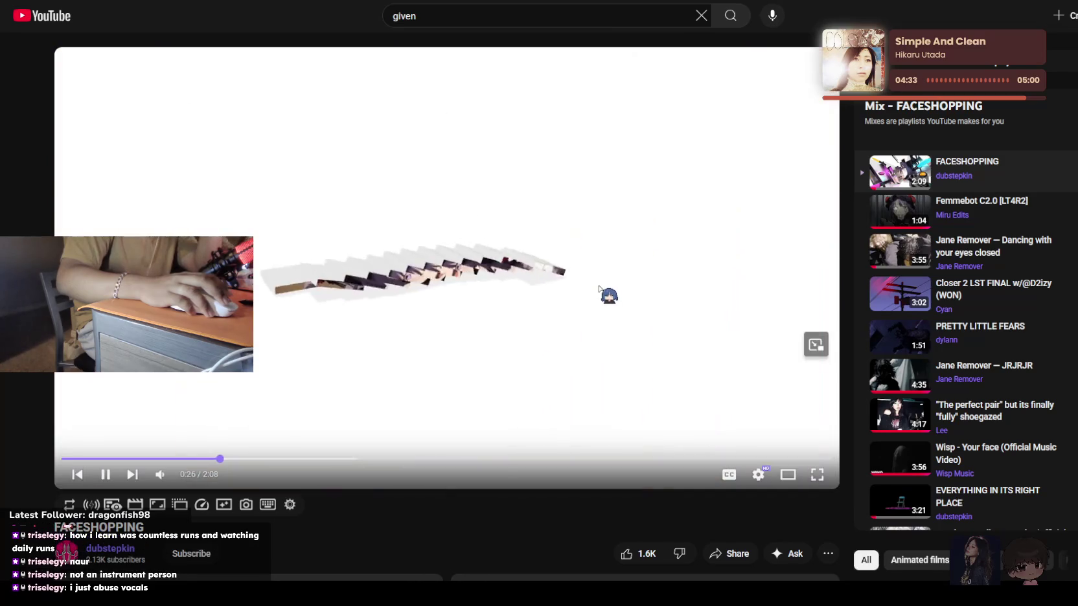
scroll(598, 298, down, 4)
scroll(597, 296, down, 3)
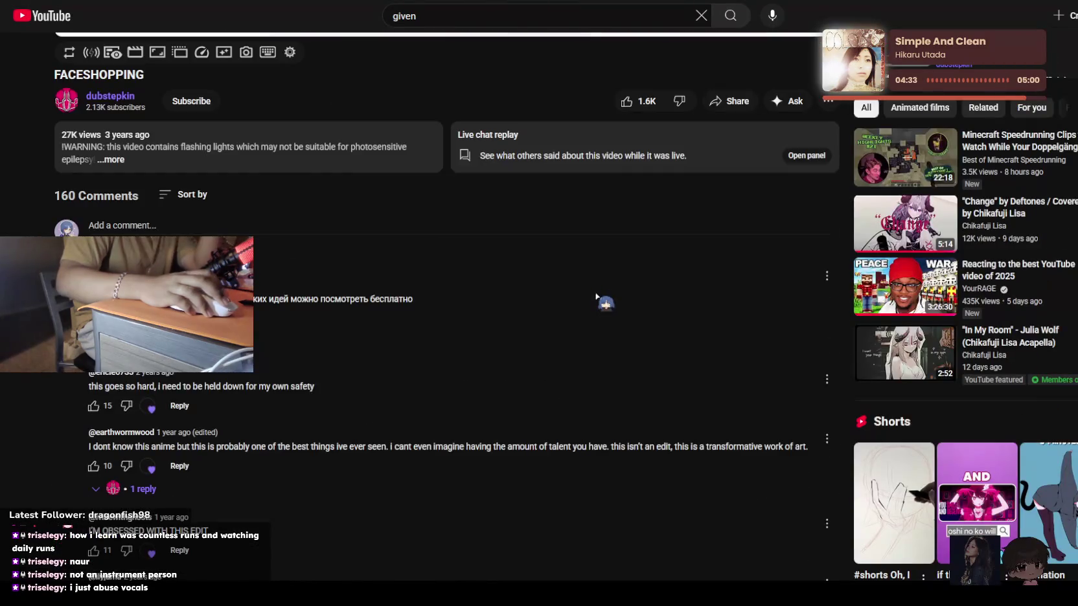
scroll(597, 298, up, 2)
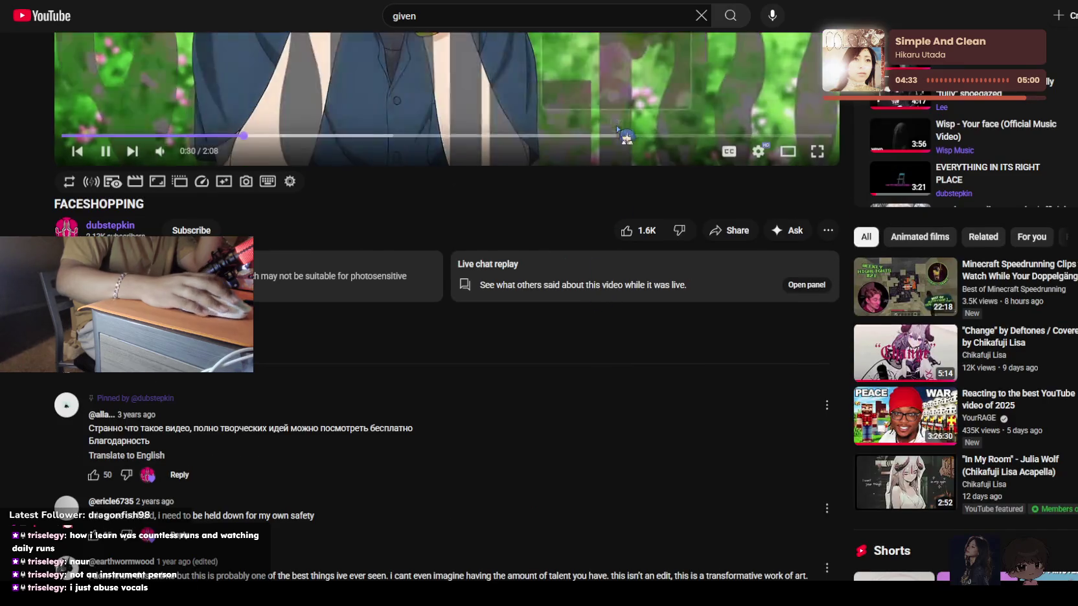
scroll(597, 298, up, 4)
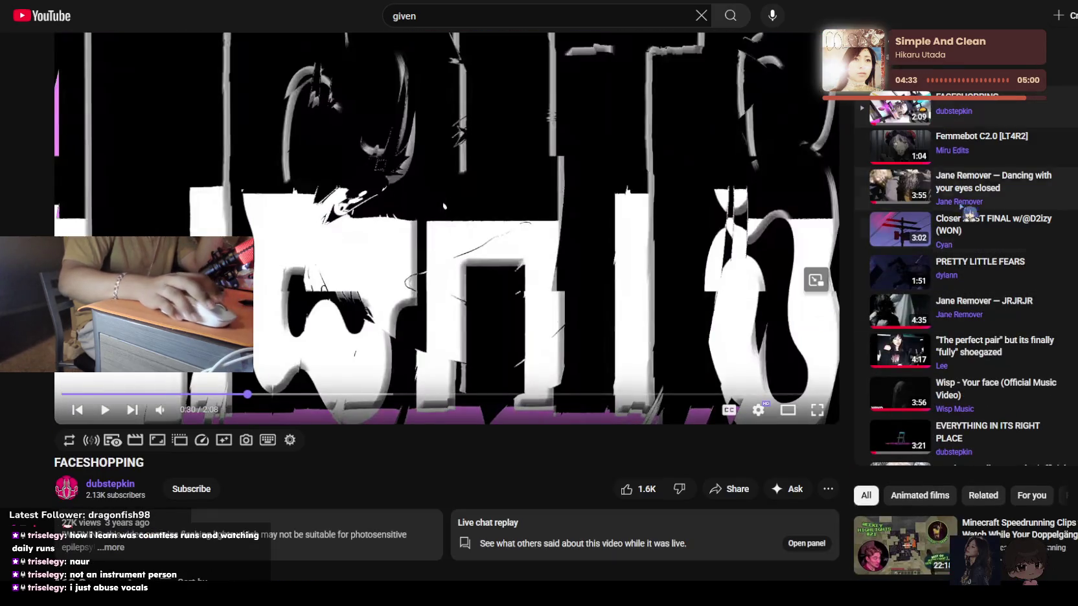
Play Femmebot C2.0 [LT4R2] from the mix sidebar, then move on to No Szns [LT4R3]
click(992, 160)
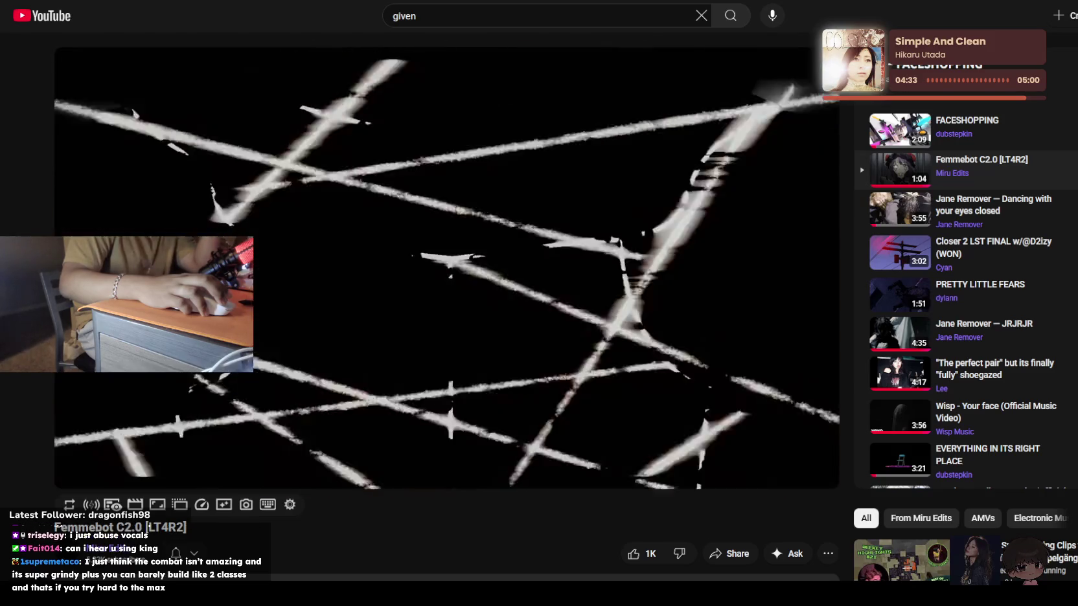
scroll(469, 286, down, 5)
scroll(470, 286, down, 3)
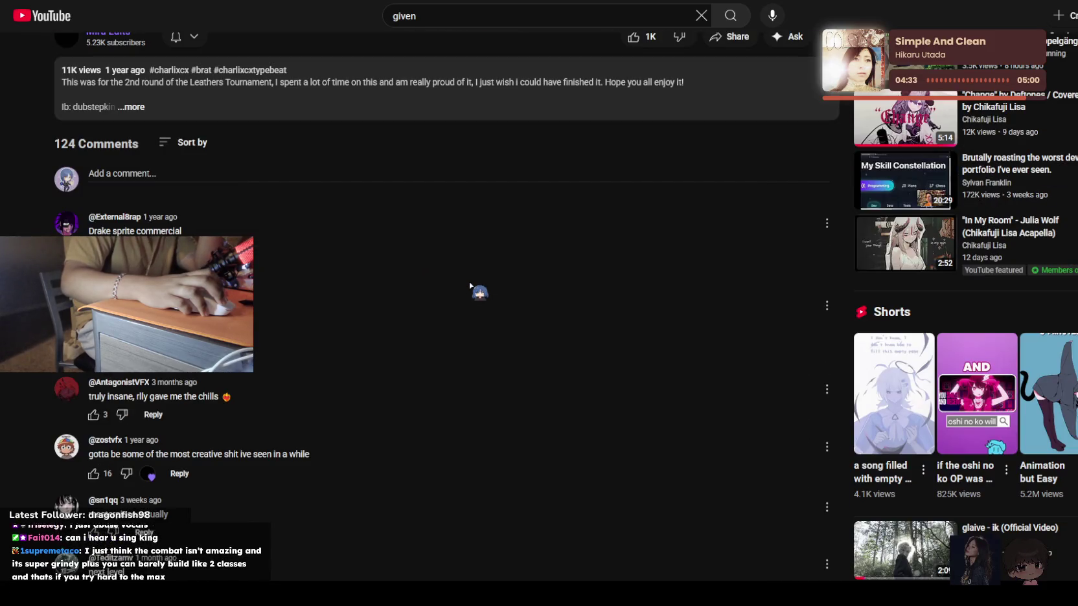
scroll(476, 287, up, 5)
scroll(486, 272, up, 3)
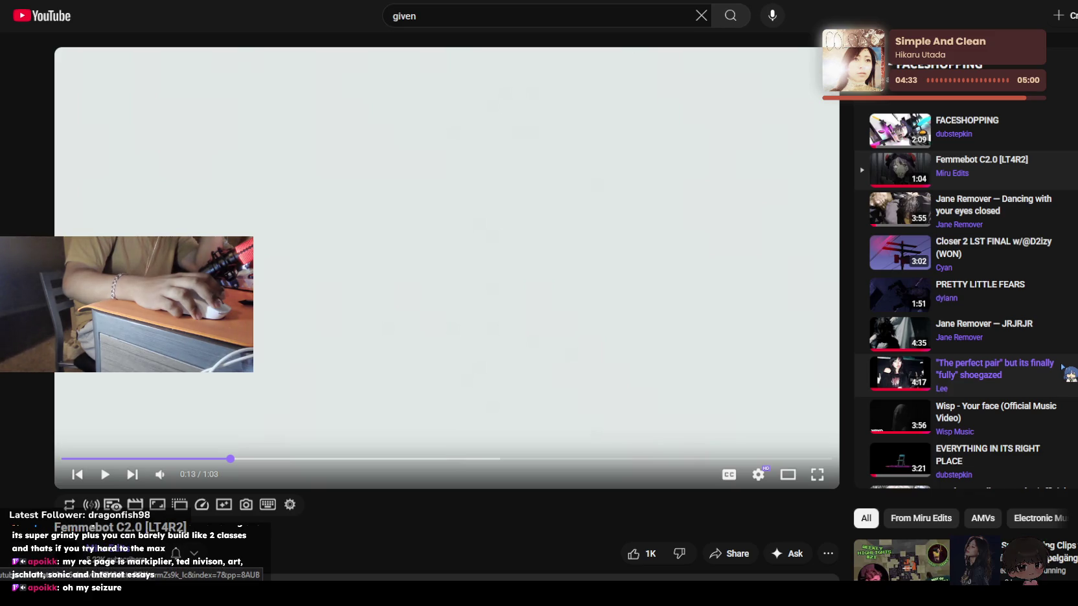
scroll(729, 373, down, 3)
scroll(707, 373, down, 5)
scroll(700, 374, down, 1)
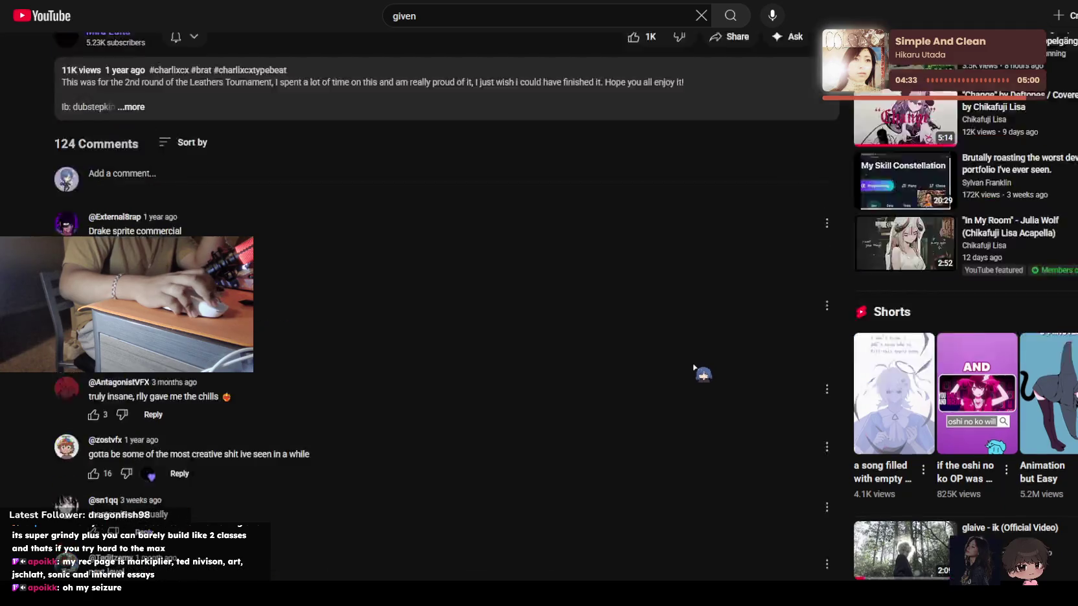
scroll(751, 367, up, 5)
scroll(751, 366, up, 4)
scroll(953, 313, down, 1)
scroll(987, 298, down, 3)
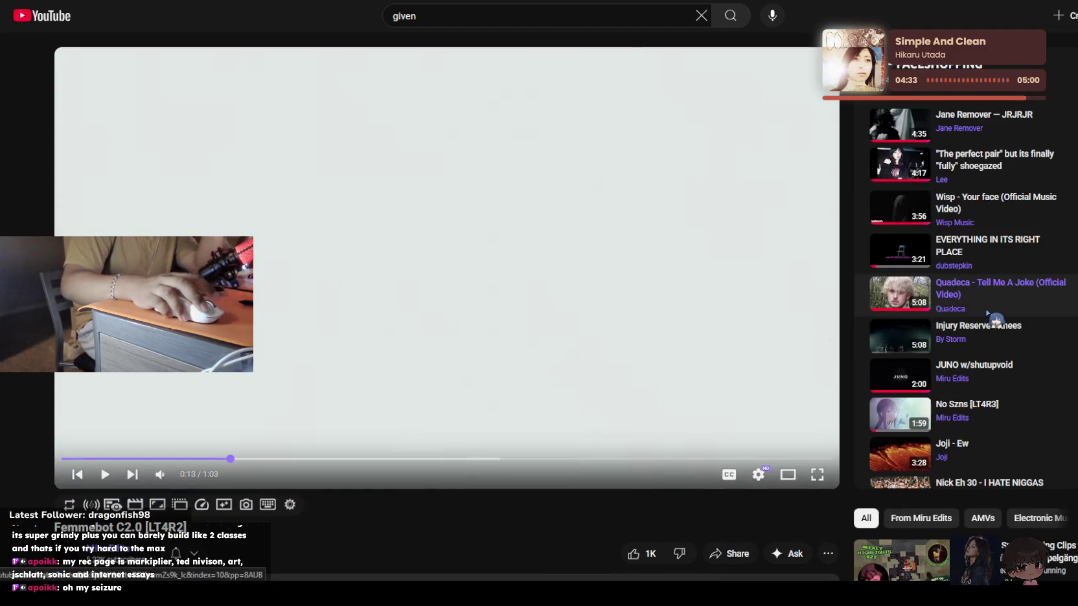
scroll(987, 313, down, 3)
scroll(987, 311, down, 2)
scroll(988, 308, up, 1)
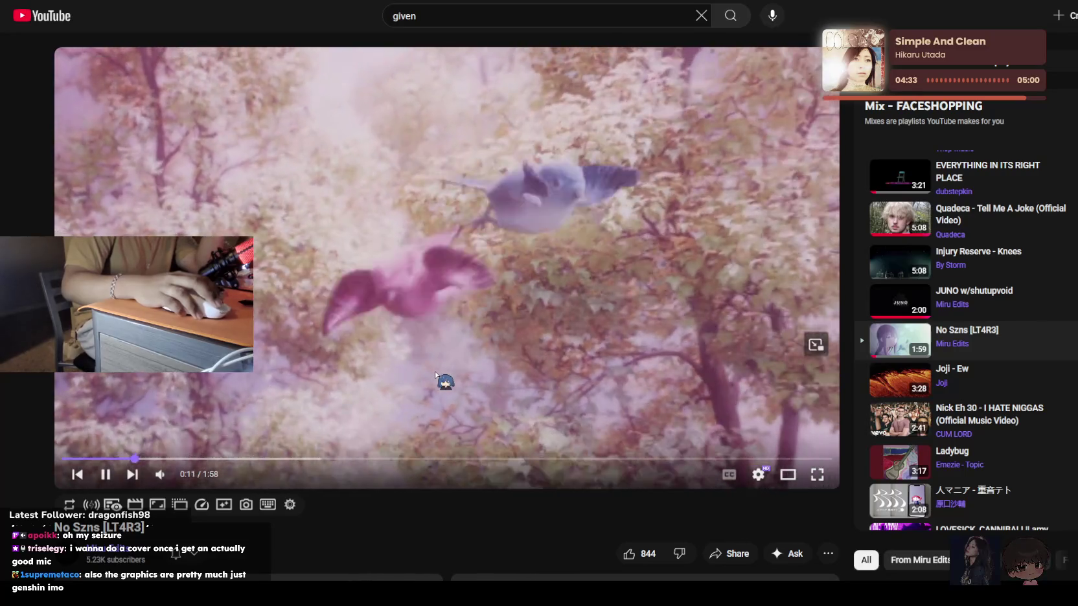
Temporarily play No Szns at 2x speed, then return it to normal speed
click(435, 375)
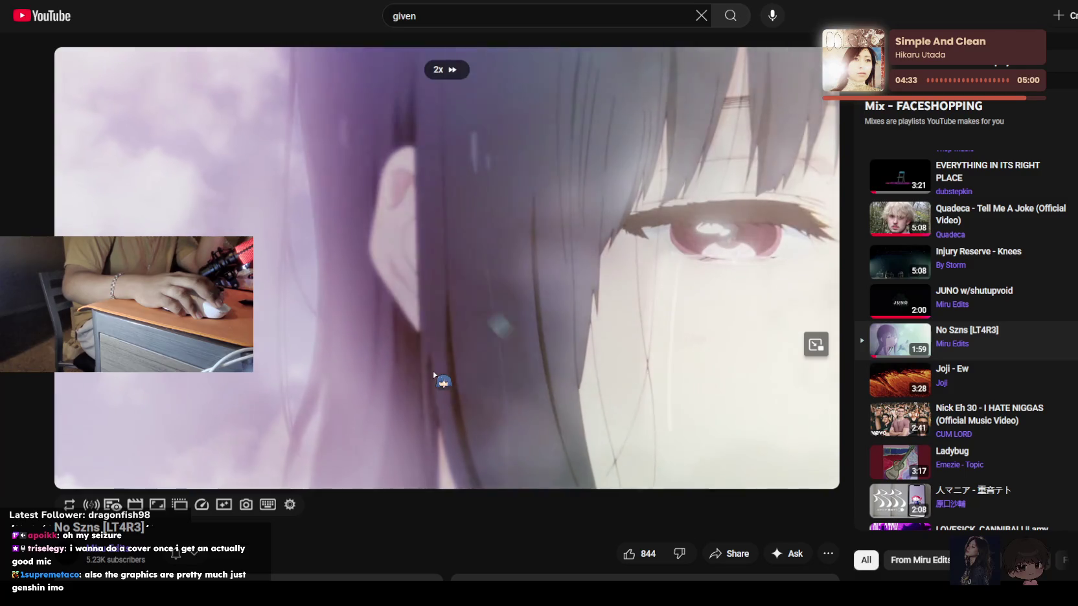
drag(433, 375, 427, 378)
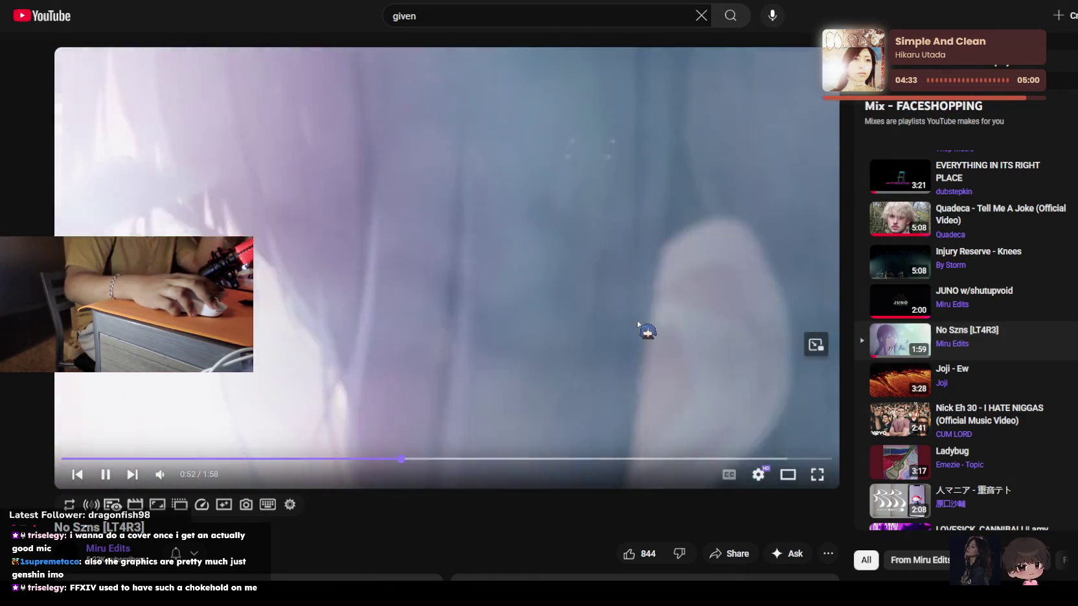
scroll(641, 337, down, 8)
scroll(642, 344, up, 8)
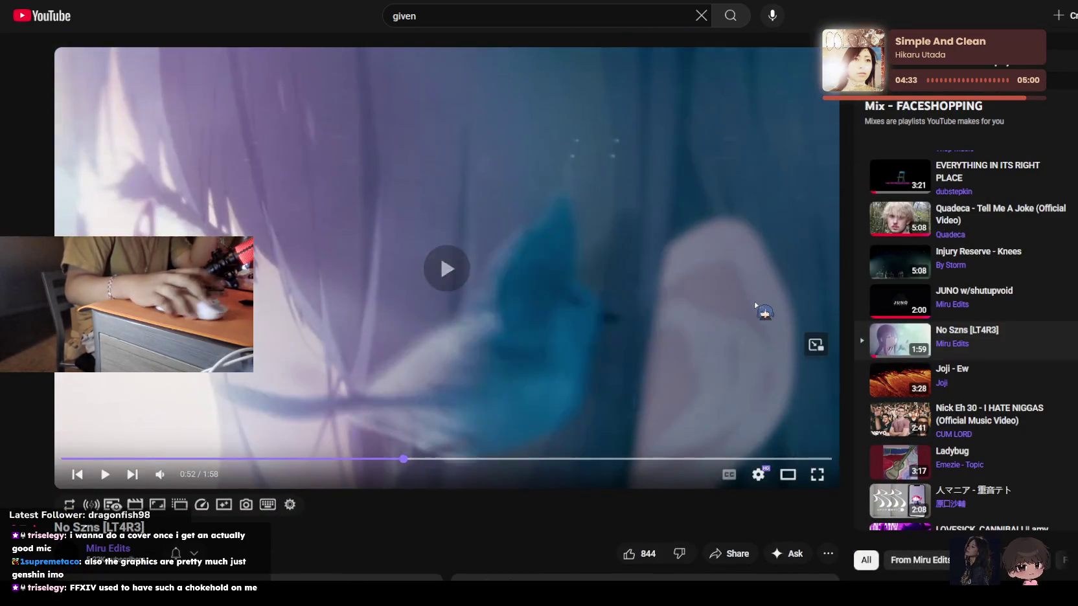
scroll(755, 304, down, 6)
scroll(755, 306, down, 3)
scroll(756, 307, down, 1)
scroll(757, 308, down, 6)
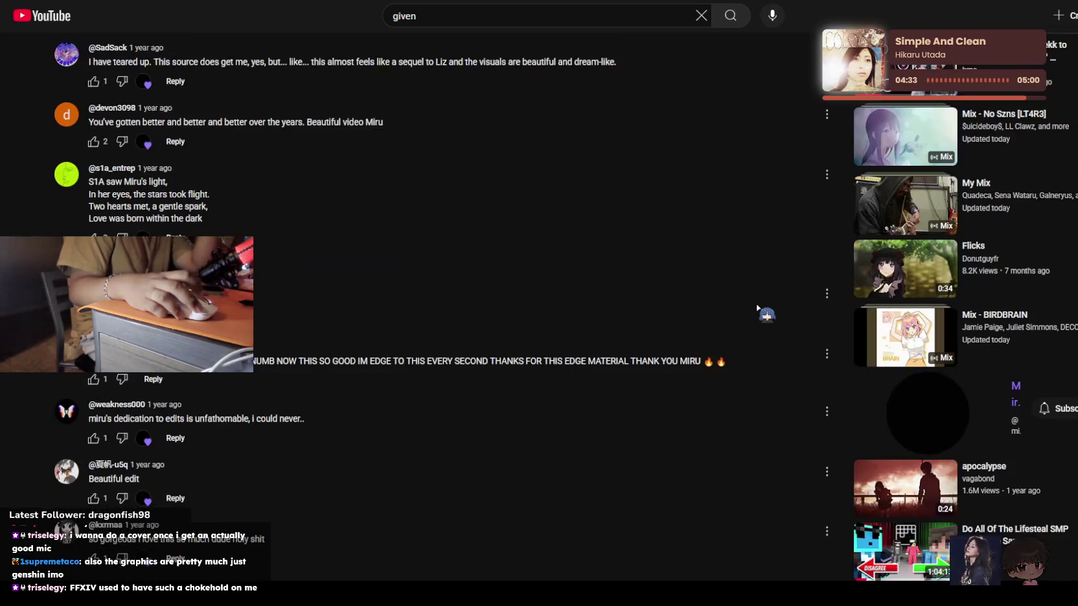
scroll(756, 308, up, 15)
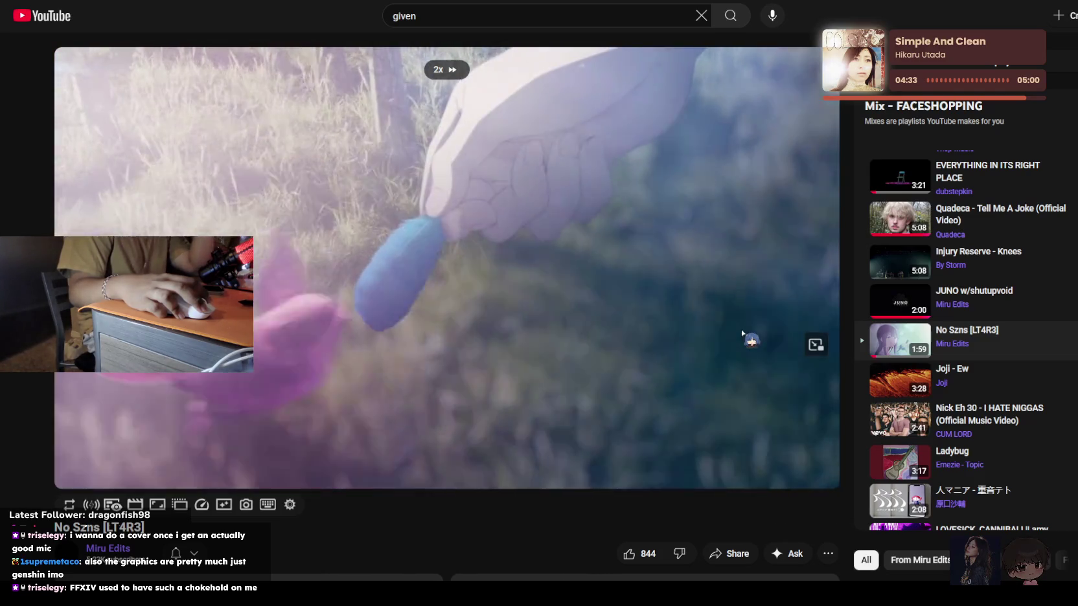
drag(743, 334, 743, 334)
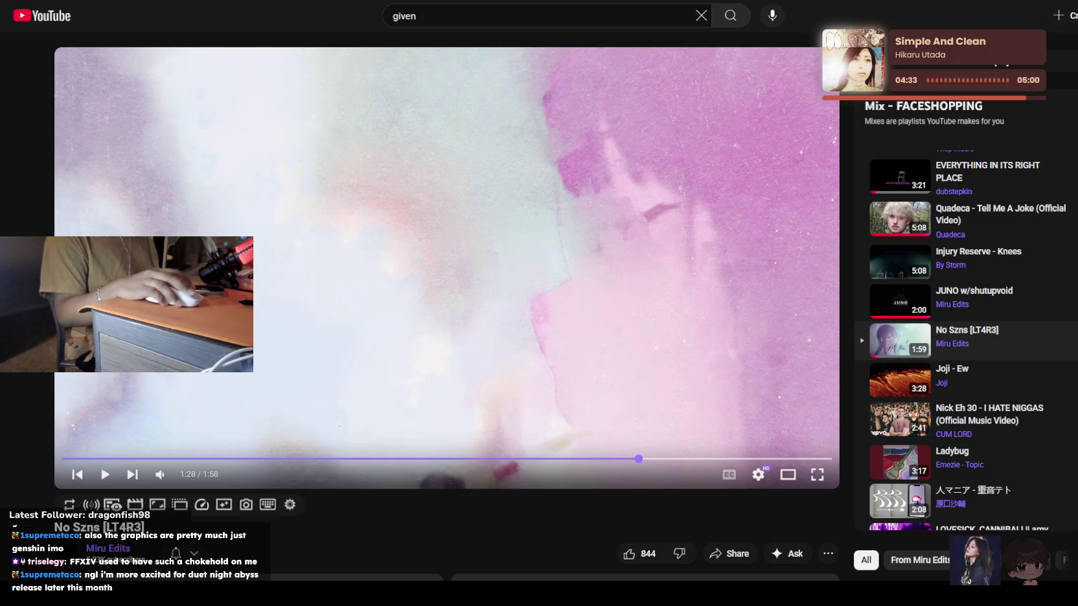
Pause No Szns at 1:28, resume, and let it advance to the College Thesis Film
click(506, 270)
click(420, 355)
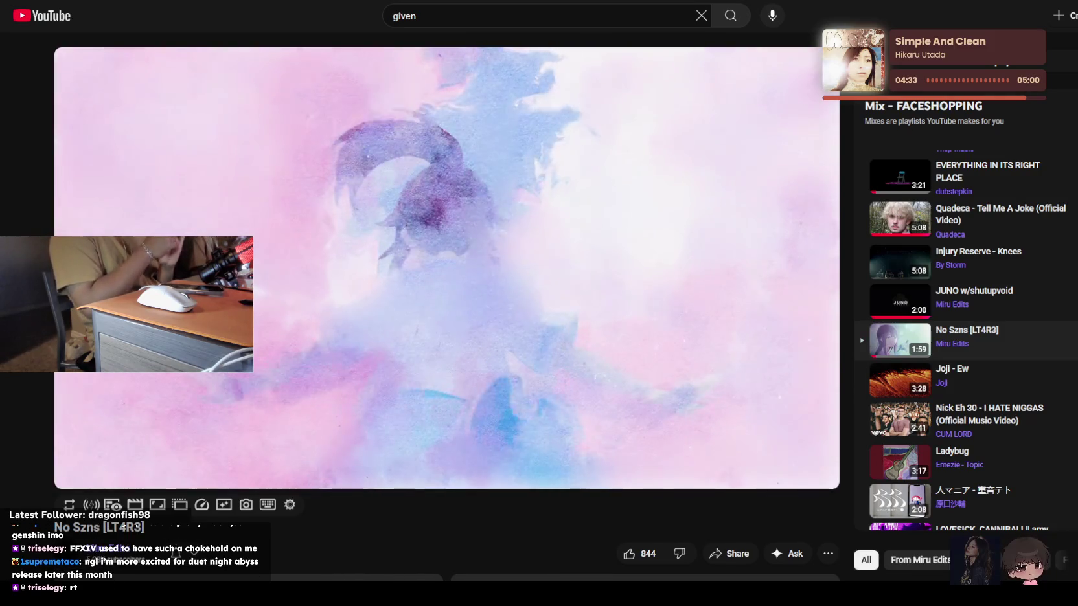
scroll(443, 372, down, 15)
scroll(443, 371, up, 7)
scroll(443, 371, up, 8)
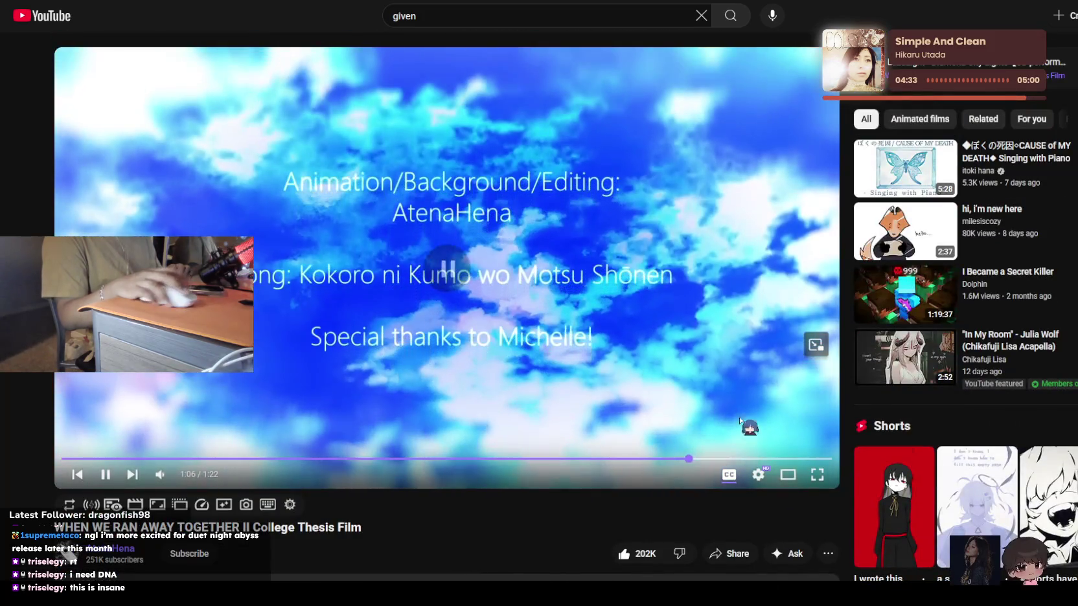
Go back to the YouTube home feed, with the thesis film in a miniplayer, and browse it
scroll(692, 444, down, 5)
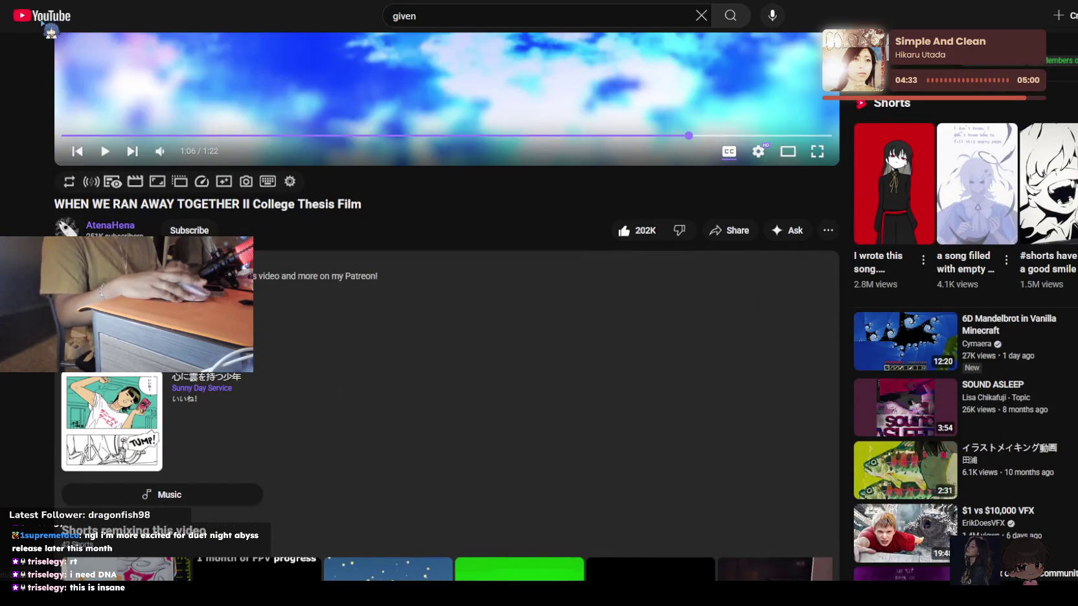
key(alt+Left)
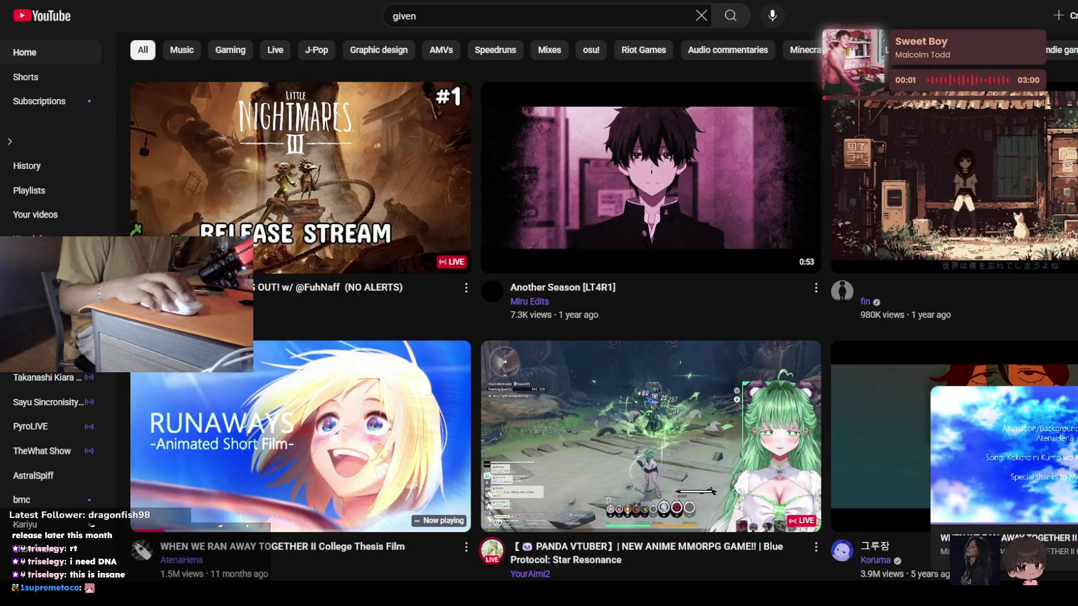
scroll(586, 333, down, 6)
scroll(587, 334, down, 4)
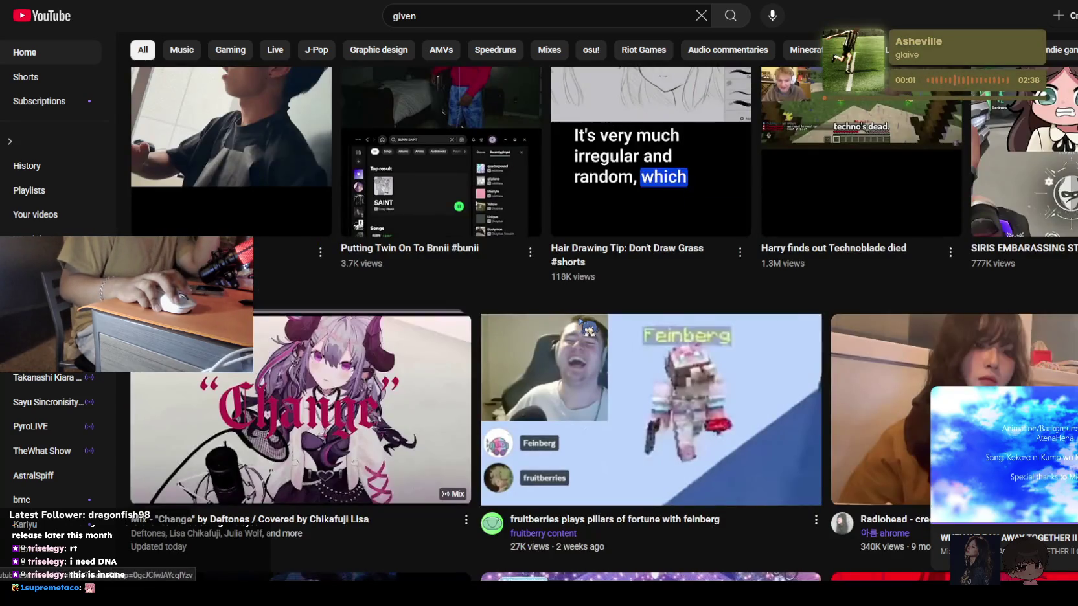
scroll(580, 322, down, 3)
scroll(579, 320, down, 4)
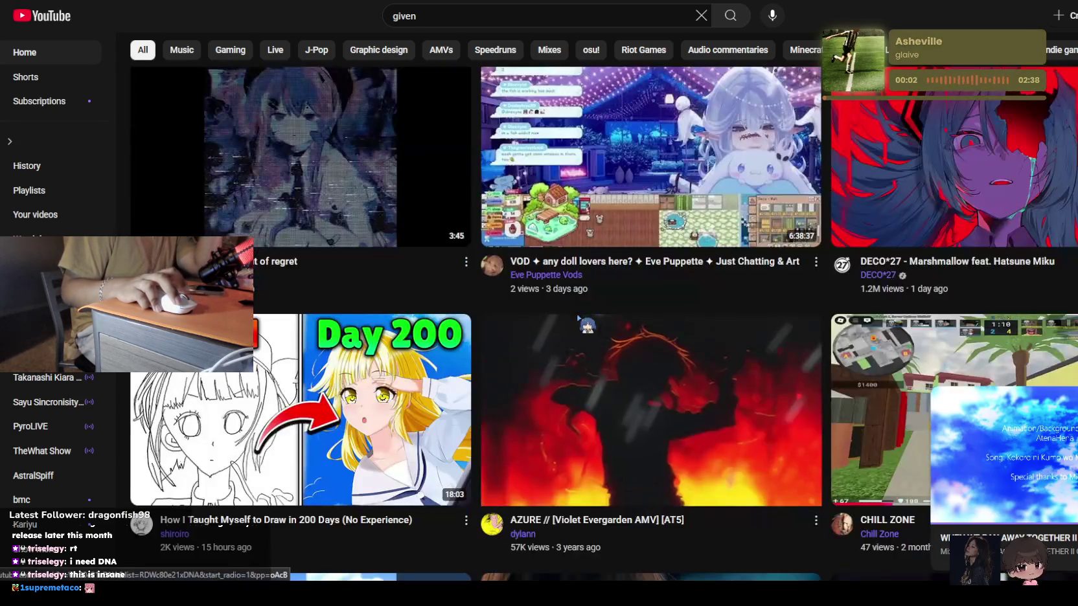
Scroll further, then move to the YouTube to MP3 Converter tab's address bar
scroll(578, 317, down, 2)
scroll(579, 317, down, 4)
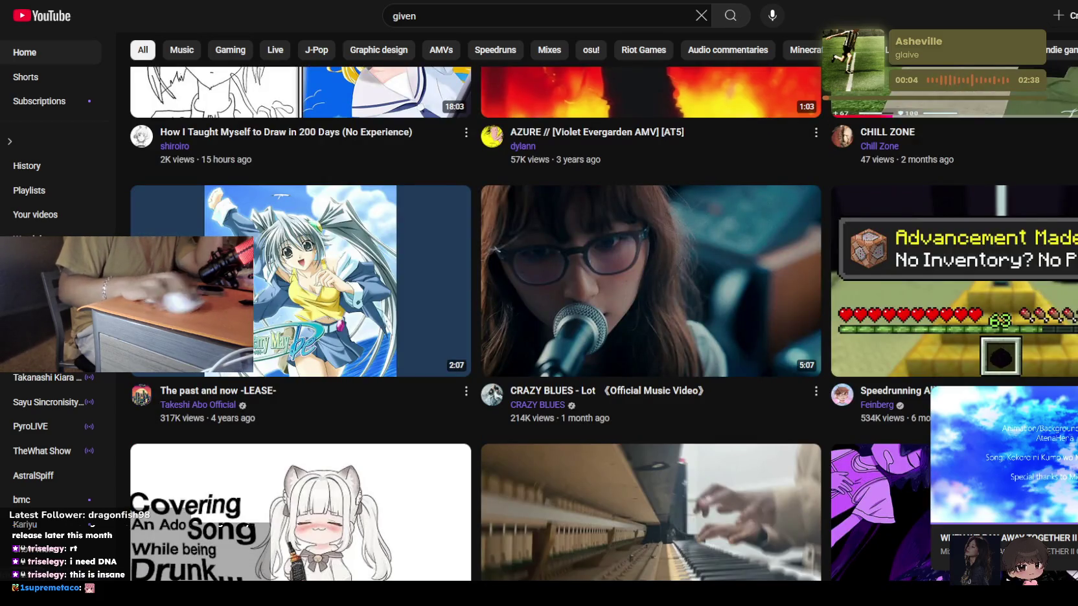
key(ctrl+Tab)
key(ctrl+l)
Open x.com and view the fFrequence post's 2021 vs 2025 image enlarged
text(x)
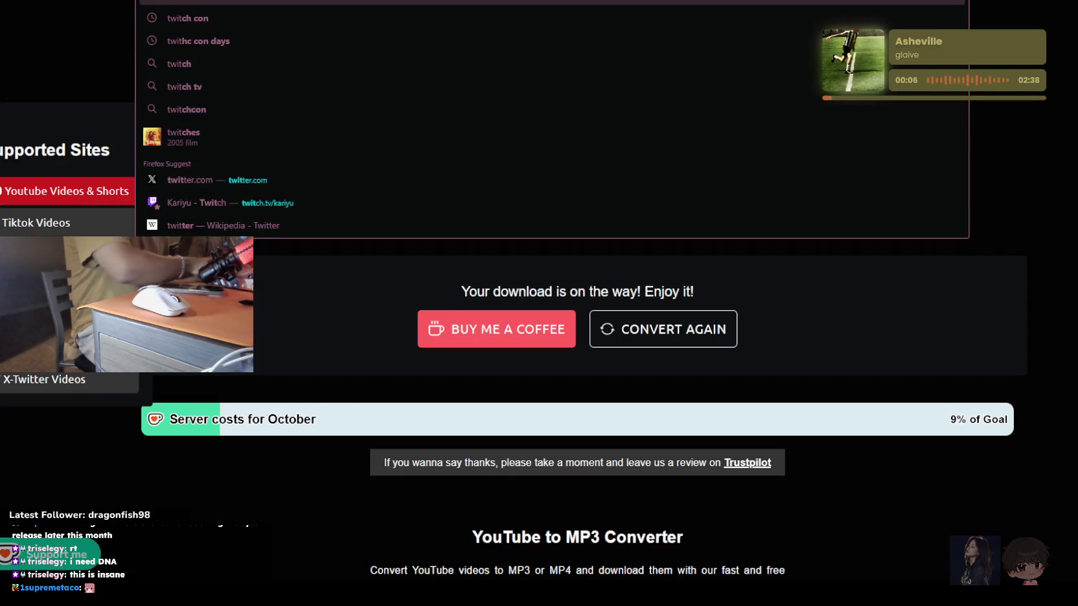
key(Return)
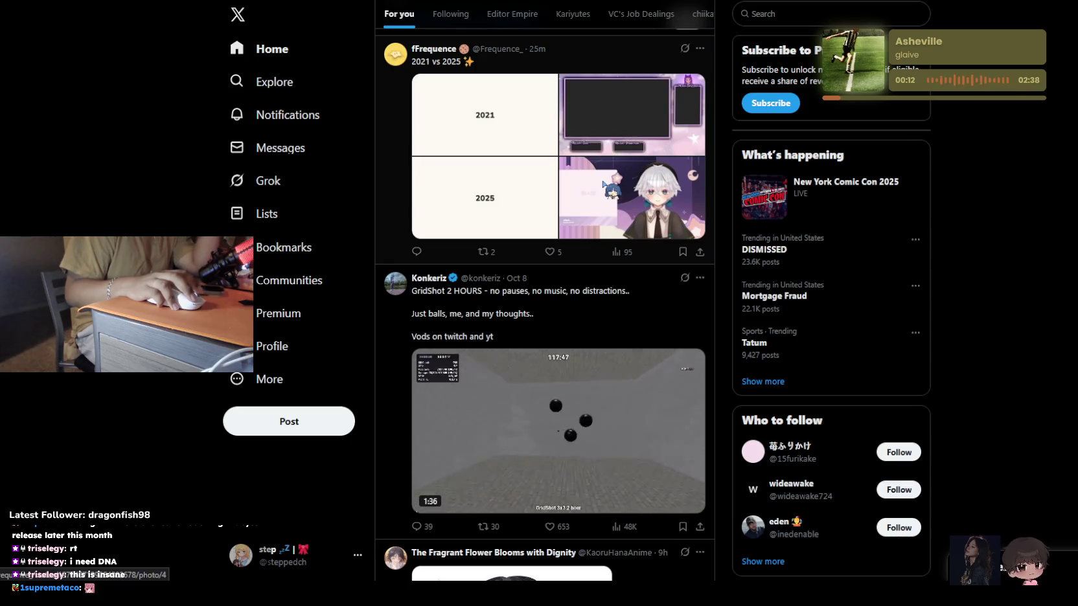
click(603, 184)
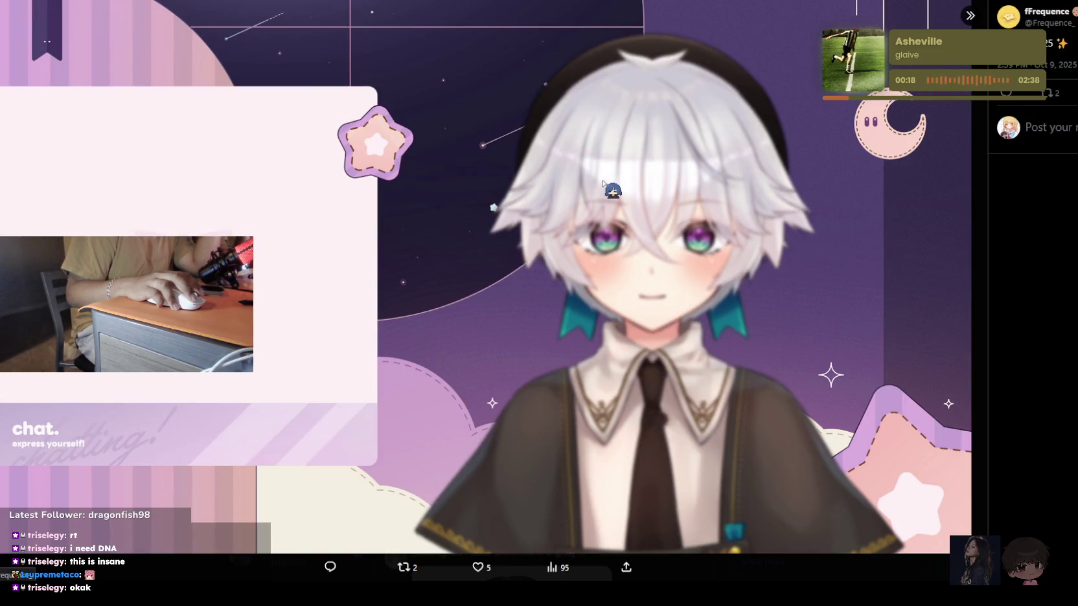
key(Escape)
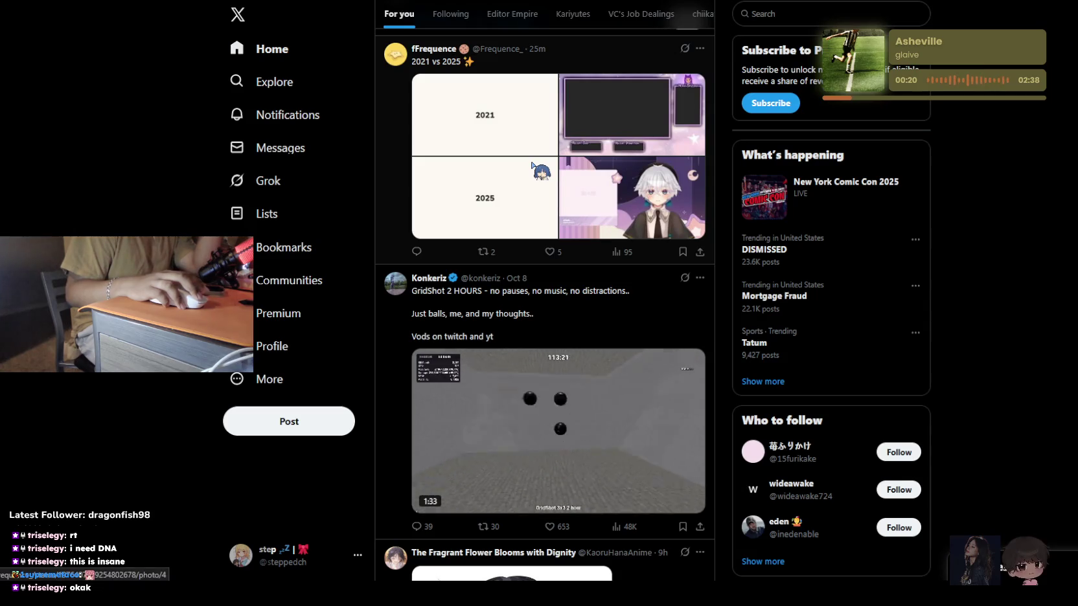
Scroll through the X For you feed
scroll(532, 165, down, 3)
scroll(531, 167, down, 4)
scroll(531, 168, down, 3)
scroll(531, 167, down, 2)
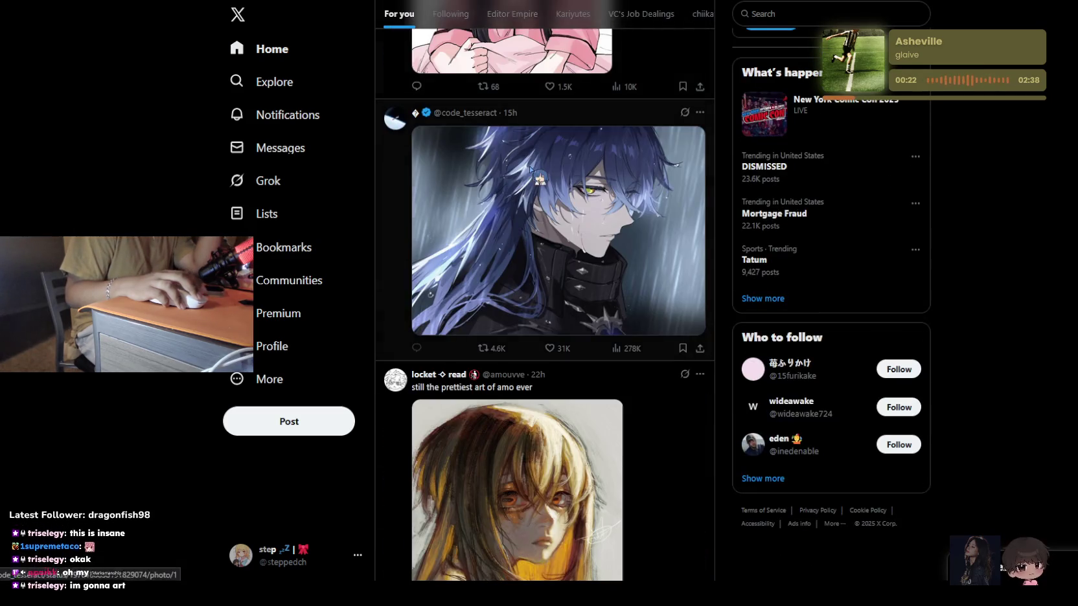
scroll(531, 168, down, 4)
scroll(531, 168, down, 3)
scroll(535, 170, down, 3)
scroll(533, 170, down, 4)
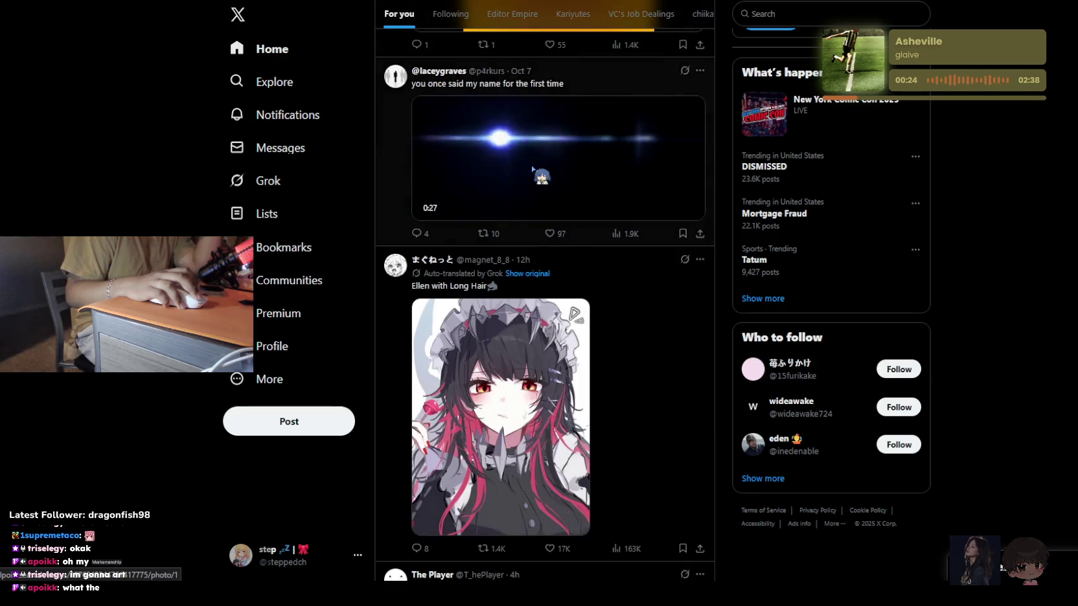
scroll(533, 169, up, 1)
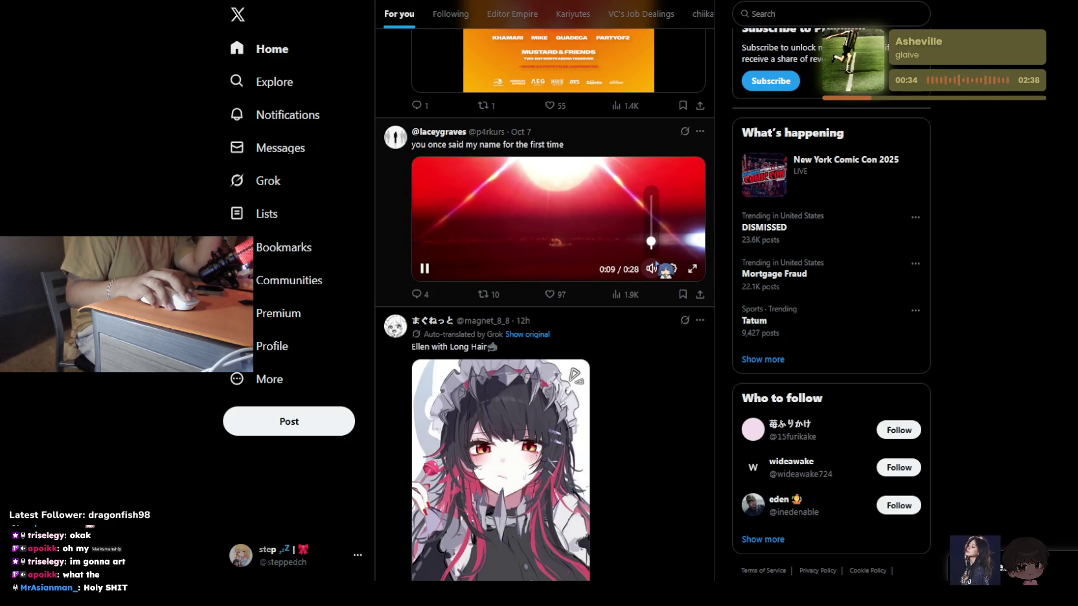
scroll(624, 228, up, 2)
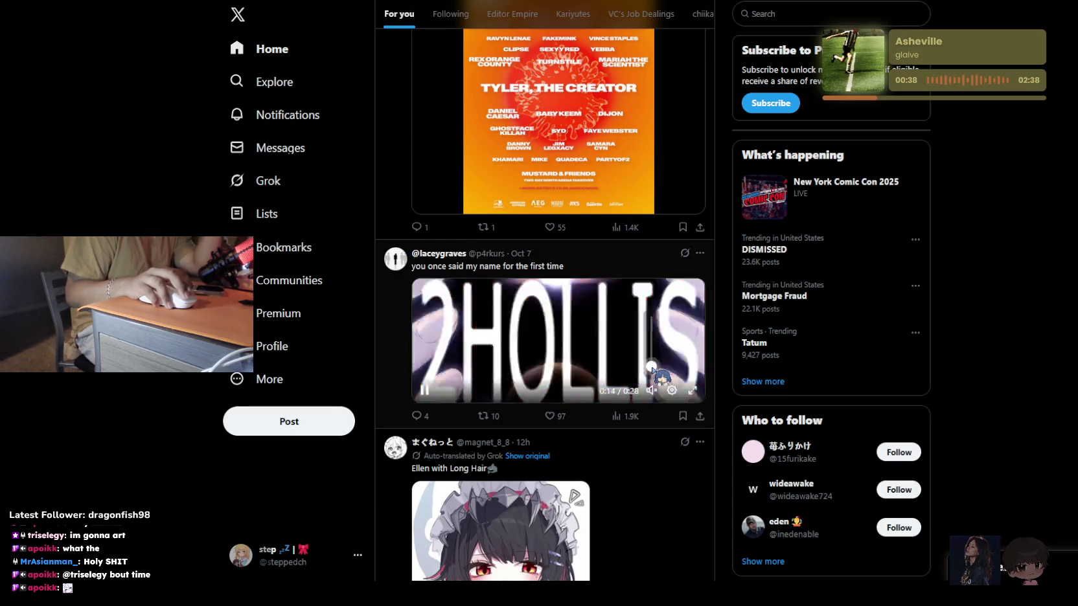
Pause the 'you once said my name' video and view the Ellen with Long Hair post
click(540, 380)
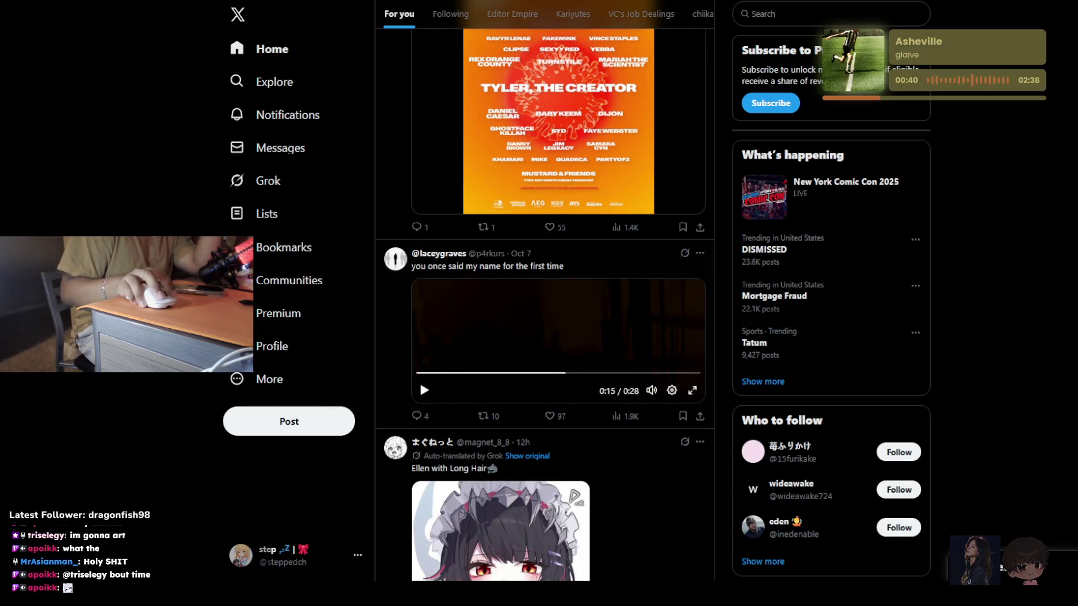
click(652, 479)
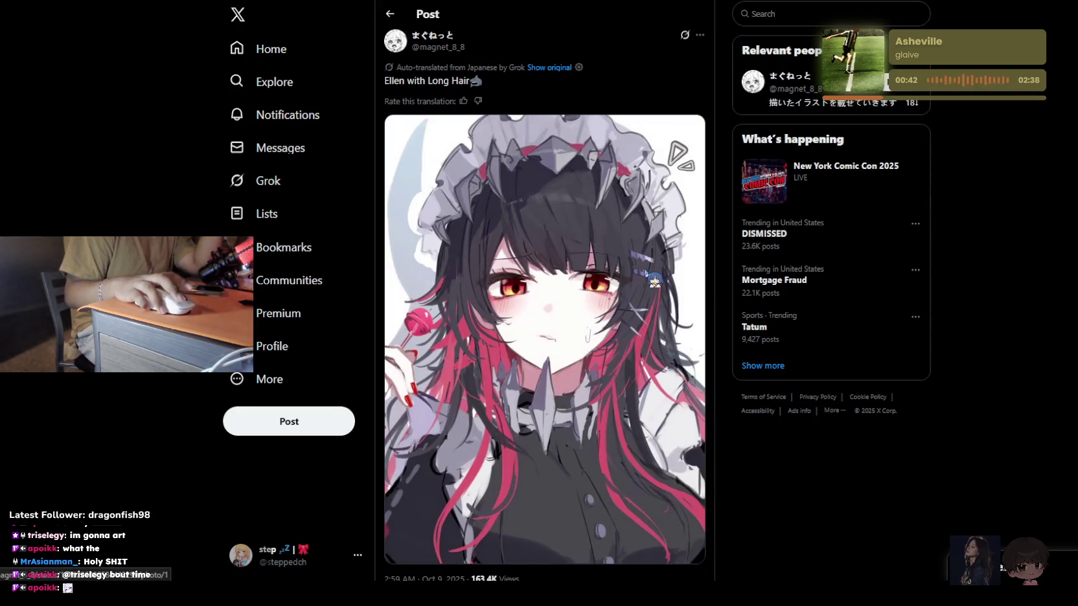
key(alt+Left)
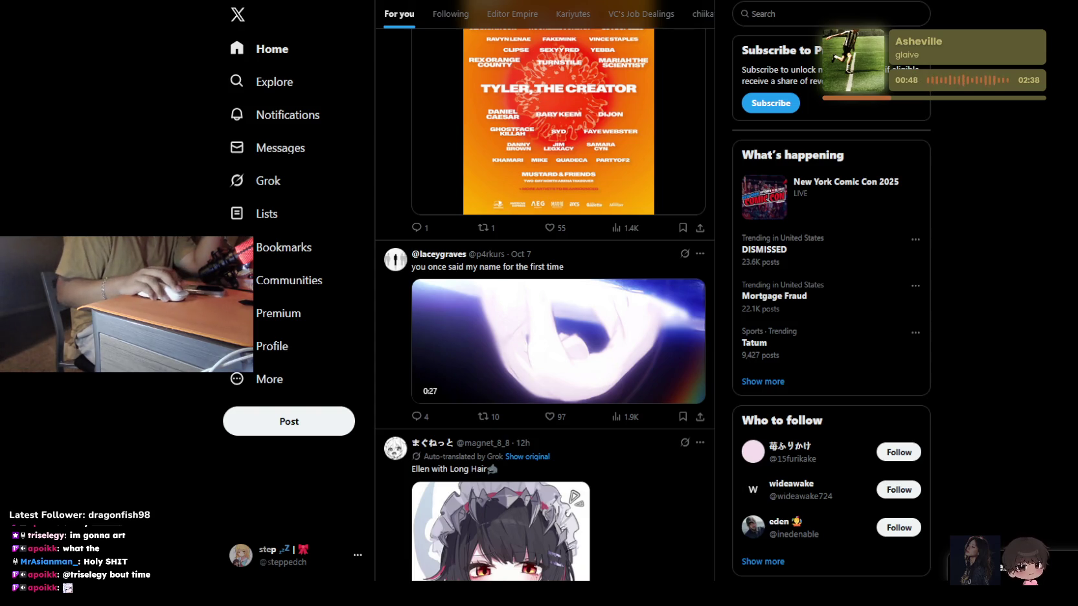
Keep browsing the For you feed and open the white-haired angel illustration post
scroll(651, 335, down, 3)
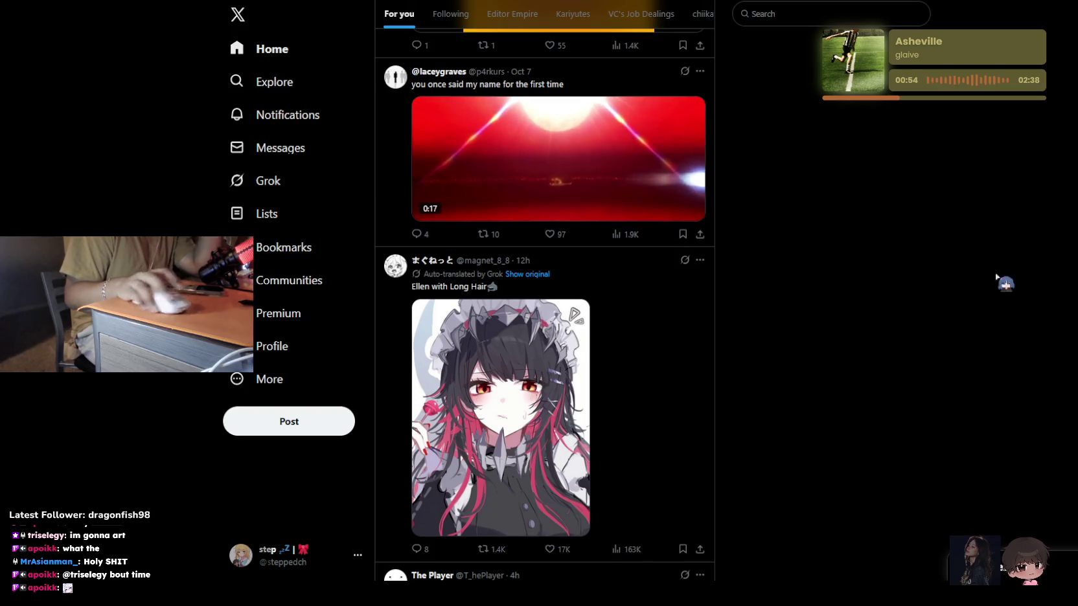
scroll(816, 302, down, 5)
scroll(589, 293, down, 3)
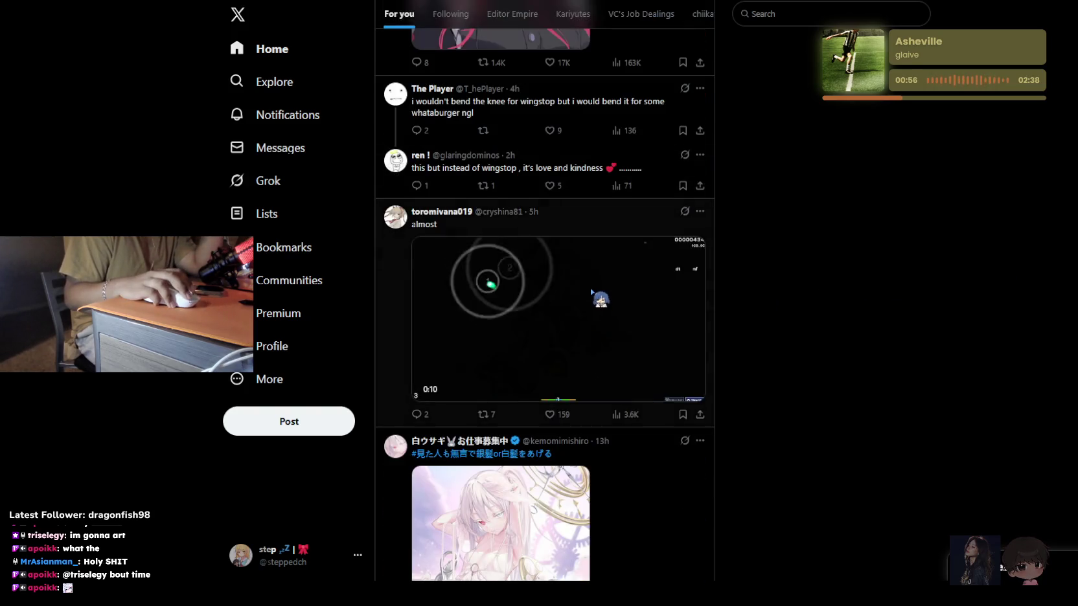
scroll(591, 293, down, 2)
scroll(591, 294, up, 2)
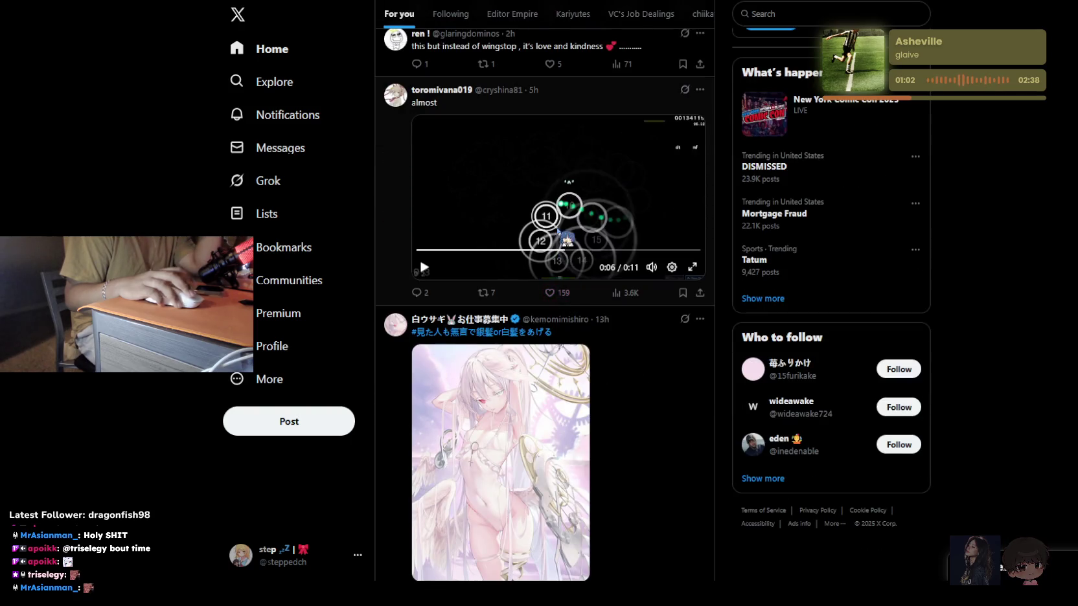
scroll(565, 243, up, 3)
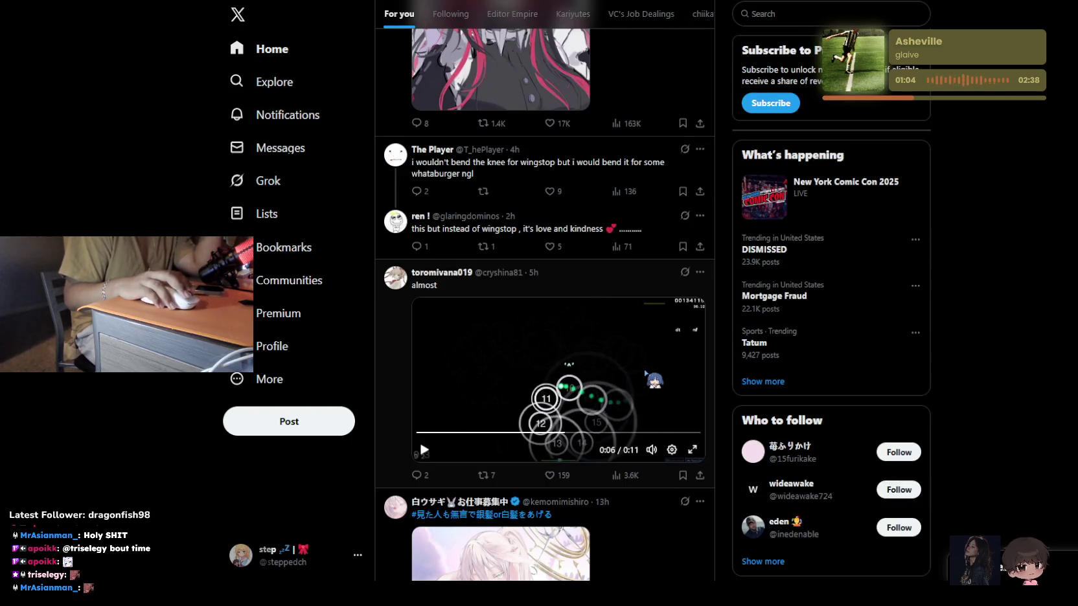
scroll(622, 383, down, 5)
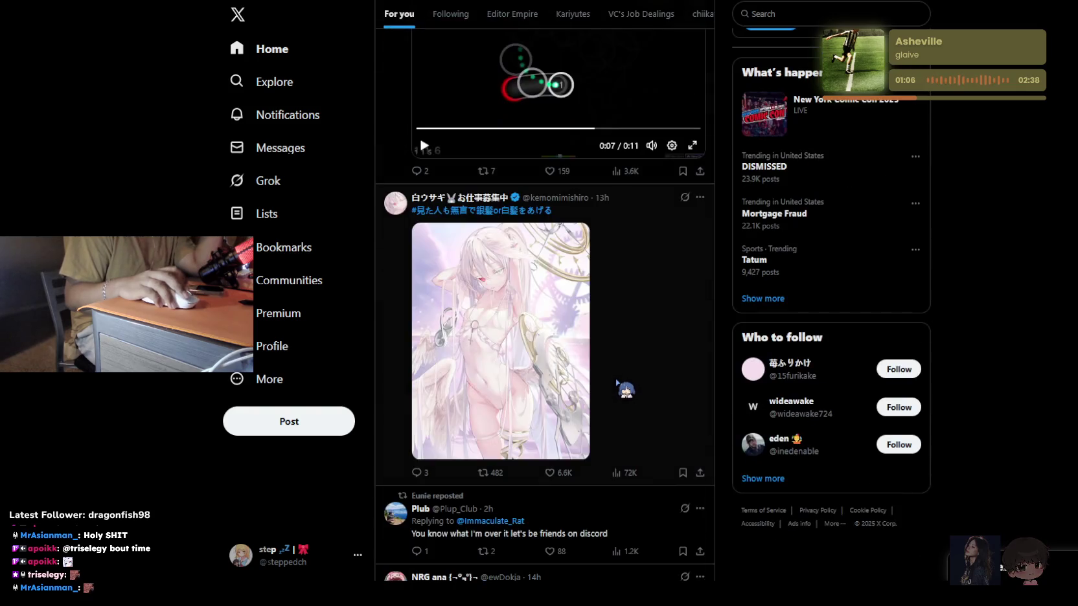
click(620, 372)
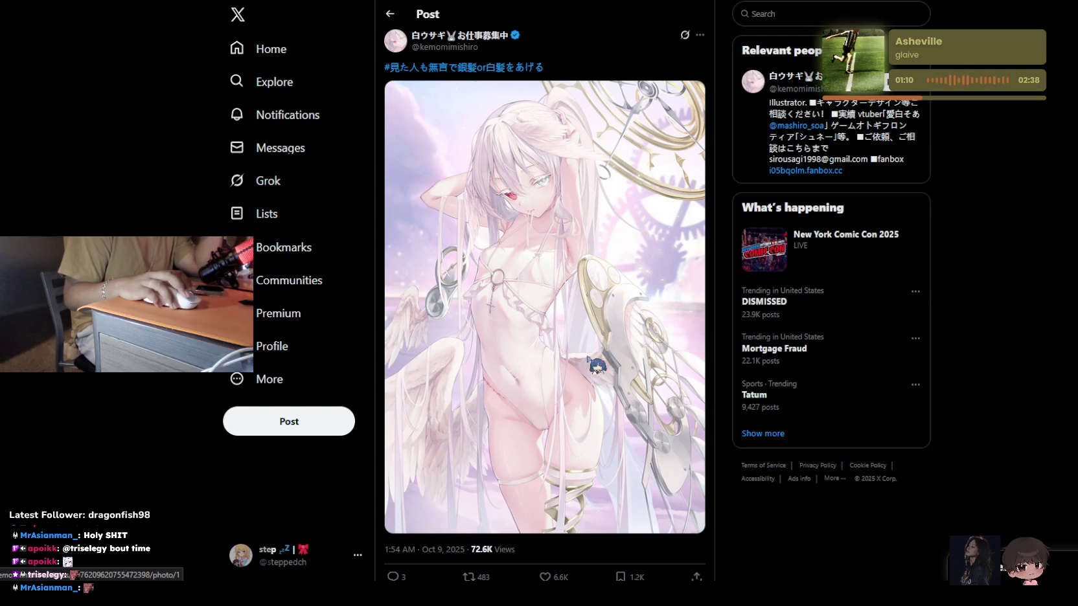
Look through the white-haired angel illustration post, then return to the For you feed
scroll(596, 360, down, 2)
scroll(584, 356, down, 3)
scroll(569, 353, up, 4)
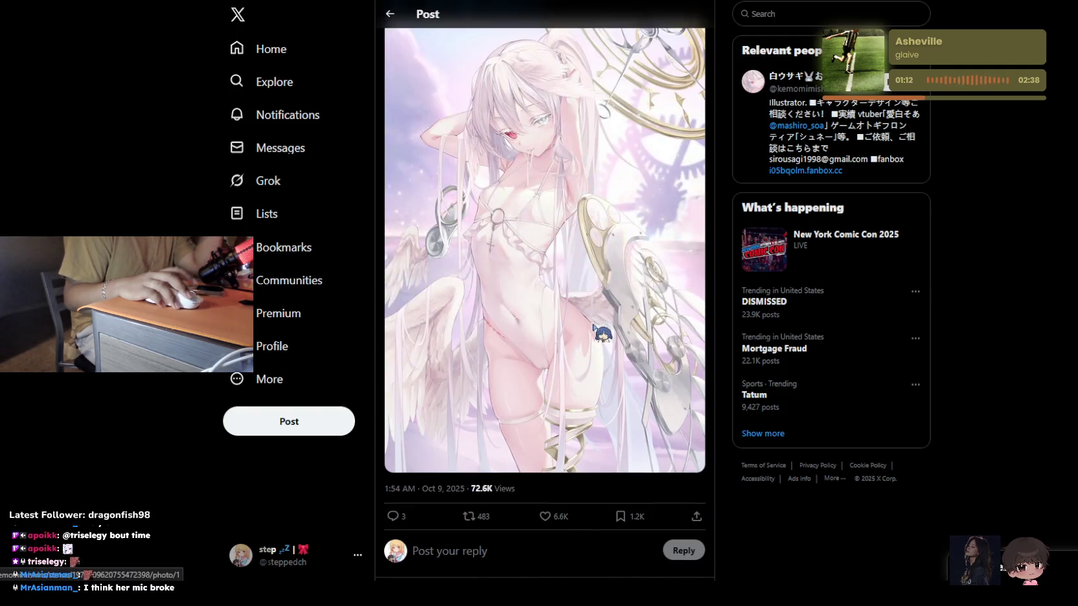
key(alt+Left)
Browse down the For you feed
scroll(613, 311, down, 3)
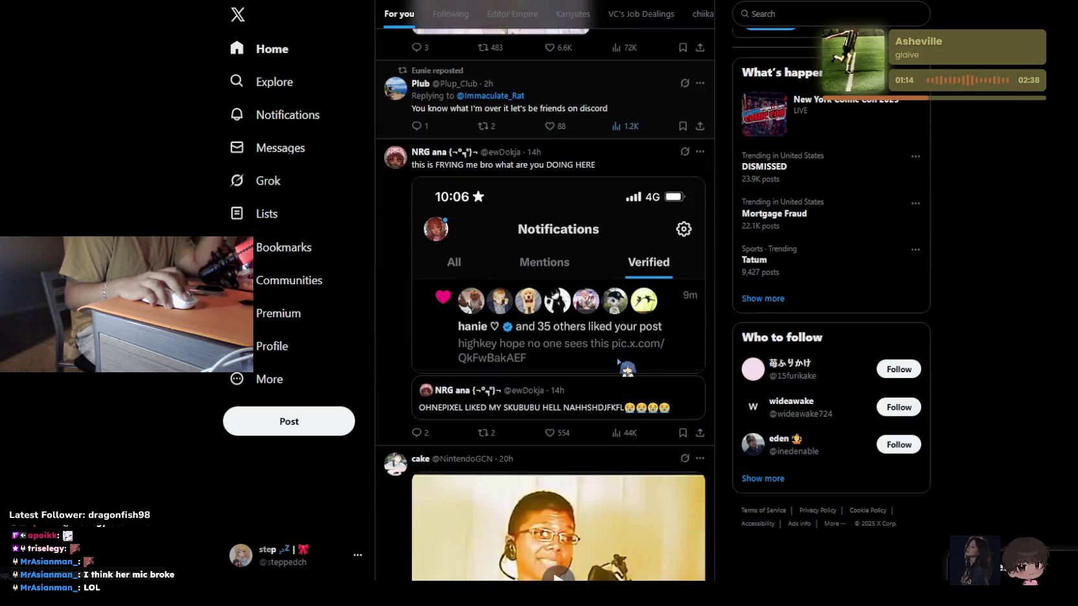
scroll(619, 363, down, 3)
scroll(618, 363, down, 3)
scroll(619, 363, down, 3)
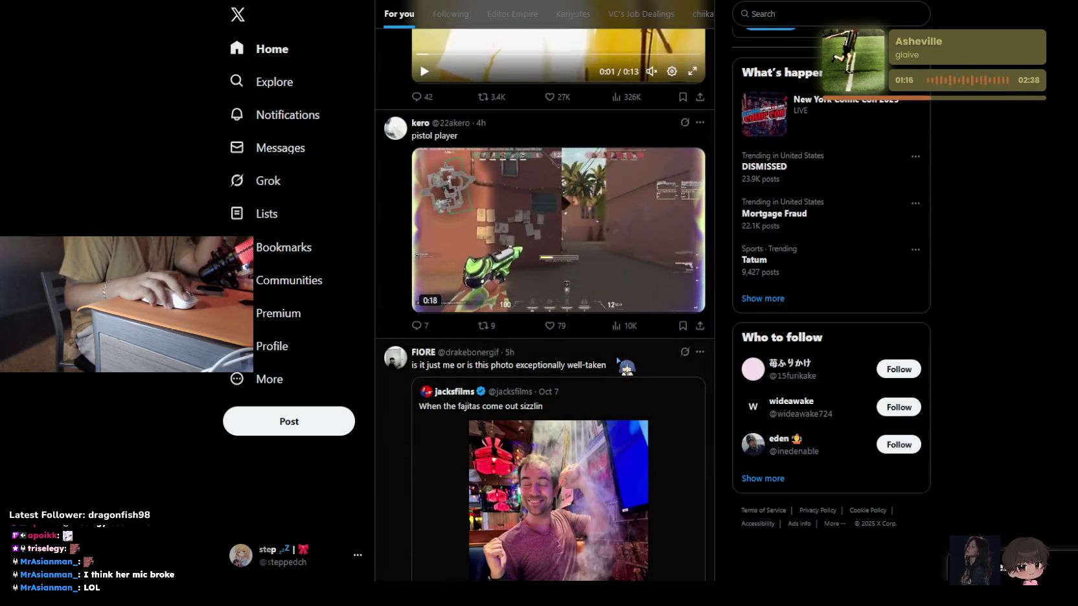
scroll(619, 363, down, 1)
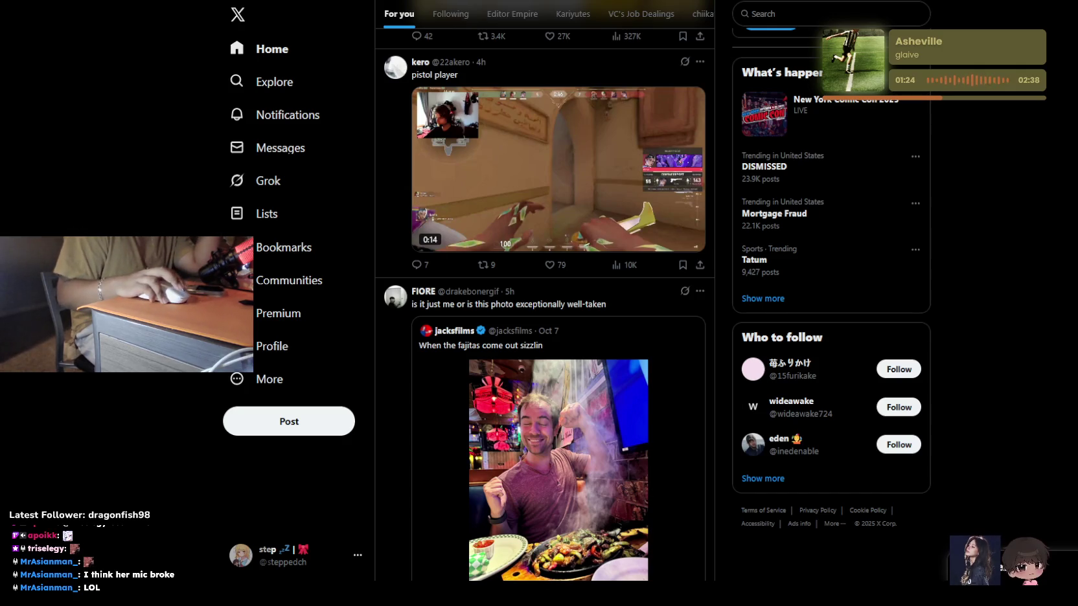
scroll(654, 329, down, 3)
scroll(656, 301, down, 1)
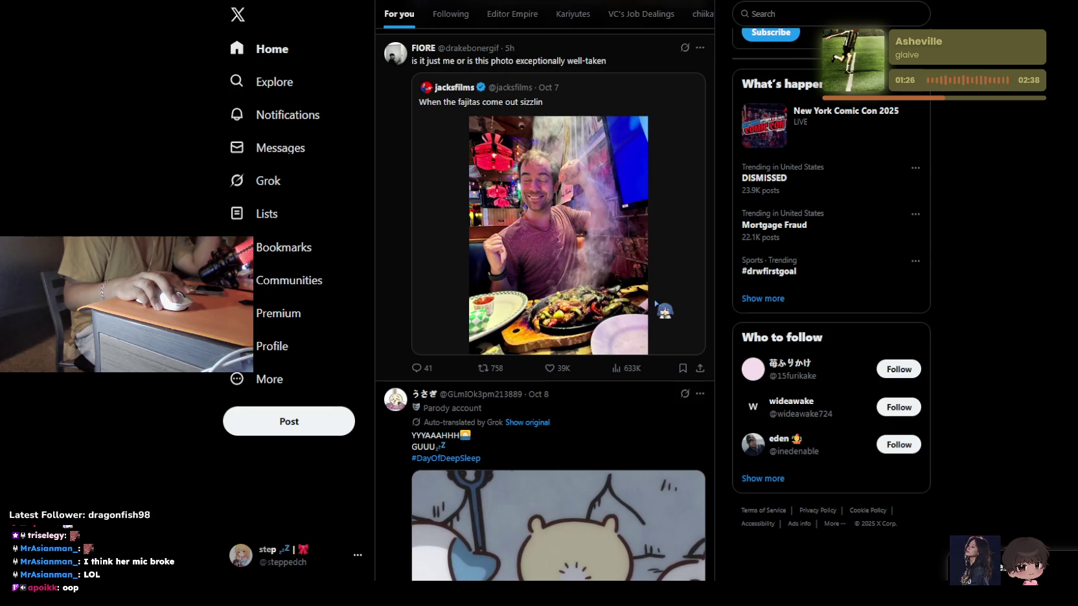
scroll(656, 303, down, 2)
scroll(658, 301, down, 1)
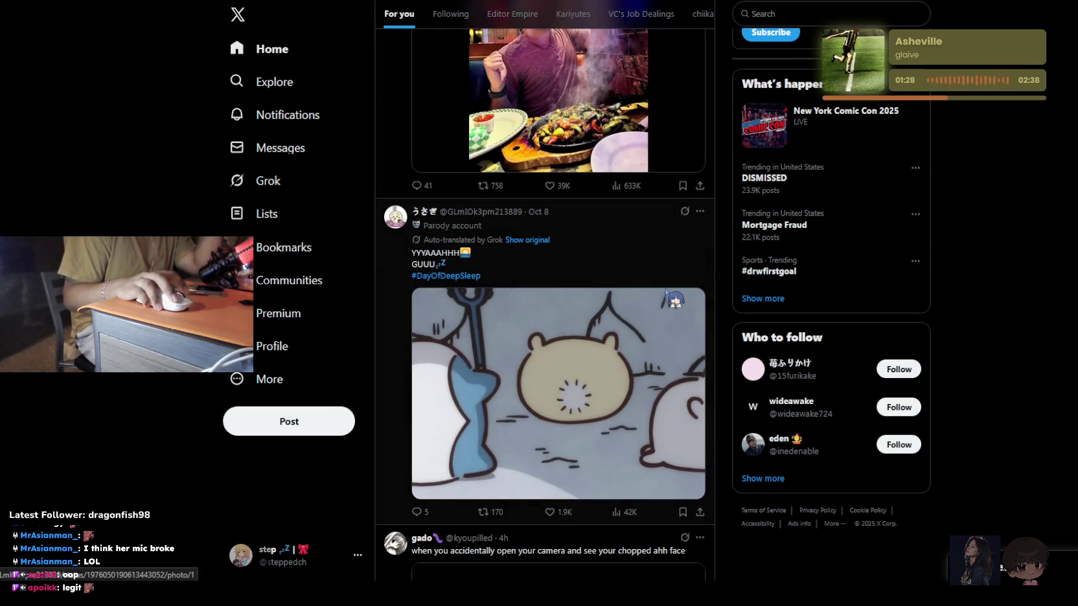
scroll(655, 296, down, 2)
scroll(653, 290, down, 3)
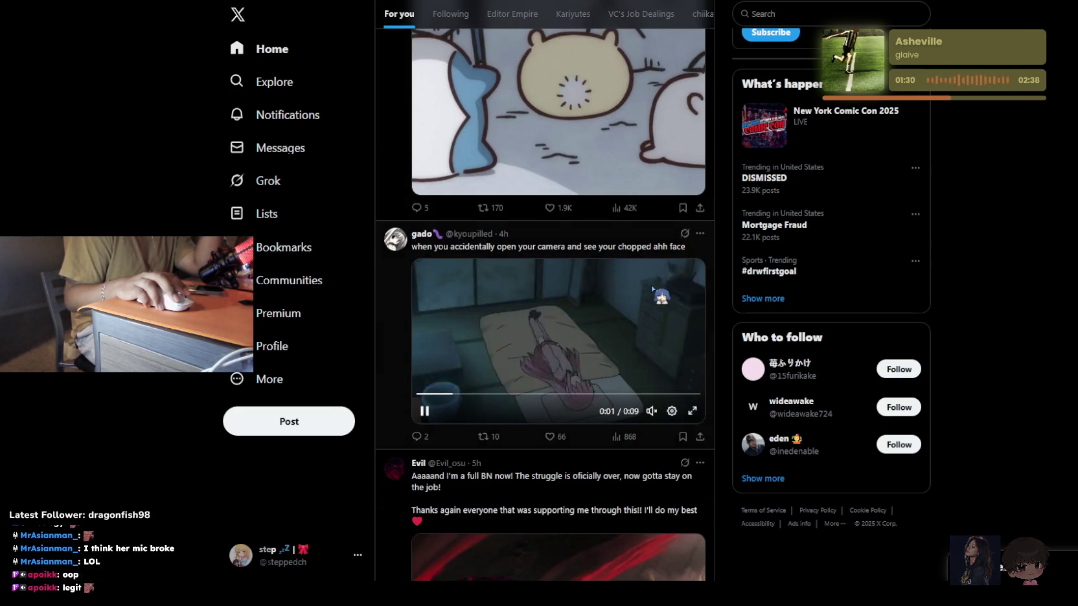
Scroll further down to the monika sketch post, then switch to the Star Resonance news page
scroll(631, 300, down, 6)
scroll(633, 298, down, 4)
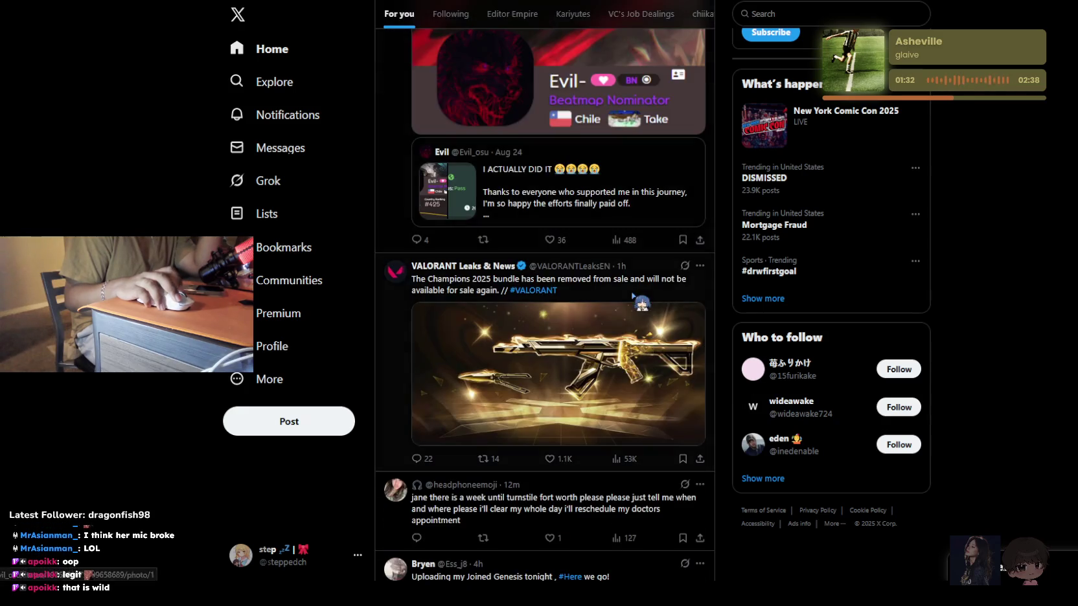
scroll(633, 295, down, 1)
scroll(633, 295, down, 4)
scroll(633, 295, down, 2)
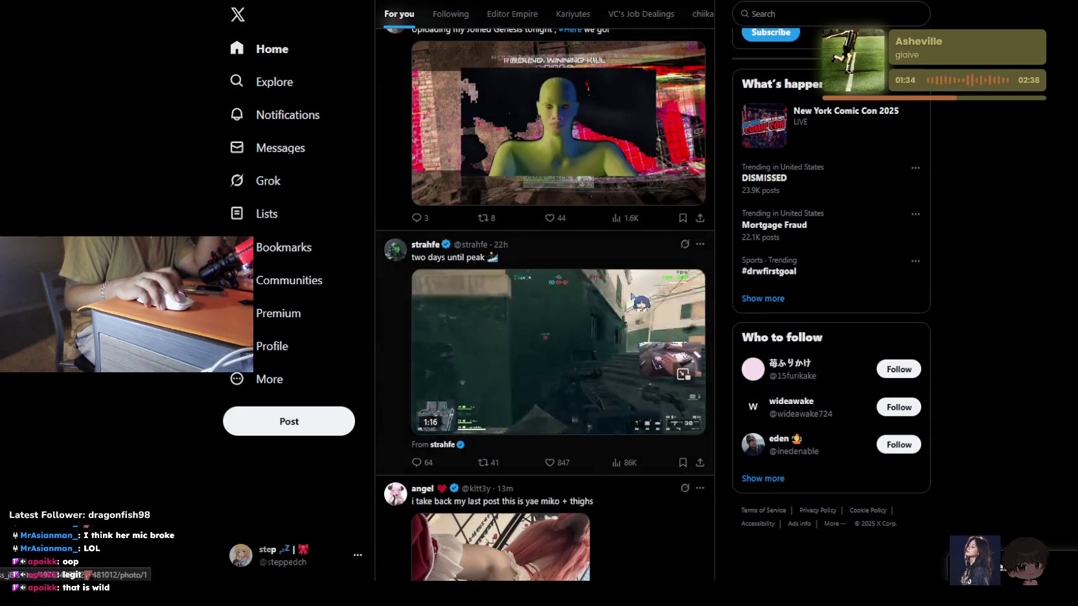
scroll(632, 296, down, 2)
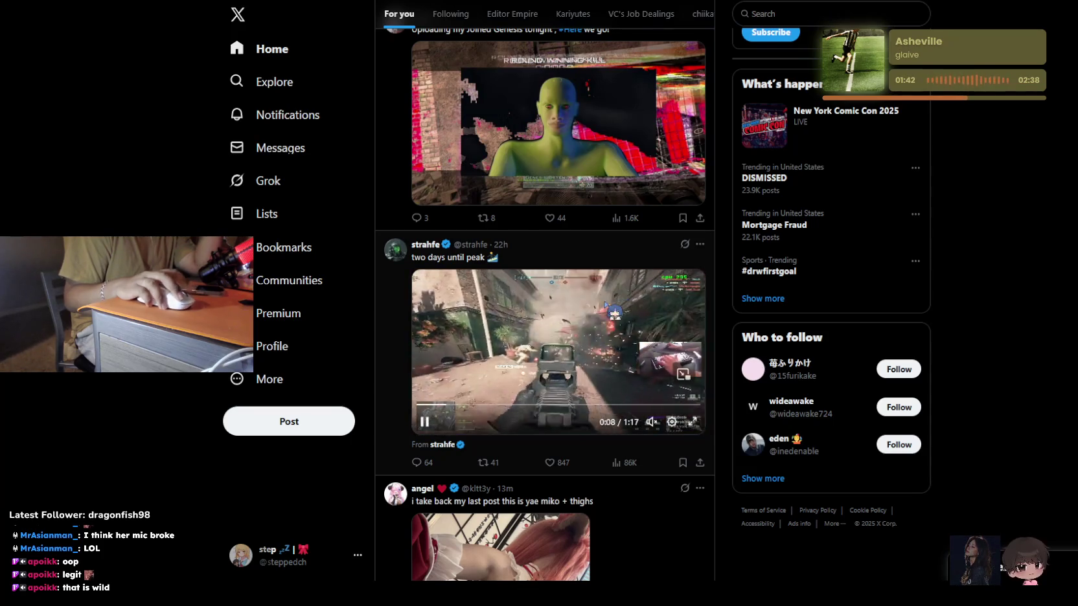
scroll(455, 509, down, 3)
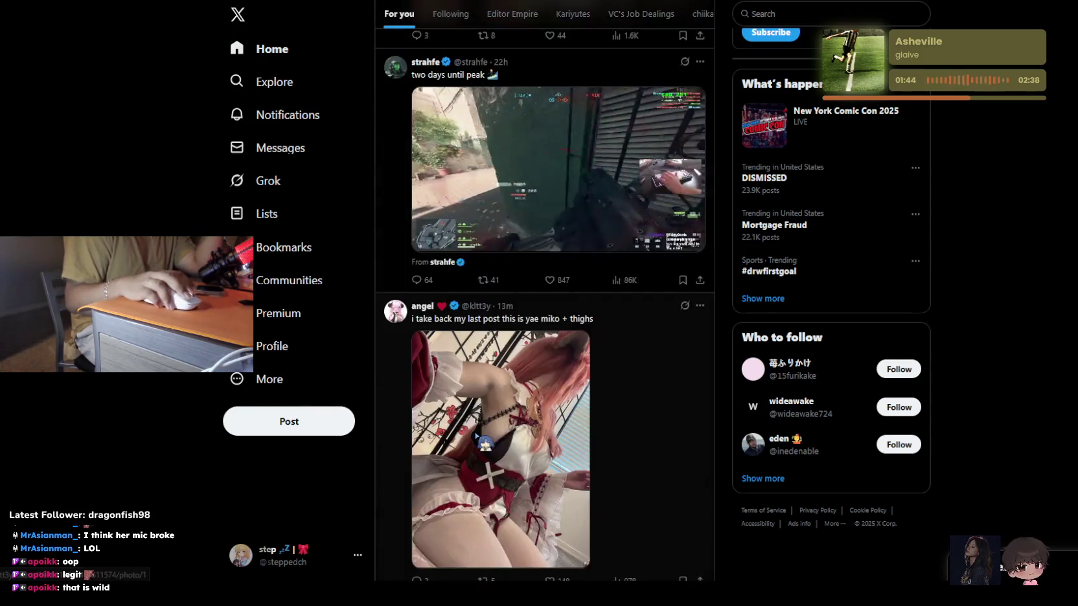
scroll(467, 510, down, 5)
scroll(493, 512, down, 3)
scroll(524, 514, down, 5)
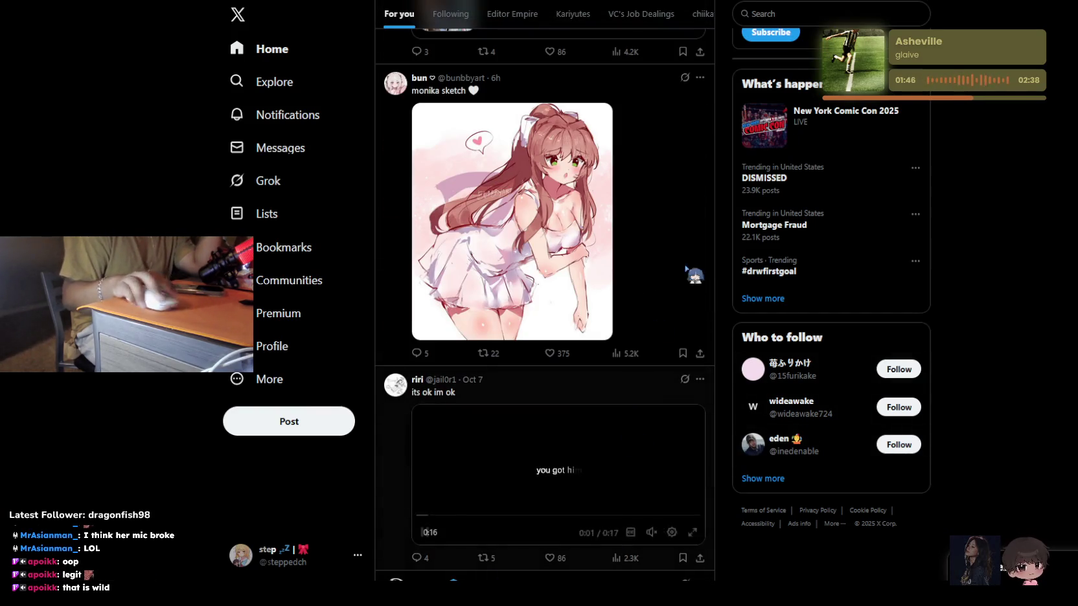
key(alt+Tab)
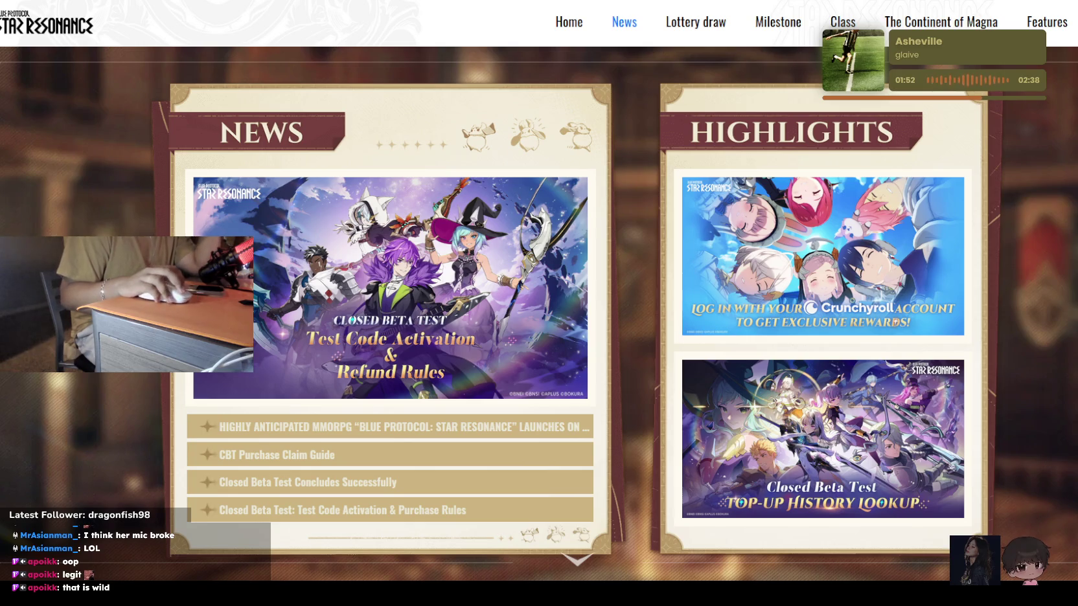
Glance at the Star Resonance page, then return to the YouTube window
scroll(560, 404, down, 1)
scroll(560, 405, up, 1)
key(alt+Tab)
scroll(558, 262, down, 1)
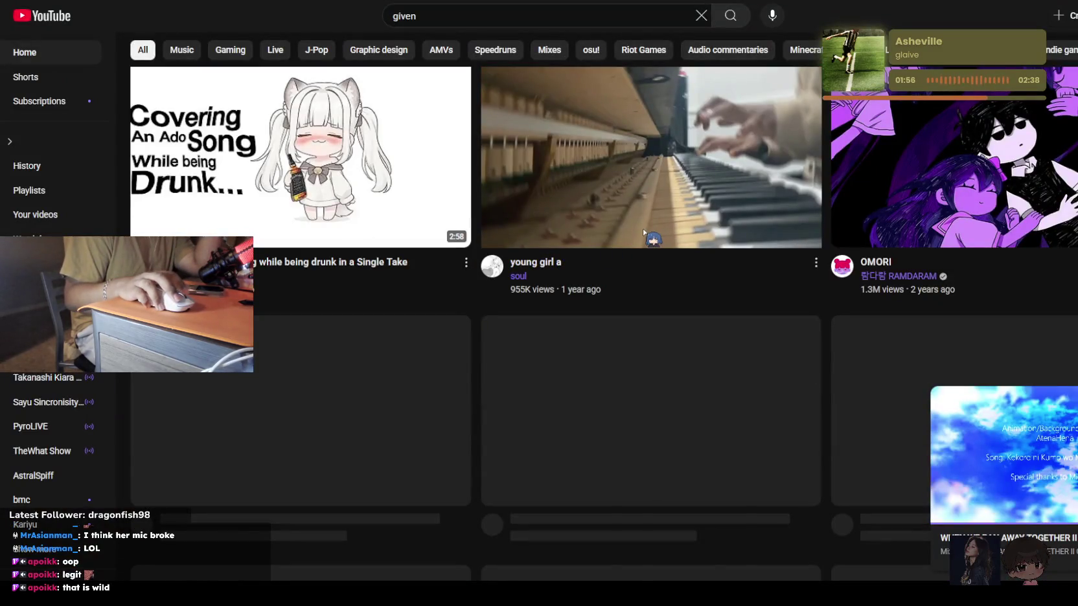
scroll(644, 233, down, 3)
scroll(645, 233, up, 5)
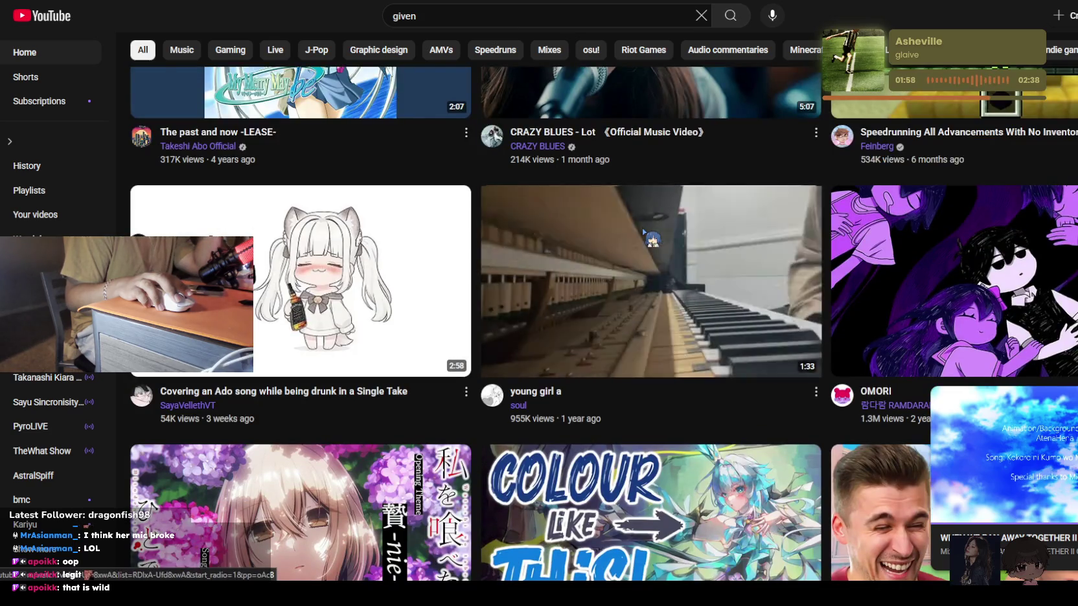
scroll(643, 233, down, 5)
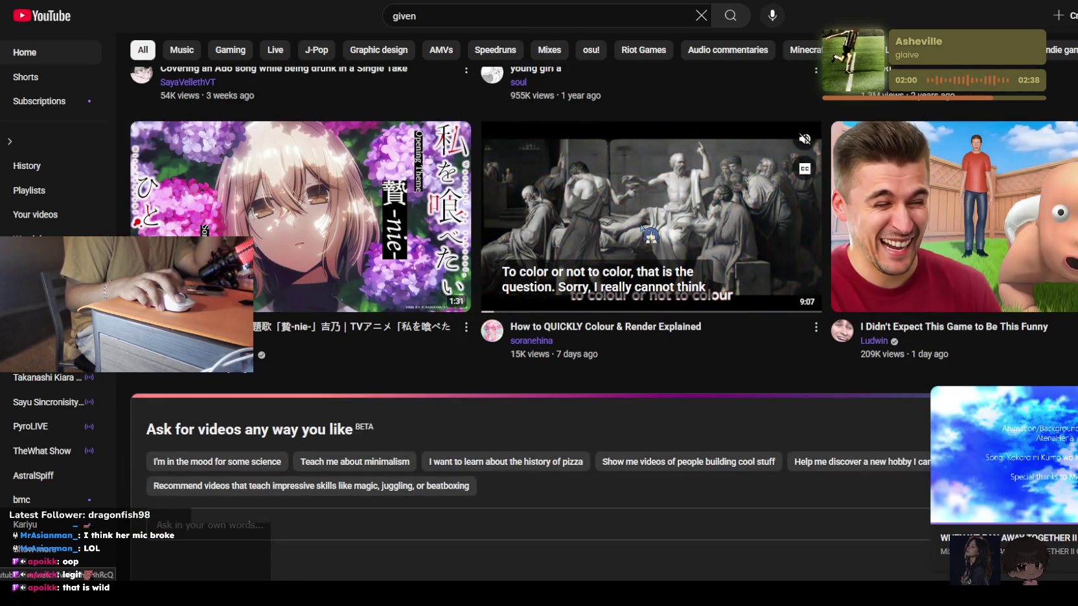
Scroll down through the YouTube home feed recommendations
scroll(631, 228, down, 4)
scroll(623, 225, down, 2)
scroll(621, 222, down, 5)
scroll(622, 221, down, 2)
scroll(622, 221, down, 2)
scroll(622, 220, down, 2)
scroll(622, 220, down, 5)
scroll(622, 221, down, 4)
scroll(622, 222, down, 4)
scroll(623, 223, down, 4)
scroll(623, 224, down, 1)
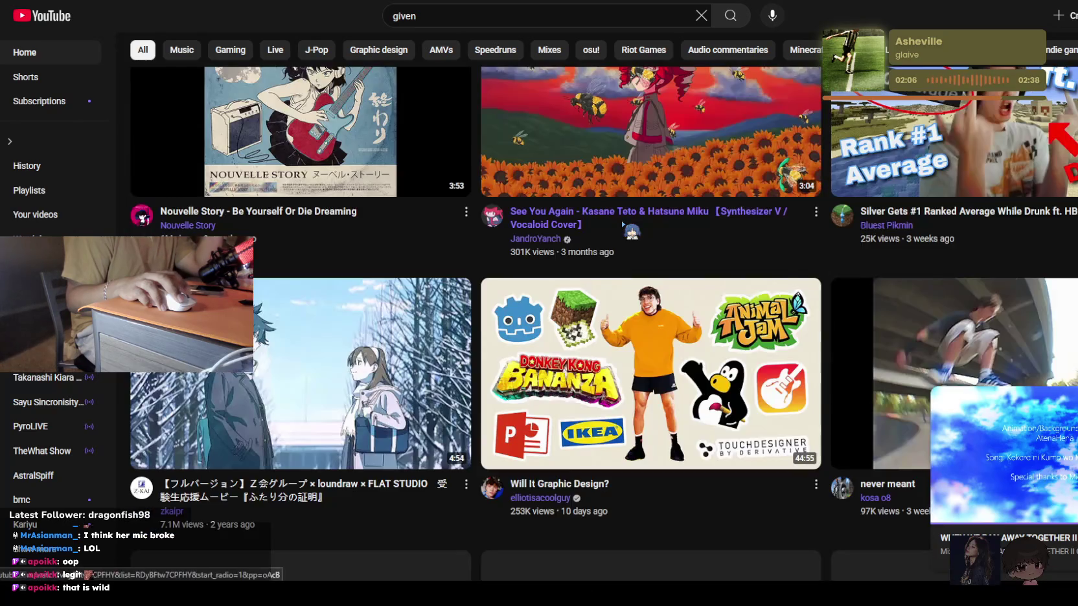
scroll(622, 225, down, 4)
scroll(623, 225, down, 3)
scroll(623, 224, down, 4)
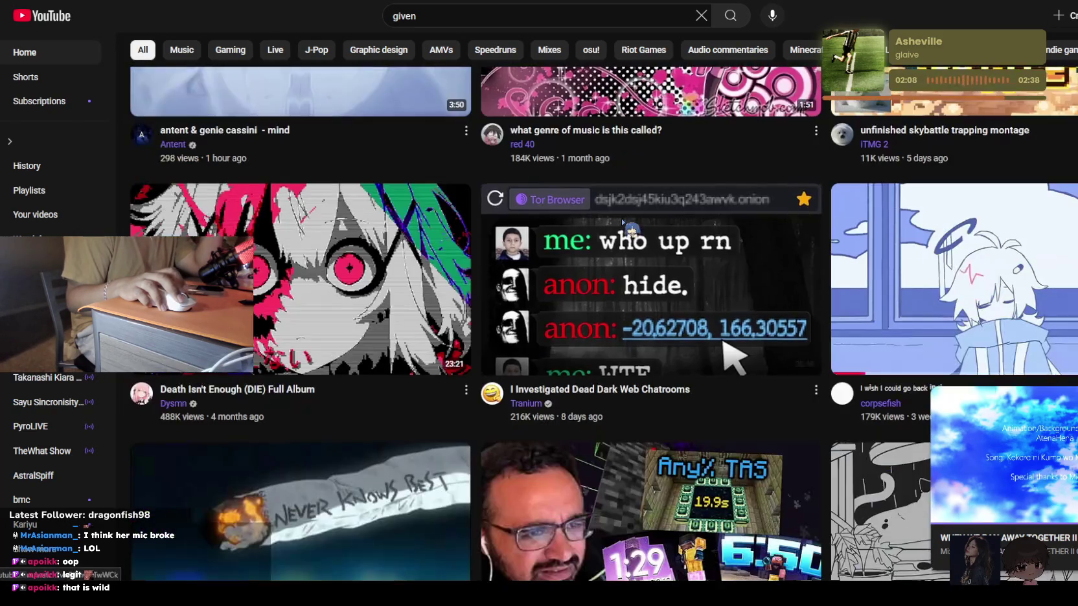
scroll(623, 224, down, 4)
scroll(623, 225, down, 2)
scroll(623, 223, down, 2)
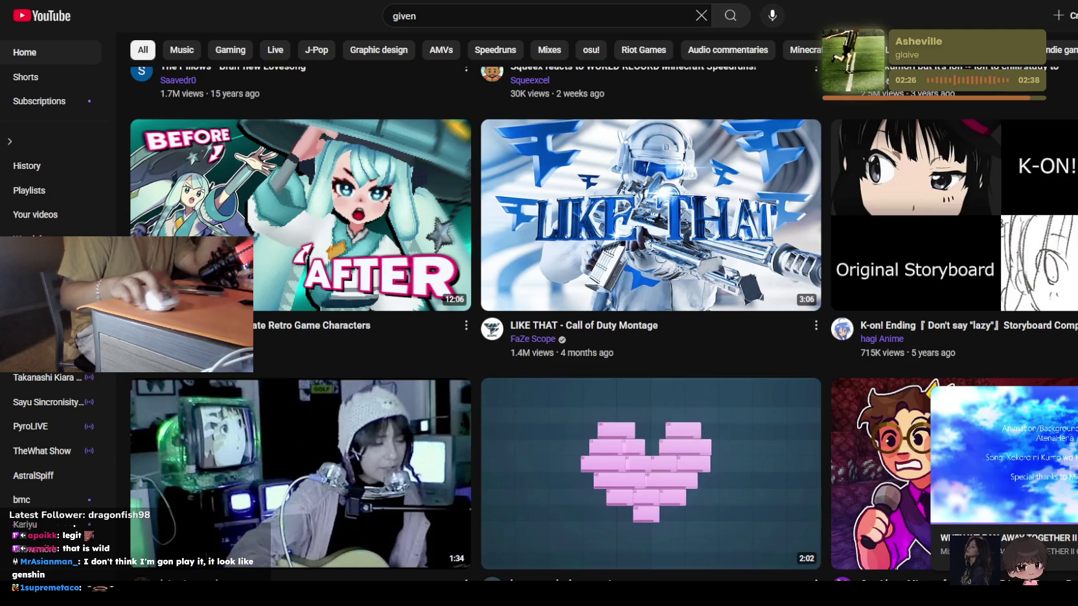
Keep scrolling and play the MAGIC X LIES [Occultic; Nine AMV] video
scroll(826, 368, down, 7)
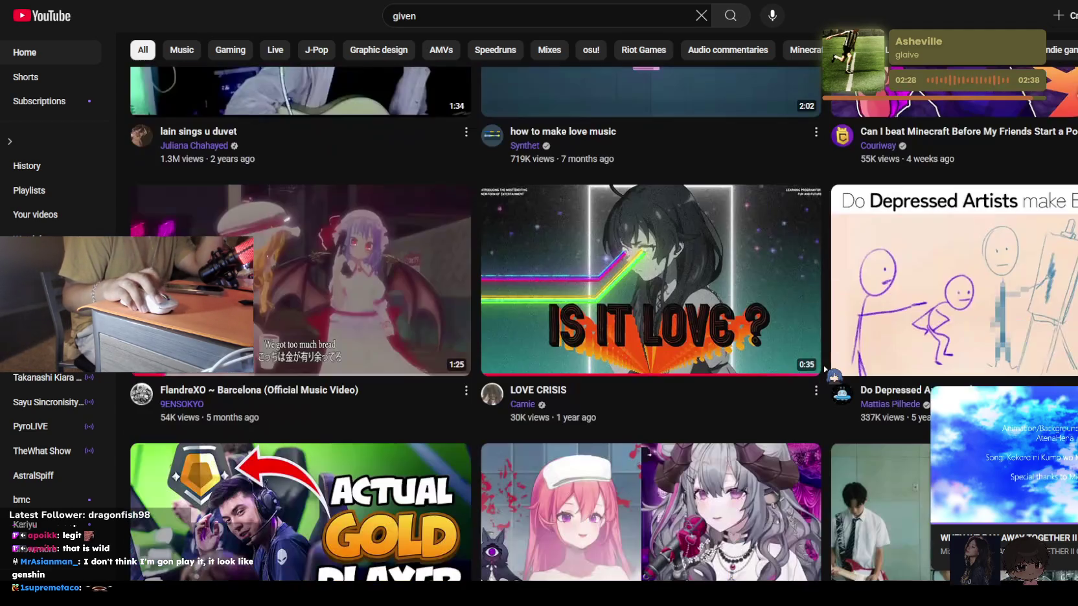
scroll(825, 368, down, 3)
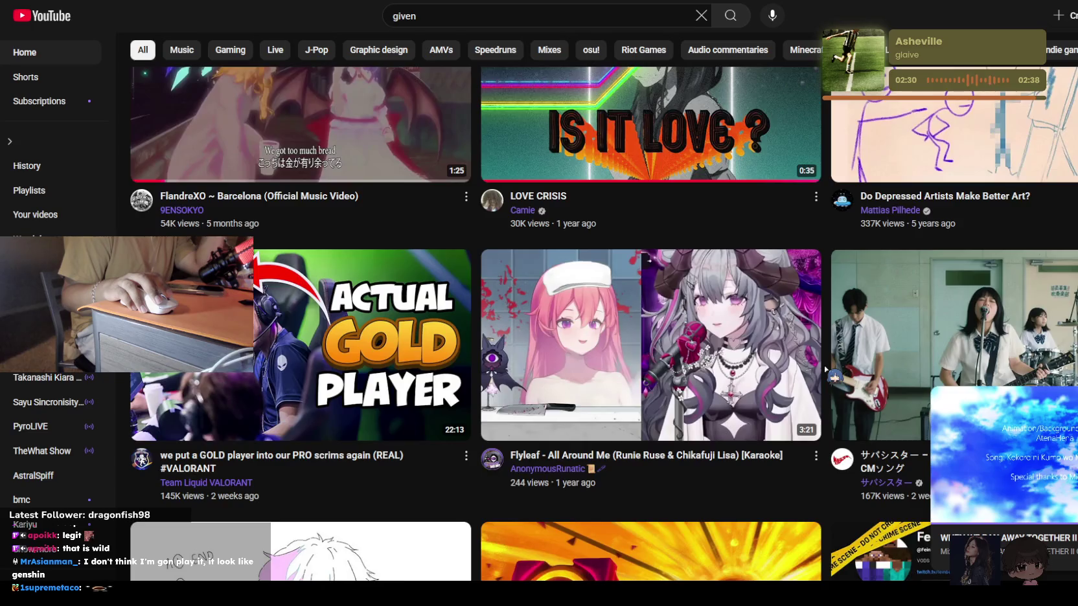
scroll(825, 369, down, 4)
scroll(826, 369, up, 1)
scroll(825, 368, down, 3)
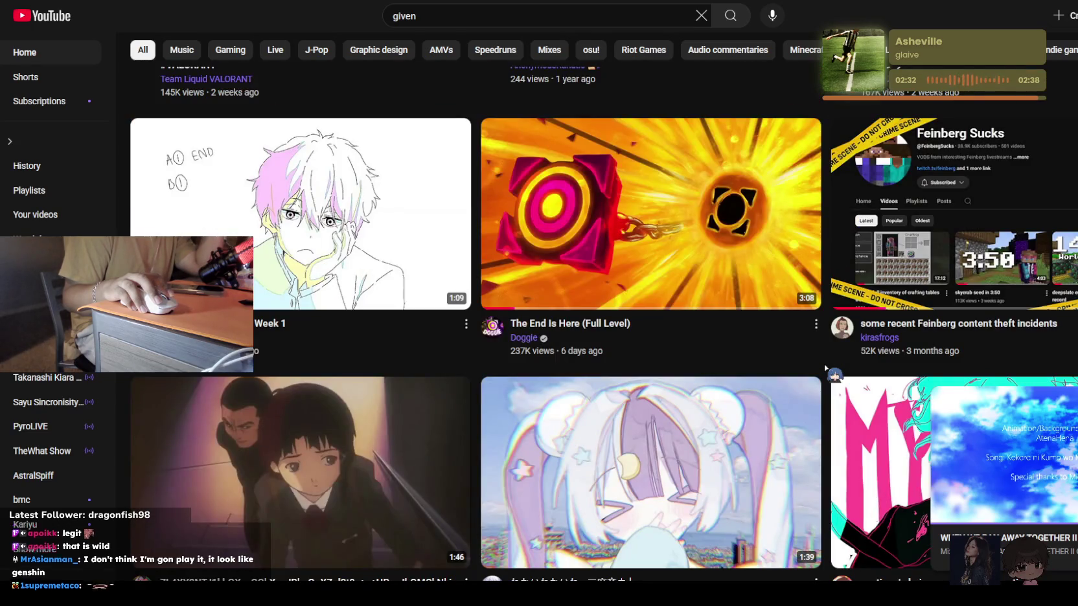
scroll(825, 368, down, 2)
scroll(825, 369, down, 3)
scroll(825, 369, down, 4)
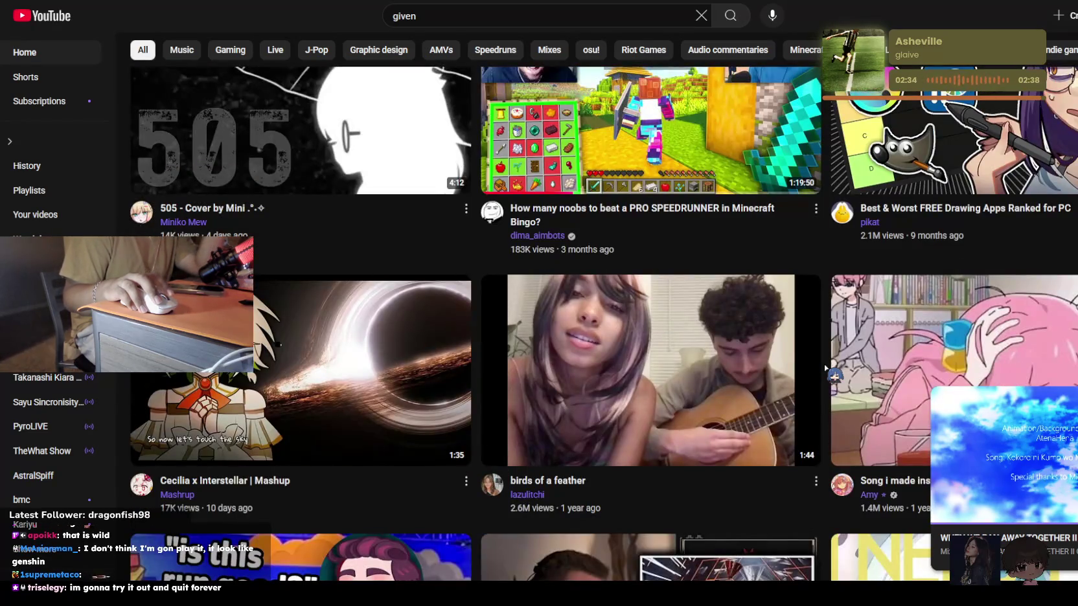
scroll(825, 369, down, 7)
scroll(825, 369, down, 5)
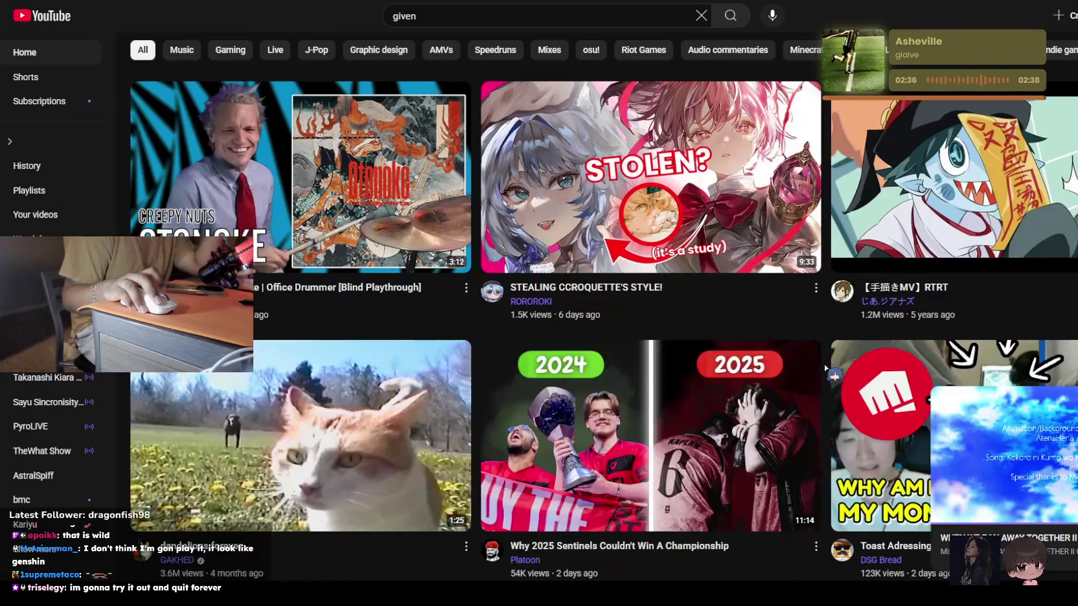
scroll(825, 369, down, 2)
scroll(826, 369, down, 2)
scroll(825, 369, down, 1)
scroll(825, 368, down, 5)
scroll(825, 368, down, 3)
scroll(825, 369, down, 5)
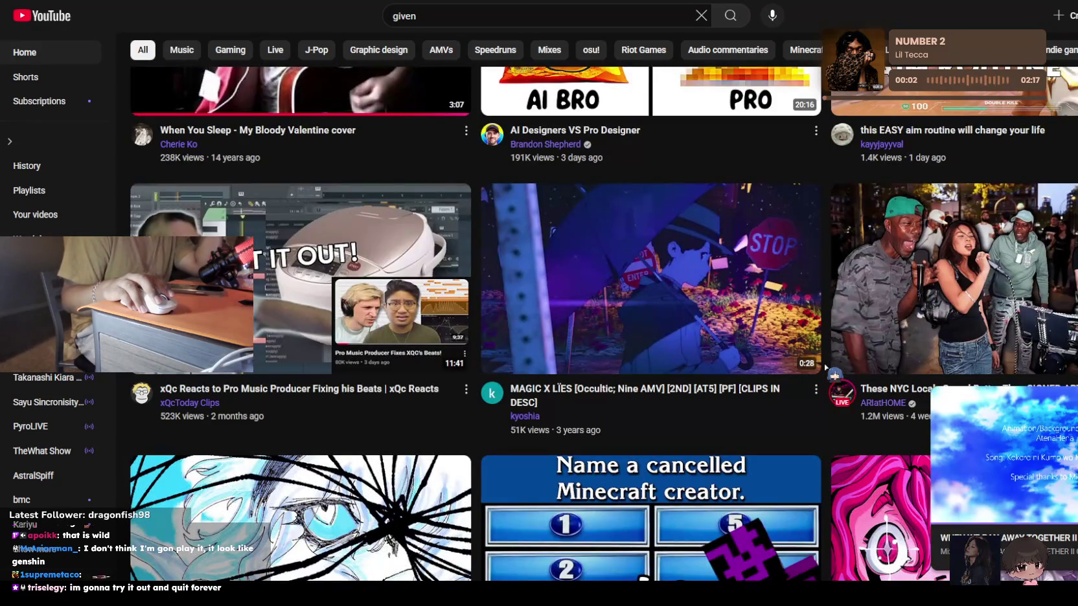
click(688, 316)
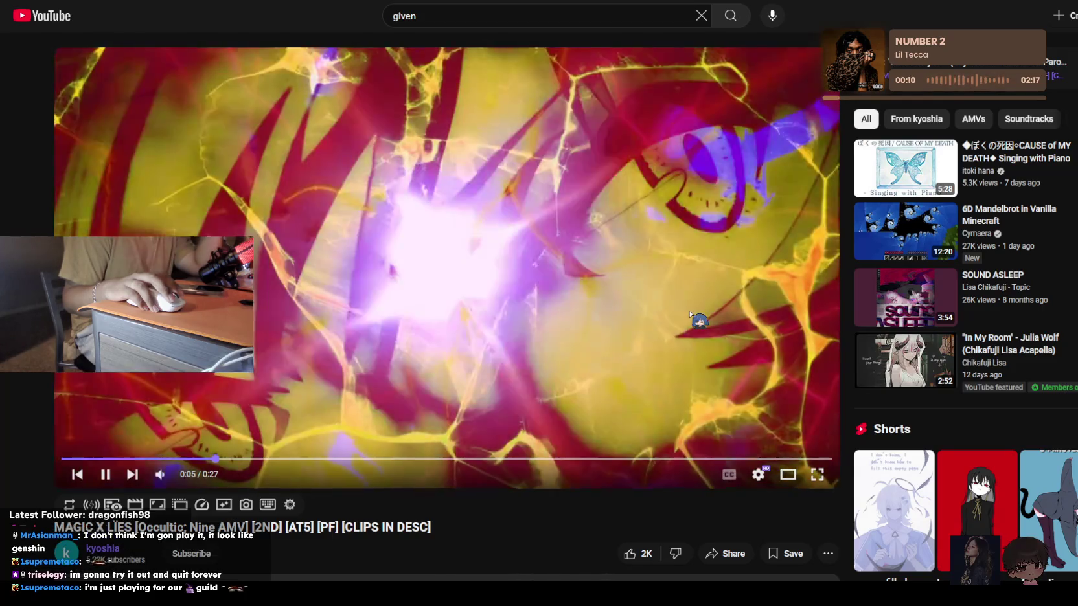
From the kyoshia channel's Videos tab, play the under_your_spell_at5_round_2_scrap clip
scroll(690, 314, down, 3)
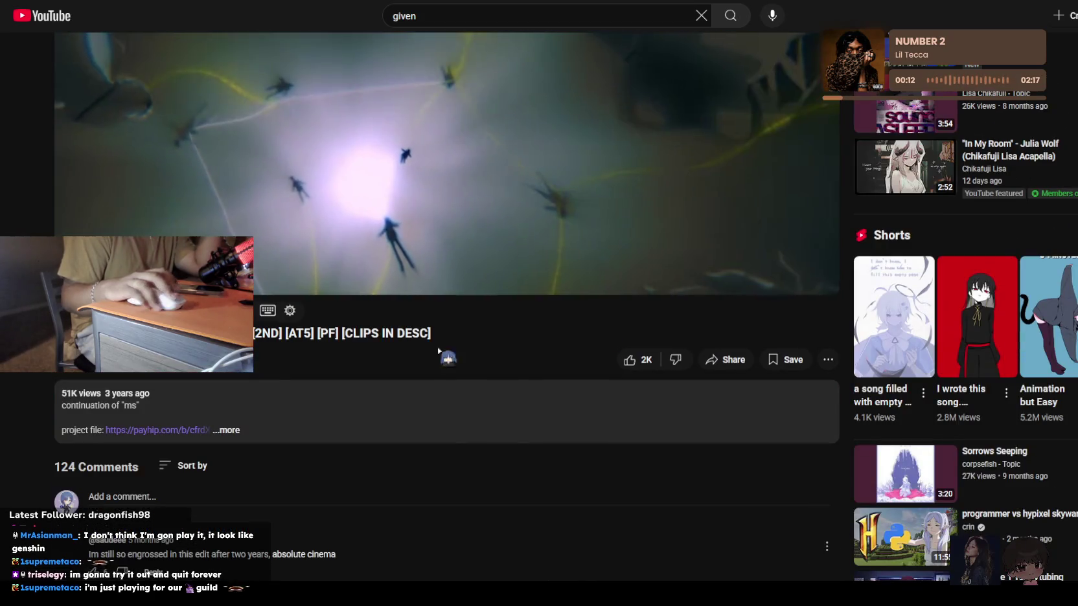
scroll(263, 373, up, 1)
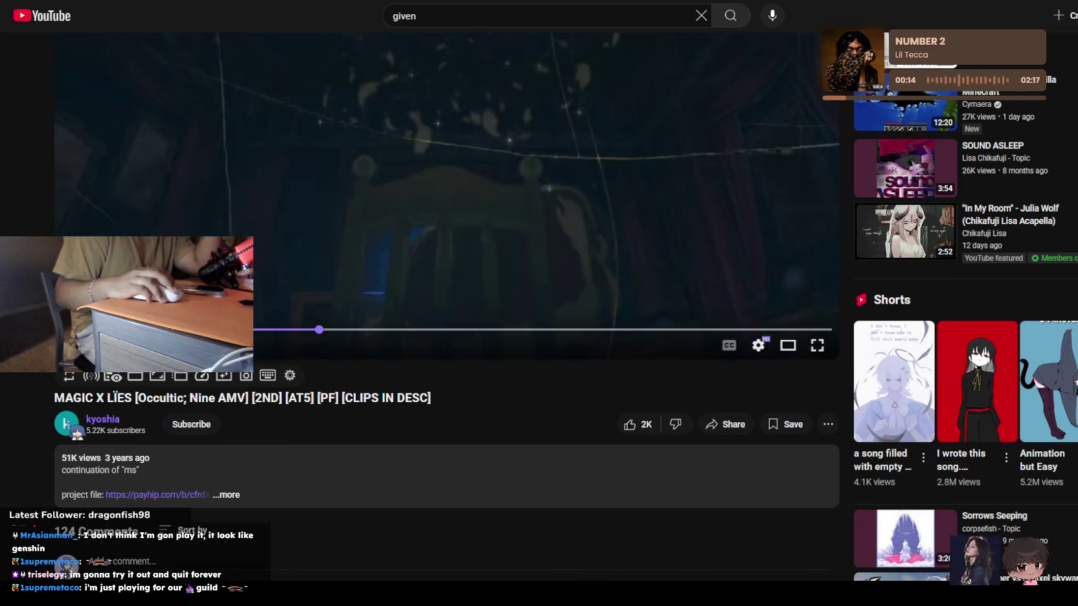
click(103, 419)
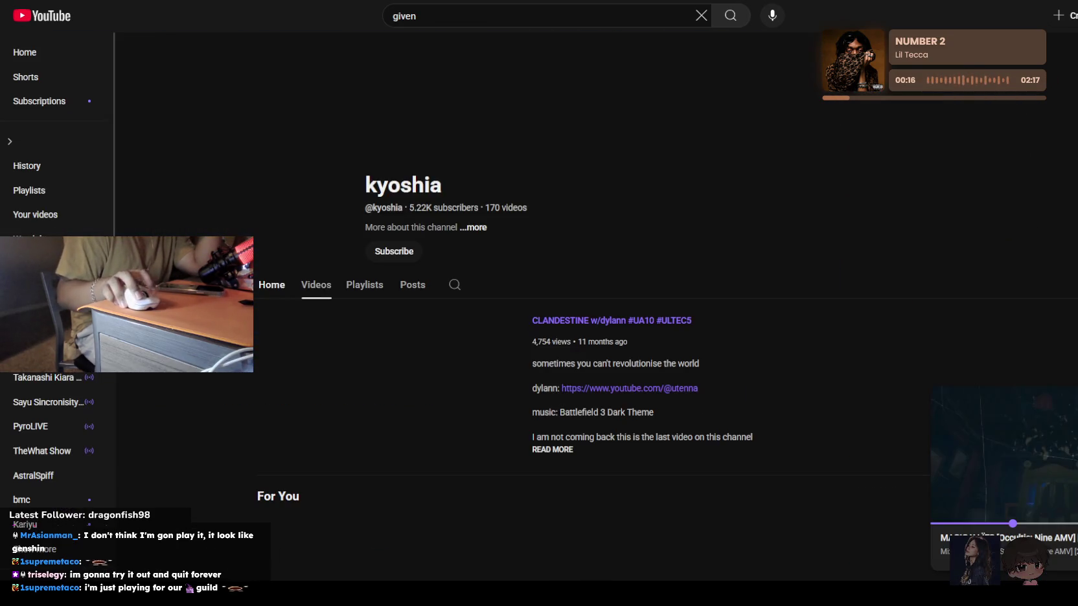
click(490, 331)
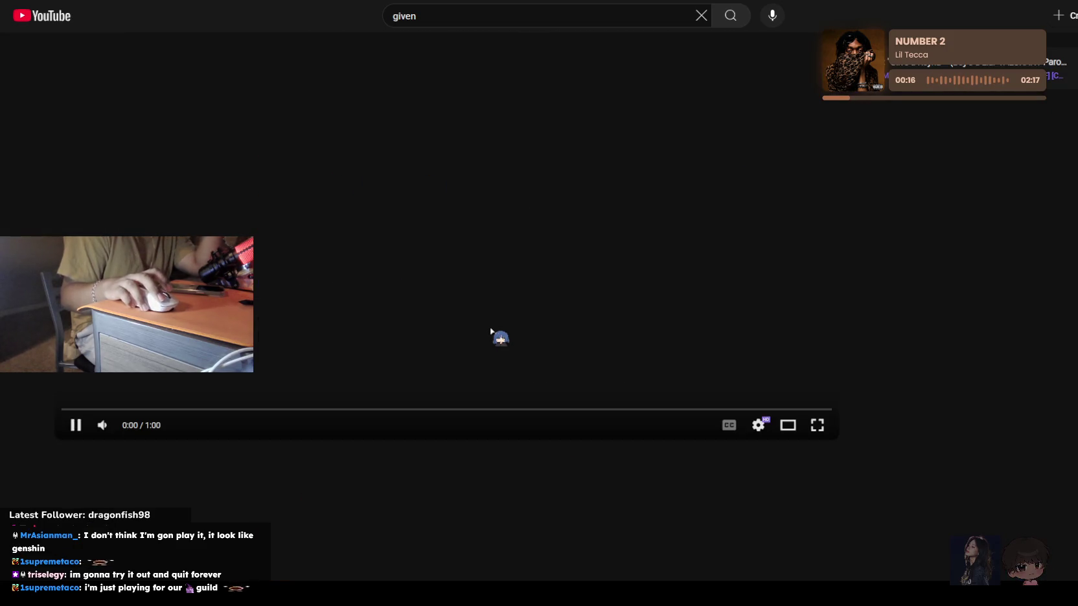
key(alt+Left)
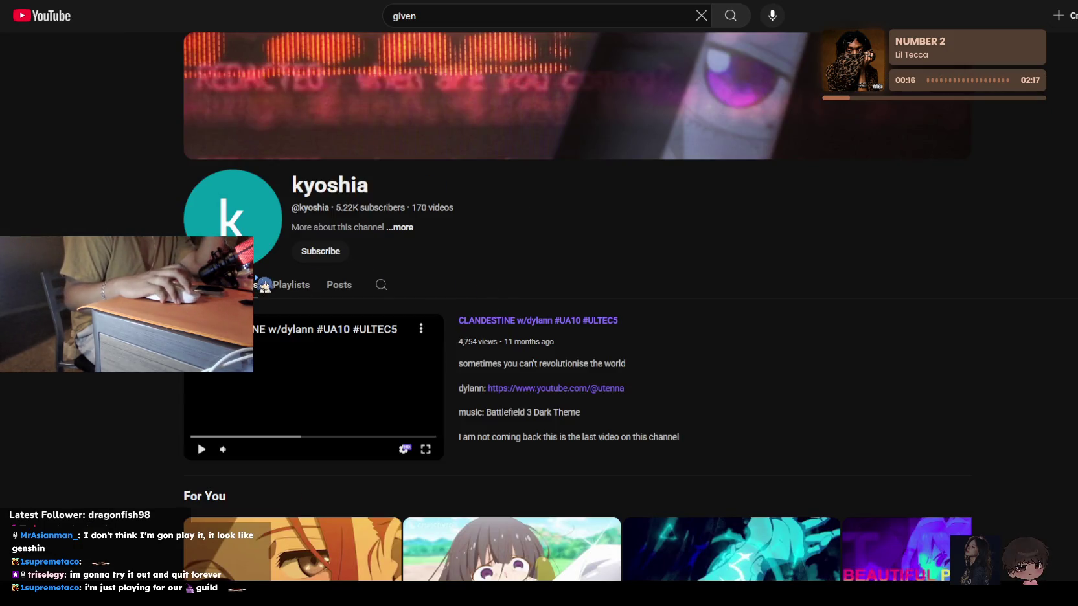
click(256, 280)
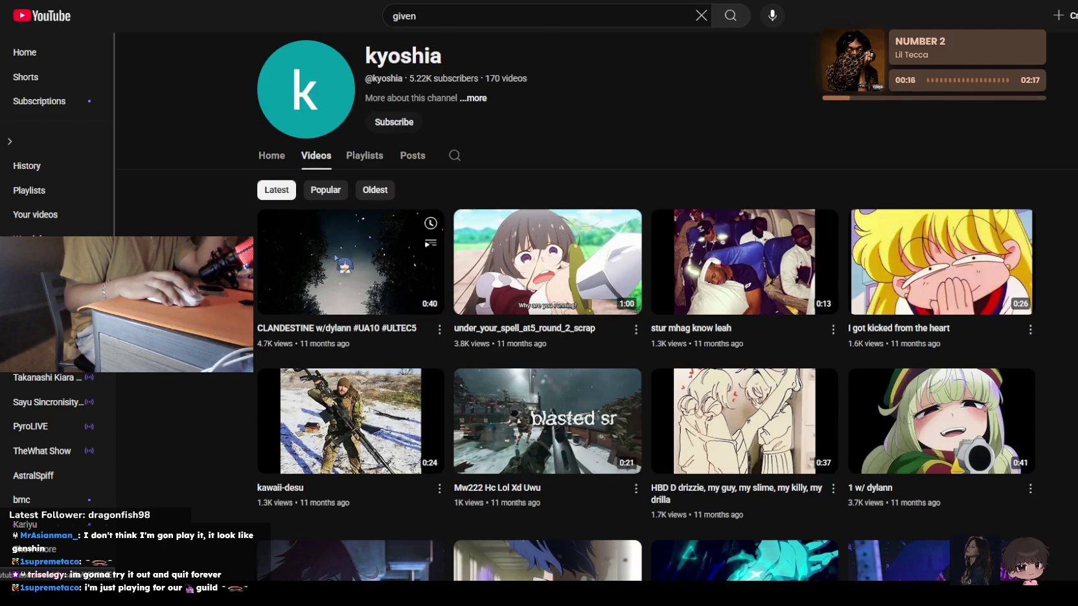
click(516, 262)
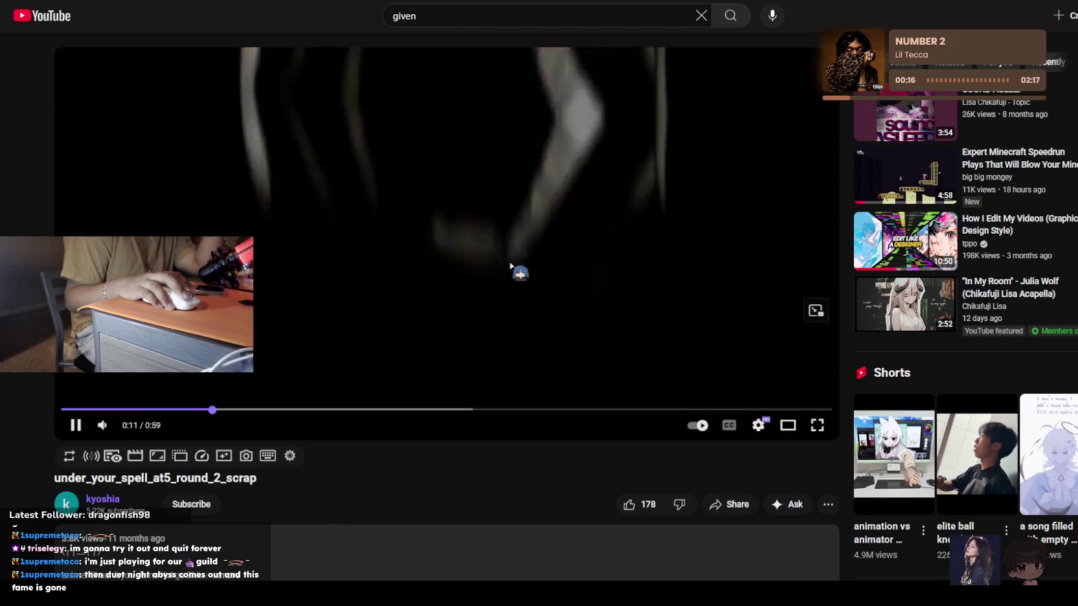
Rewind and resume the under_your_spell clip, then expand its description
key(Left)
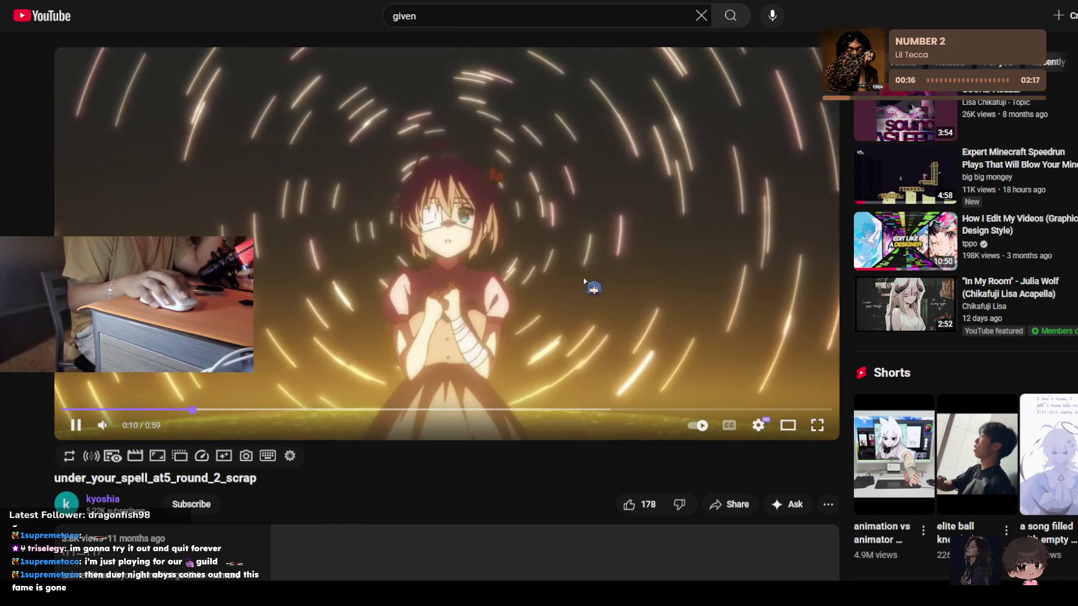
click(589, 279)
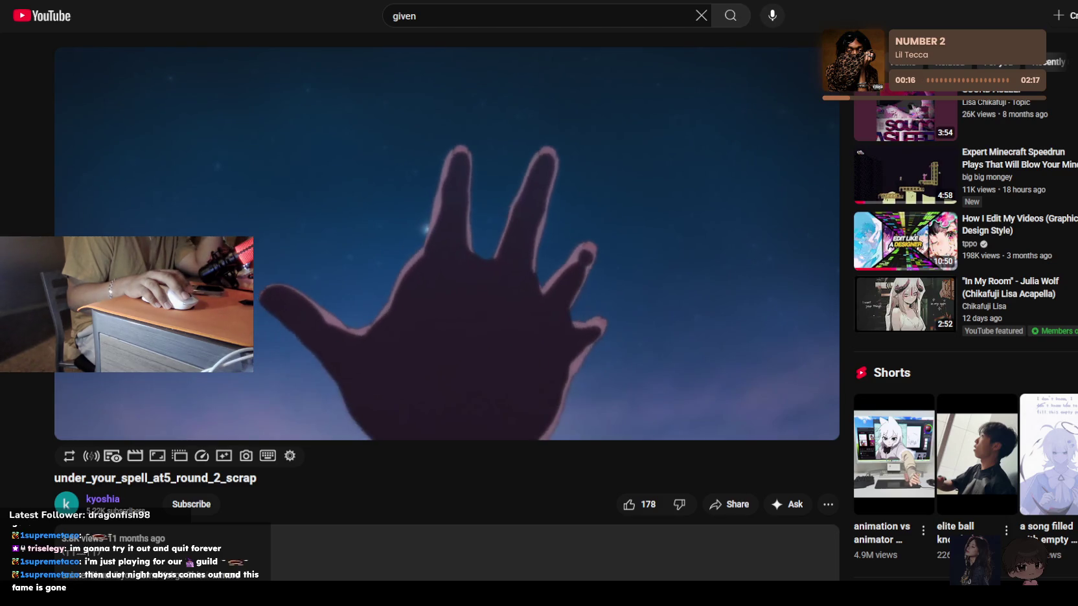
scroll(457, 315, down, 4)
click(392, 294)
scroll(384, 290, down, 3)
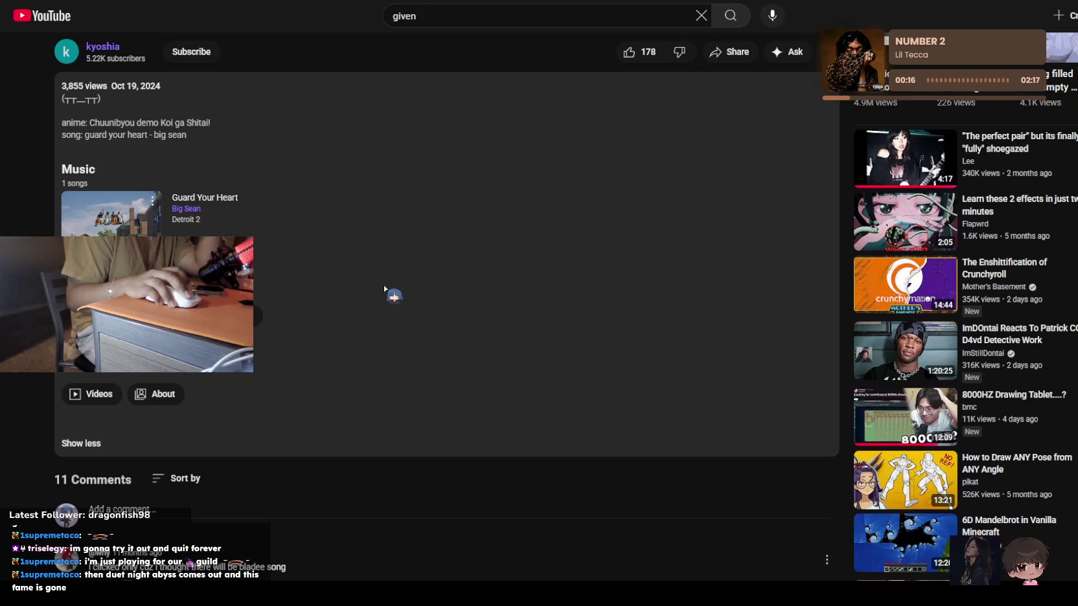
scroll(384, 290, up, 5)
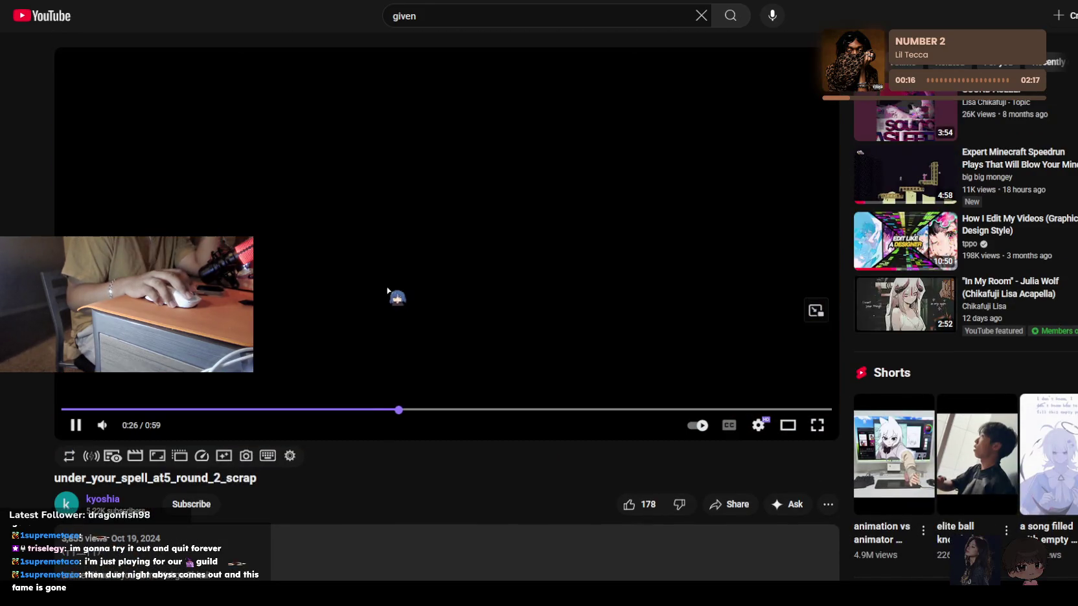
Return to kyoshia's Videos grid, browse it, and switch to the Twitch stream tab
key(alt+Left)
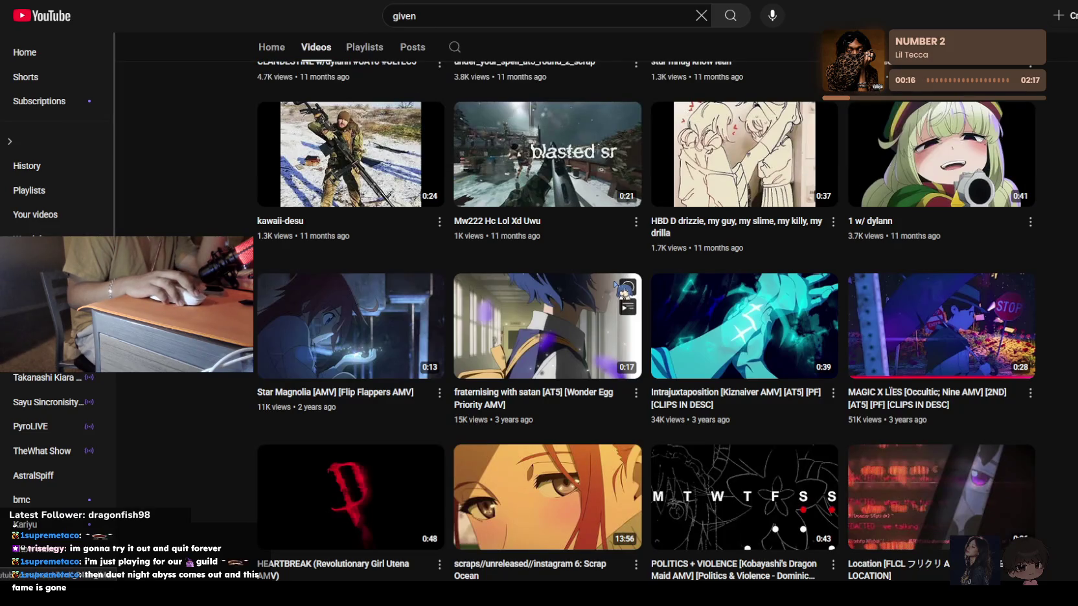
scroll(614, 284, down, 6)
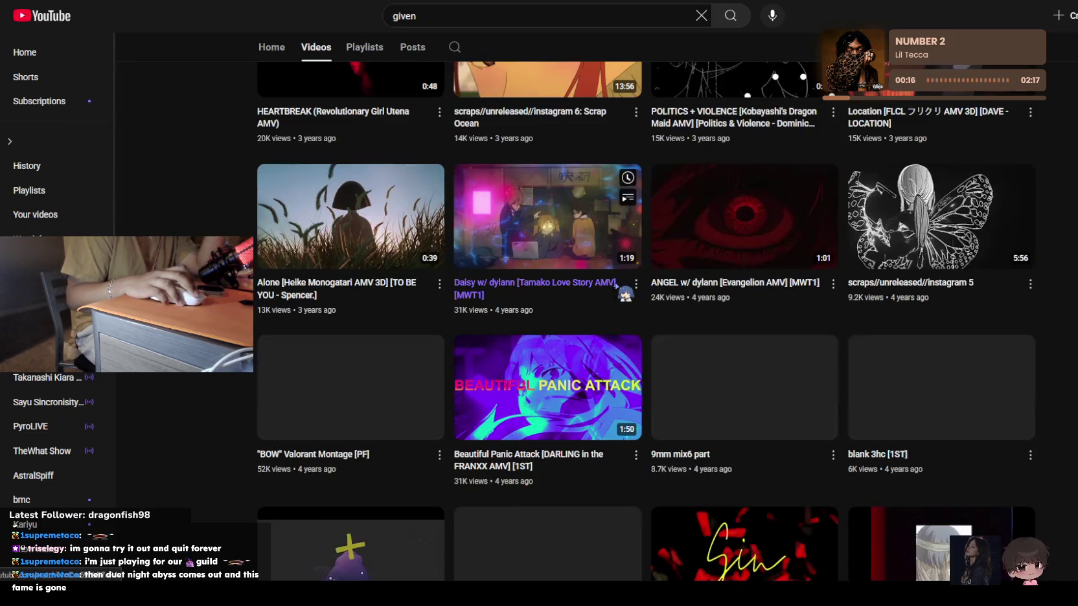
scroll(615, 285, down, 2)
scroll(624, 241, down, 5)
key(ctrl+Tab)
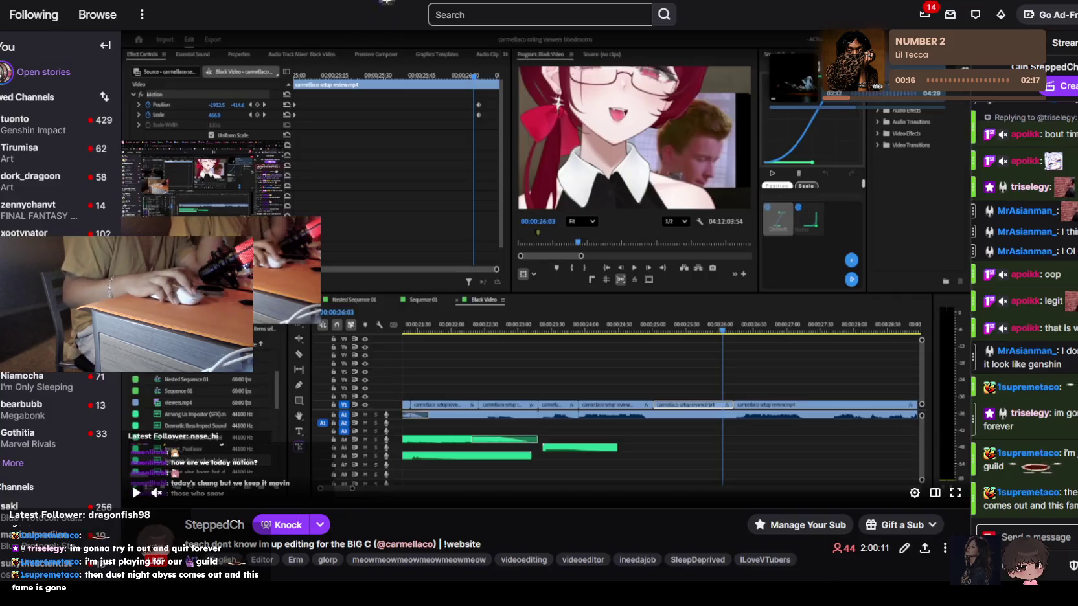
Expand the followed channels list and scroll the Twitch Live Channels grid
click(13, 463)
scroll(46, 291, down, 4)
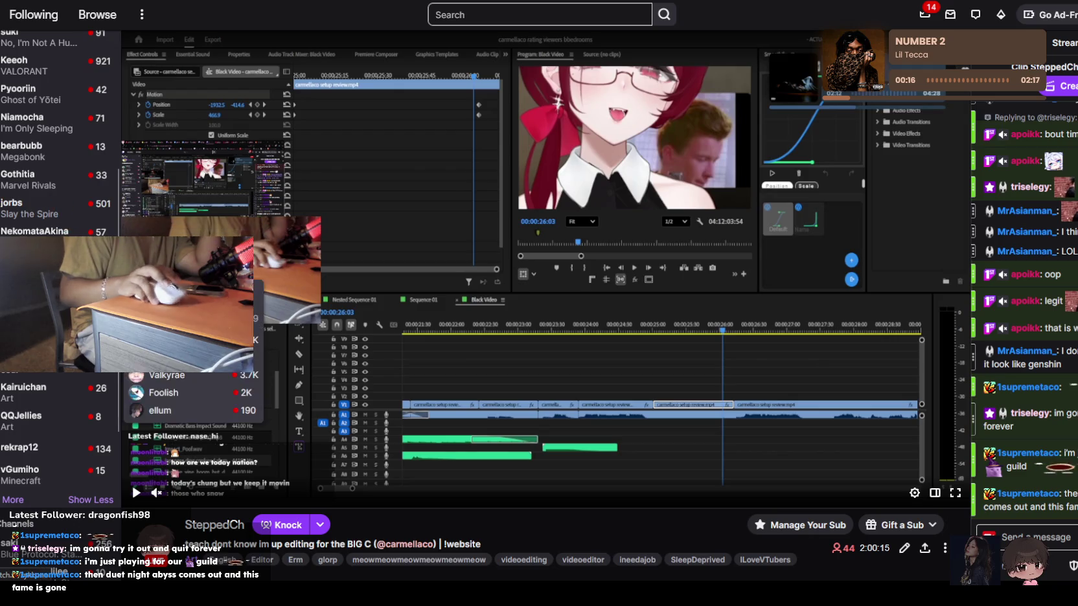
scroll(60, 206, down, 2)
scroll(59, 206, down, 2)
scroll(60, 206, up, 3)
scroll(60, 206, up, 3)
scroll(59, 206, up, 3)
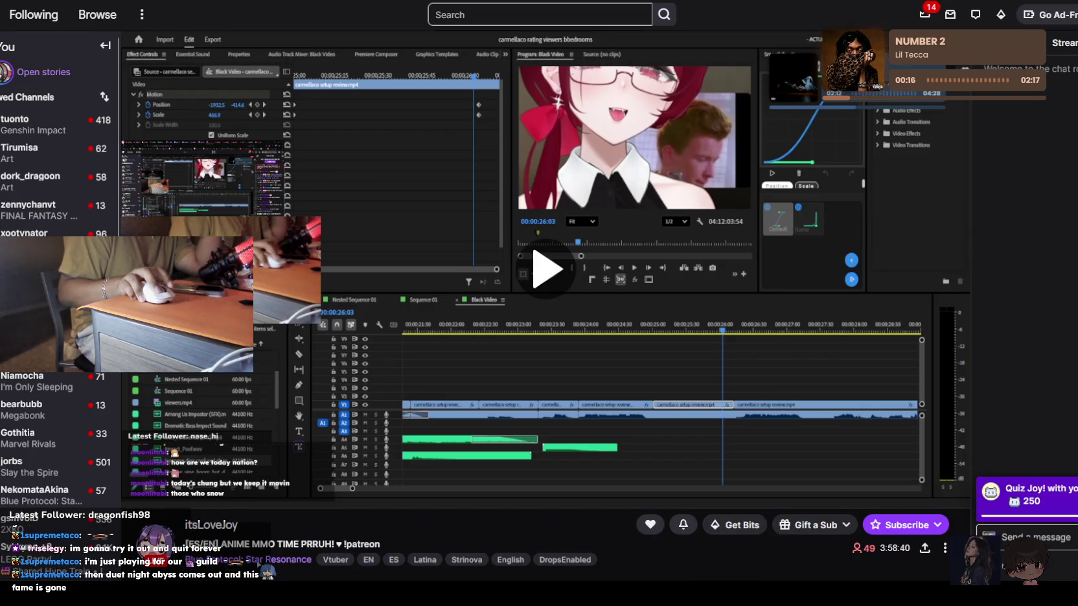
Open the Blue Protocol: Star Resonance category and browse its live streams
click(259, 566)
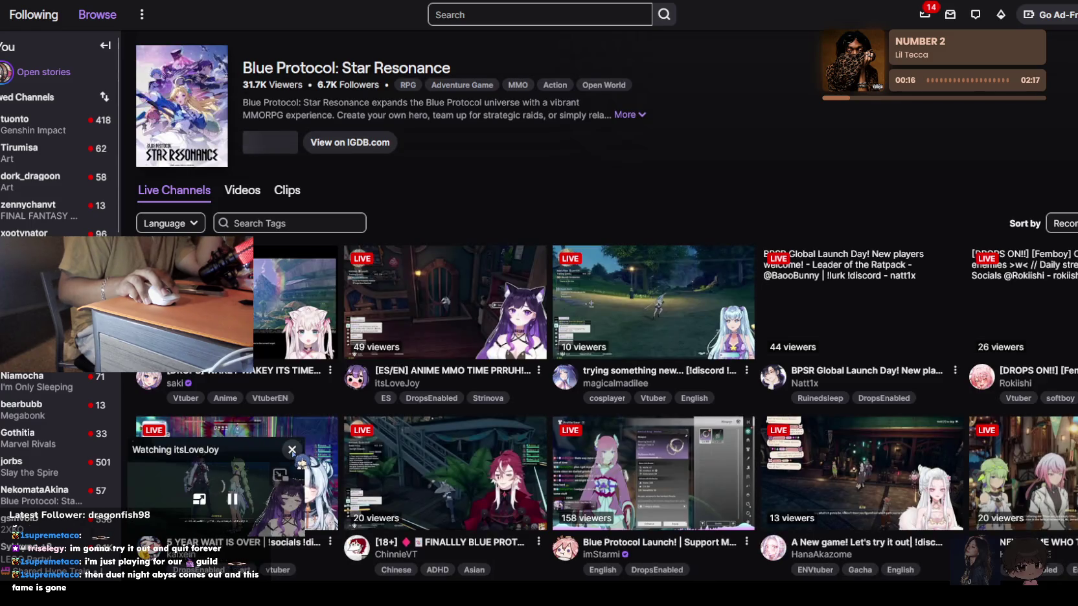
scroll(538, 324, down, 1)
scroll(538, 324, down, 1)
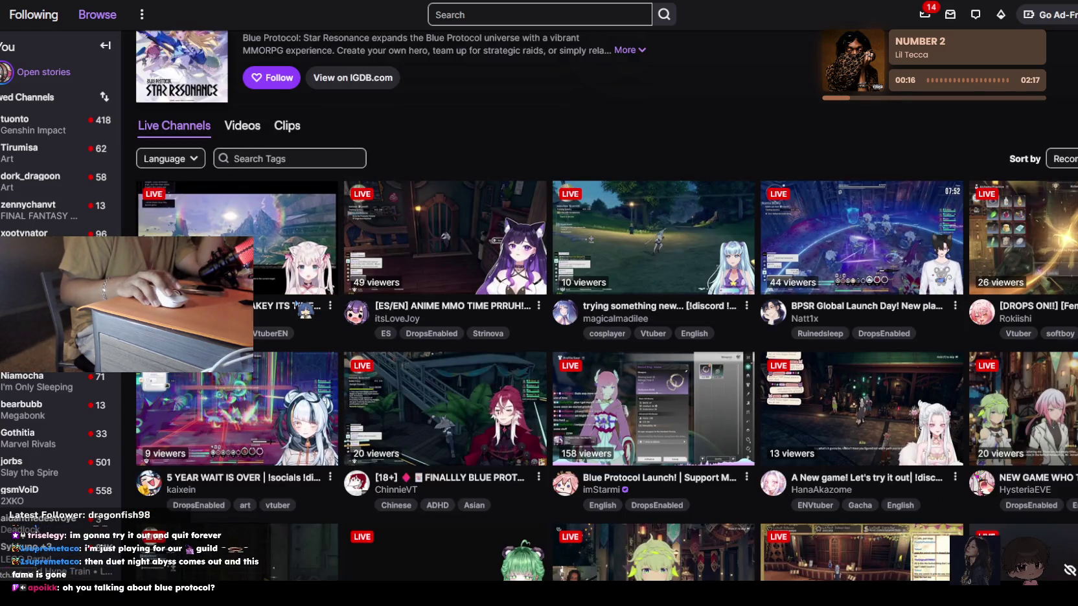
scroll(538, 324, down, 2)
scroll(296, 301, up, 3)
scroll(297, 299, down, 3)
scroll(297, 299, up, 3)
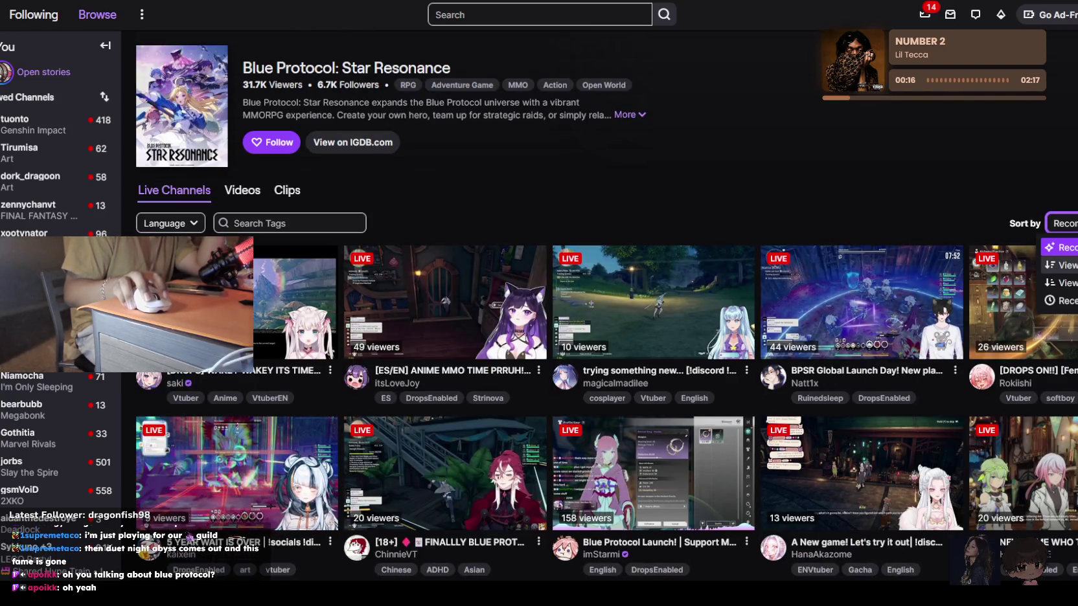
Sort the Blue Protocol streams by viewer count, highest first, and browse them
click(1061, 265)
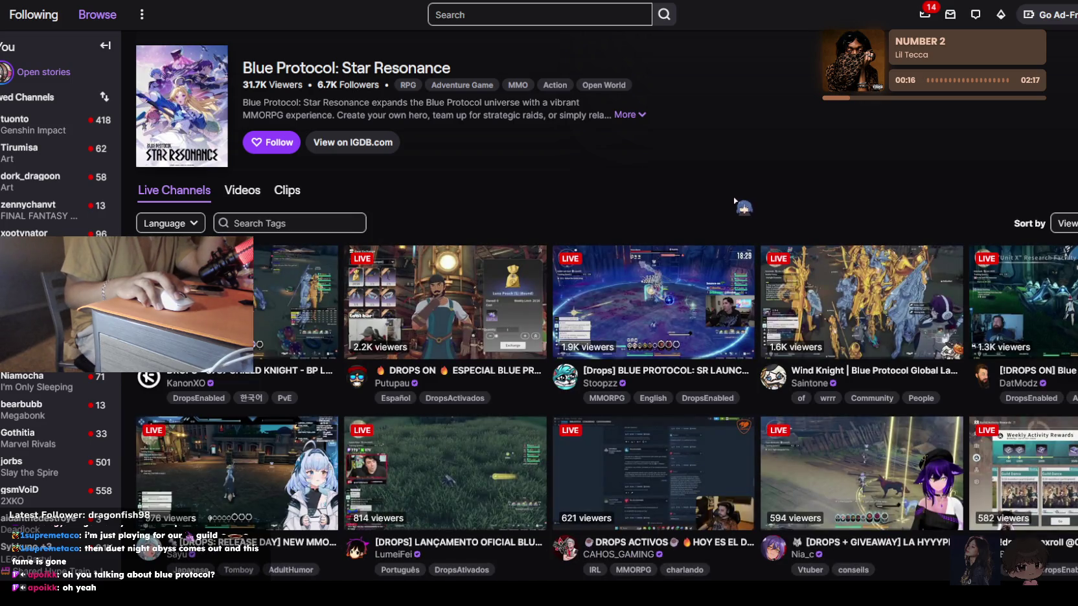
scroll(734, 202, down, 3)
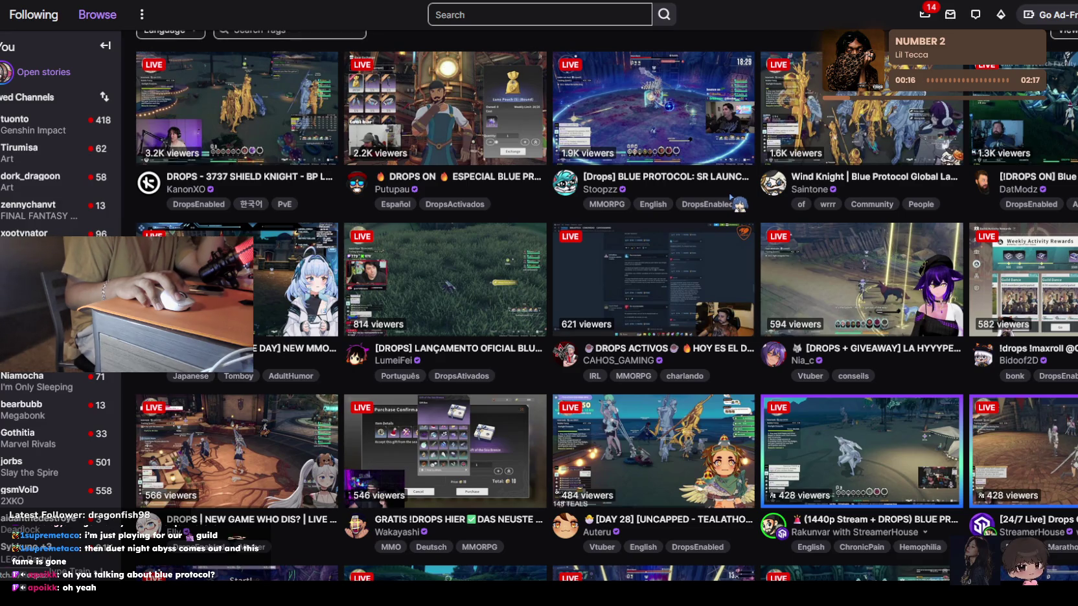
scroll(735, 194, down, 5)
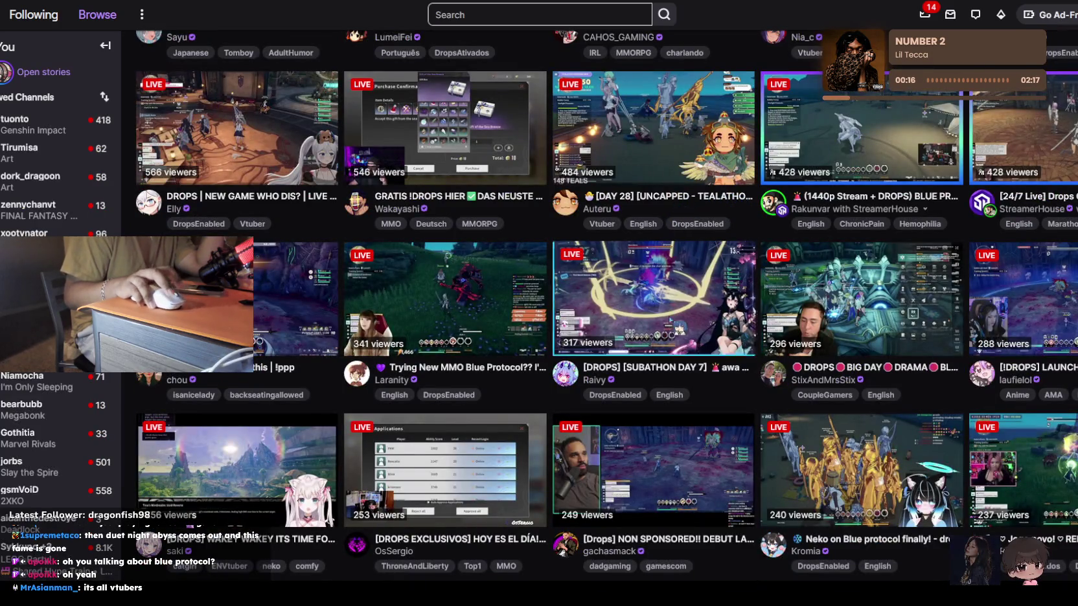
scroll(674, 316, up, 10)
scroll(674, 316, down, 11)
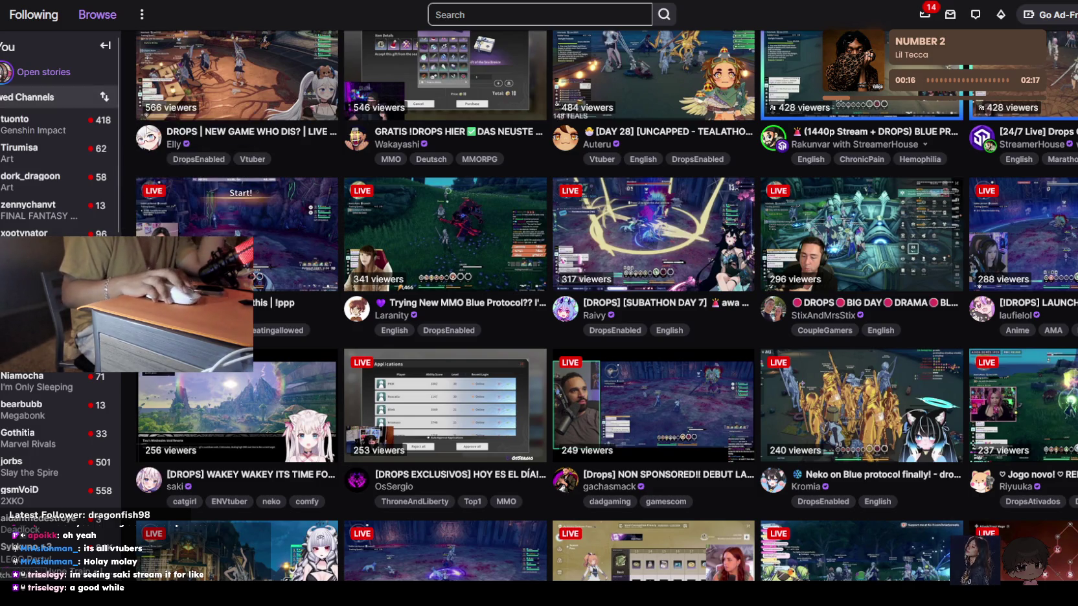
scroll(150, 122, up, 7)
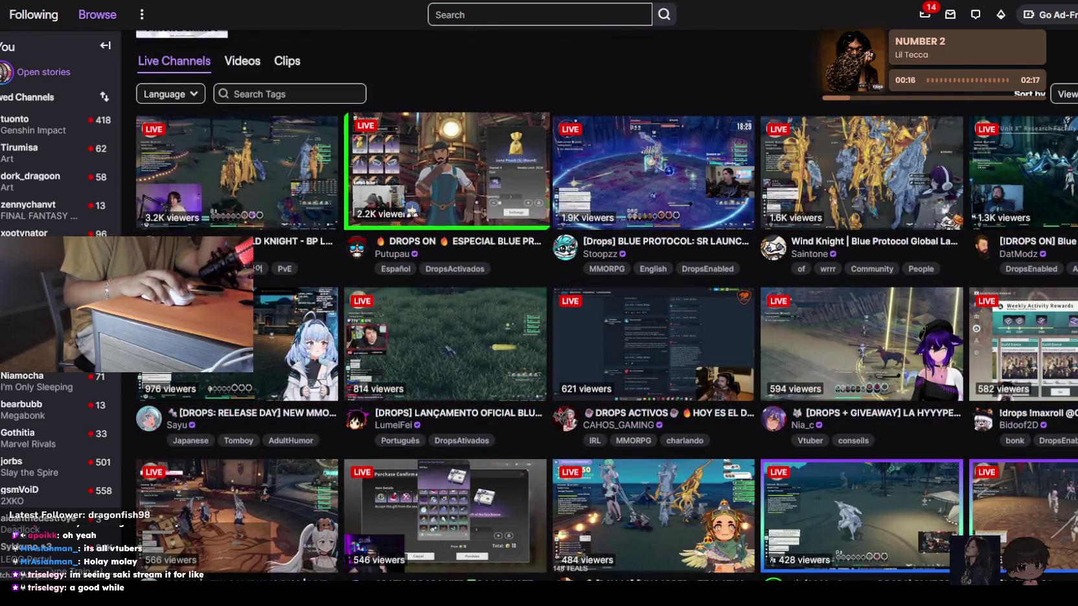
scroll(412, 212, down, 5)
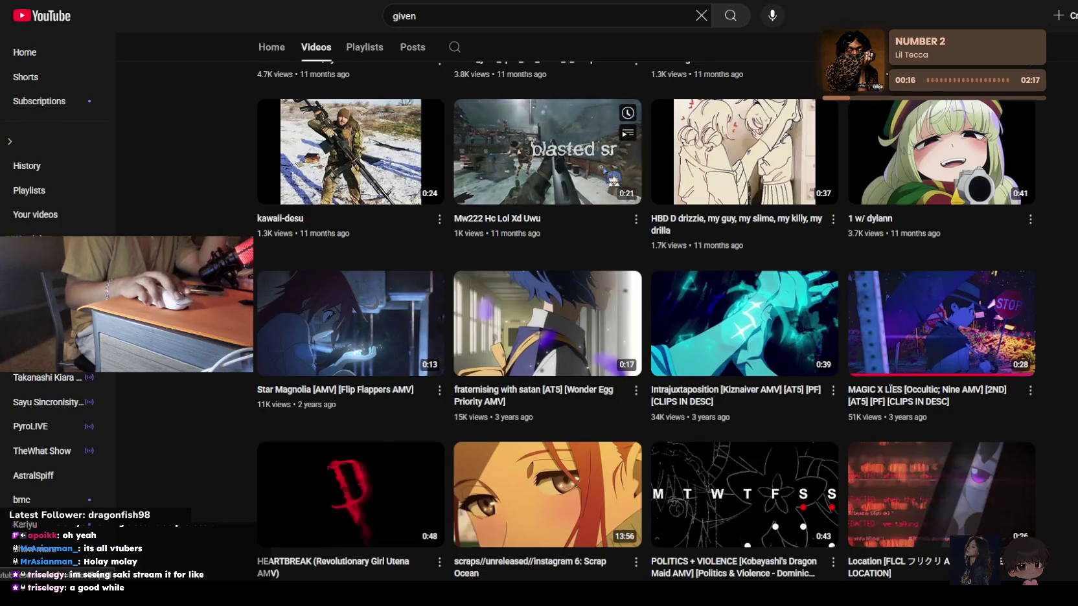
scroll(626, 165, down, 3)
scroll(620, 203, up, 10)
scroll(620, 203, up, 2)
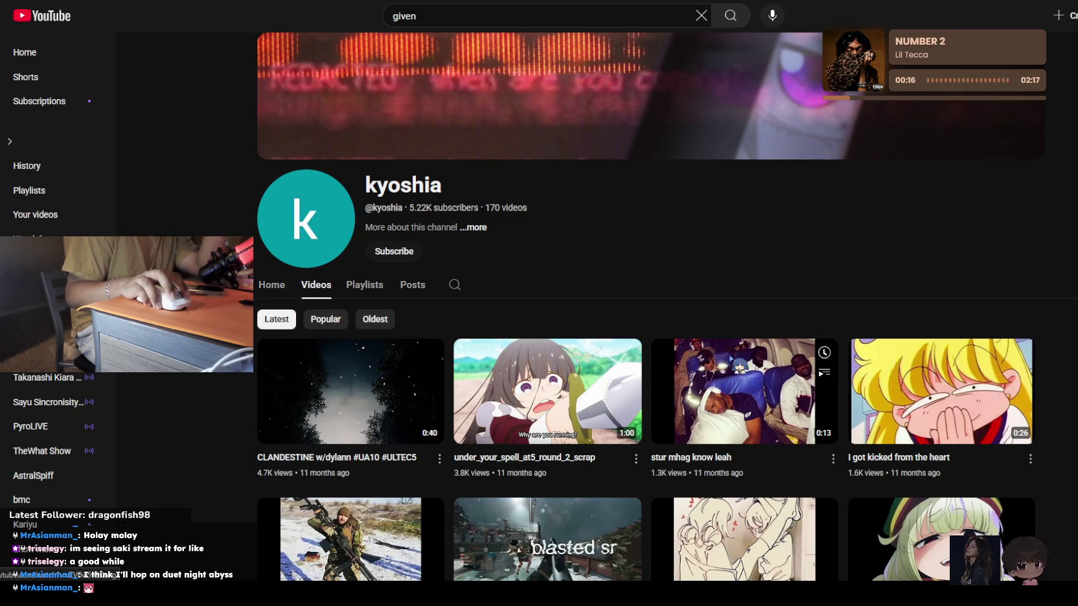
scroll(863, 387, down, 2)
click(920, 285)
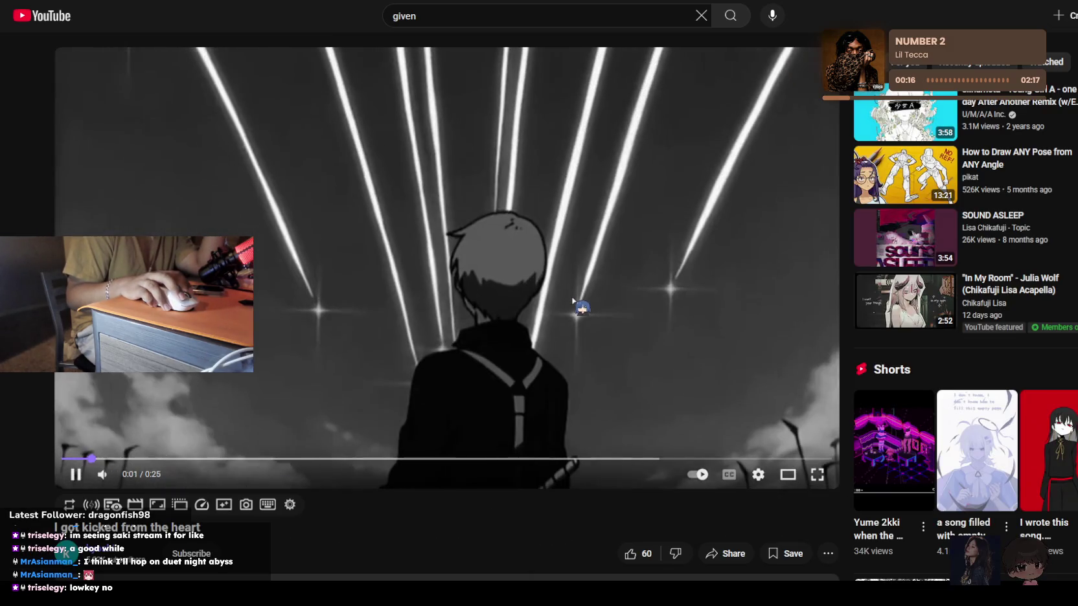
scroll(572, 300, down, 5)
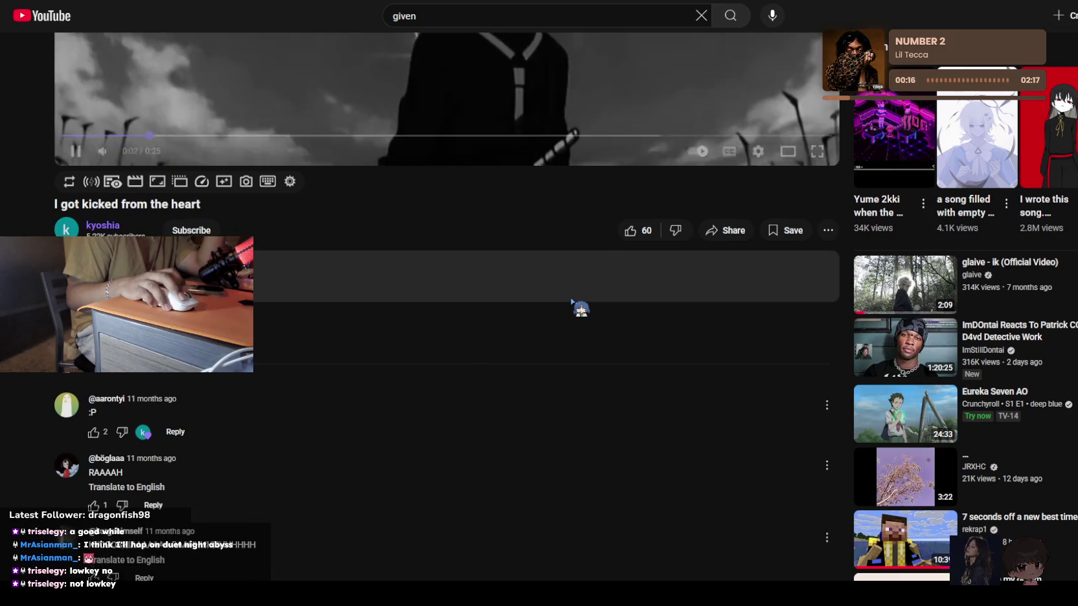
scroll(573, 303, down, 2)
scroll(551, 343, up, 4)
scroll(518, 402, up, 2)
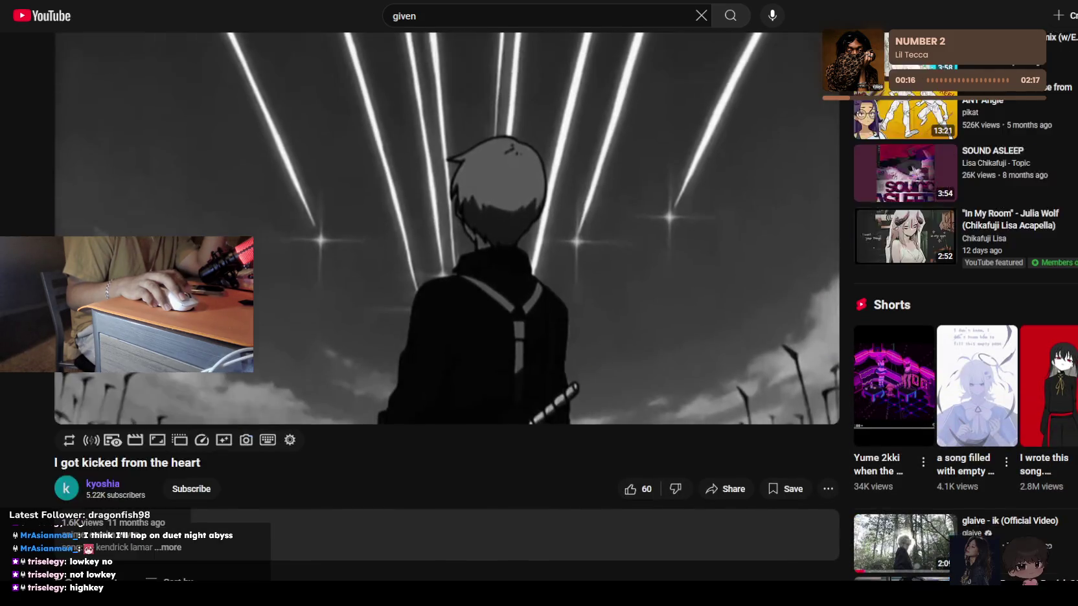
scroll(498, 445, up, 1)
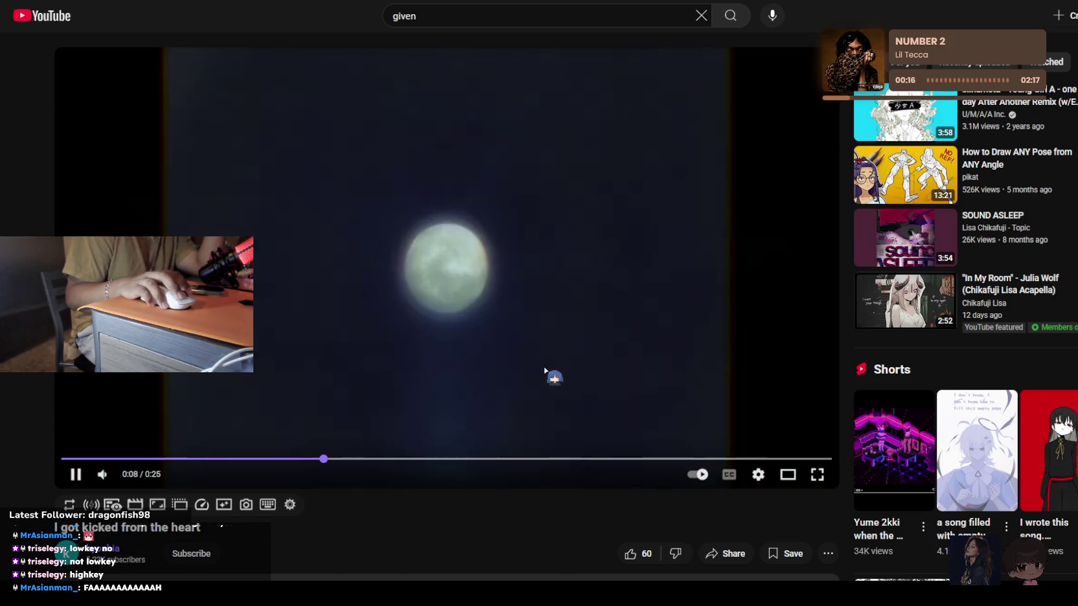
key(alt+Left)
scroll(482, 330, down, 2)
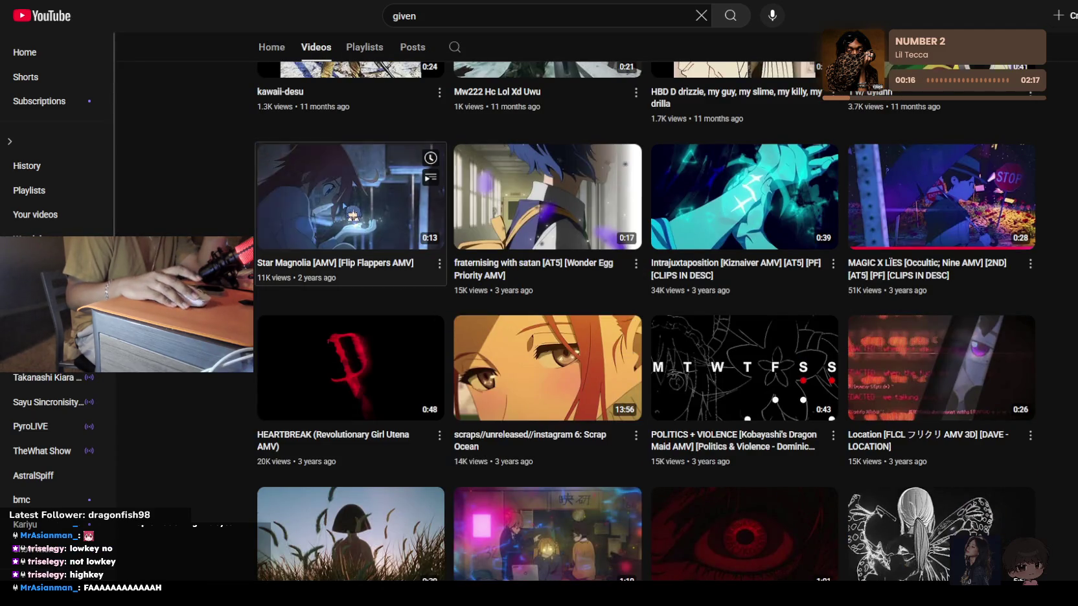
click(351, 214)
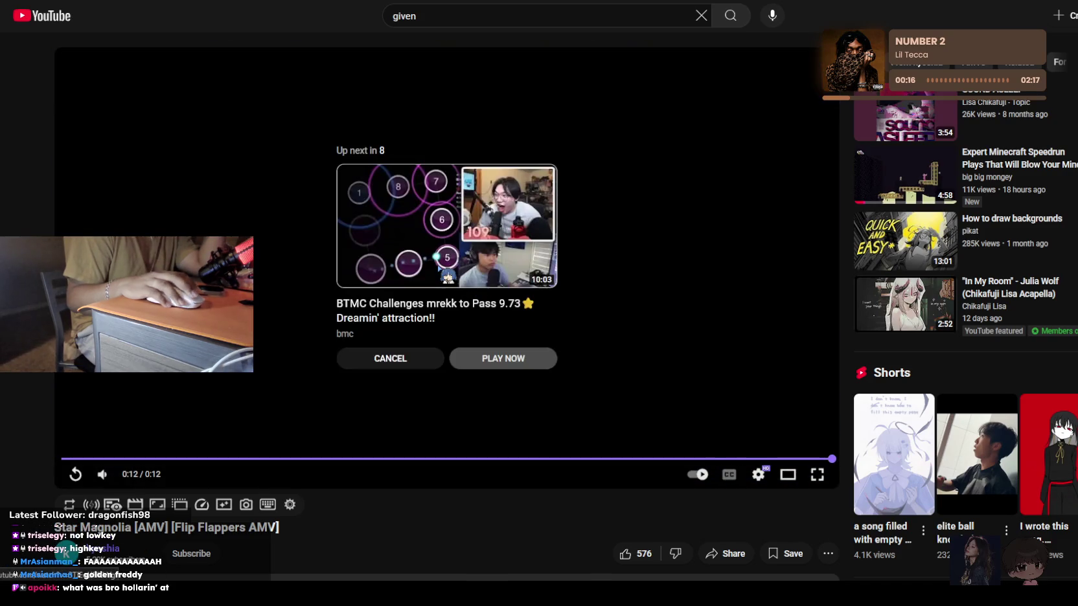
key(alt+Left)
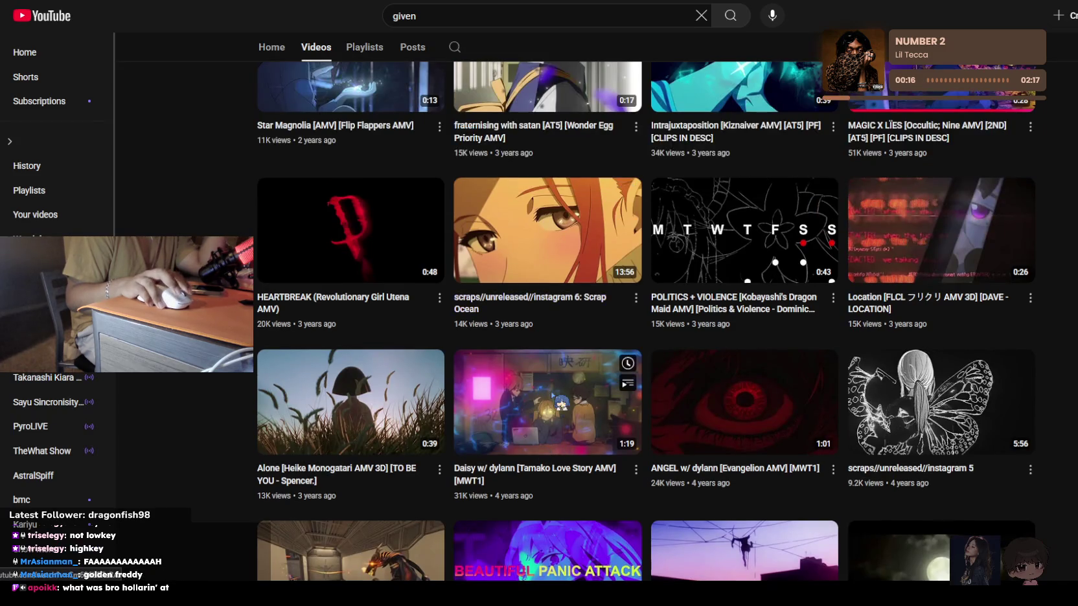
click(560, 400)
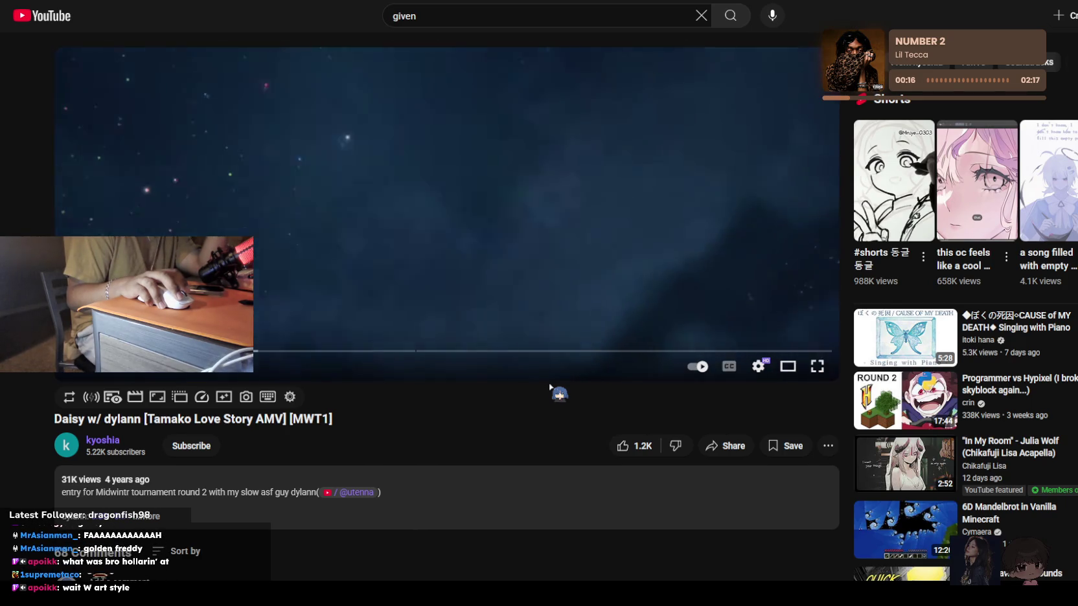
scroll(548, 385, down, 3)
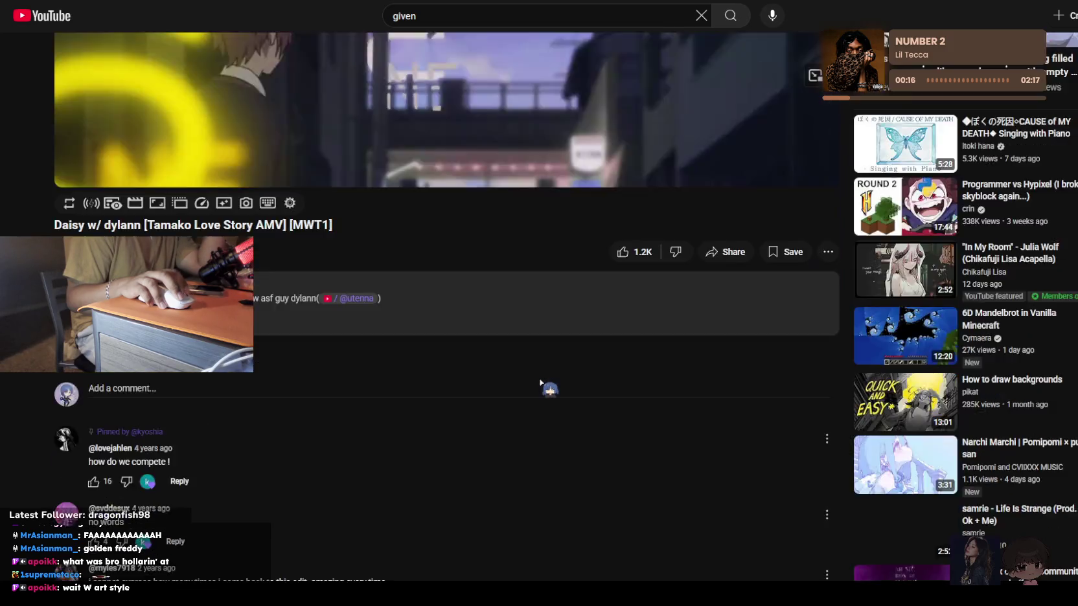
scroll(548, 385, up, 3)
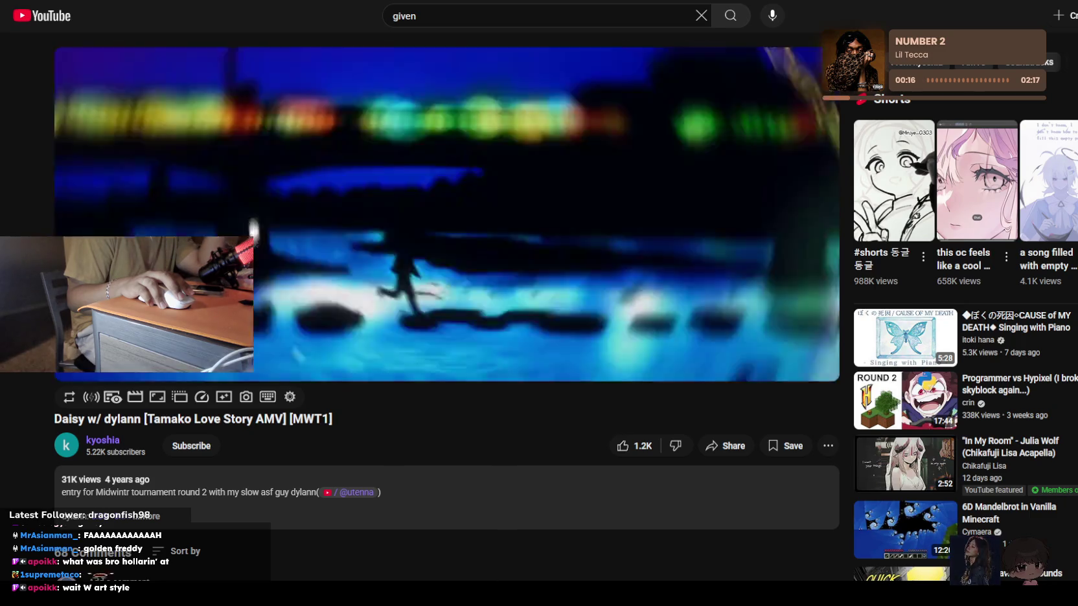
scroll(540, 384, down, 2)
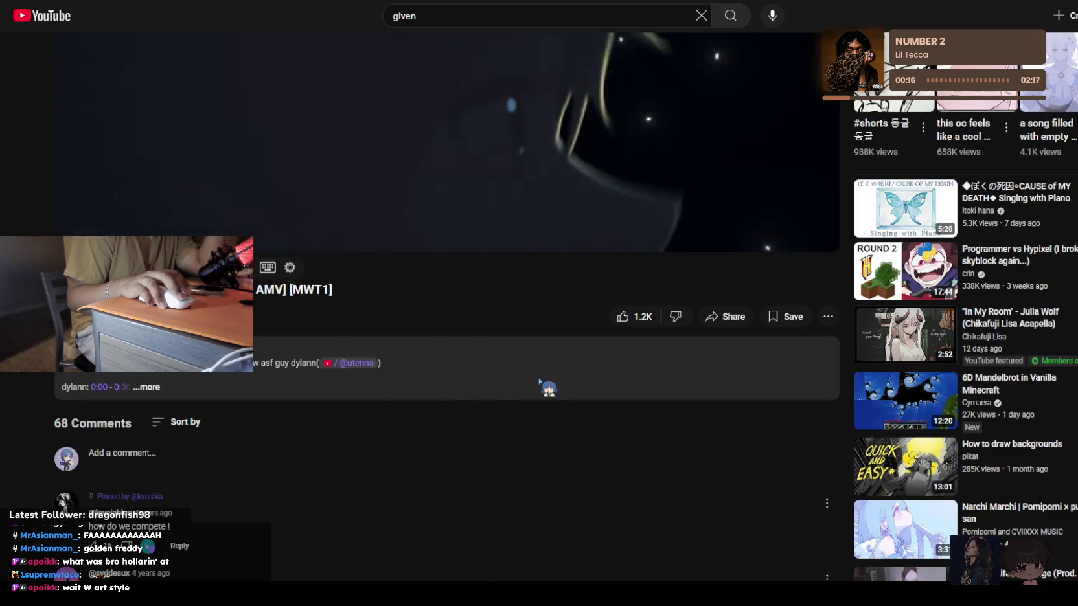
scroll(541, 382, up, 2)
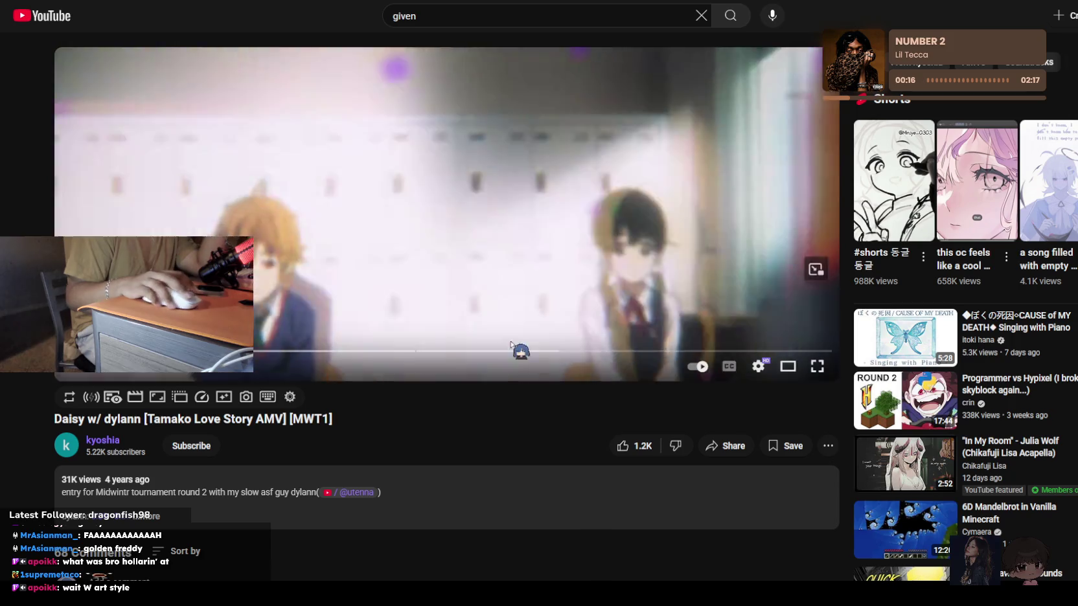
click(543, 370)
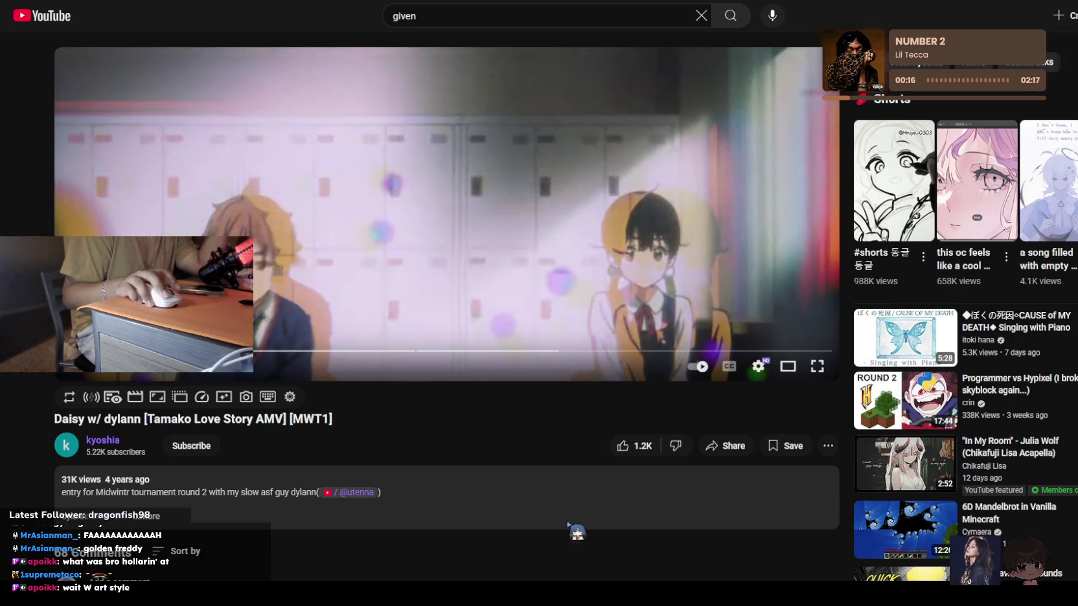
key(alt+Left)
scroll(416, 254, up, 5)
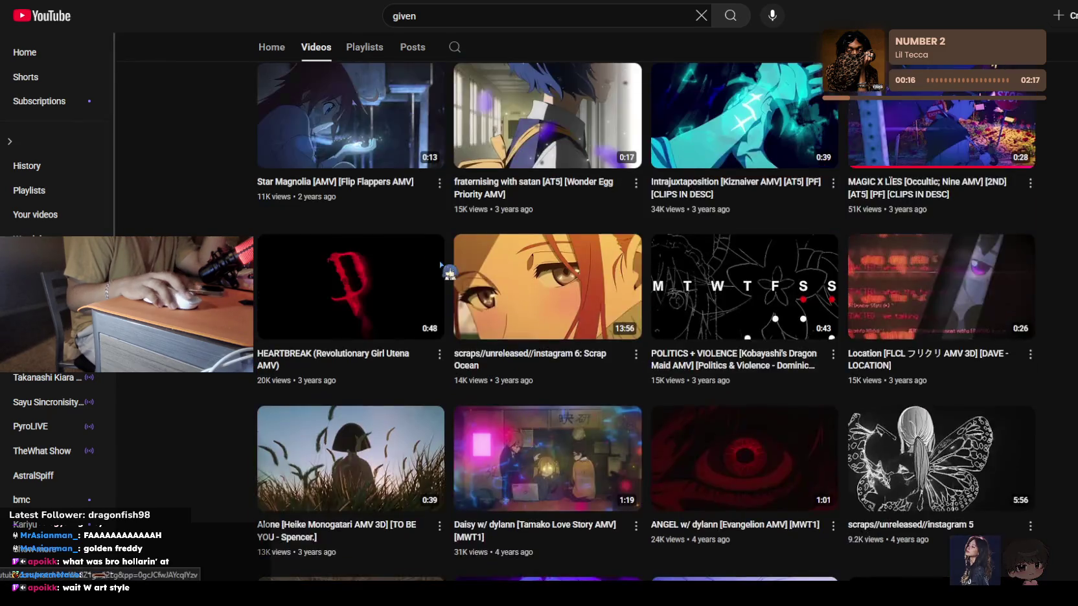
scroll(416, 254, up, 5)
scroll(416, 255, up, 5)
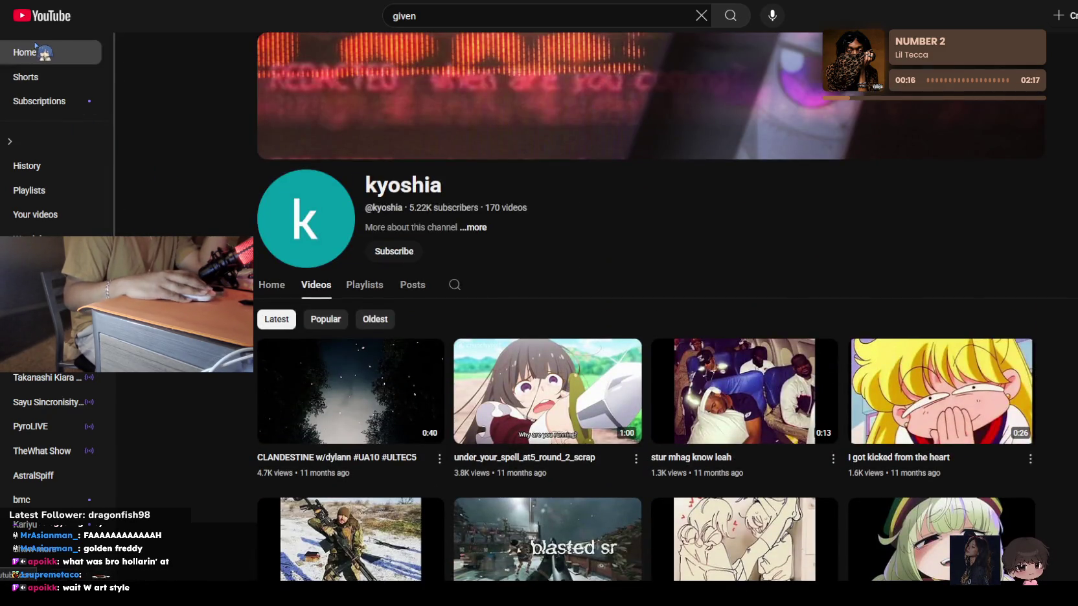
key(alt+Left)
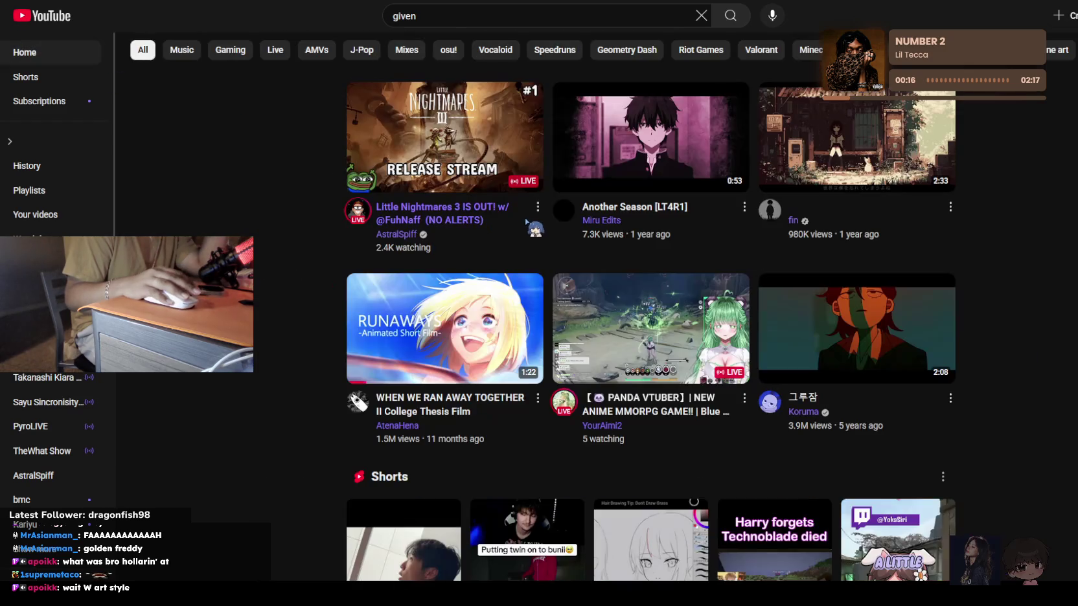
scroll(531, 232, down, 2)
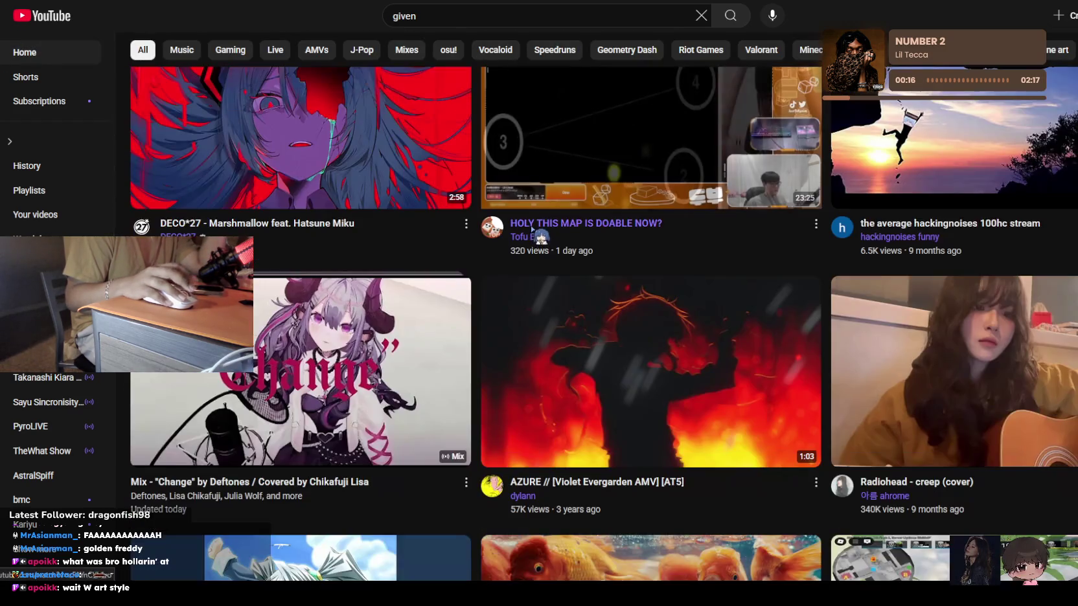
scroll(535, 231, down, 1)
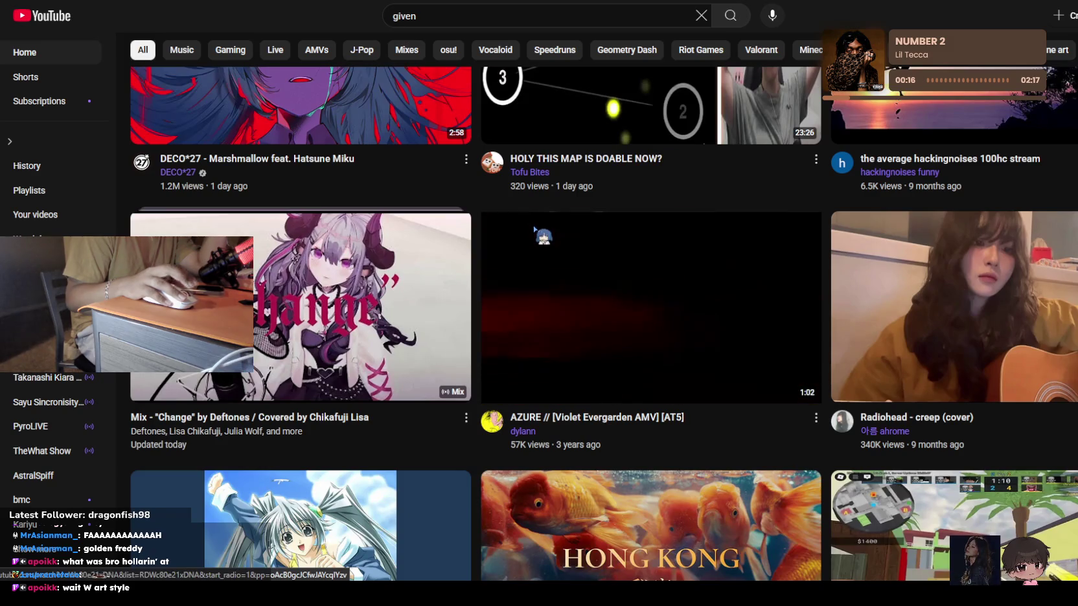
scroll(534, 228, down, 5)
scroll(535, 230, down, 2)
scroll(536, 229, down, 2)
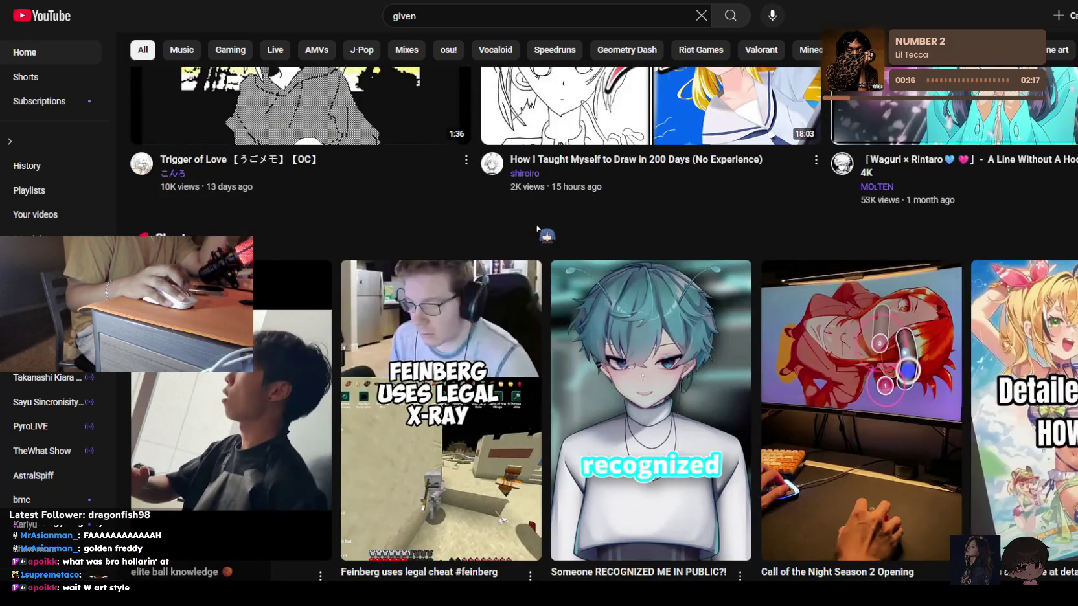
scroll(537, 228, down, 5)
scroll(534, 227, down, 4)
scroll(531, 225, down, 4)
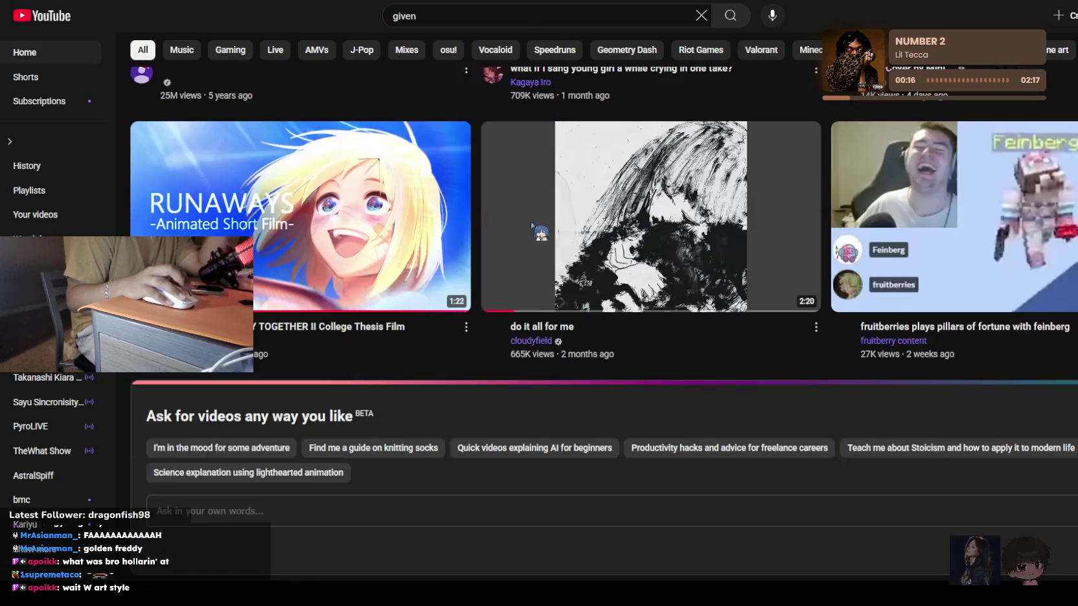
scroll(533, 225, down, 8)
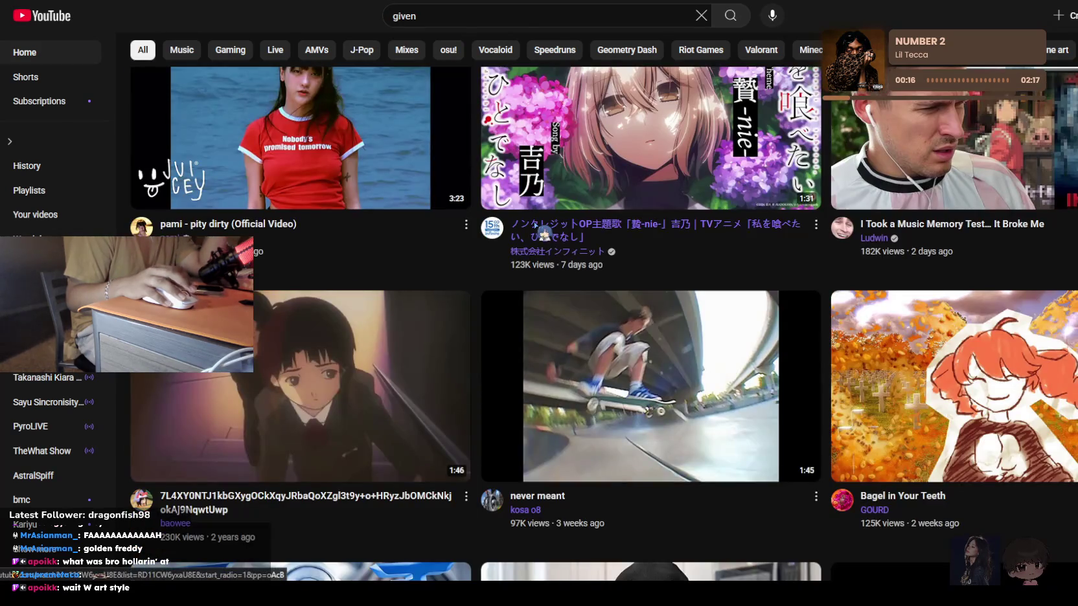
scroll(535, 224, down, 3)
scroll(534, 224, down, 2)
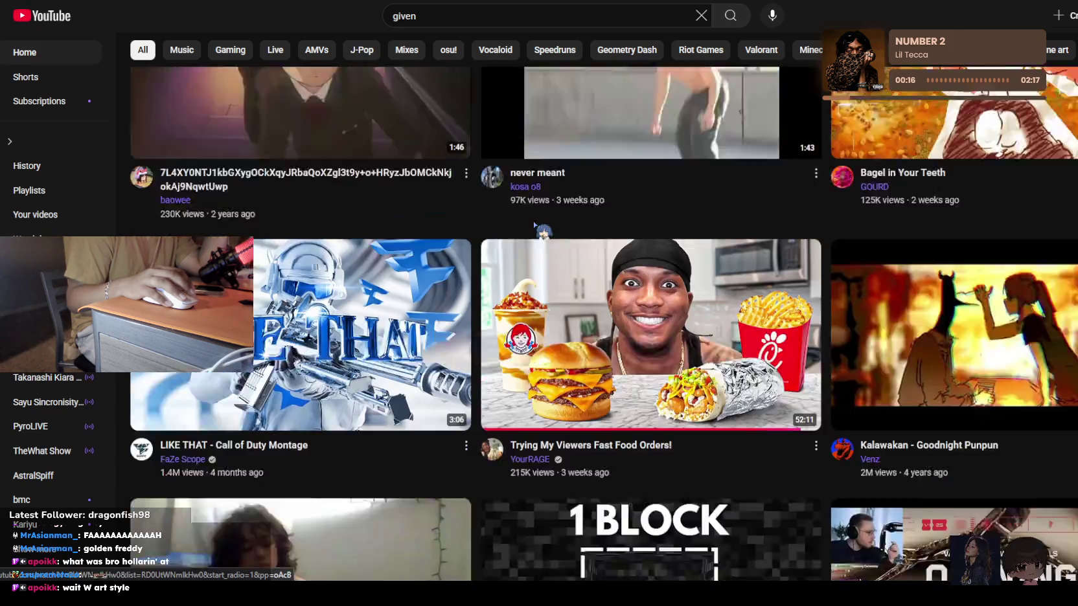
scroll(534, 224, down, 2)
scroll(534, 225, down, 2)
scroll(535, 225, down, 2)
scroll(534, 224, down, 1)
scroll(478, 232, down, 3)
scroll(479, 232, down, 3)
scroll(479, 231, down, 2)
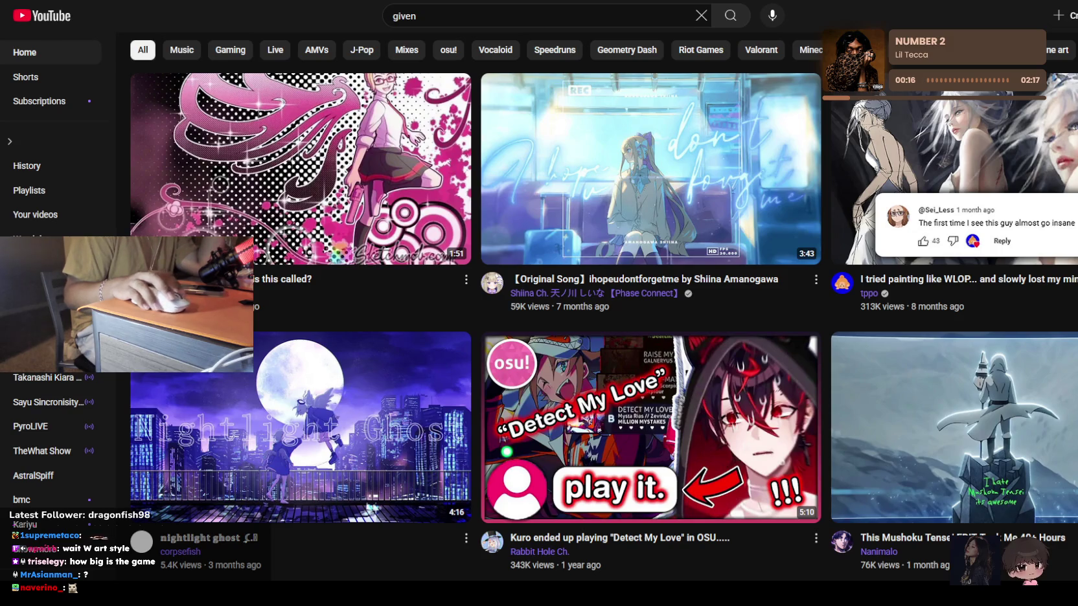
drag(745, 570, 467, 562)
scroll(464, 561, down, 7)
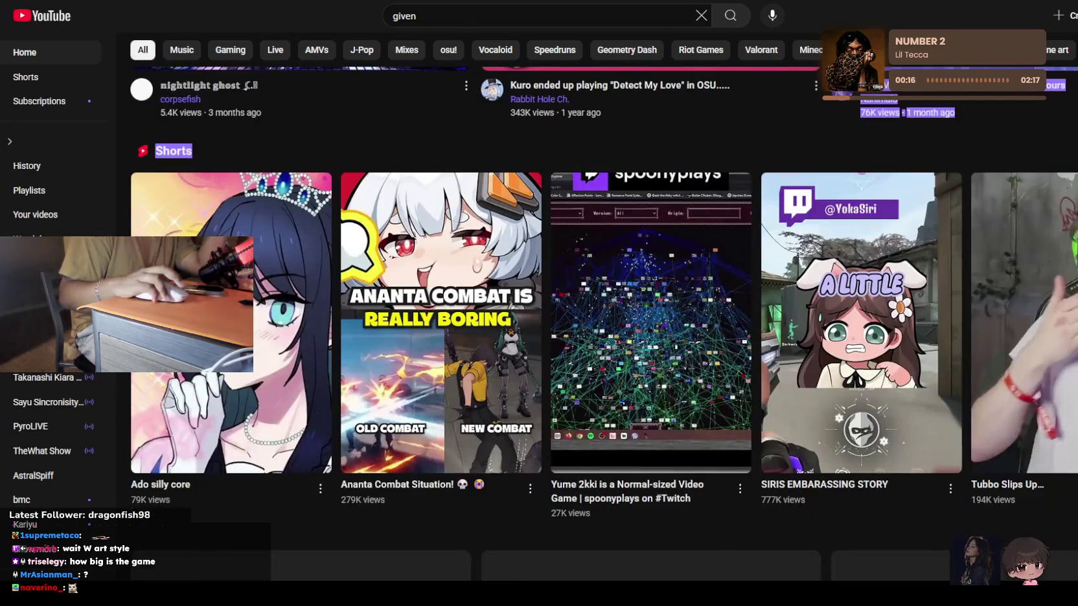
scroll(539, 324, up, 1)
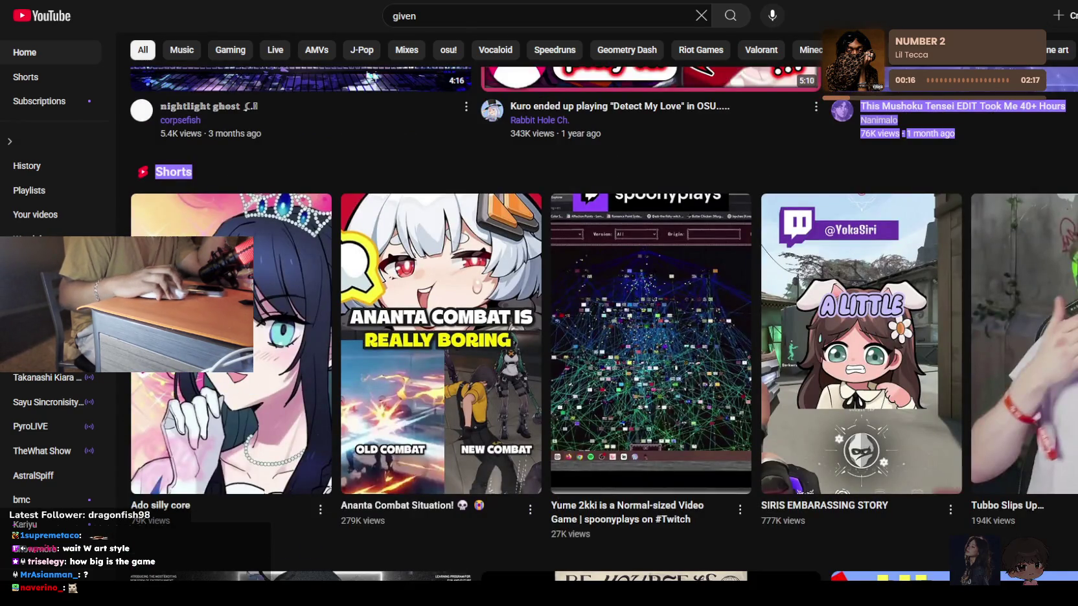
scroll(470, 387, down, 7)
scroll(470, 388, down, 1)
scroll(471, 387, down, 4)
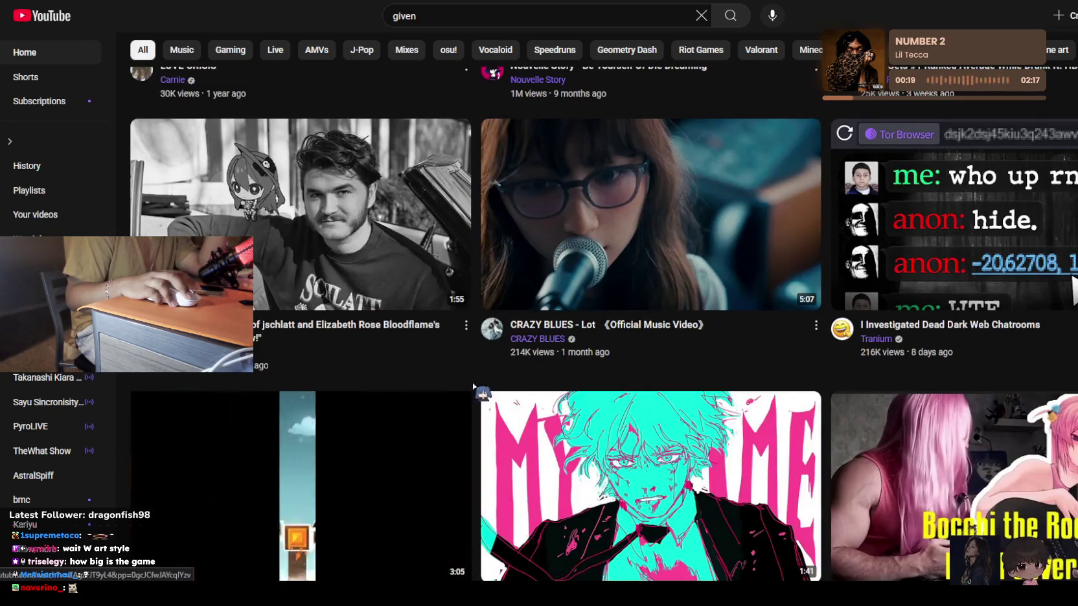
scroll(470, 388, down, 5)
scroll(480, 384, down, 5)
scroll(480, 384, down, 1)
scroll(480, 384, down, 2)
scroll(480, 384, down, 2)
scroll(480, 384, down, 1)
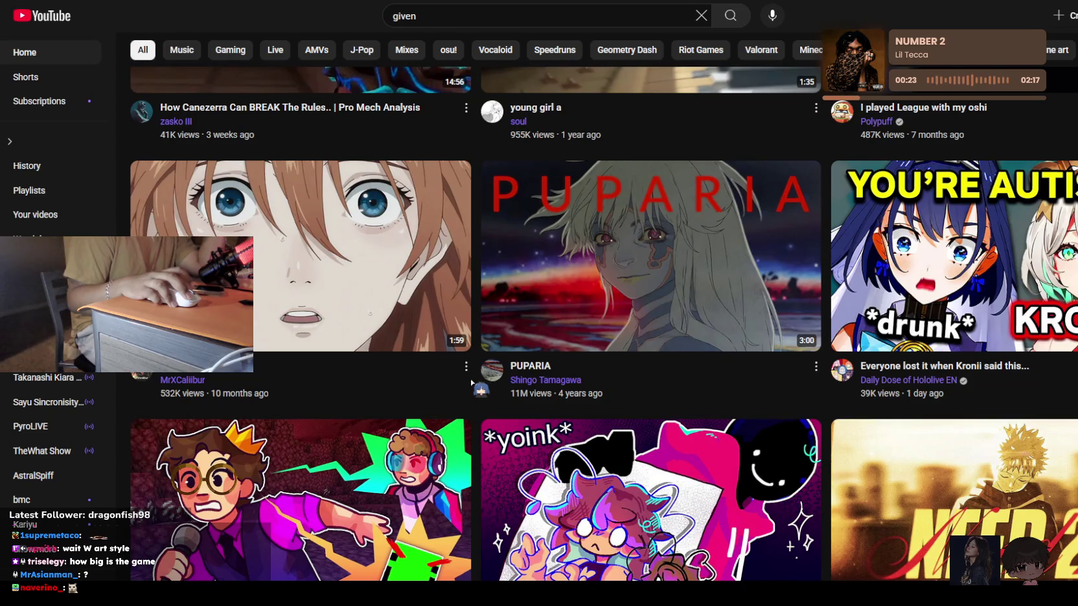
scroll(480, 384, down, 4)
scroll(480, 388, down, 4)
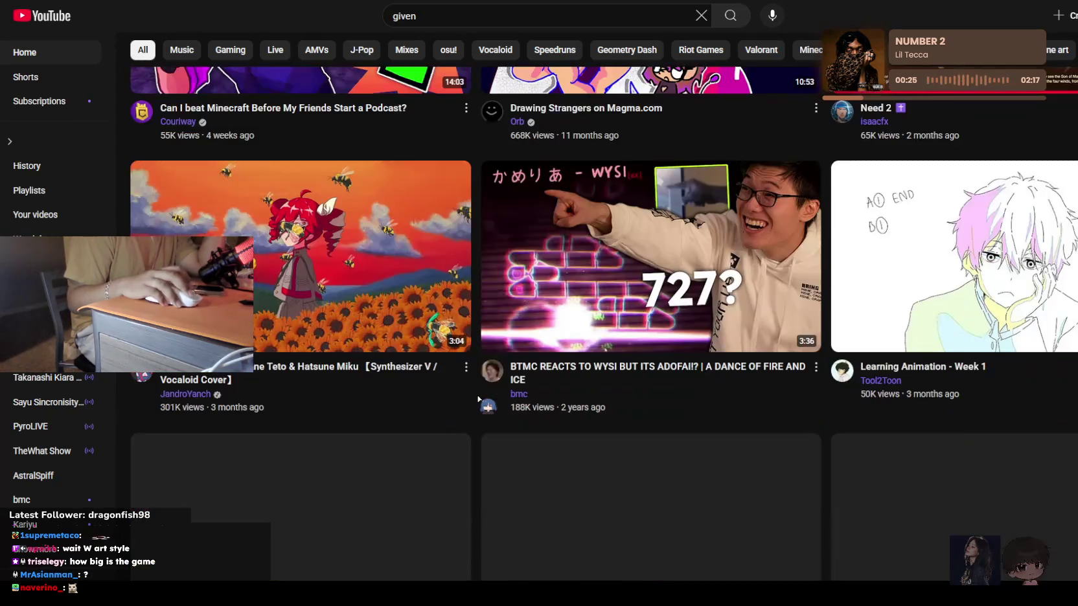
scroll(479, 400, up, 2)
scroll(479, 399, down, 4)
scroll(389, 382, down, 1)
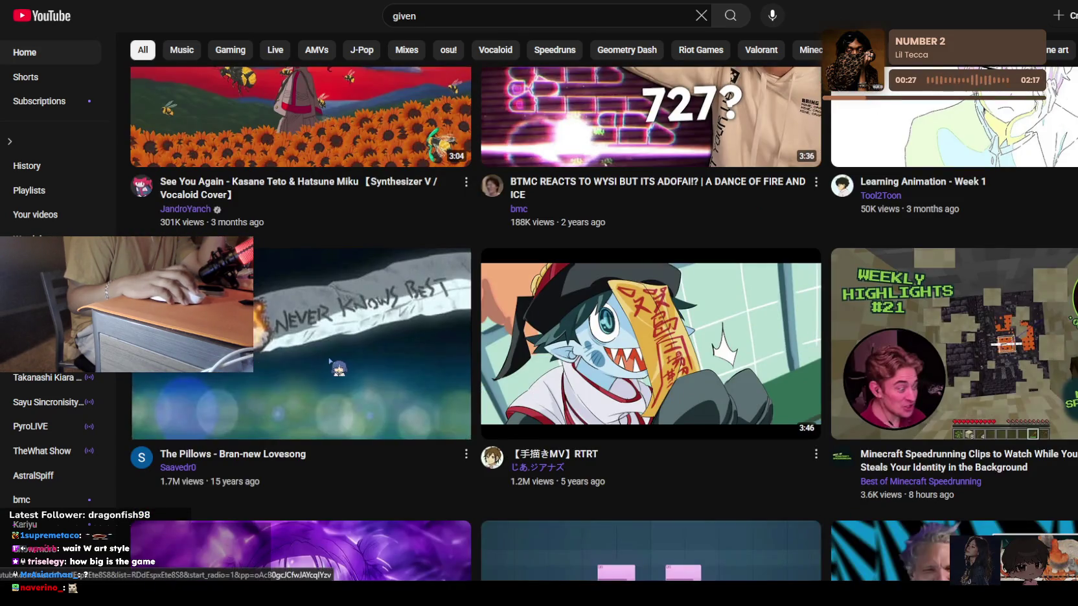
scroll(338, 368, down, 4)
scroll(583, 397, down, 3)
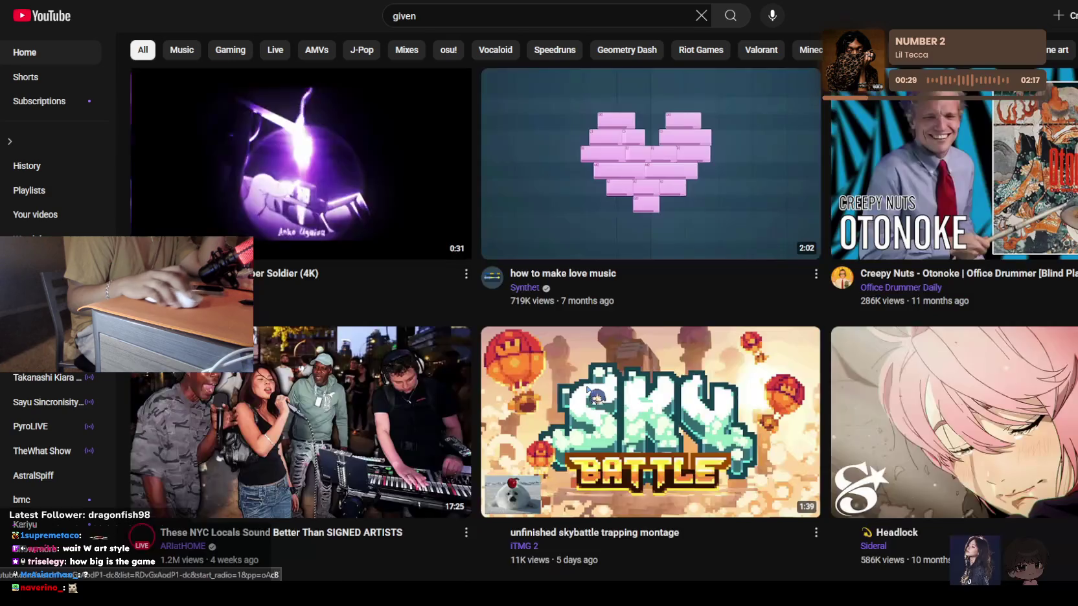
scroll(584, 397, down, 3)
scroll(586, 394, down, 4)
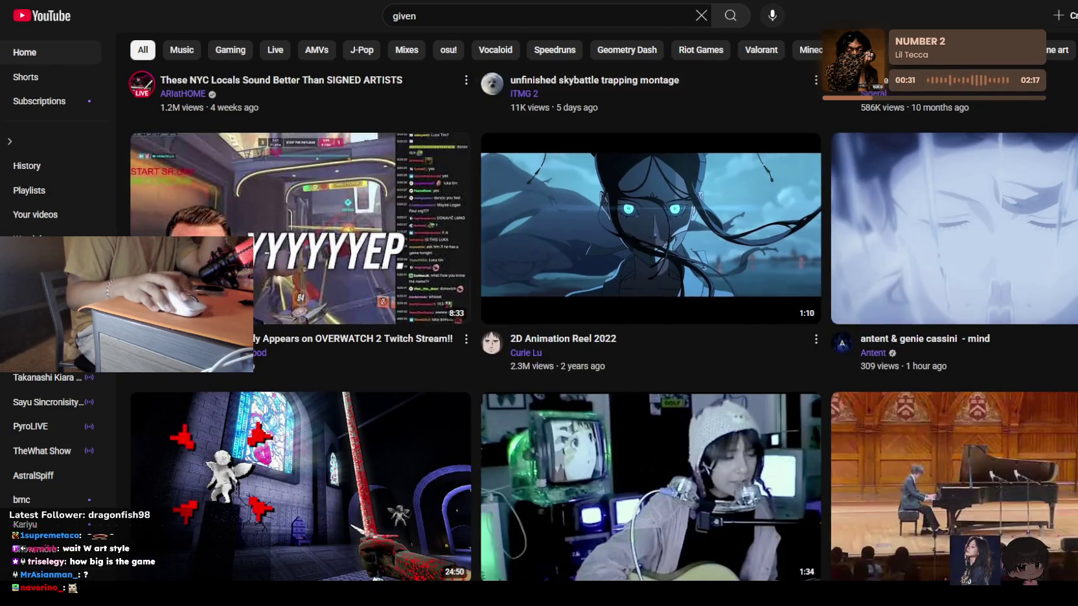
Cycle through the open Firefox tabs to the commissions page
key(ctrl+Tab)
key(ctrl+Tab)
key(ctrl+shift+Tab)
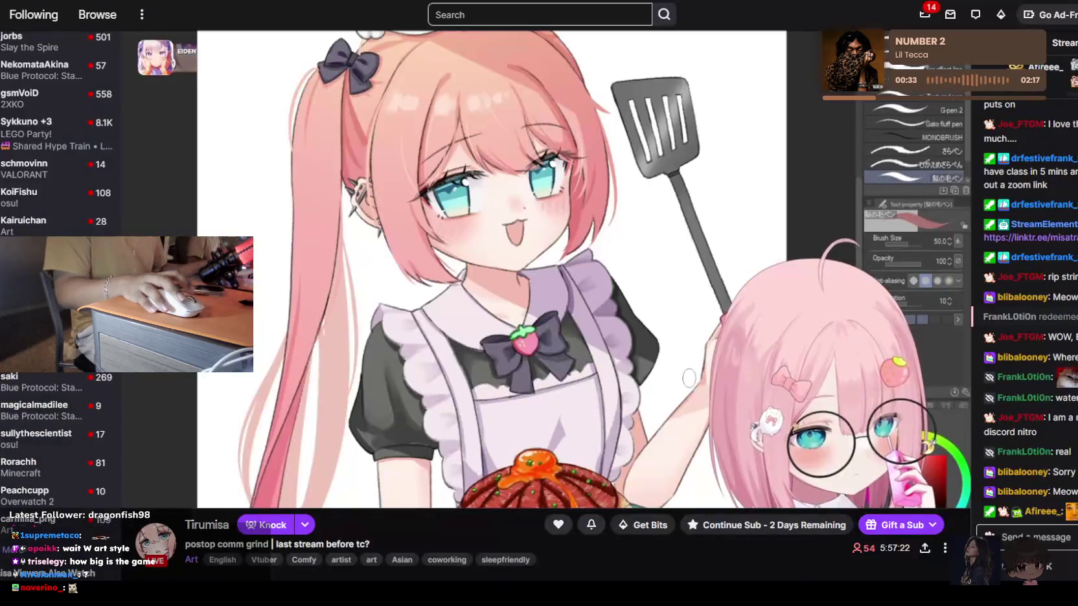
key(ctrl+Tab)
Go to X (Twitter) by entering 'twitter' in the address bar
key(ctrl+l)
text(twitter)
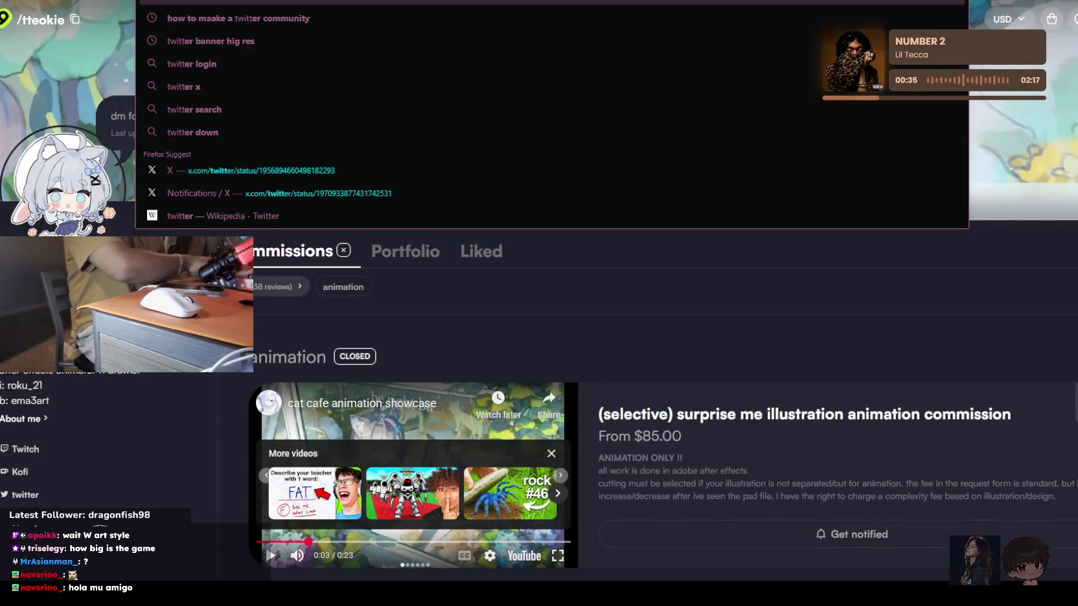
key(Return)
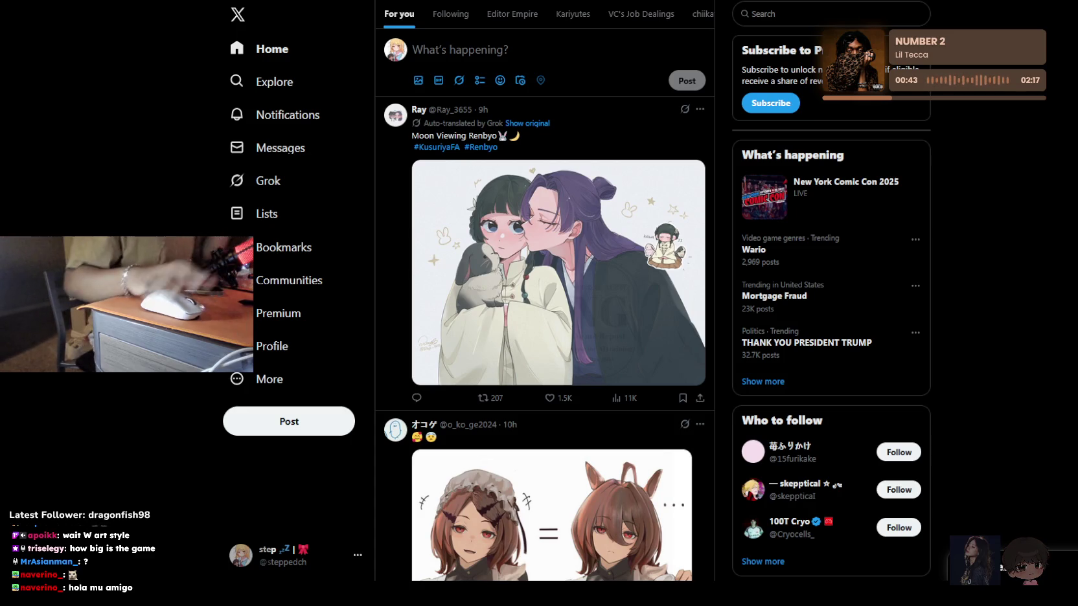
Scroll through the X For you timeline, then return to the Twitch art stream tab
scroll(577, 118, down, 3)
scroll(577, 118, down, 5)
scroll(575, 118, down, 6)
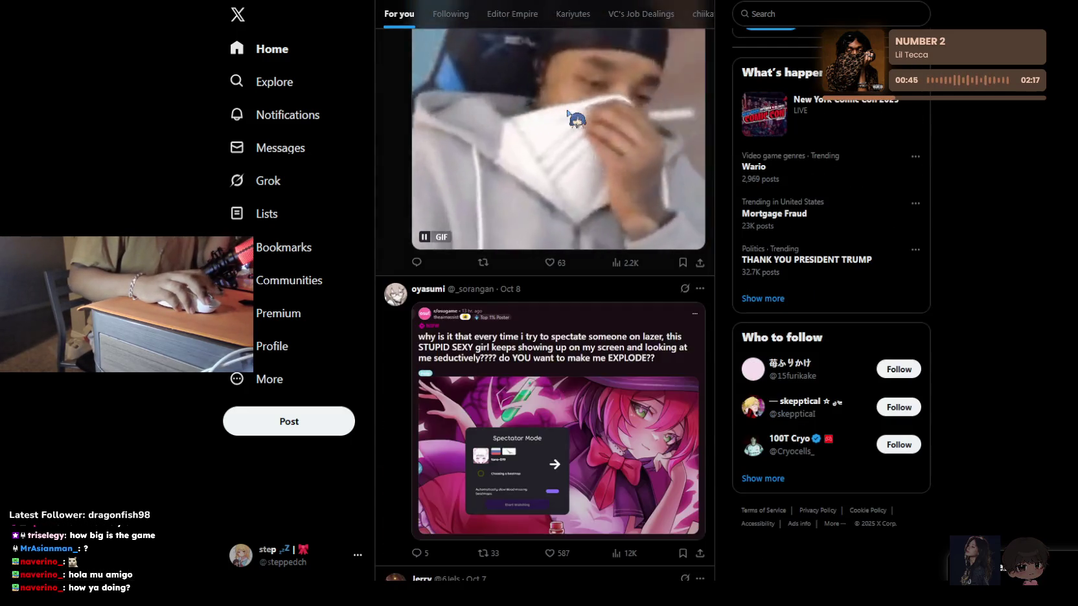
scroll(568, 114, up, 2)
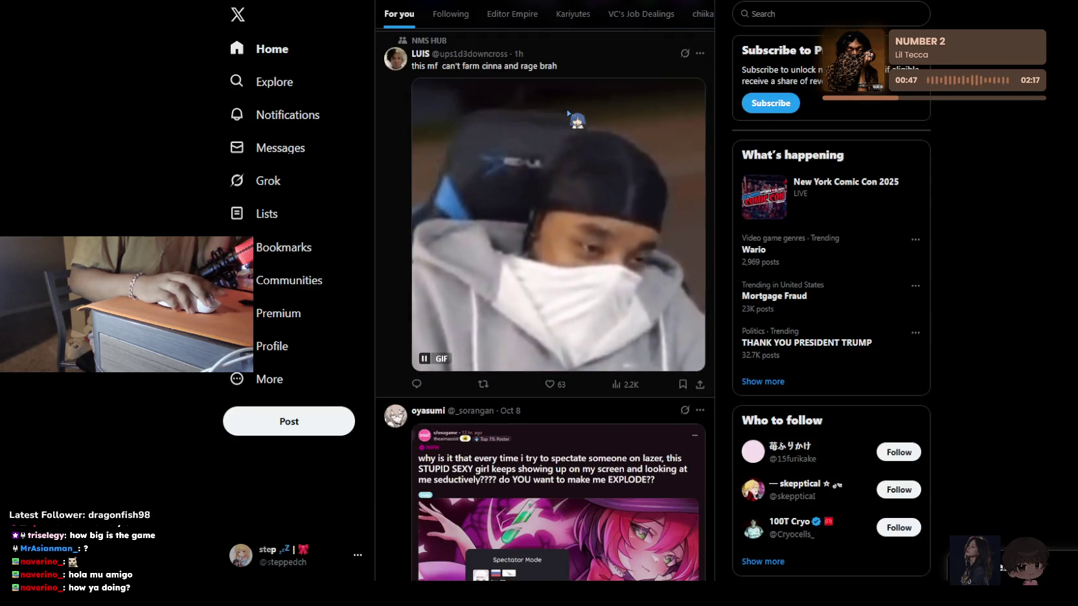
scroll(568, 114, down, 6)
scroll(568, 115, down, 2)
scroll(568, 115, up, 2)
scroll(568, 116, down, 5)
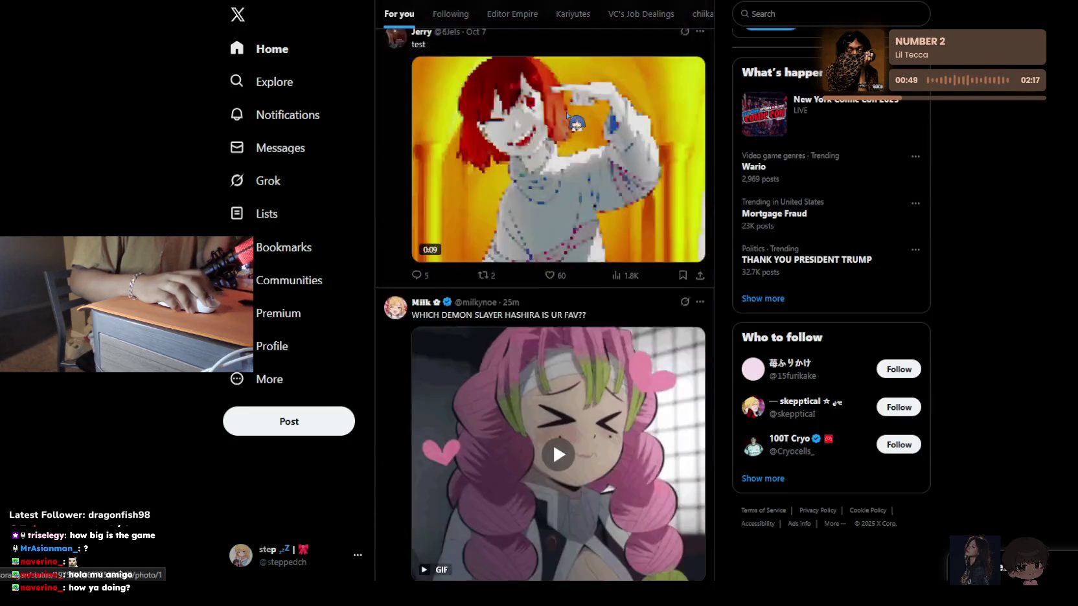
scroll(568, 116, down, 2)
scroll(569, 117, up, 3)
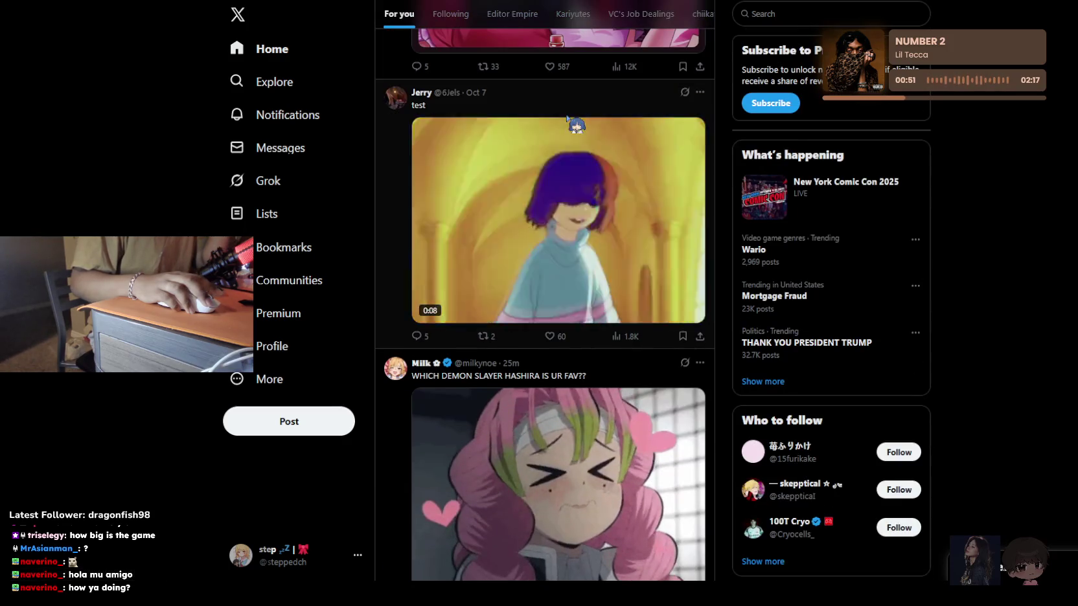
scroll(568, 118, down, 4)
scroll(568, 119, down, 5)
scroll(568, 119, down, 7)
scroll(568, 119, up, 6)
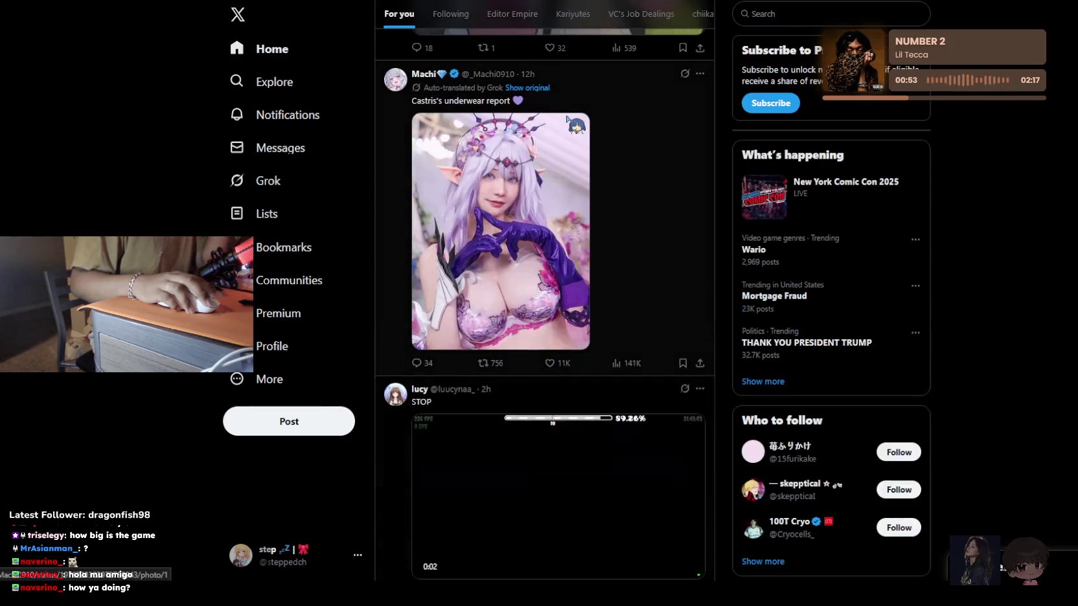
scroll(568, 120, down, 8)
scroll(568, 120, down, 2)
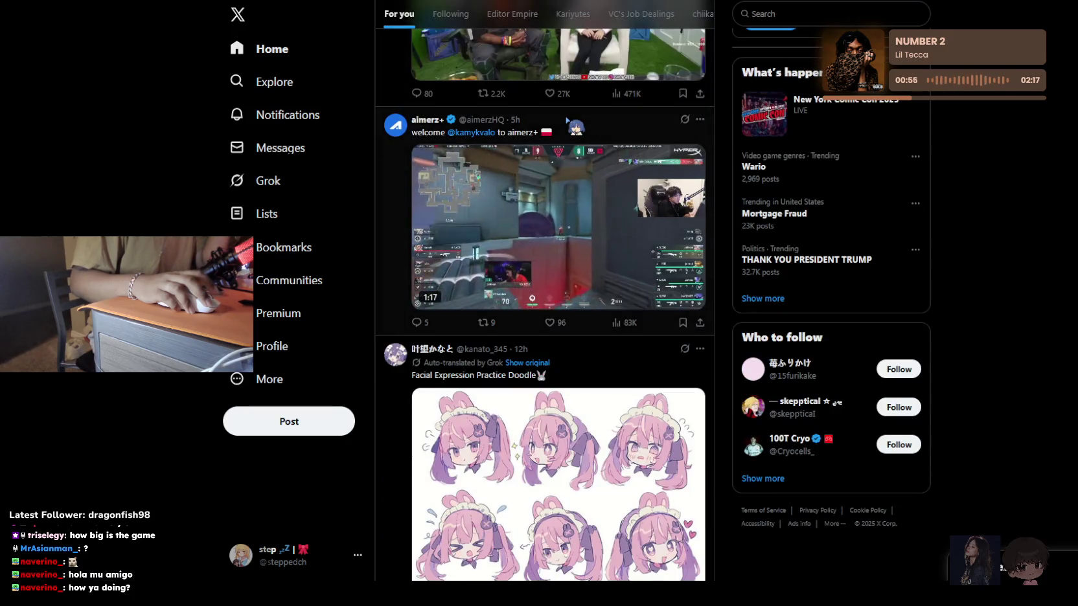
scroll(569, 120, down, 4)
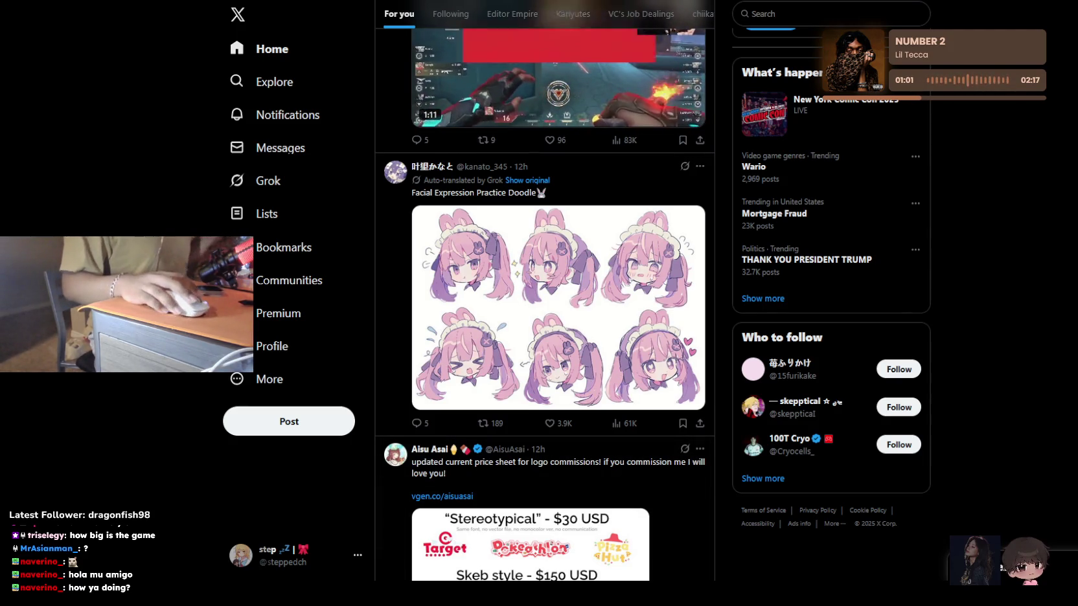
key(ctrl+Tab)
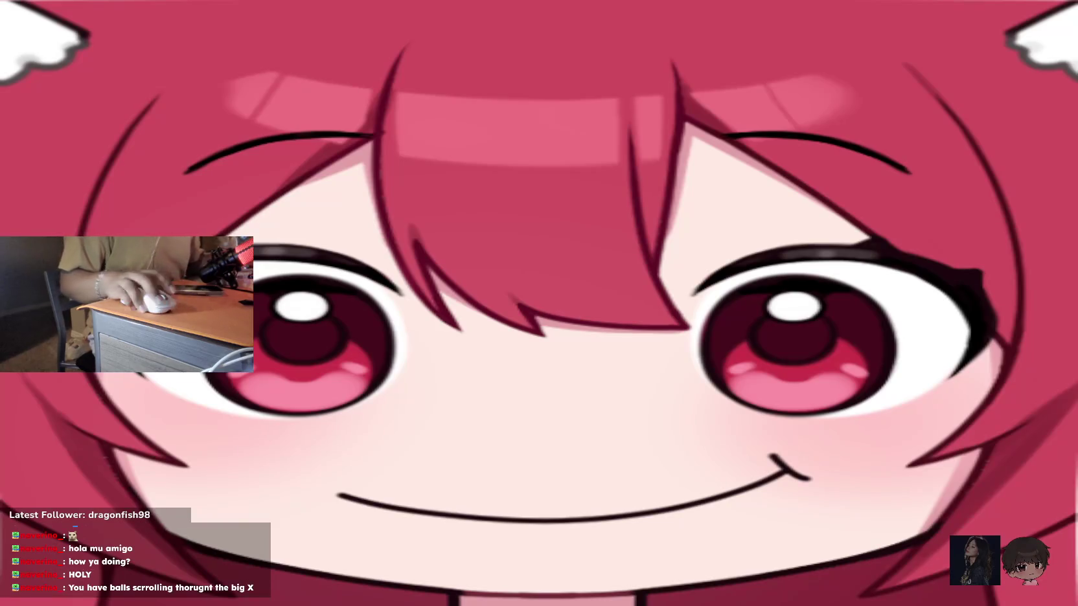
Scroll far down the X For you feed to a 'Home.' post showing a piano room
scroll(544, 291, down, 5)
scroll(544, 291, down, 8)
scroll(624, 119, down, 5)
scroll(623, 119, down, 5)
scroll(622, 114, down, 5)
scroll(621, 107, down, 4)
scroll(614, 100, down, 5)
scroll(614, 100, down, 5)
scroll(613, 102, down, 5)
scroll(611, 102, down, 5)
scroll(612, 103, down, 5)
scroll(612, 102, down, 5)
scroll(612, 103, down, 5)
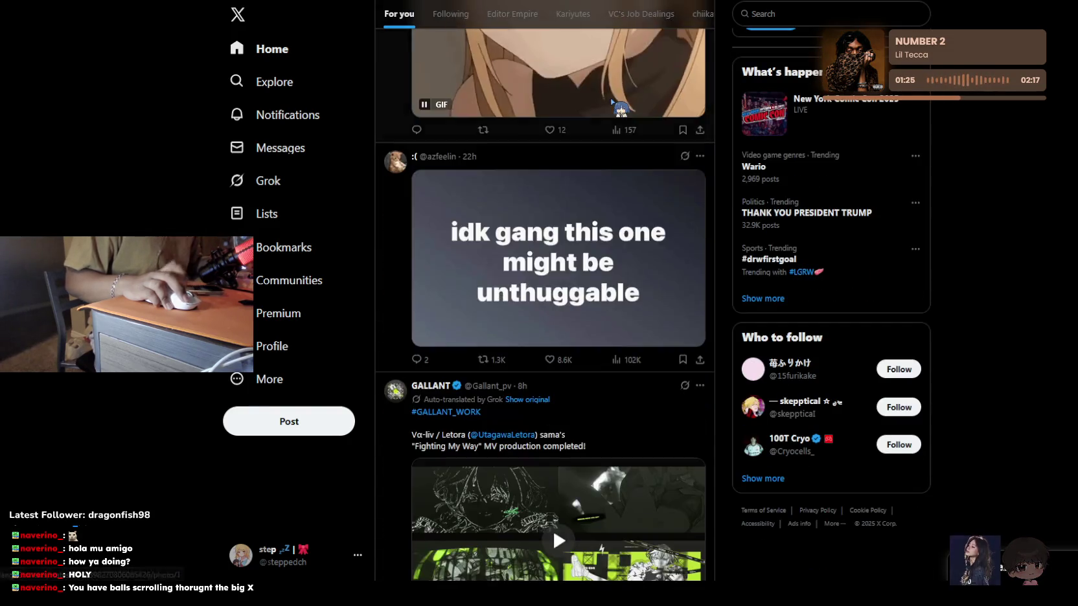
scroll(613, 104, down, 5)
scroll(620, 109, down, 5)
scroll(620, 108, down, 5)
scroll(620, 108, down, 5)
scroll(621, 107, down, 3)
scroll(613, 101, down, 5)
scroll(613, 100, down, 5)
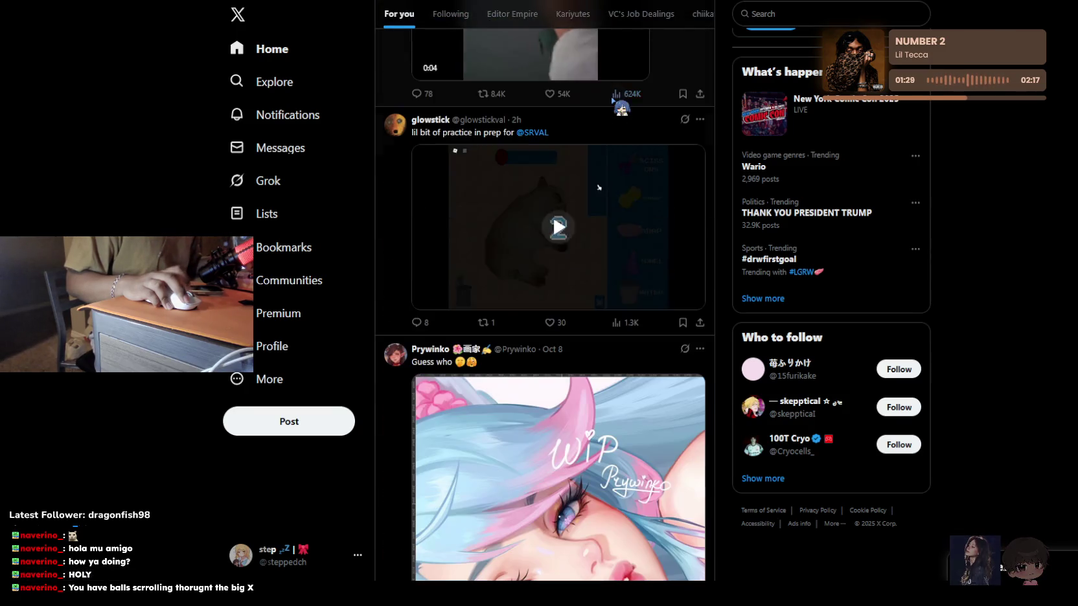
scroll(613, 101, down, 1)
scroll(613, 100, down, 5)
scroll(612, 100, down, 5)
scroll(612, 100, down, 5)
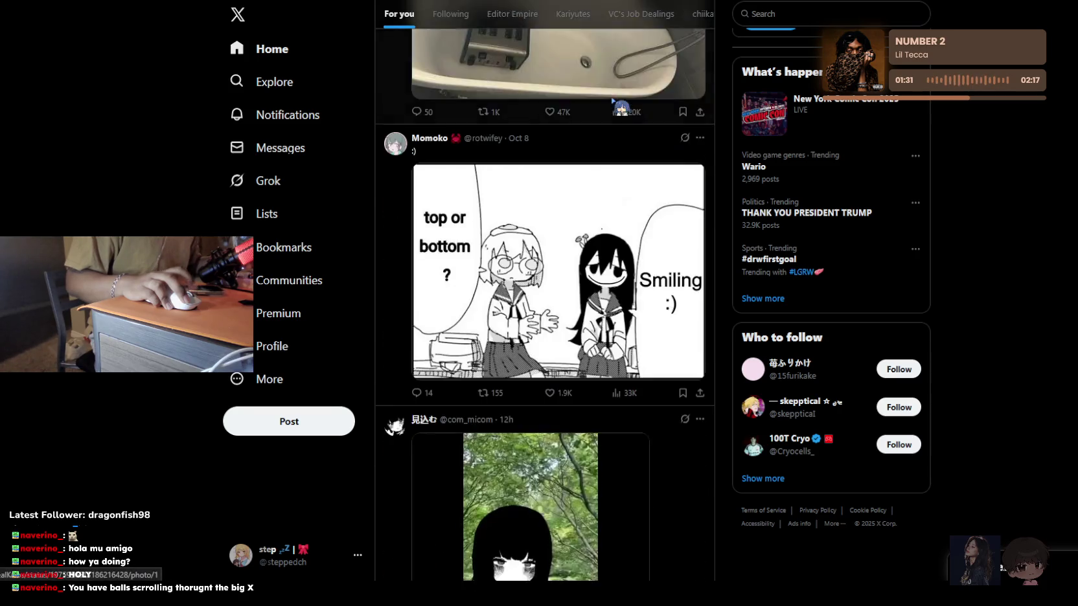
scroll(612, 100, down, 5)
scroll(612, 100, down, 5)
scroll(613, 101, down, 5)
scroll(612, 100, down, 5)
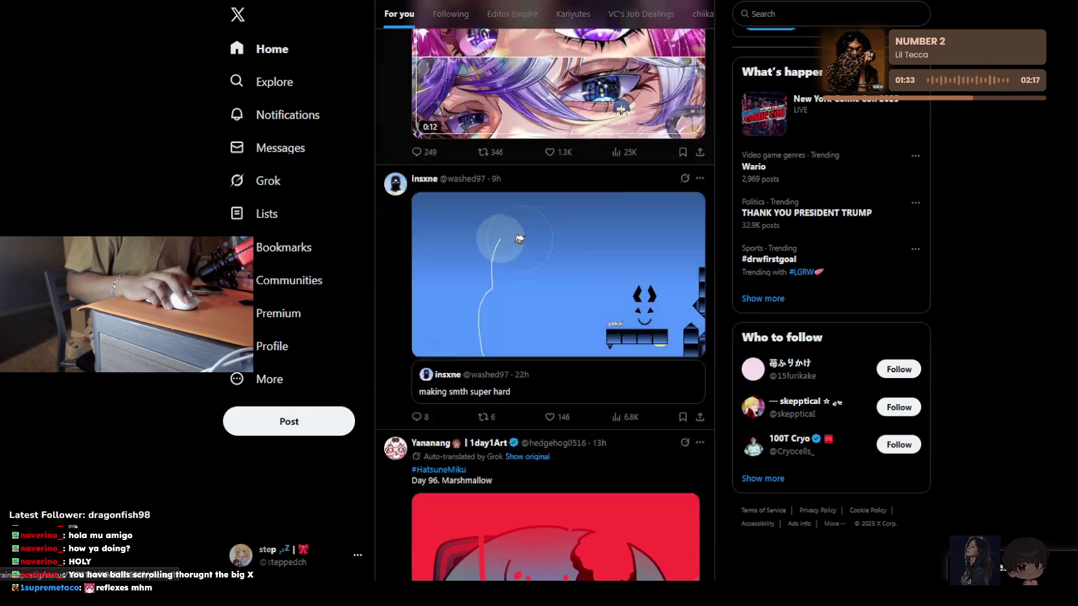
scroll(613, 100, down, 5)
scroll(613, 100, down, 1)
scroll(613, 101, down, 5)
scroll(620, 106, down, 4)
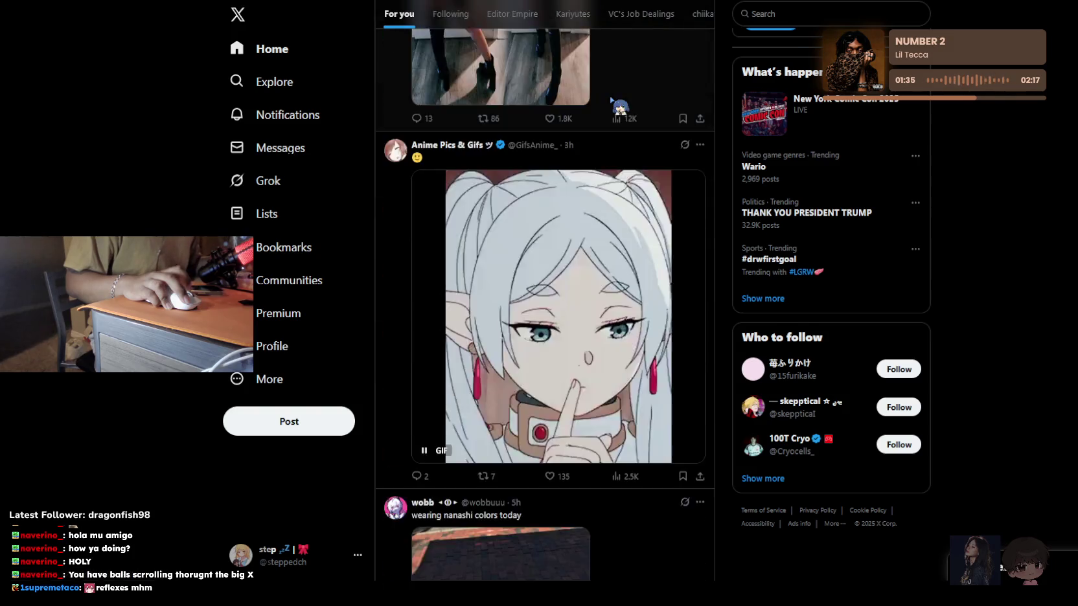
scroll(620, 107, up, 4)
scroll(620, 106, down, 5)
scroll(620, 107, down, 5)
scroll(620, 107, down, 5)
scroll(620, 106, down, 5)
scroll(620, 107, down, 5)
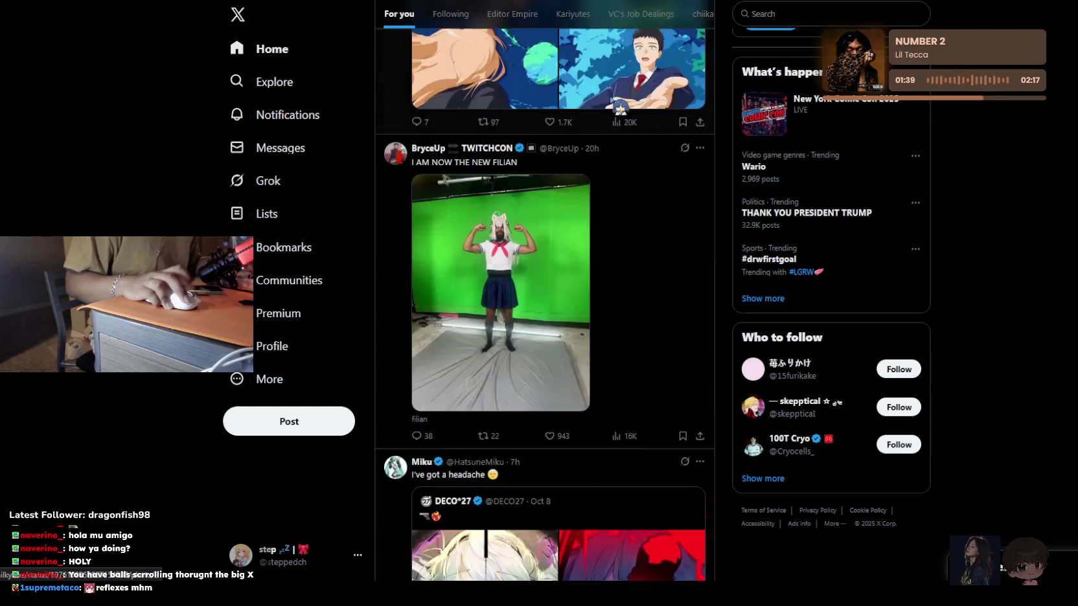
scroll(620, 107, down, 5)
scroll(620, 107, down, 4)
scroll(620, 107, up, 1)
scroll(612, 99, down, 5)
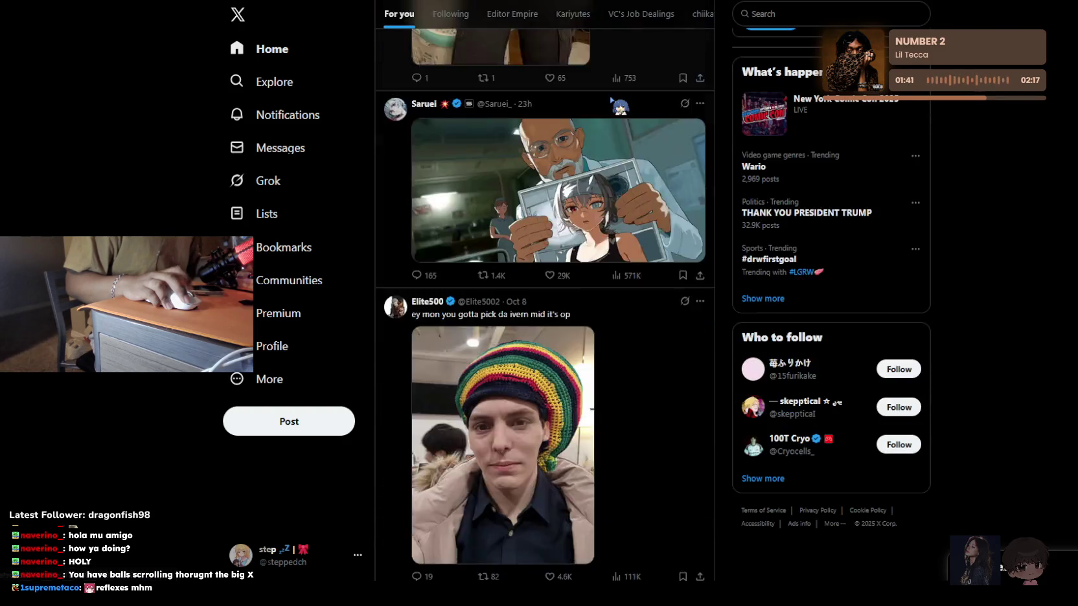
scroll(611, 99, up, 3)
scroll(612, 99, down, 5)
scroll(612, 100, down, 3)
scroll(611, 99, down, 5)
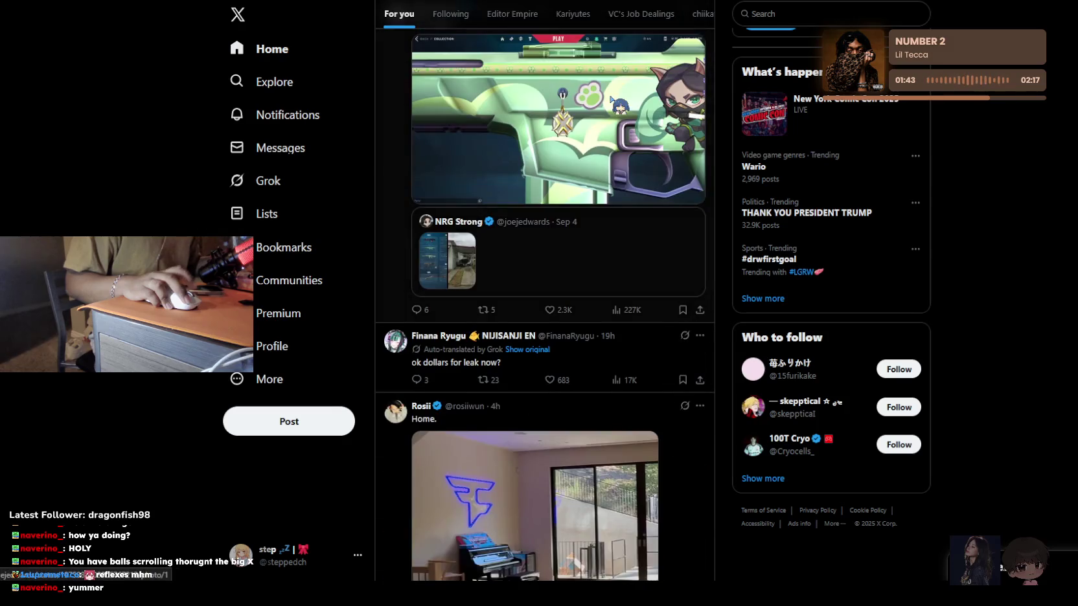
scroll(612, 100, down, 4)
scroll(611, 99, down, 5)
scroll(611, 100, up, 5)
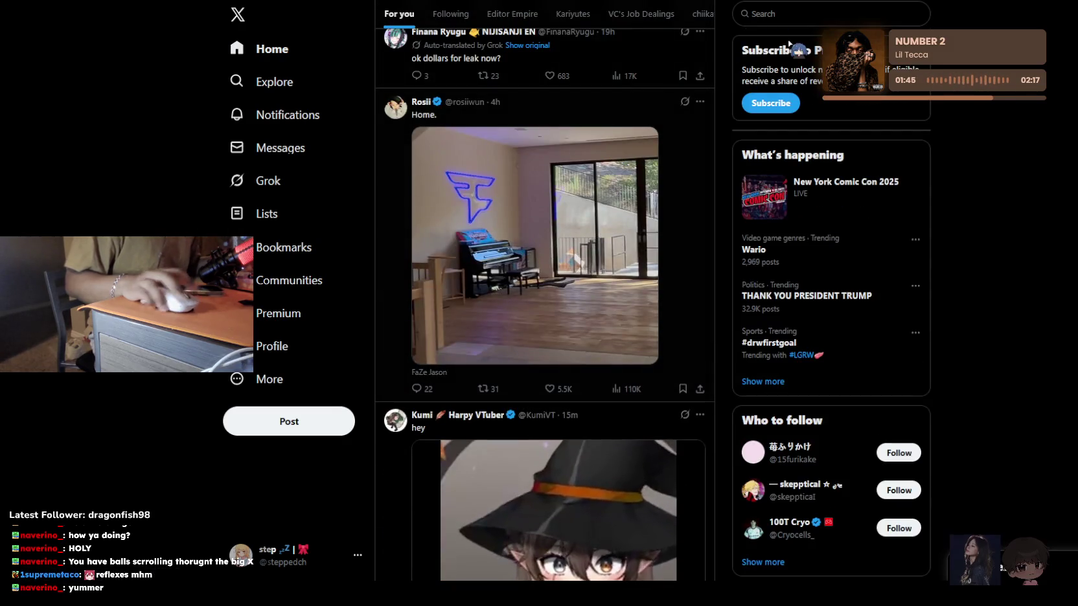
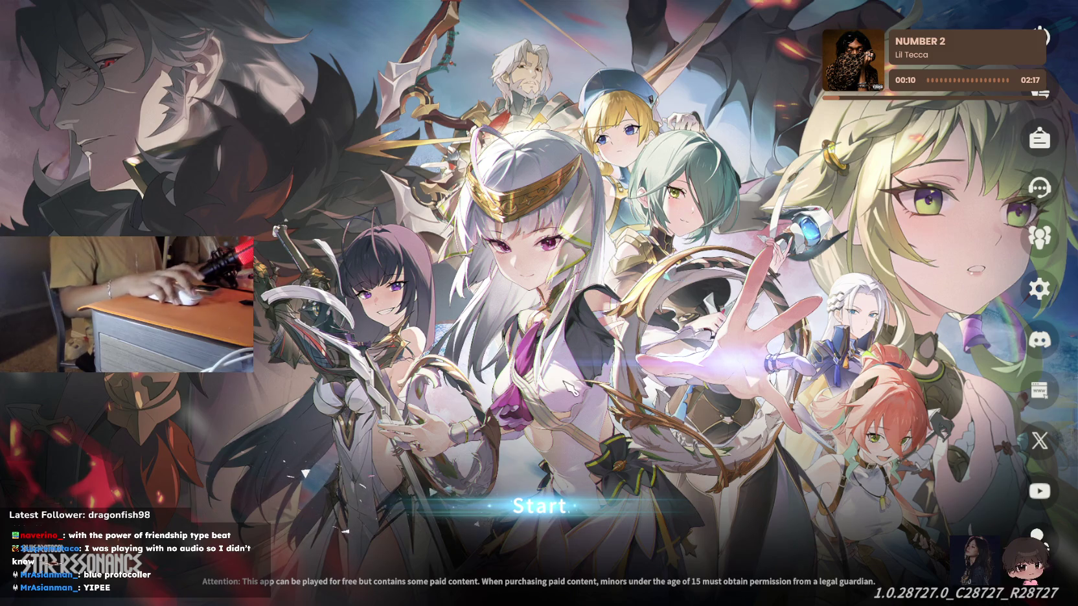
Enter character creation and compare body types, settling on the tall Body Type 3
click(539, 506)
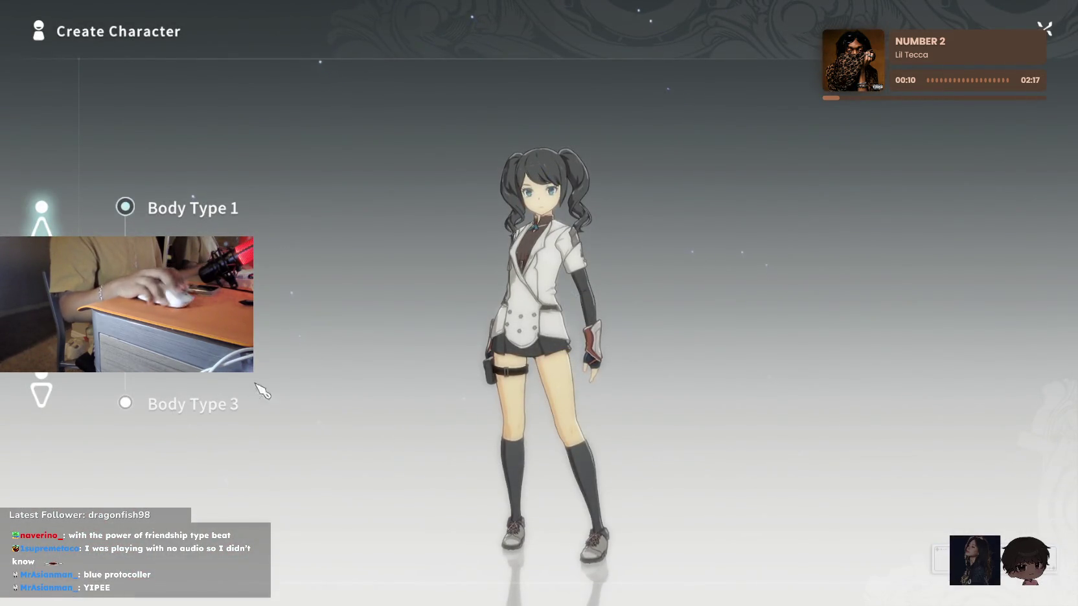
click(125, 304)
click(158, 401)
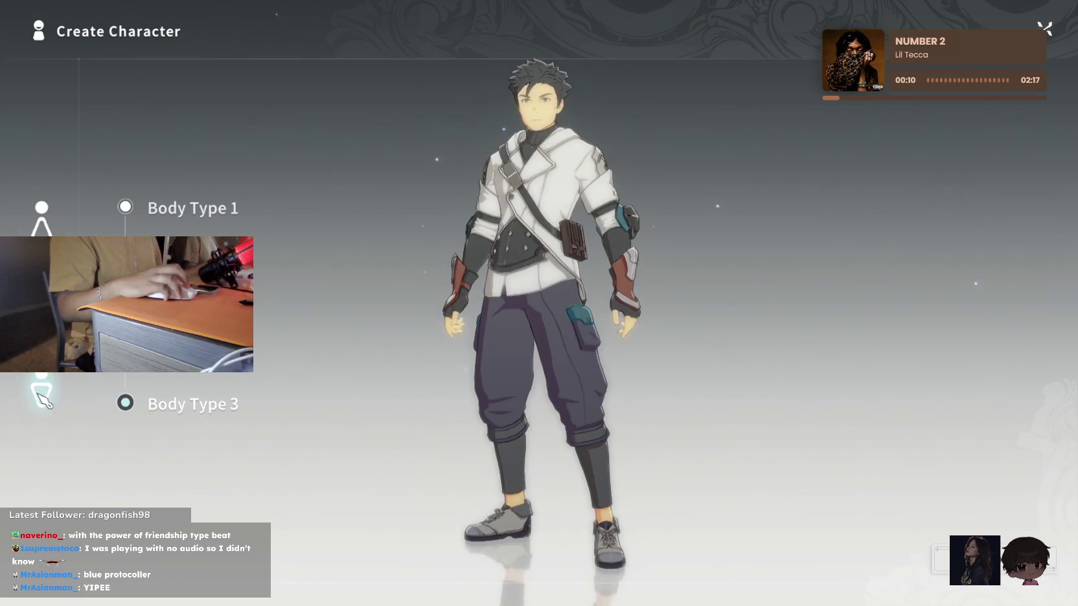
click(196, 220)
click(125, 305)
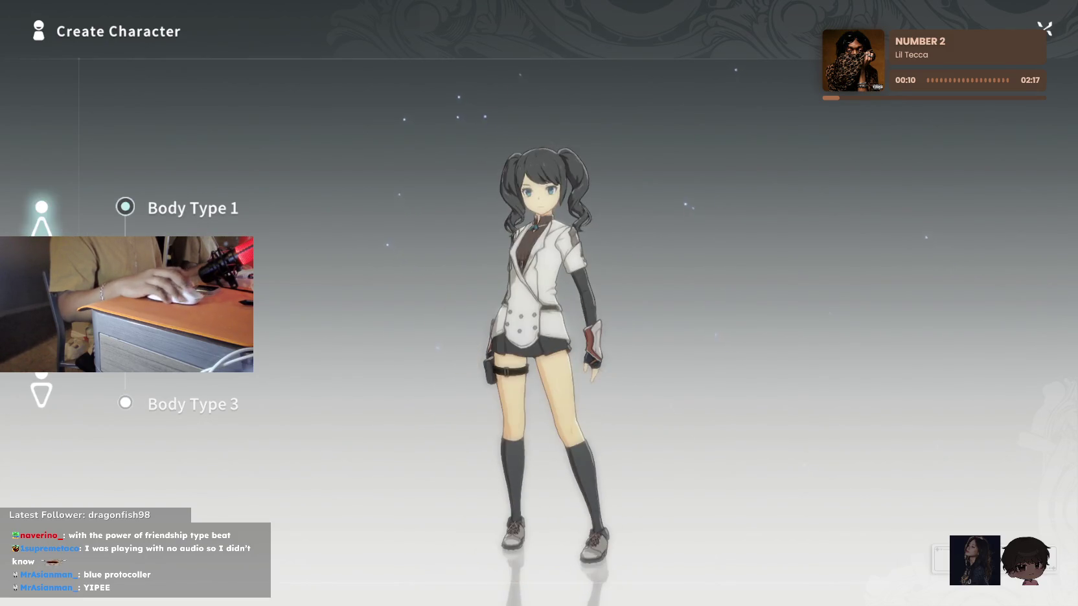
click(194, 403)
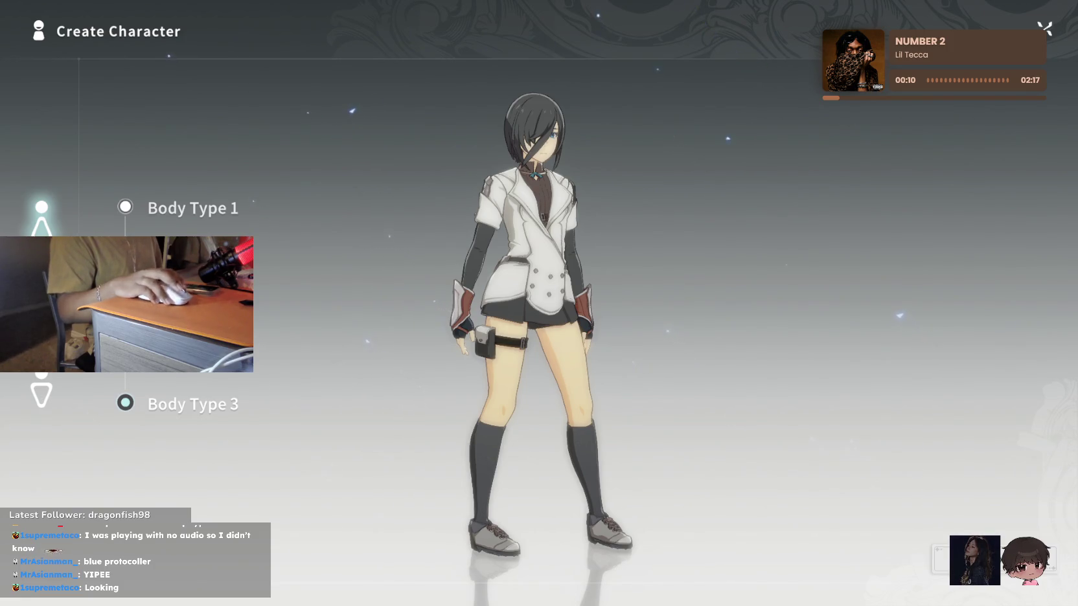
Switch to the male model, view it from the side, and continue to face customization
click(70, 396)
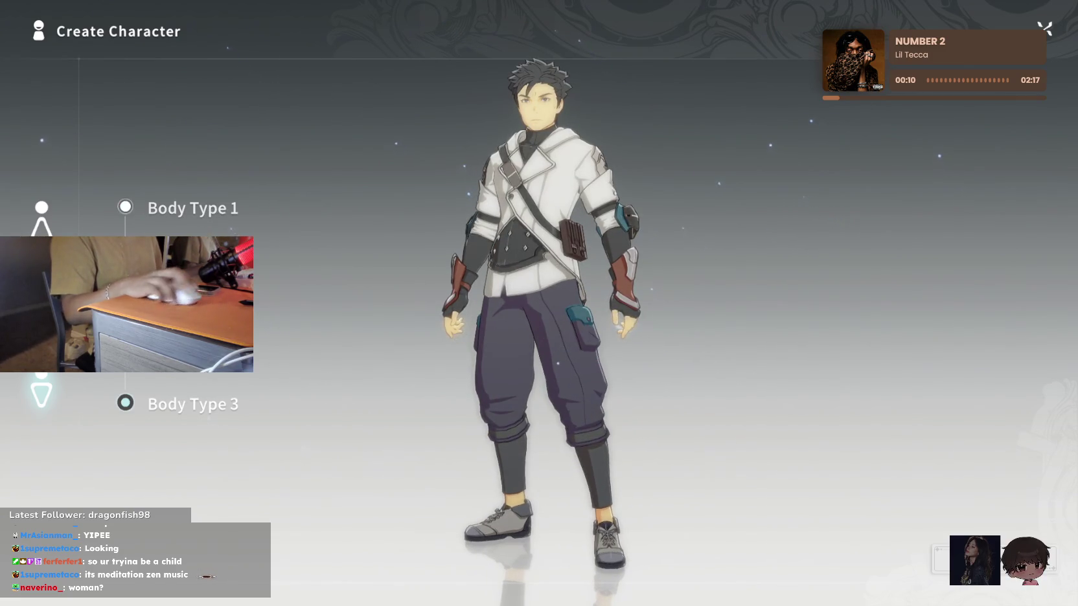
drag(818, 390, 386, 335)
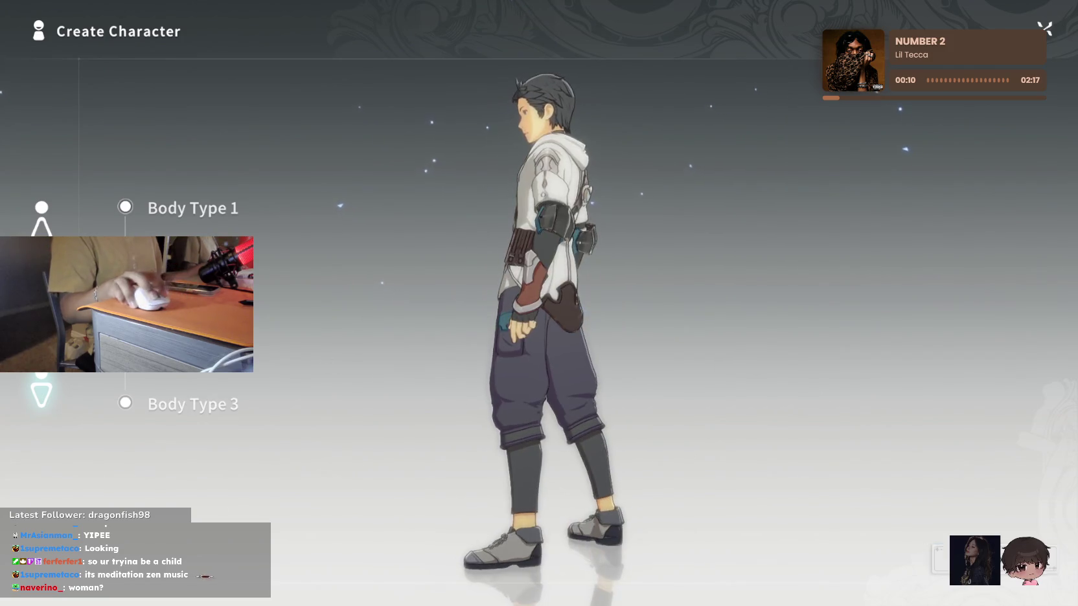
key(Return)
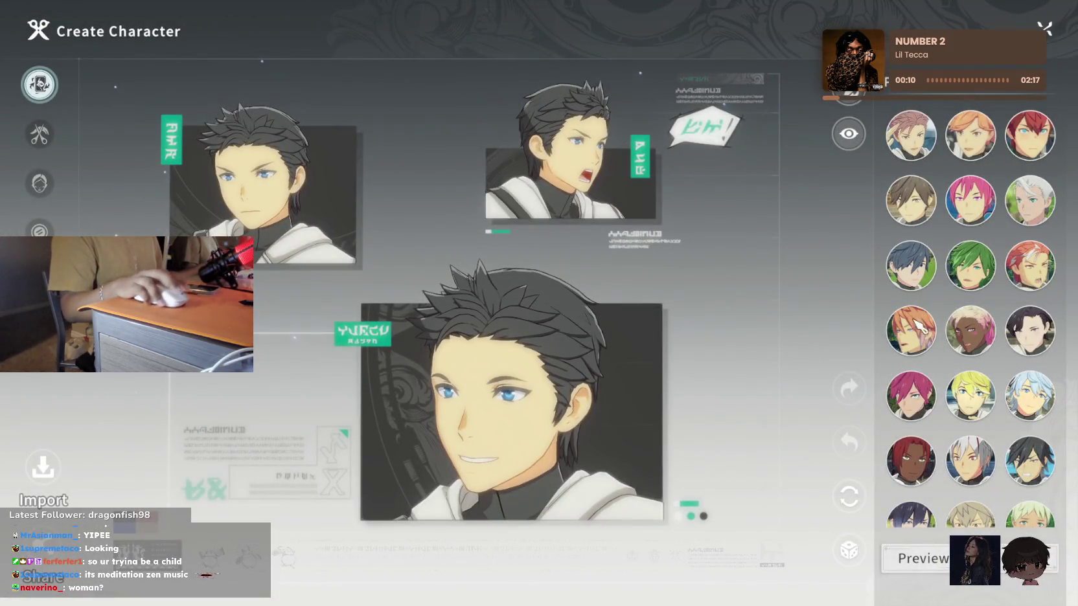
Browse the hairstyle grid, trying slicked-back, dreadlocks and spiky styles
scroll(910, 333, down, 2)
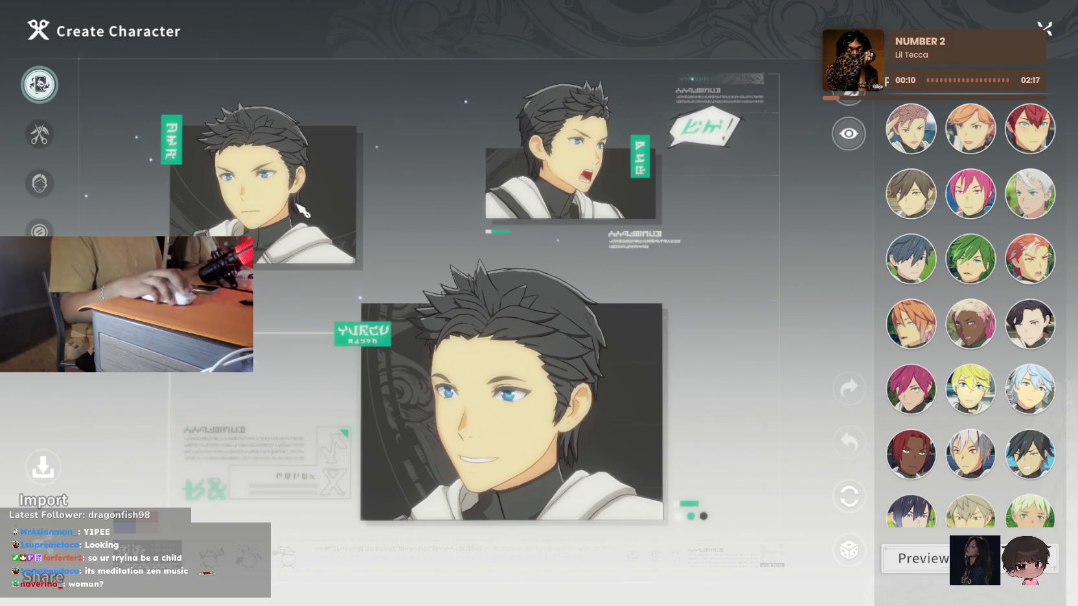
click(40, 134)
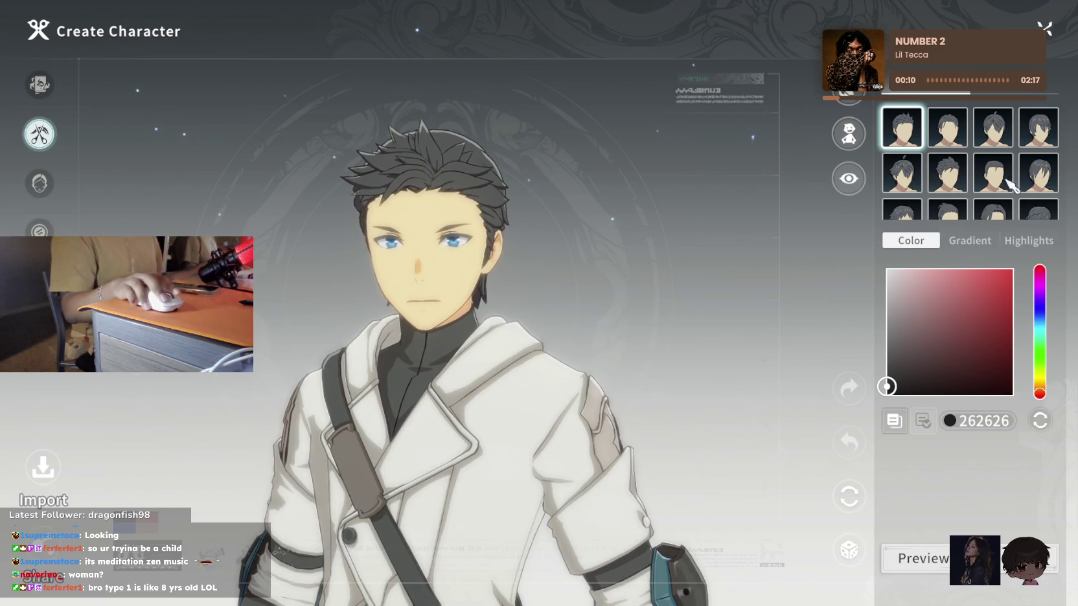
click(991, 129)
click(978, 162)
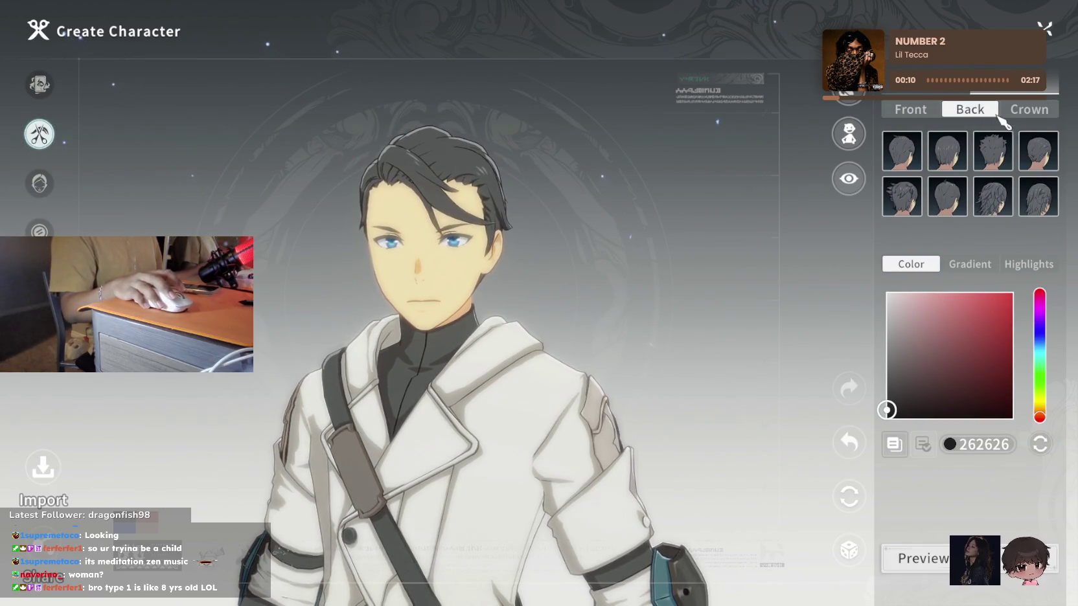
scroll(925, 162, down, 1)
click(947, 149)
click(1039, 149)
click(1038, 194)
click(981, 192)
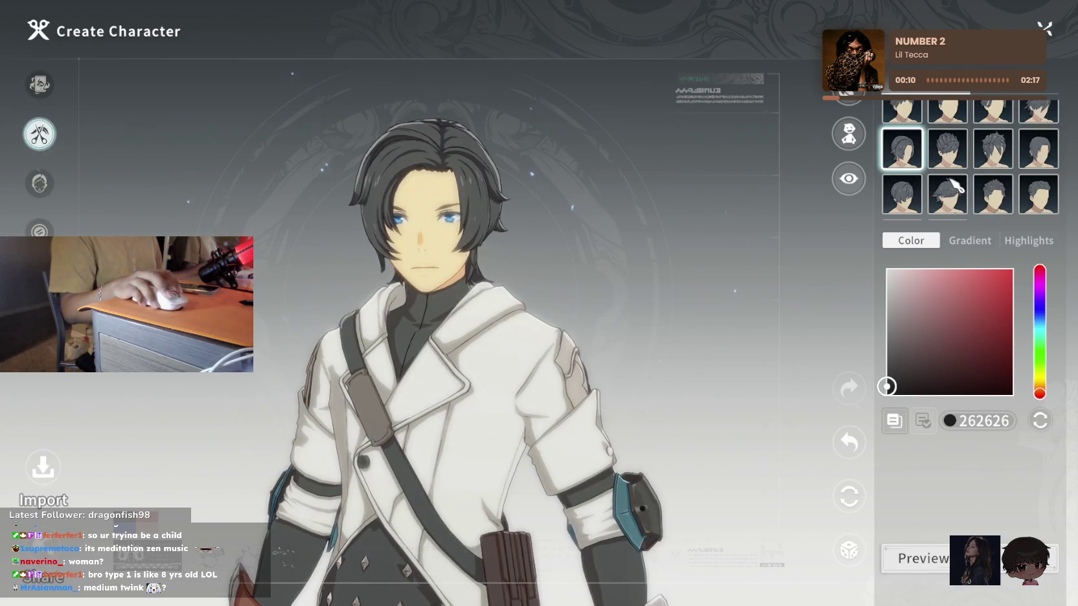
click(947, 194)
Settle on the smooth, tousled short hairstyle
scroll(972, 168, up, 1)
click(1039, 149)
scroll(1037, 156, up, 2)
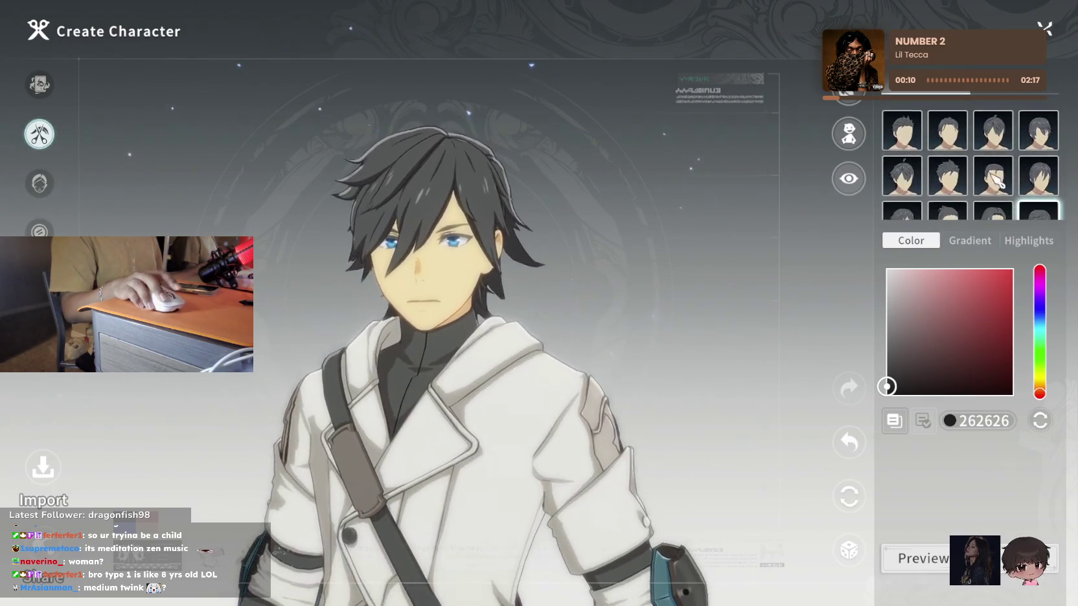
scroll(959, 181, down, 1)
scroll(947, 167, down, 1)
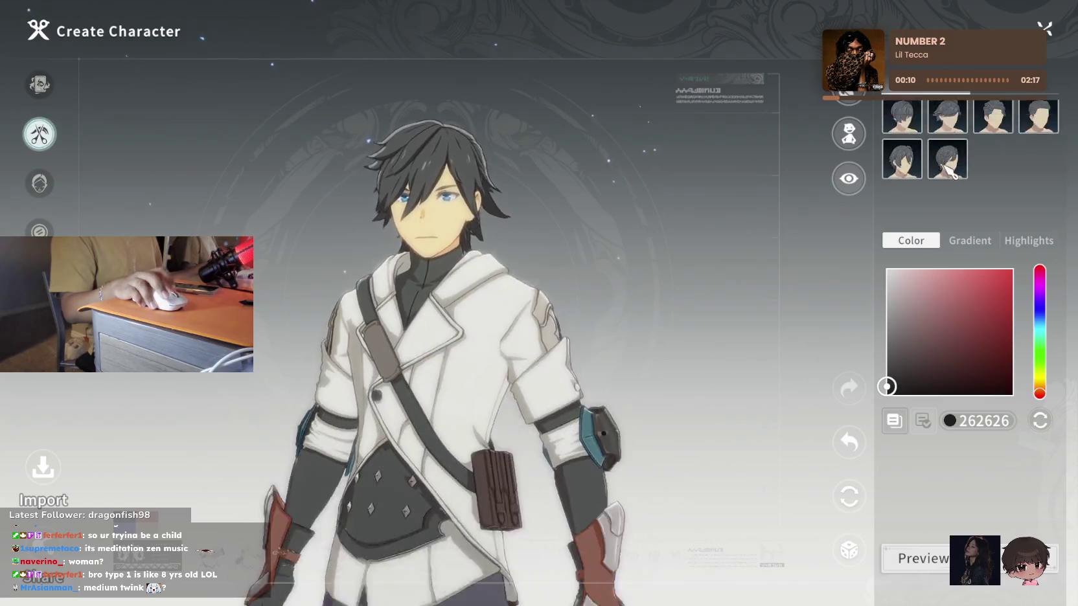
scroll(958, 169, up, 2)
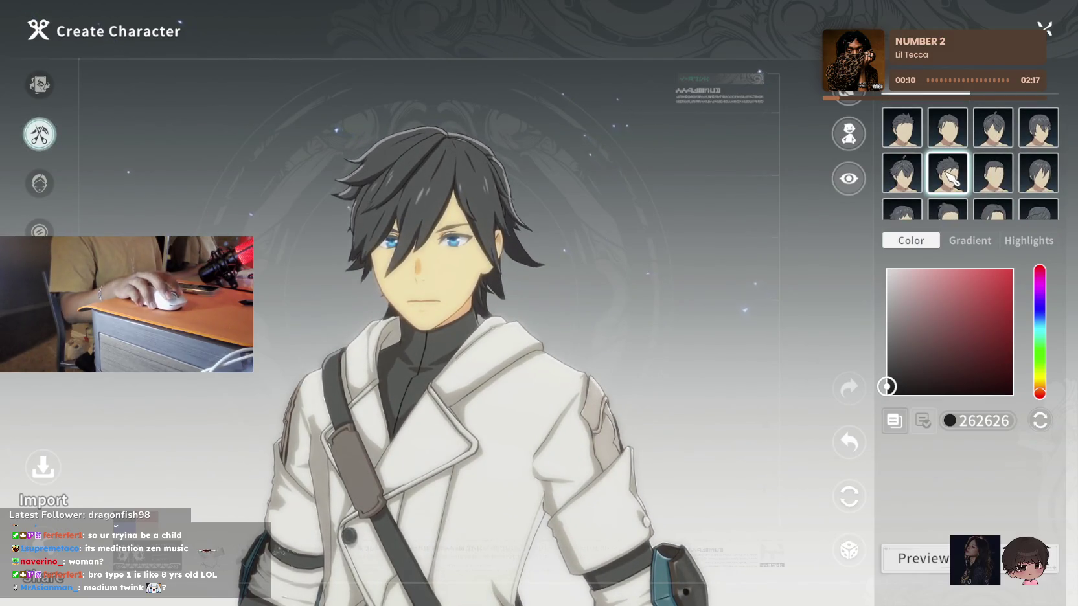
click(992, 172)
click(998, 133)
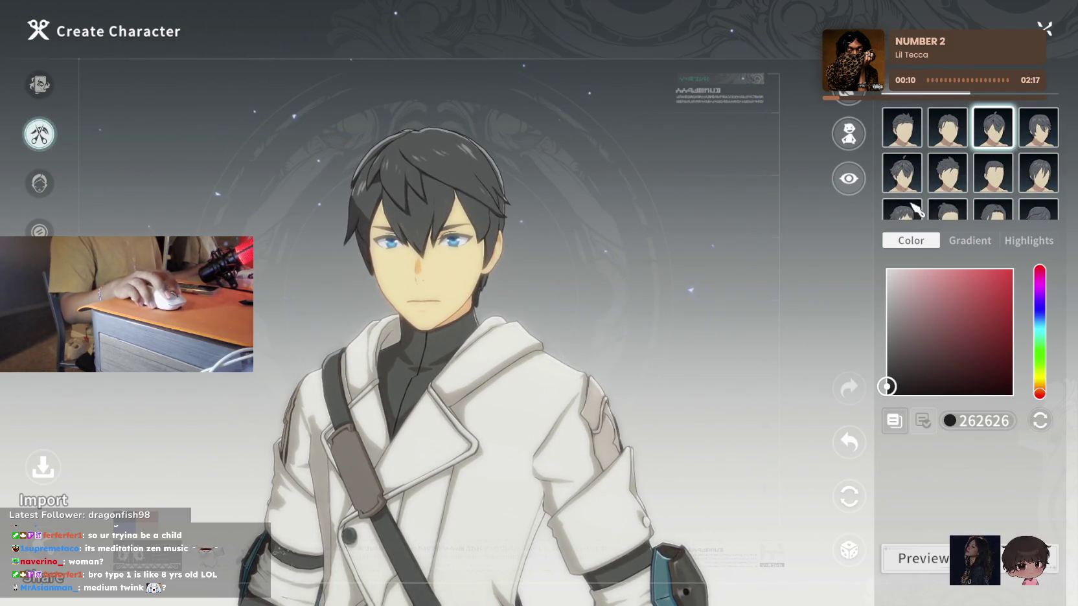
Colour the hair 1A1A1A, check the Gradient and Highlights options, and darken the highlight
drag(890, 287, 872, 415)
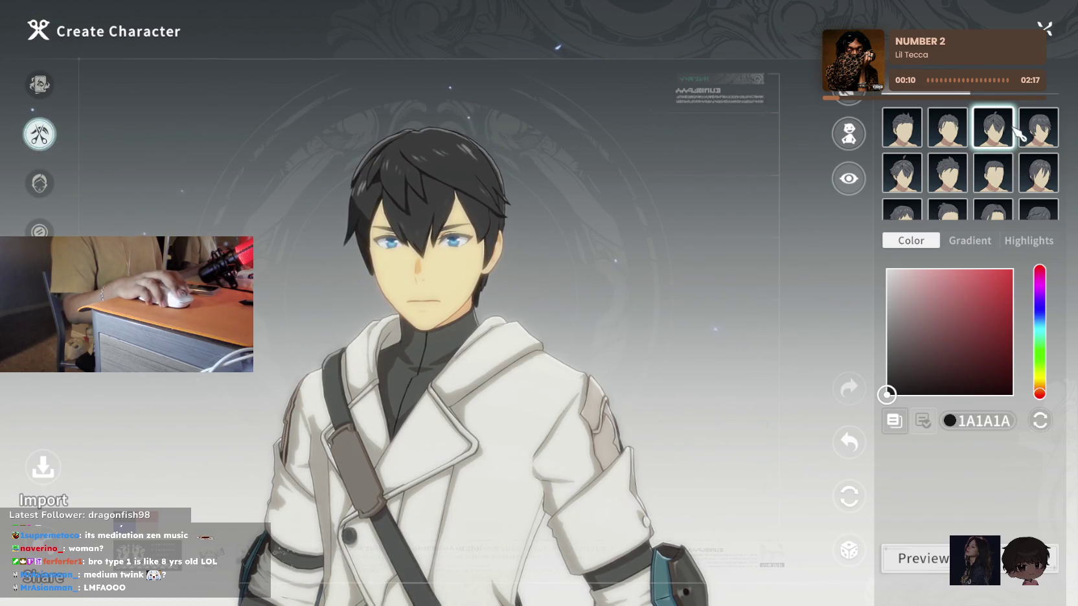
scroll(997, 130, up, 1)
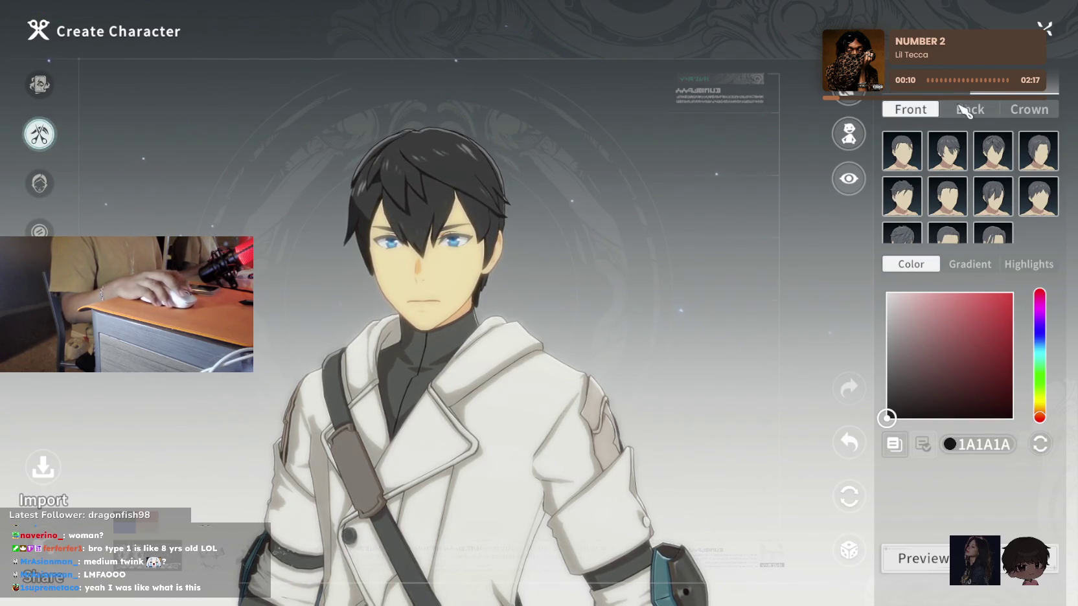
scroll(958, 198, down, 1)
click(952, 247)
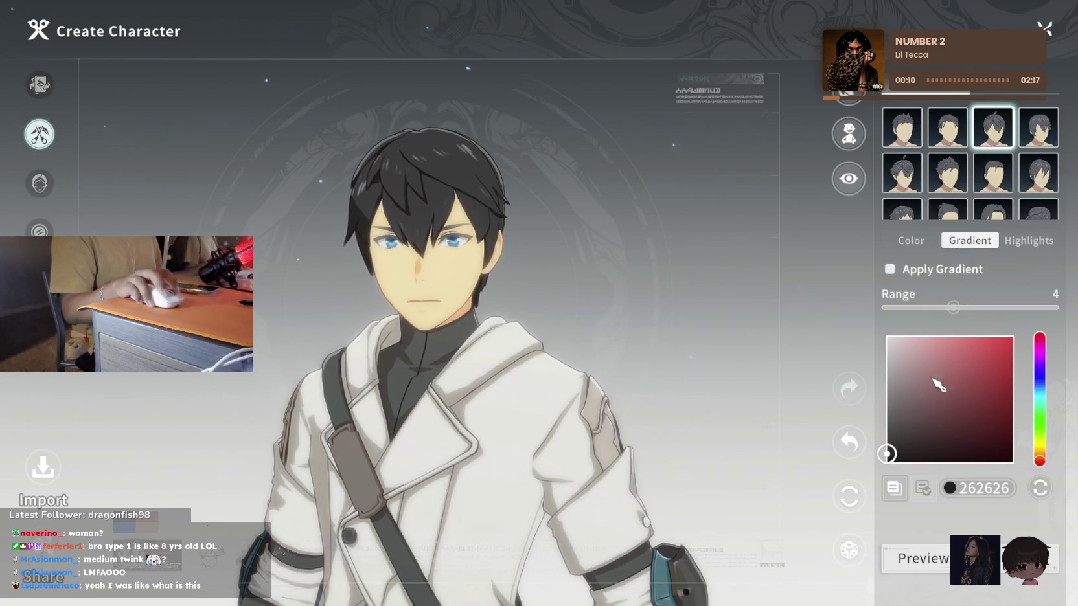
click(1029, 241)
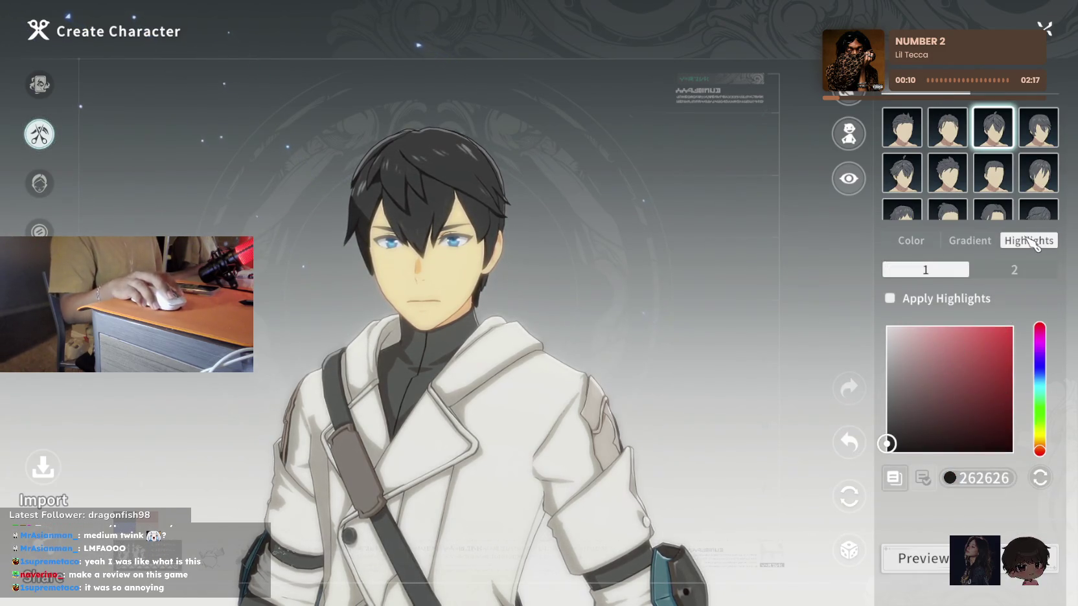
click(968, 364)
click(1012, 385)
click(889, 451)
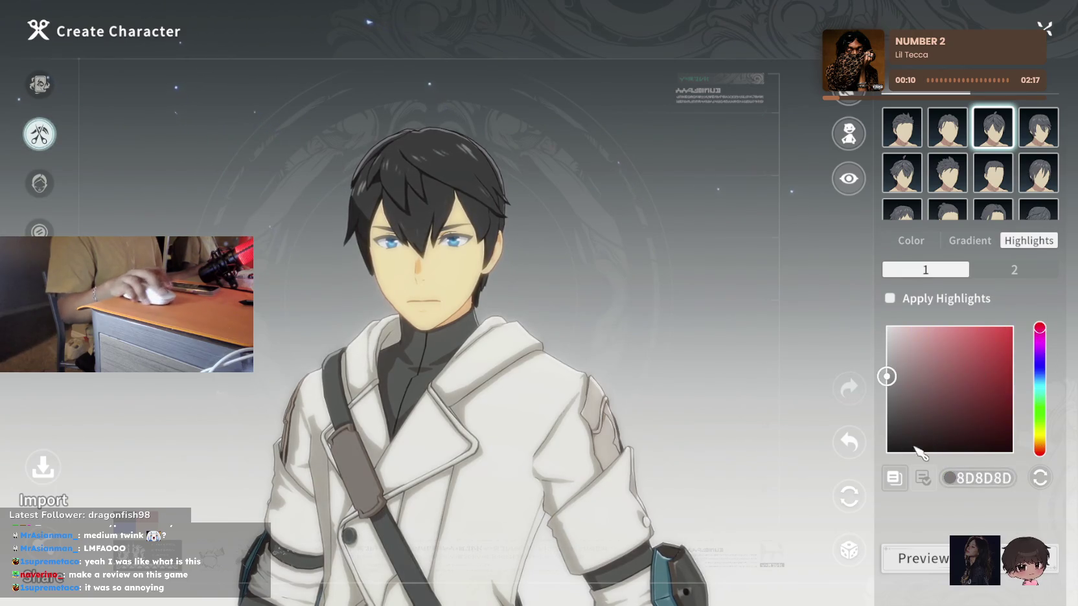
click(911, 240)
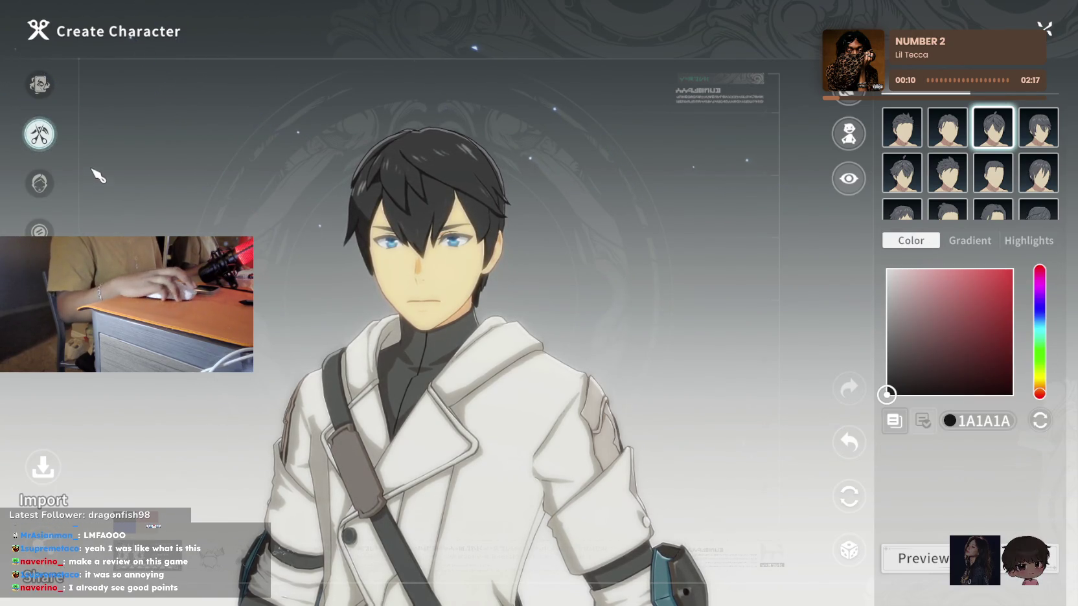
click(41, 185)
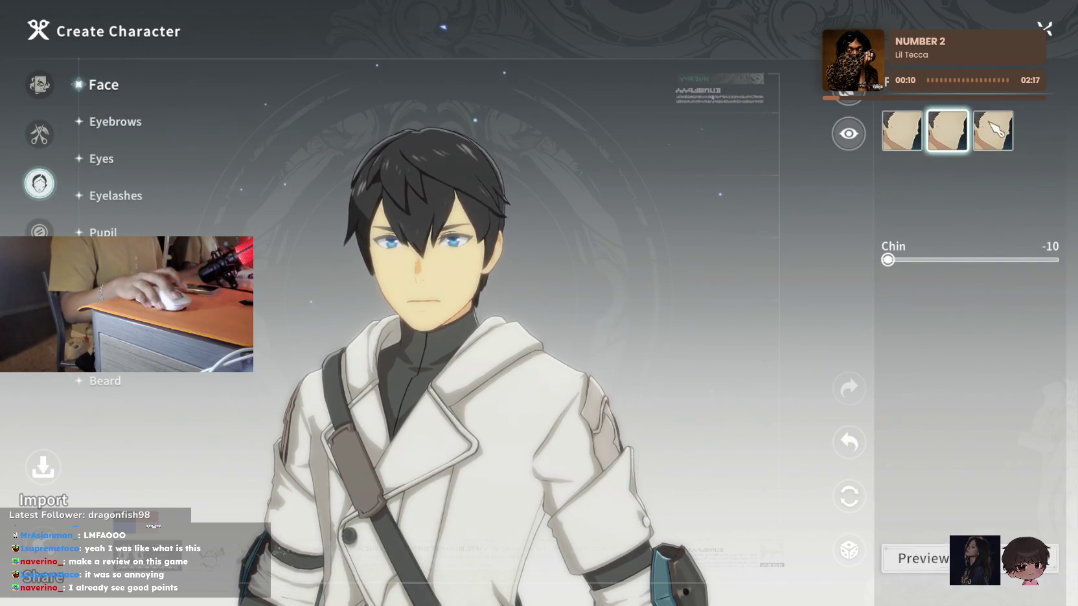
Pick the third face shape and raise the Chin setting to 10
drag(596, 260, 809, 245)
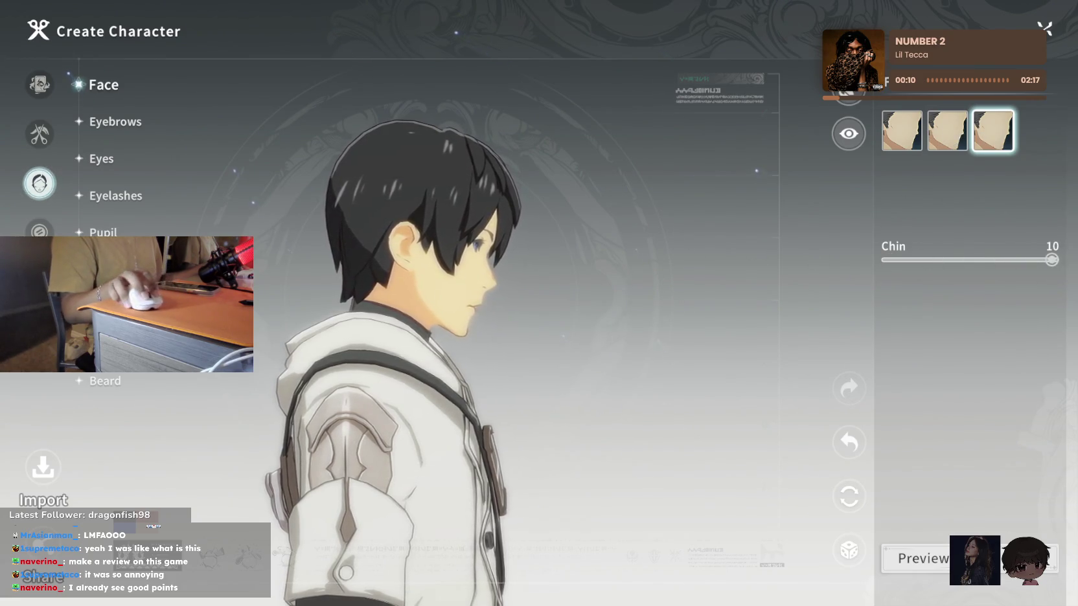
drag(758, 255, 512, 270)
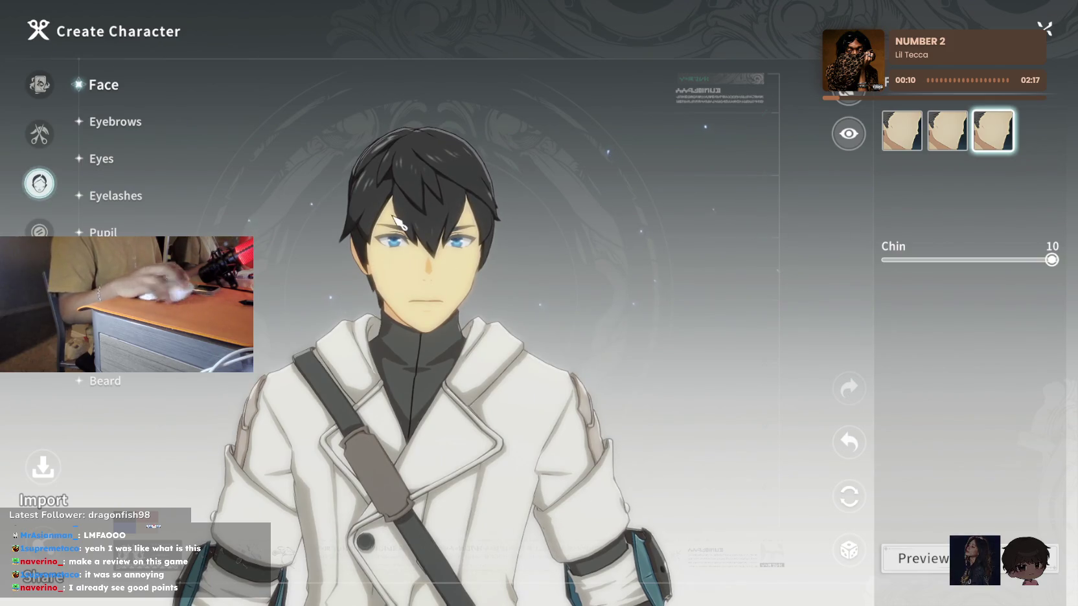
click(111, 122)
click(39, 134)
click(49, 187)
Choose the third eyebrow style and colour the eyebrows 1A1A1A
click(114, 121)
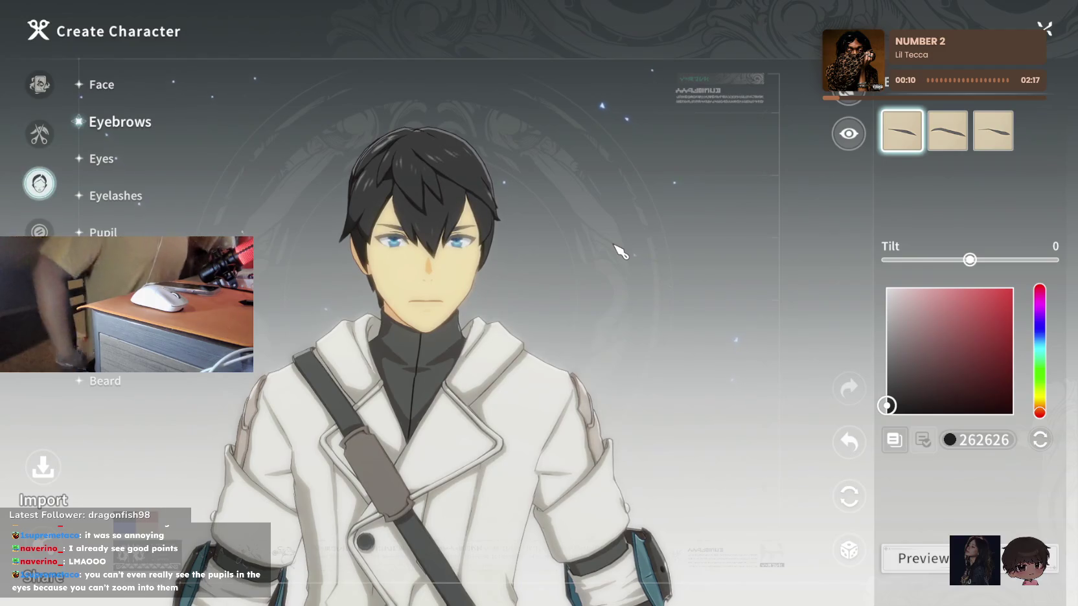
click(951, 135)
click(997, 136)
click(897, 141)
click(1001, 139)
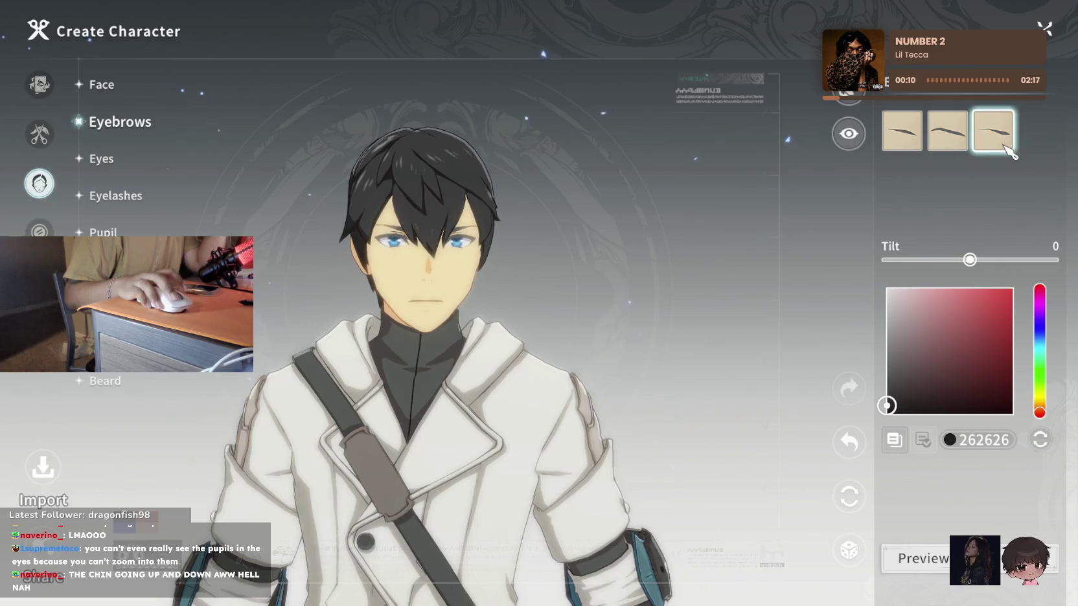
drag(972, 307, 782, 486)
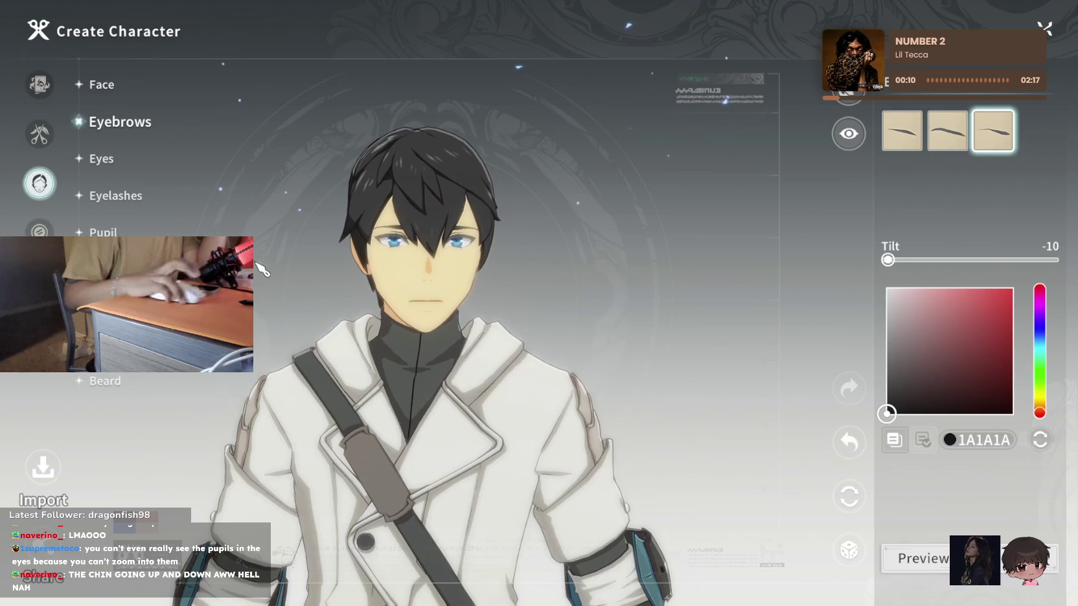
Try several eye styles and set the eye position to 2
click(107, 159)
click(947, 130)
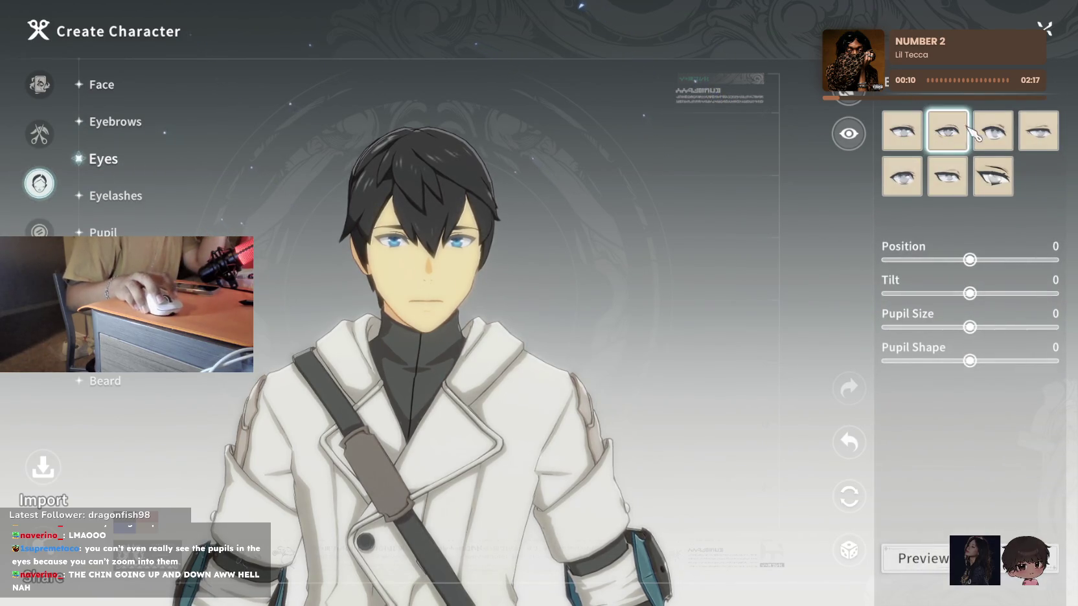
click(1036, 136)
click(986, 186)
click(947, 186)
click(915, 188)
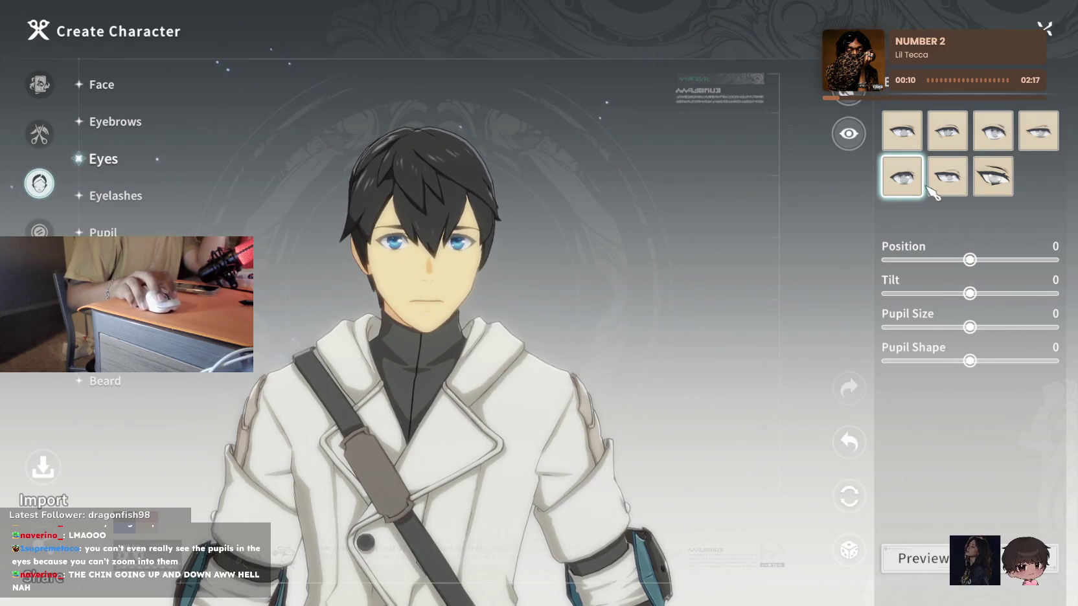
click(911, 137)
click(947, 132)
click(954, 186)
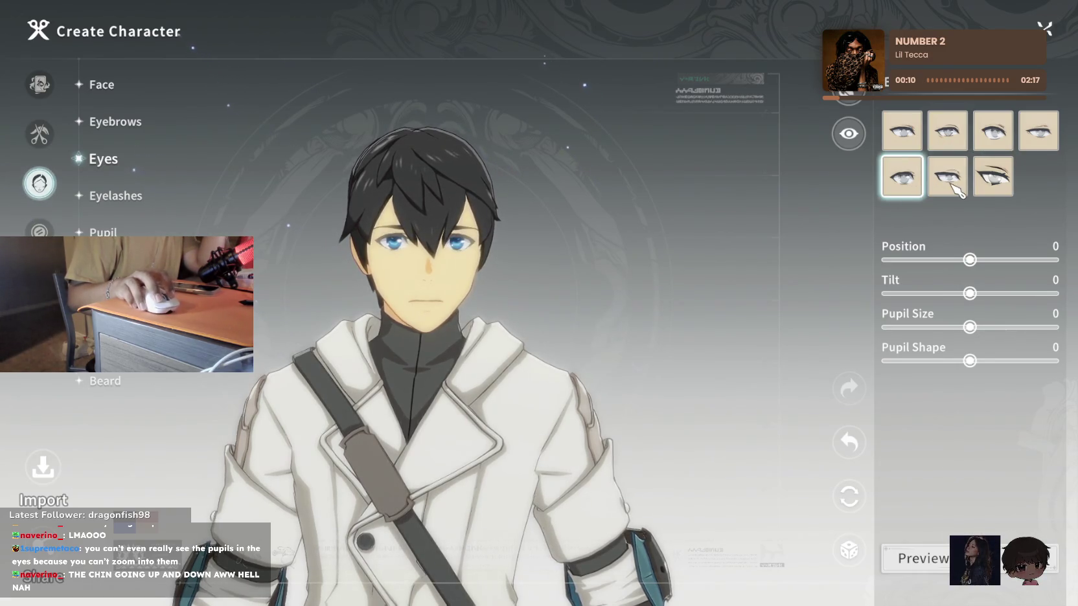
mouse_move(969, 259)
mouse_down()
mouse_move(986, 260)
mouse_move(929, 260)
mouse_up()
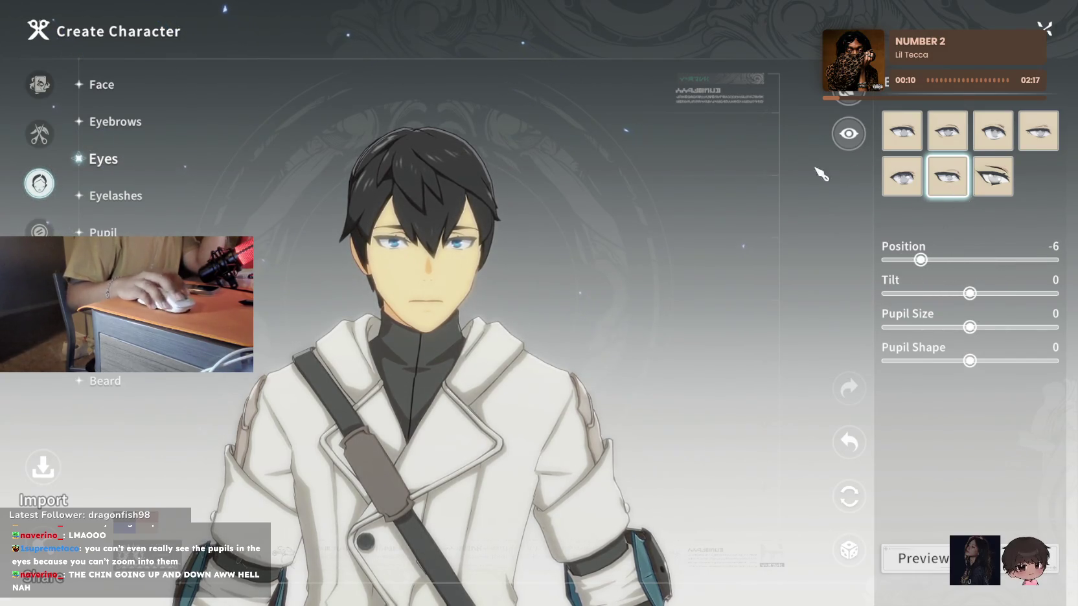
Set eyebrow tilt to -4 and pupil size to 4, and pick a different eye shape
click(115, 125)
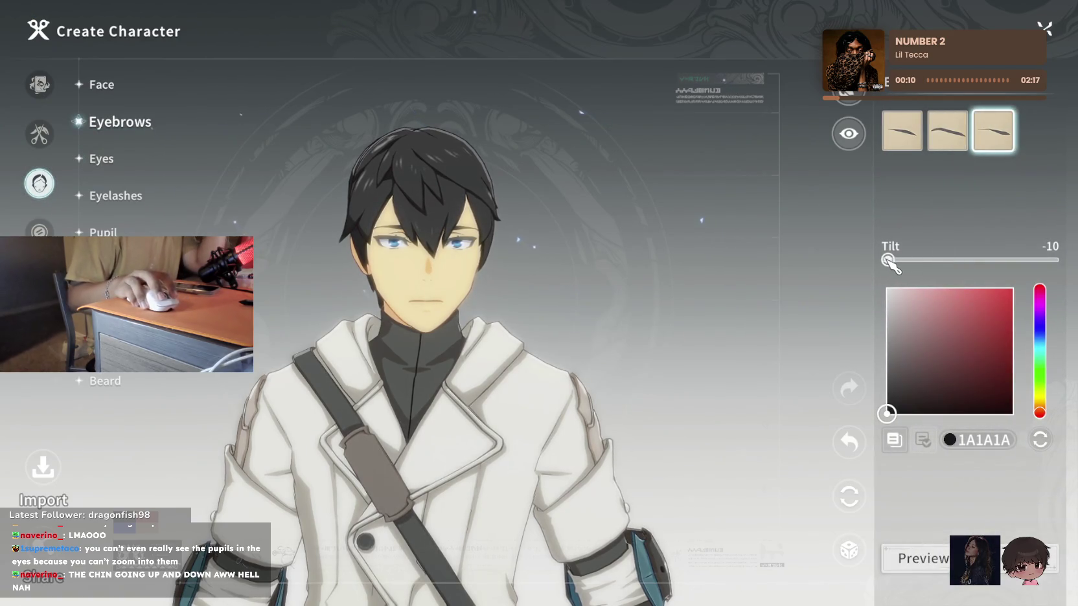
drag(887, 260, 962, 260)
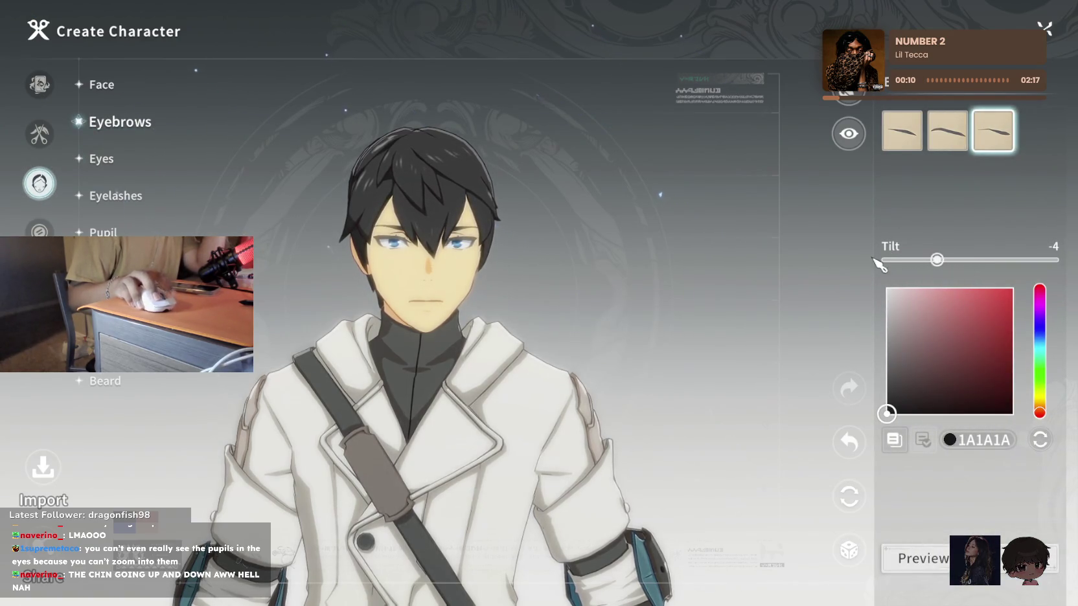
click(106, 161)
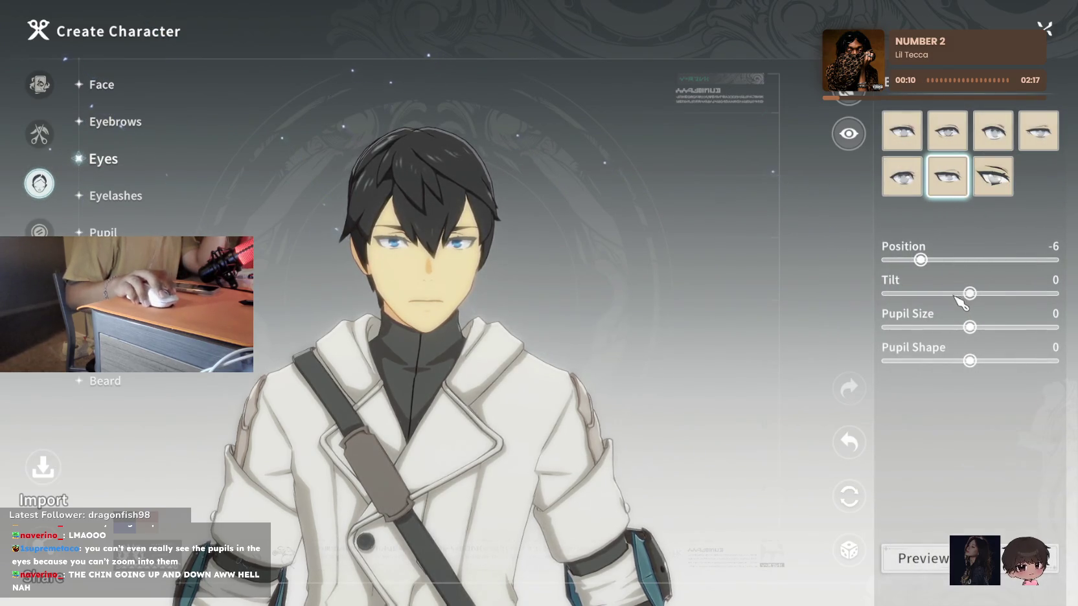
mouse_move(972, 328)
mouse_down()
mouse_move(860, 326)
mouse_move(1003, 327)
mouse_up()
click(992, 130)
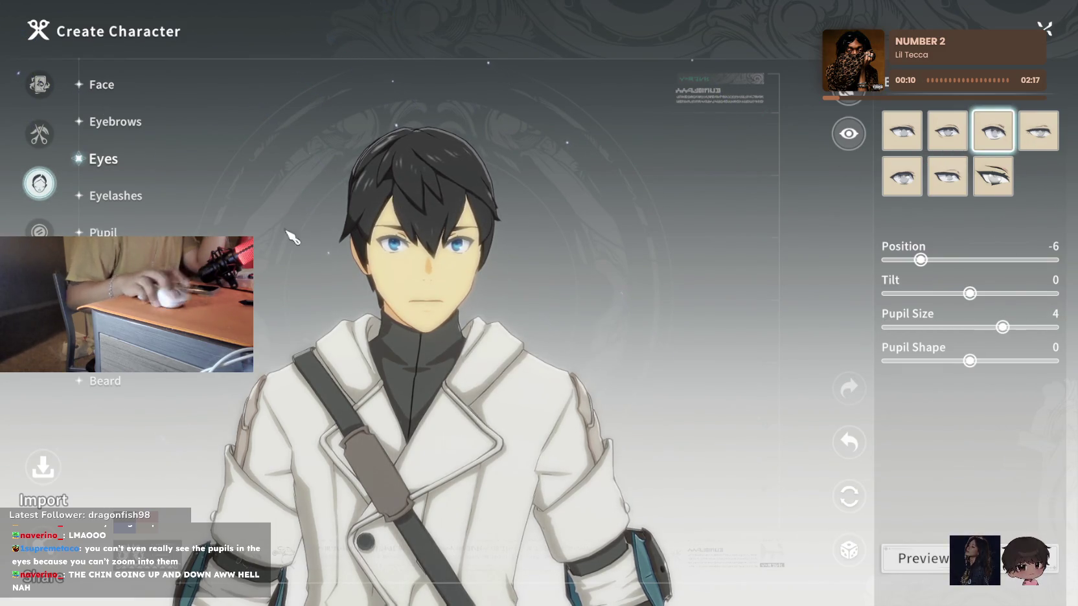
click(101, 199)
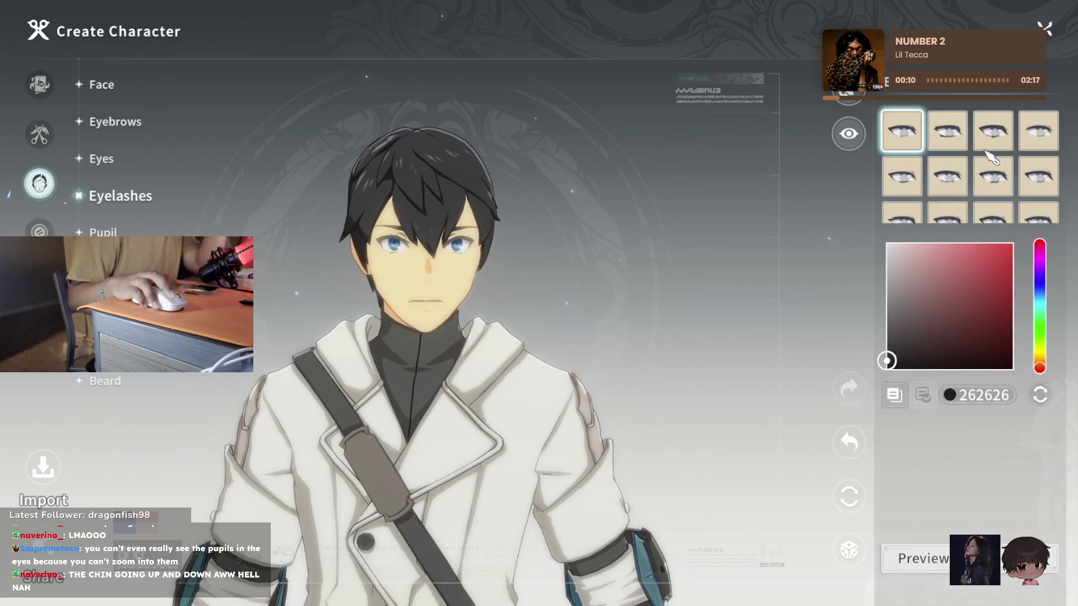
Try several eyelash styles and settle on a new one
scroll(986, 150, down, 2)
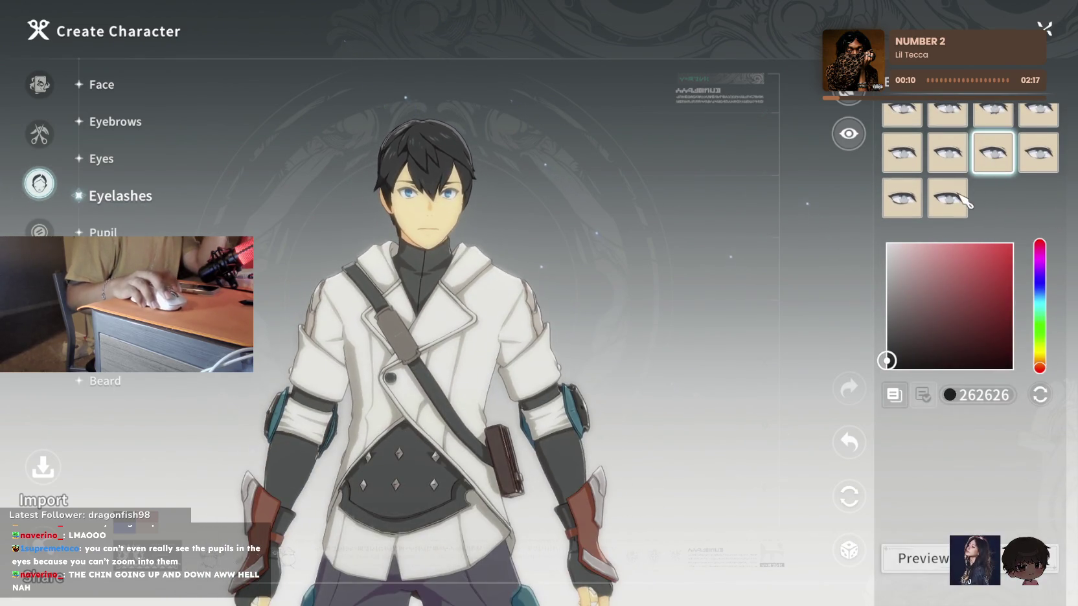
click(957, 196)
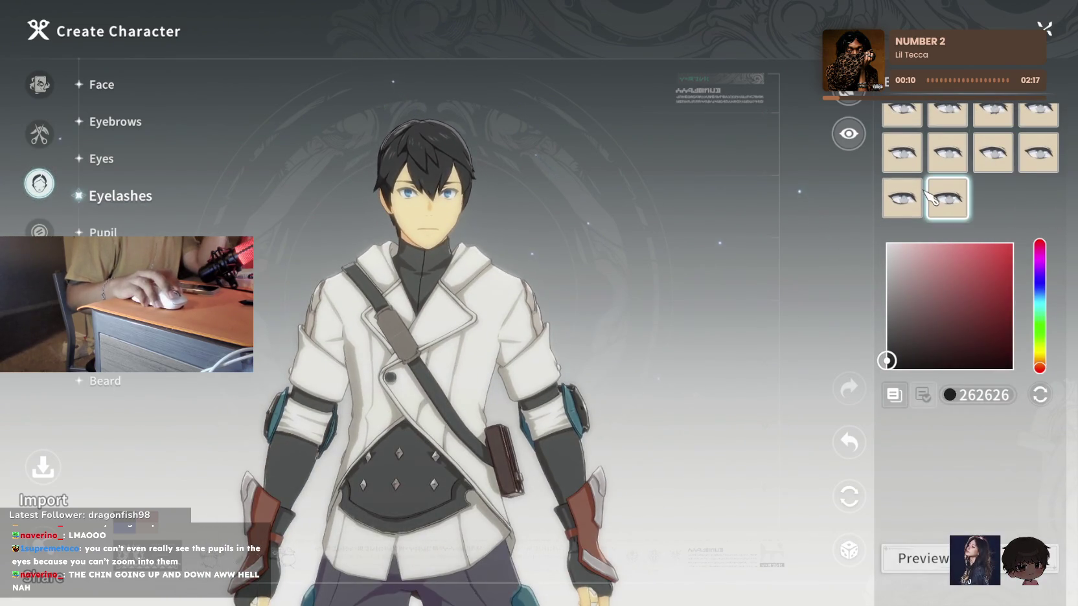
click(1022, 170)
scroll(1045, 184, up, 1)
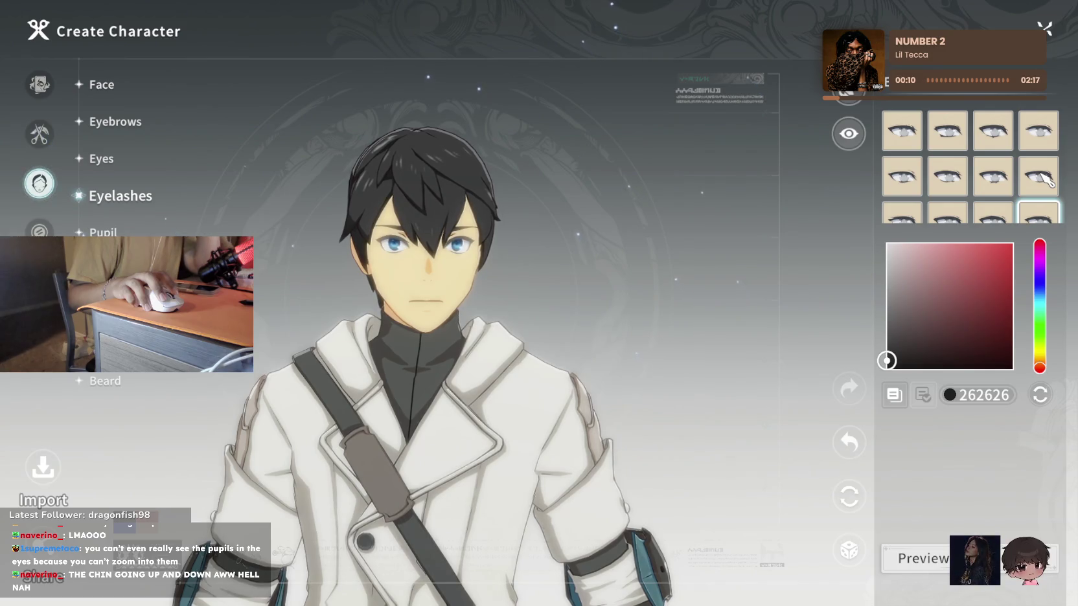
click(1001, 133)
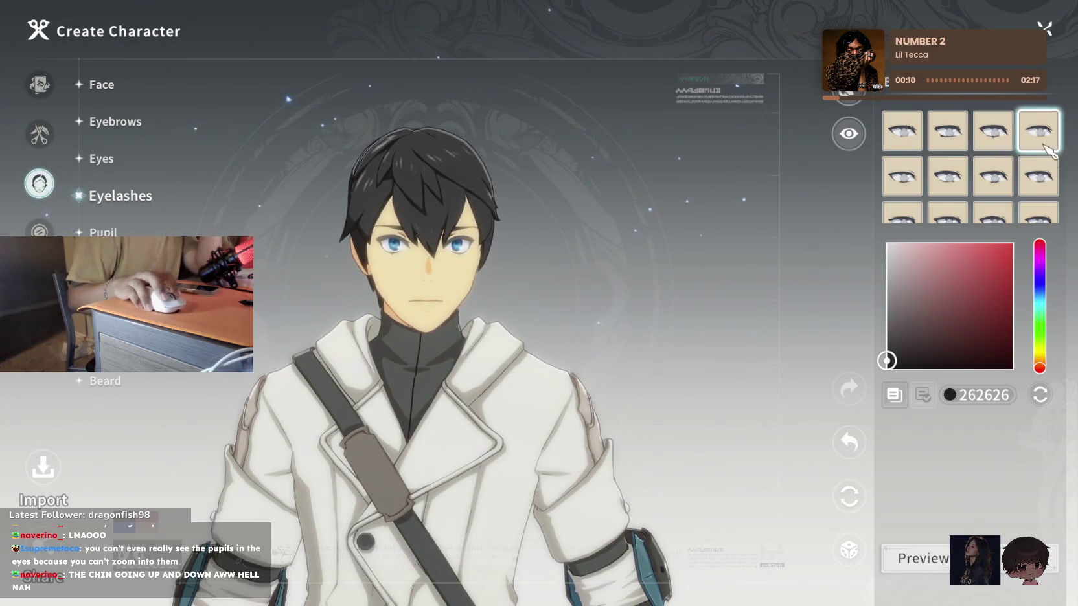
click(998, 169)
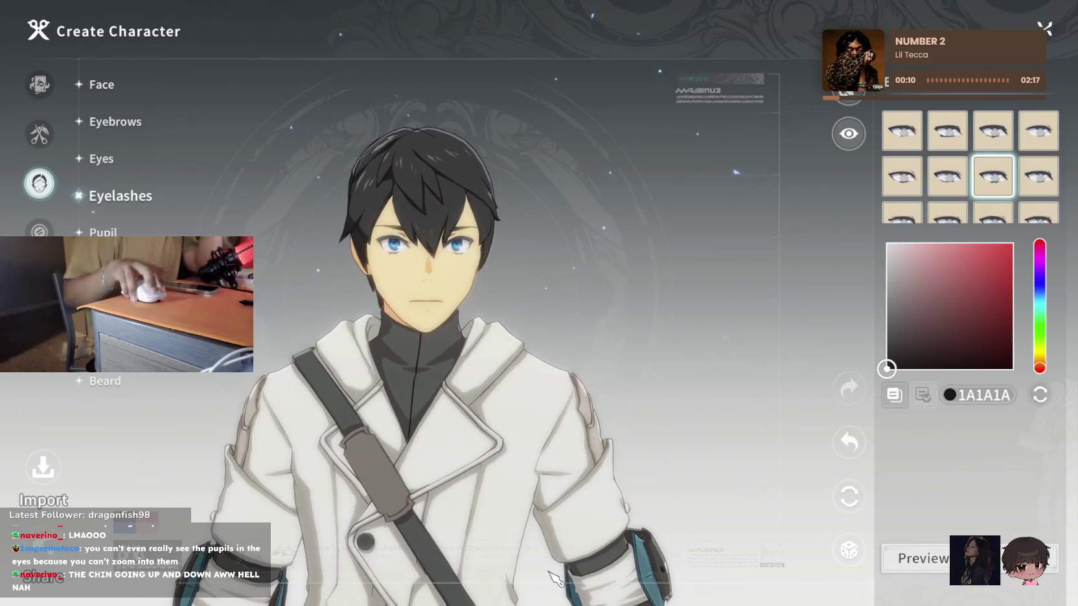
key(Escape)
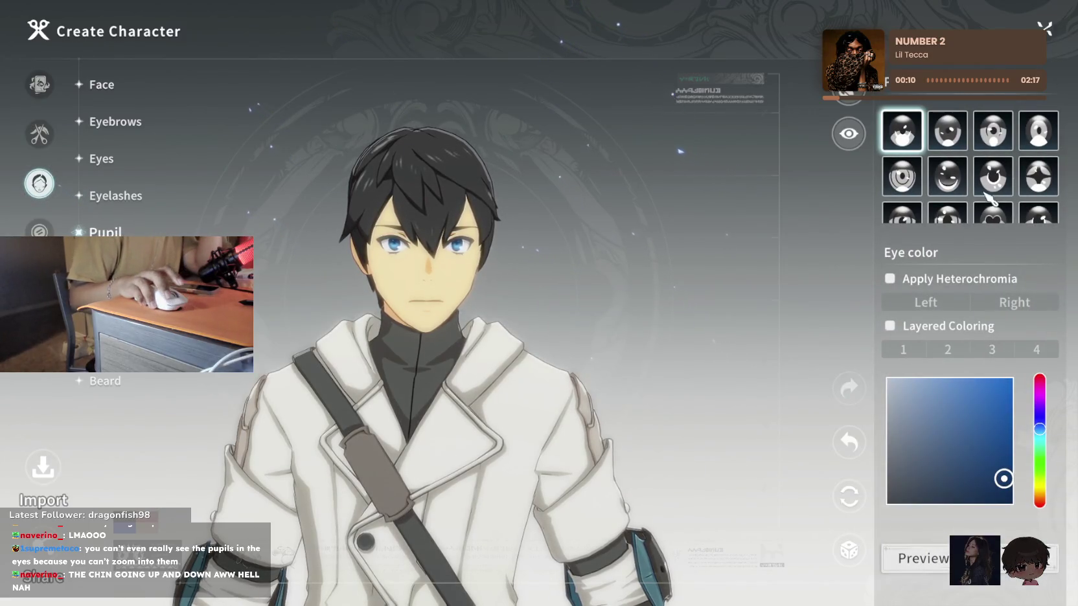
Browse the pupil styles and settle on a new one
click(947, 176)
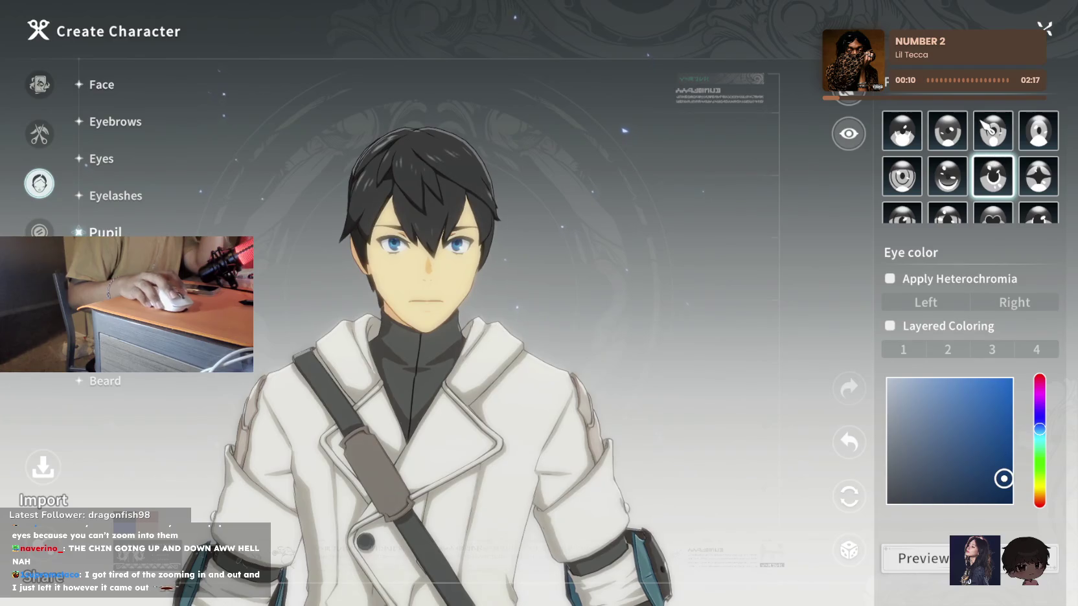
click(1047, 129)
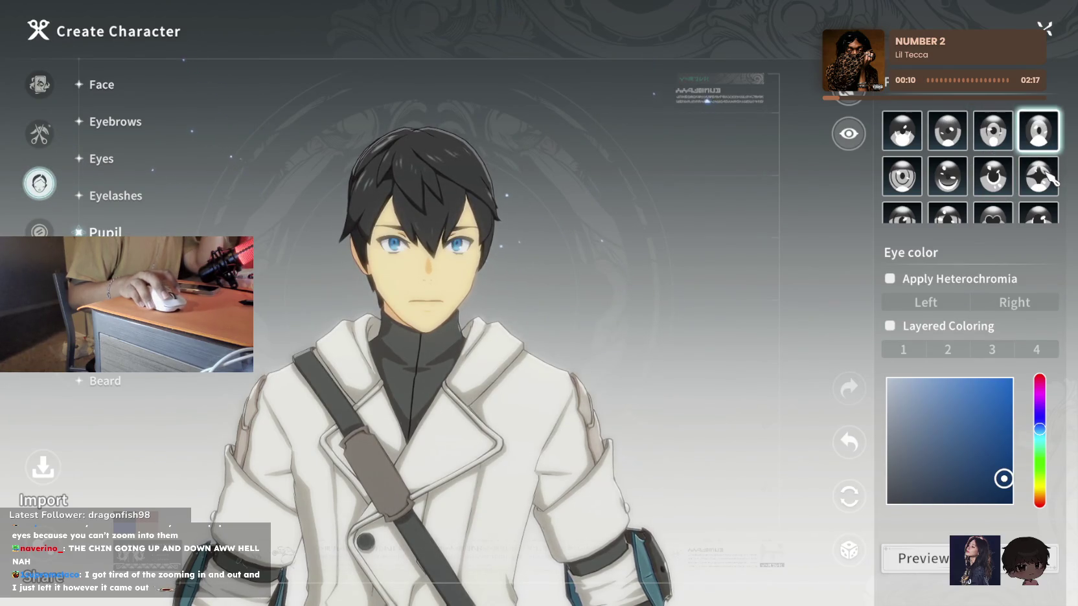
scroll(1009, 169, down, 3)
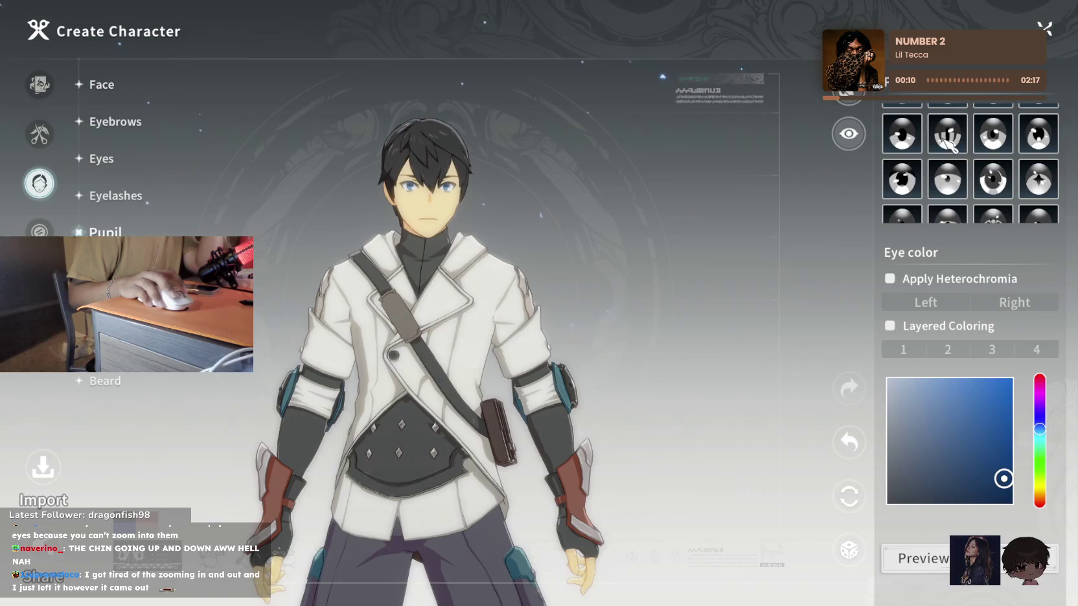
scroll(948, 176, down, 2)
scroll(948, 176, up, 3)
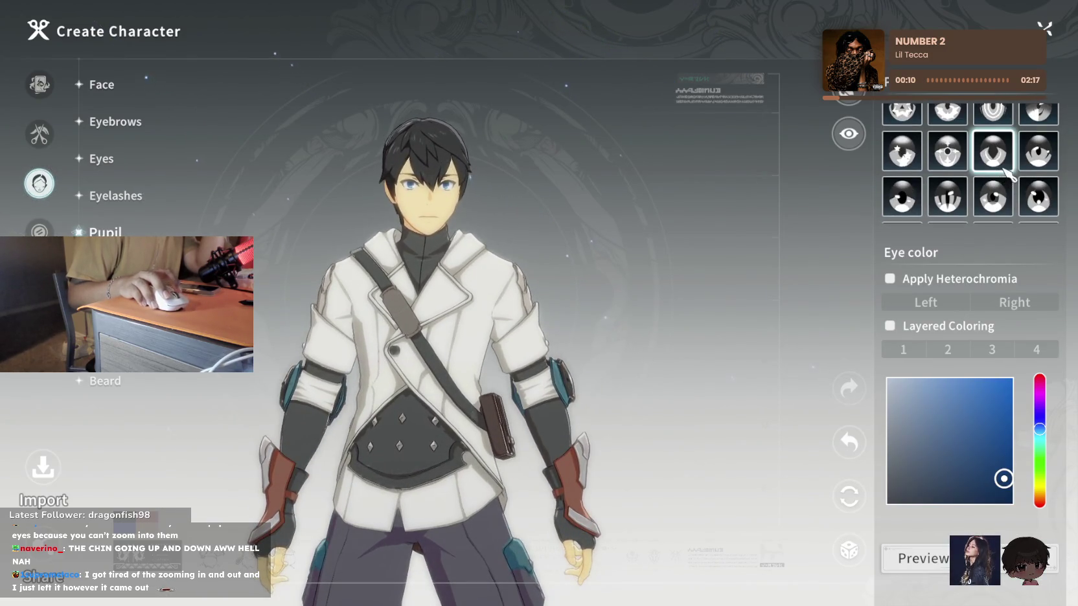
click(911, 157)
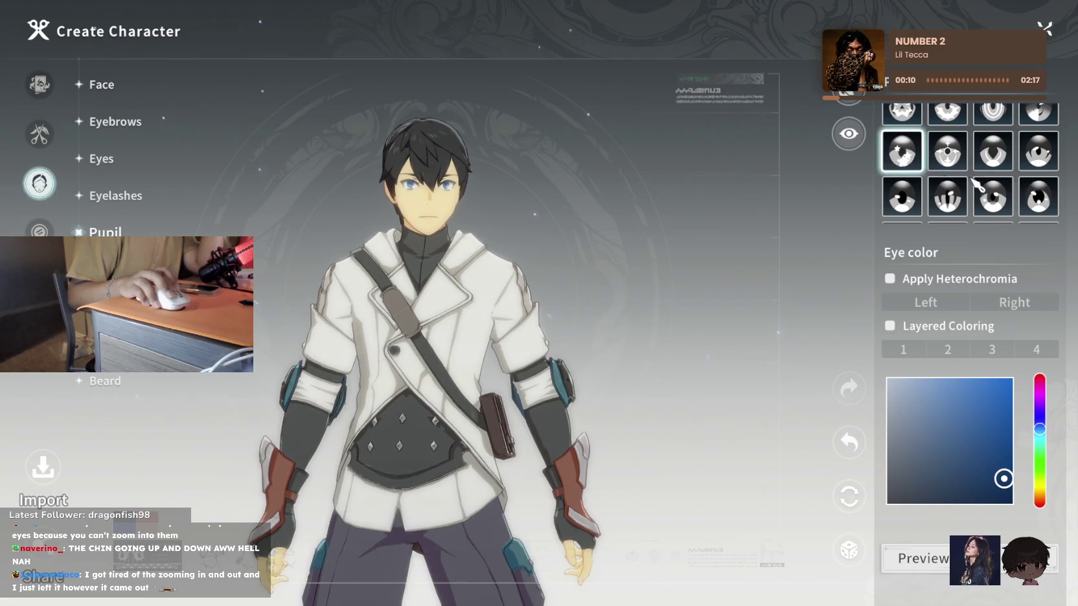
scroll(949, 156, up, 2)
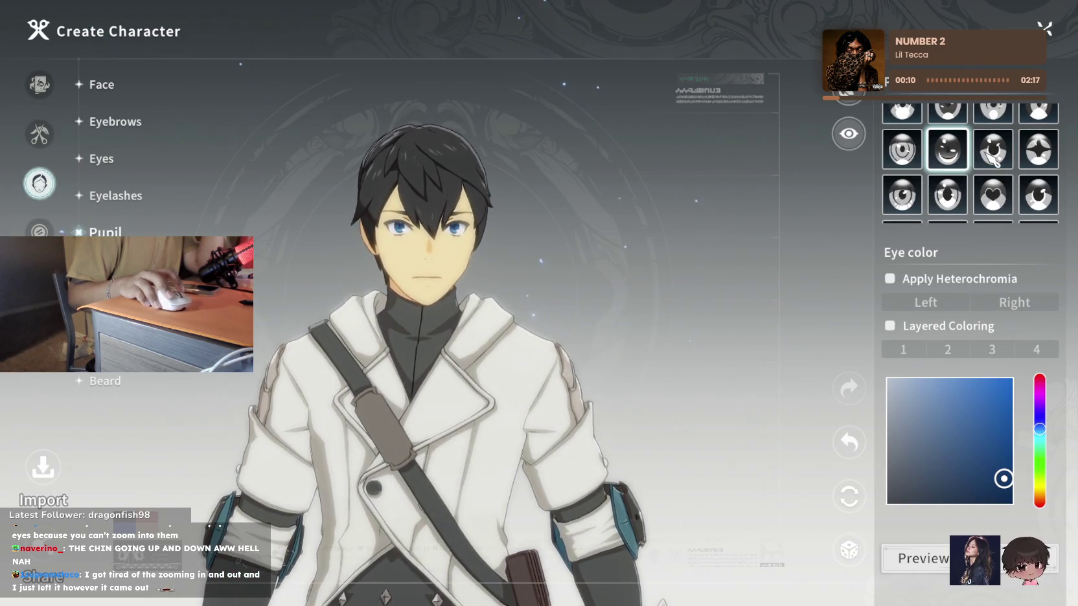
click(994, 158)
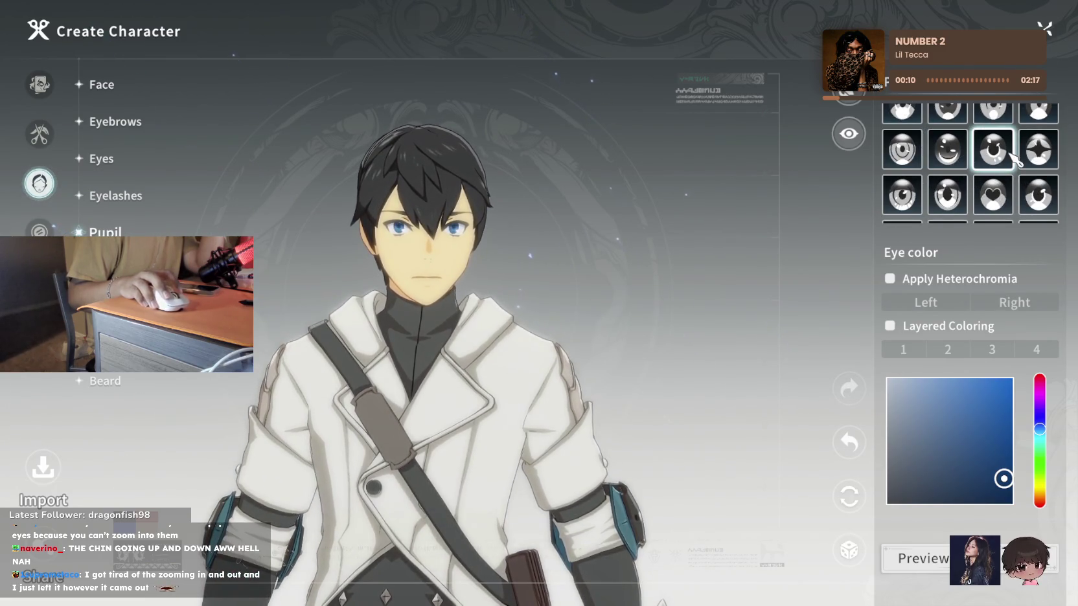
Turn on heterochromia and make the right eye bright red
click(889, 278)
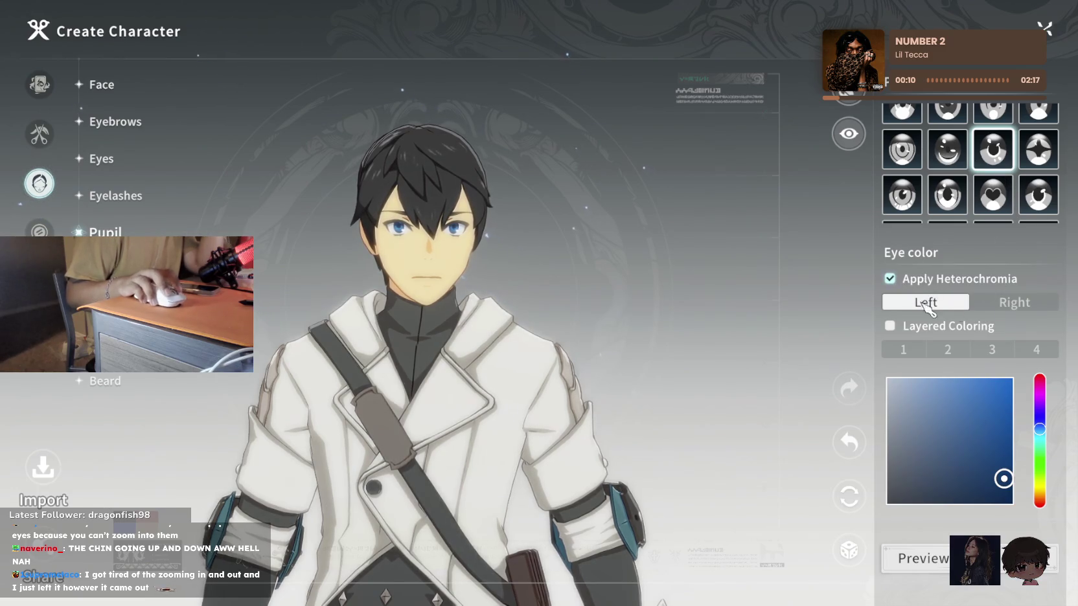
click(1001, 303)
click(1003, 378)
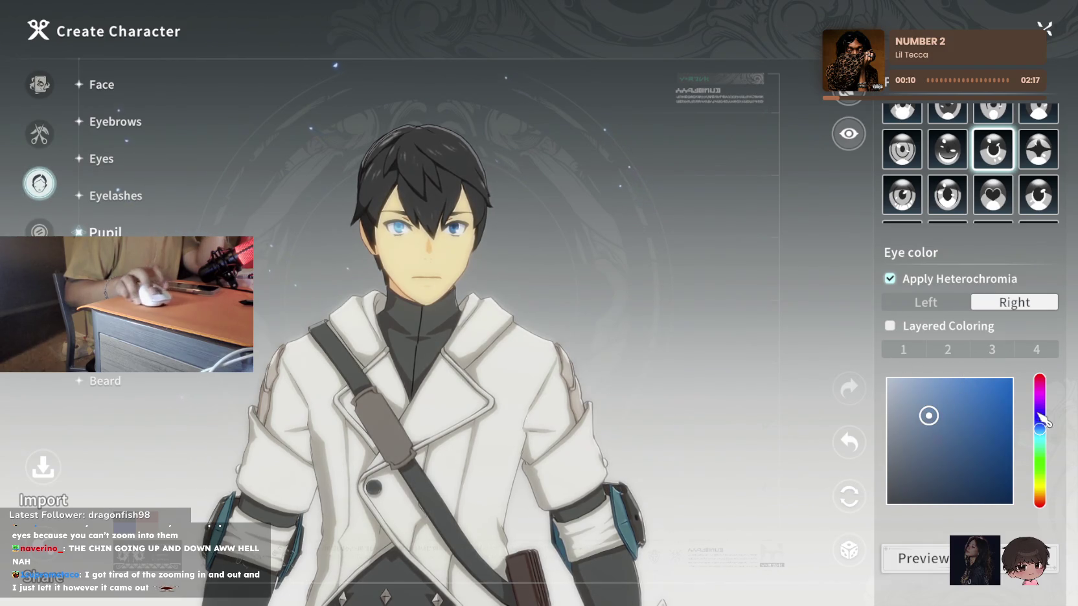
drag(1038, 416, 1039, 382)
mouse_move(957, 378)
mouse_down()
mouse_move(919, 415)
mouse_move(1012, 378)
mouse_up()
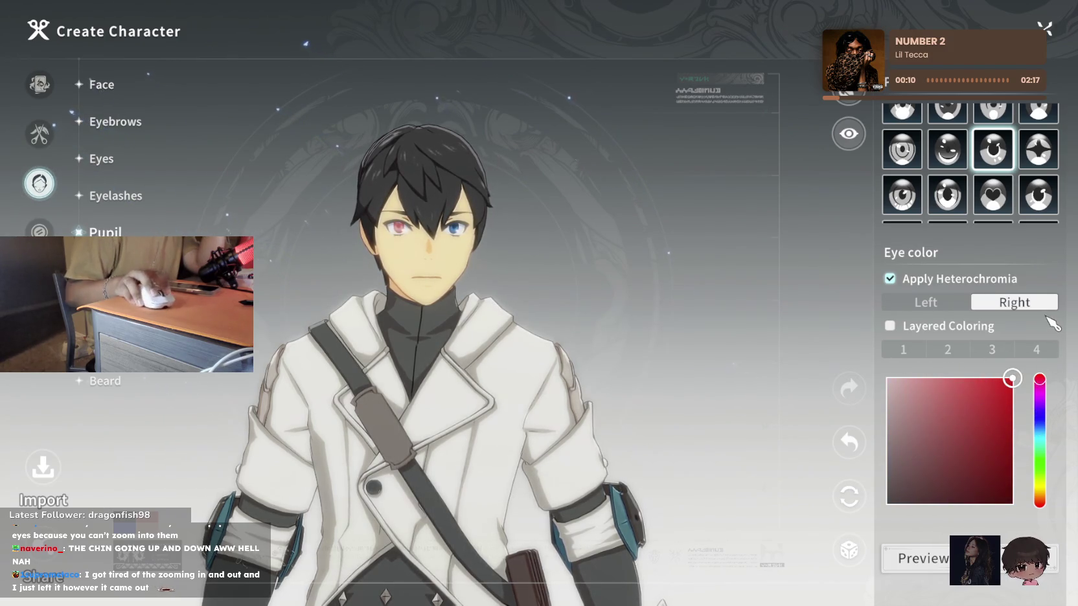
Revisit the face shape, eyebrow and eye tabs and compare the left and right eye colours
click(105, 87)
click(115, 122)
click(40, 84)
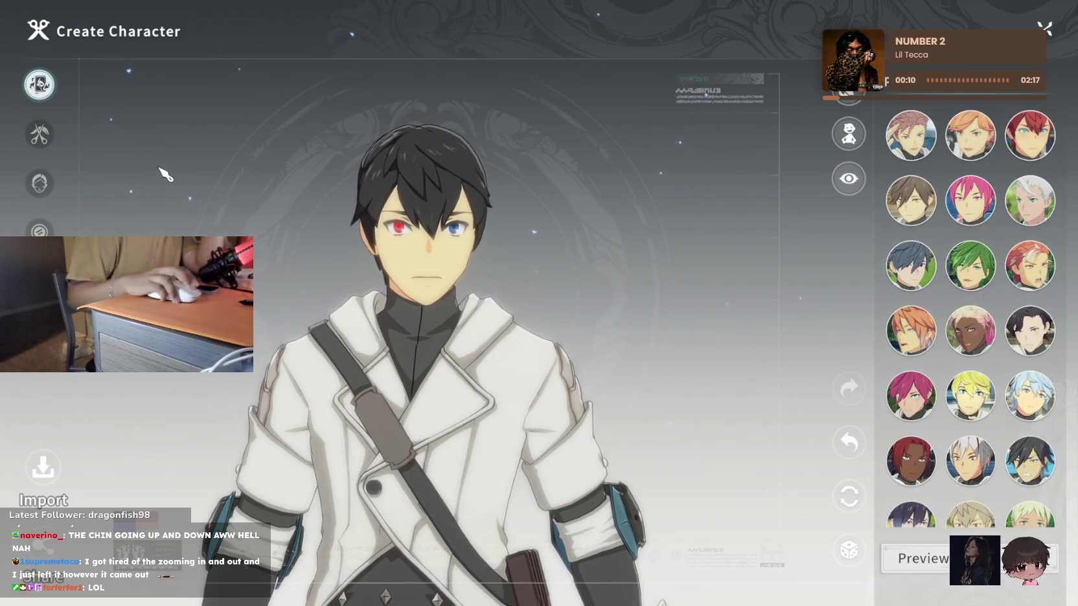
click(40, 183)
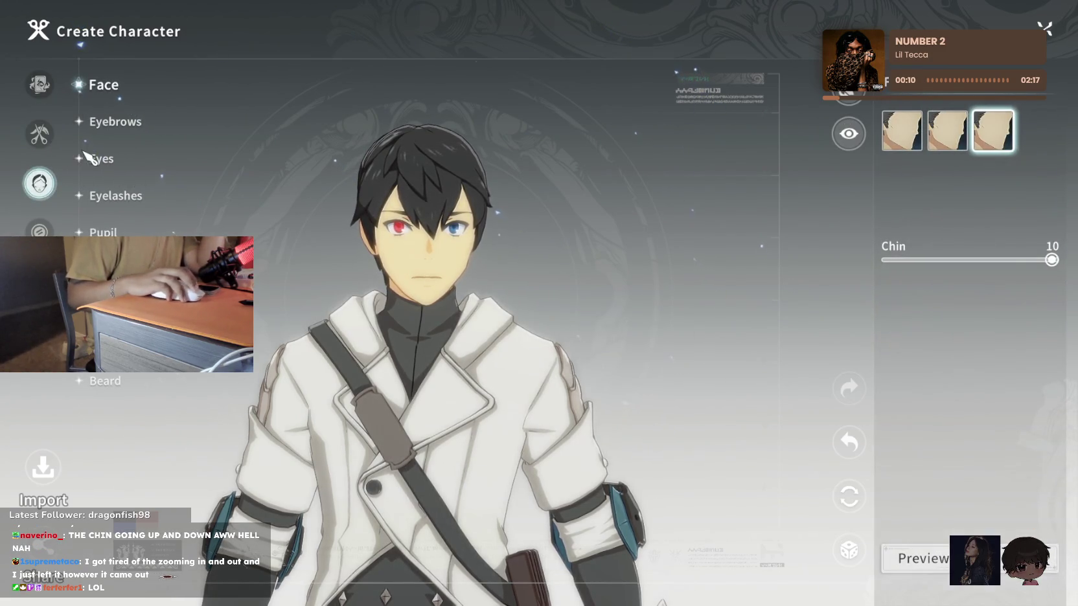
click(89, 157)
click(103, 231)
click(995, 303)
click(939, 302)
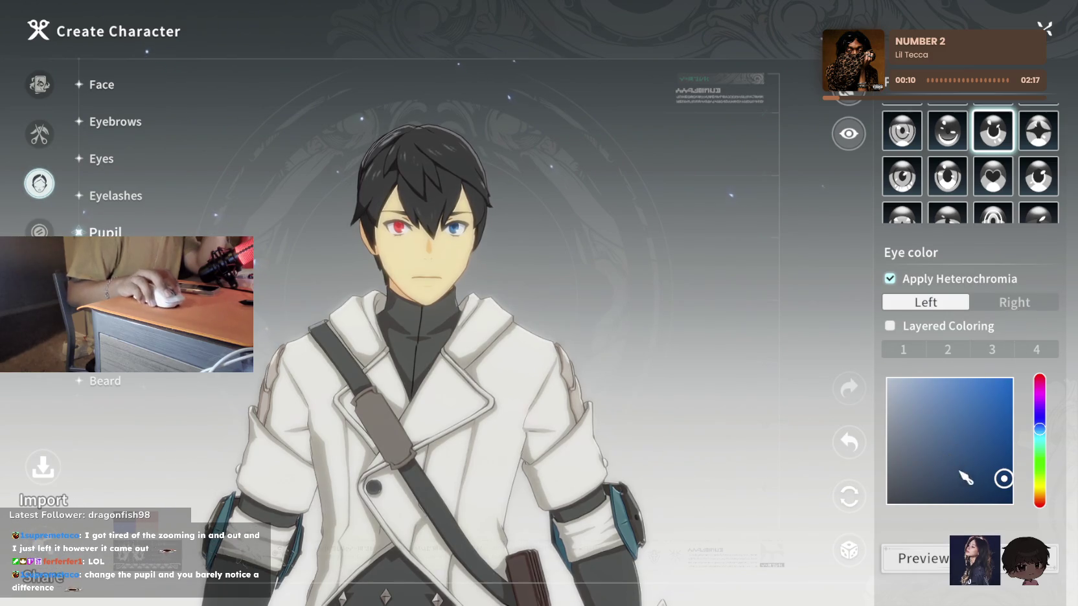
click(1013, 303)
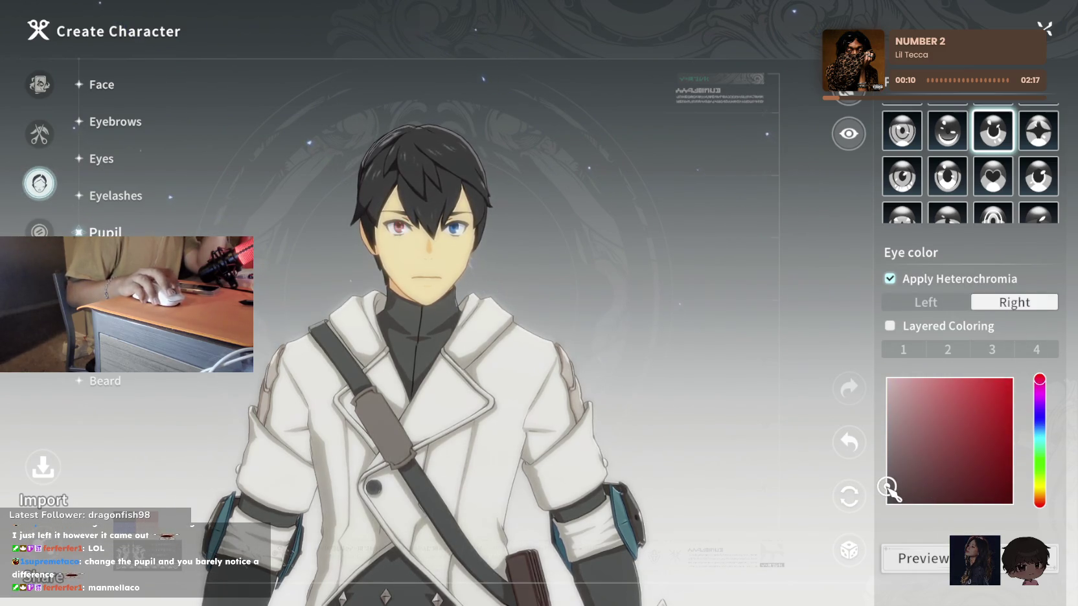
click(933, 304)
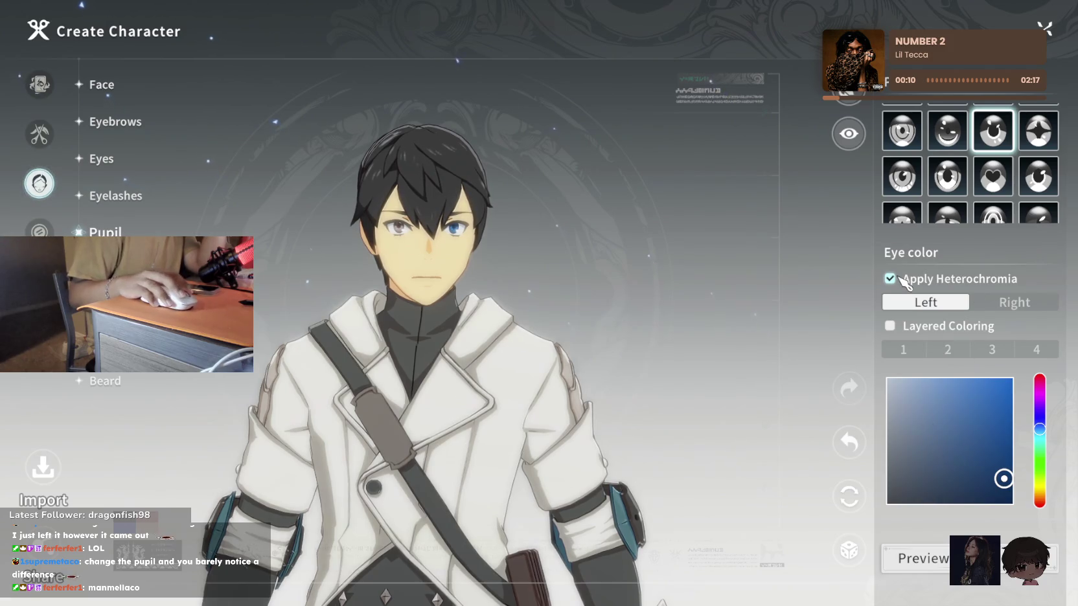
Turn heterochromia off and make both eyes a matching pale grey
click(889, 278)
drag(923, 487, 887, 489)
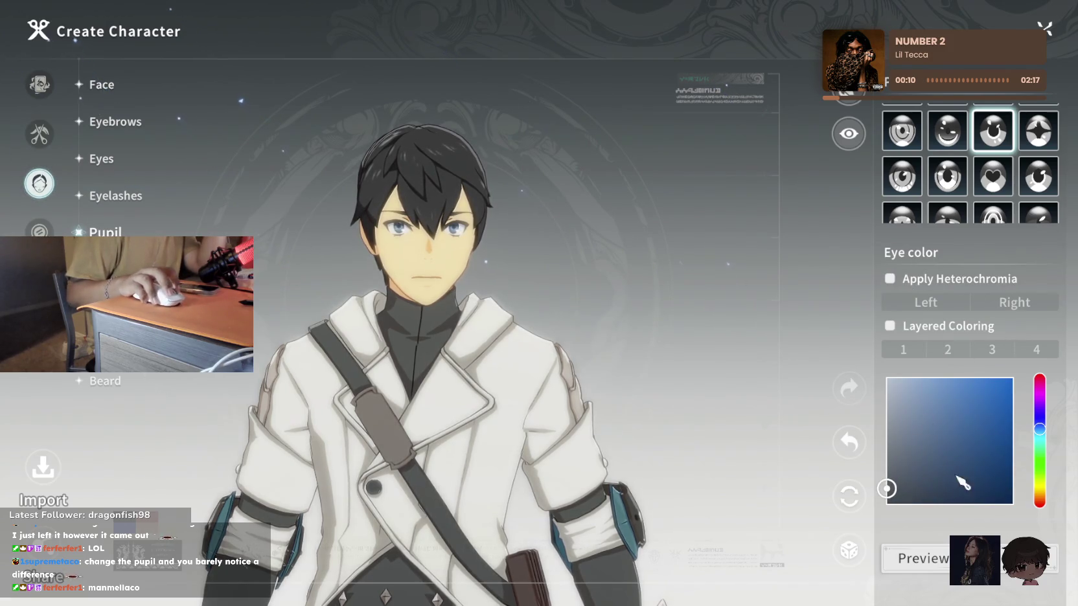
drag(1041, 428, 1039, 379)
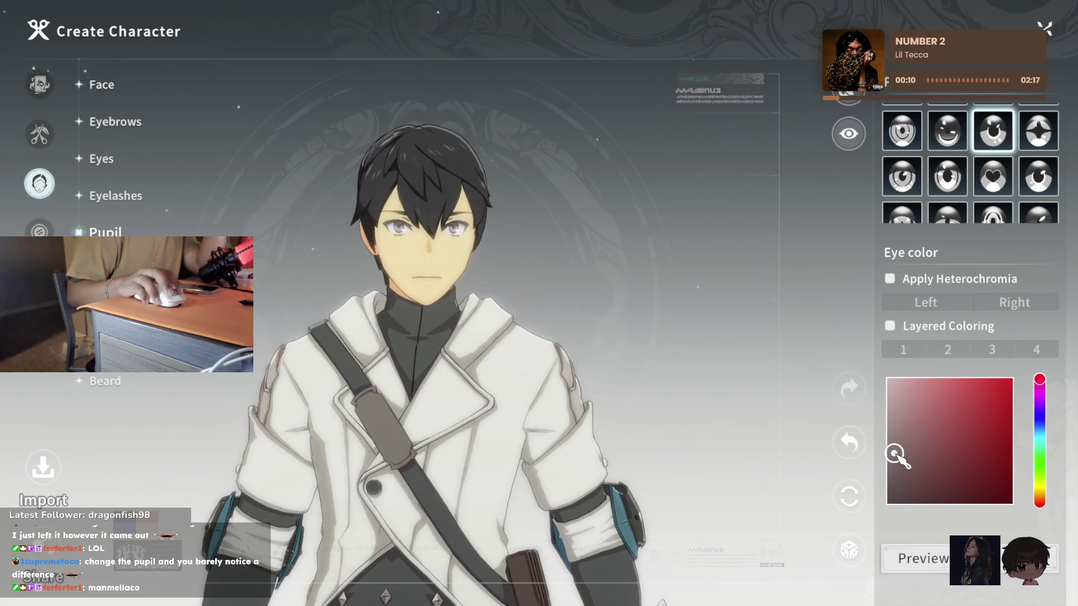
scroll(554, 359, down, 5)
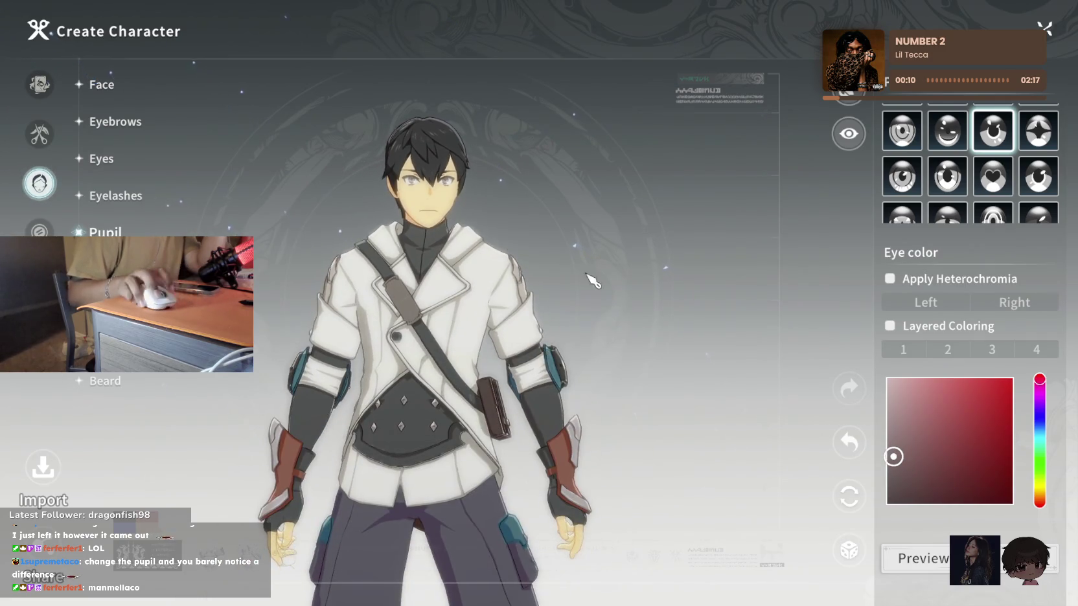
click(98, 85)
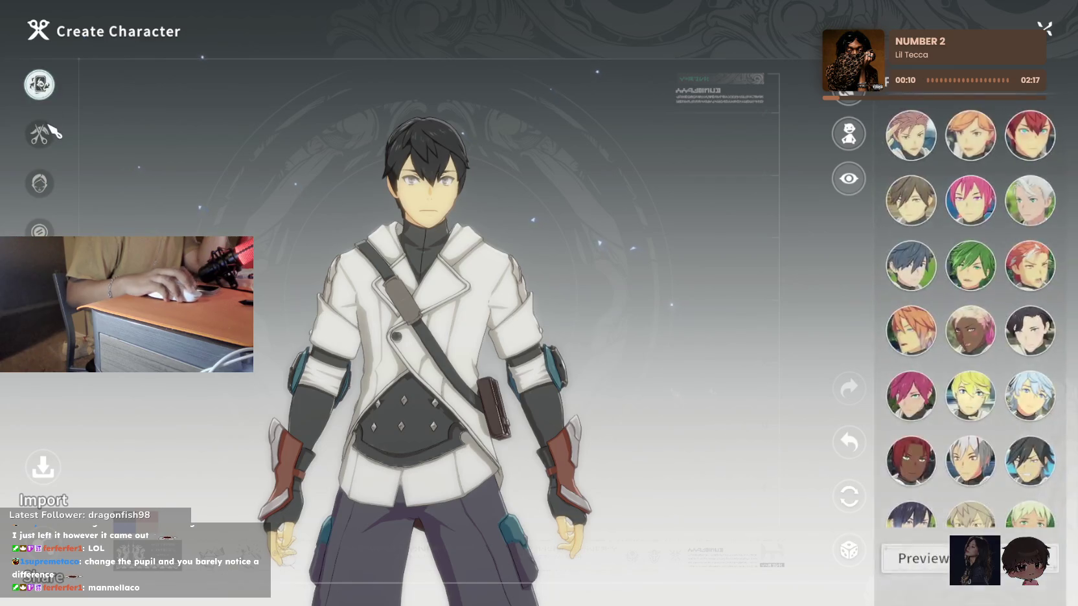
Choose the longer hairstyle from the last row and colour it dark grey 3C3C3C
click(51, 132)
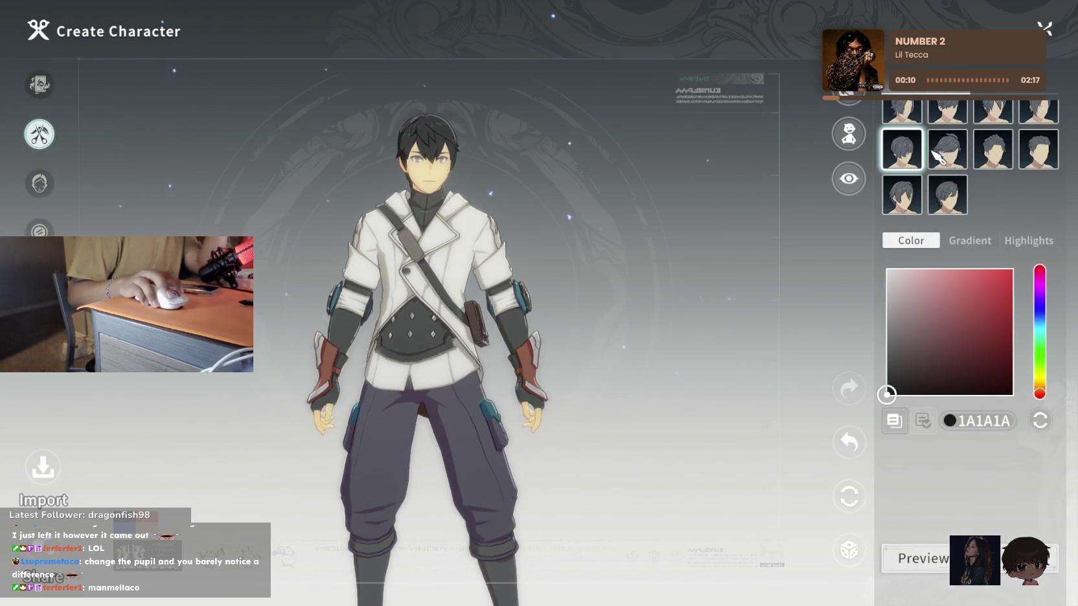
click(937, 156)
click(993, 149)
click(1039, 149)
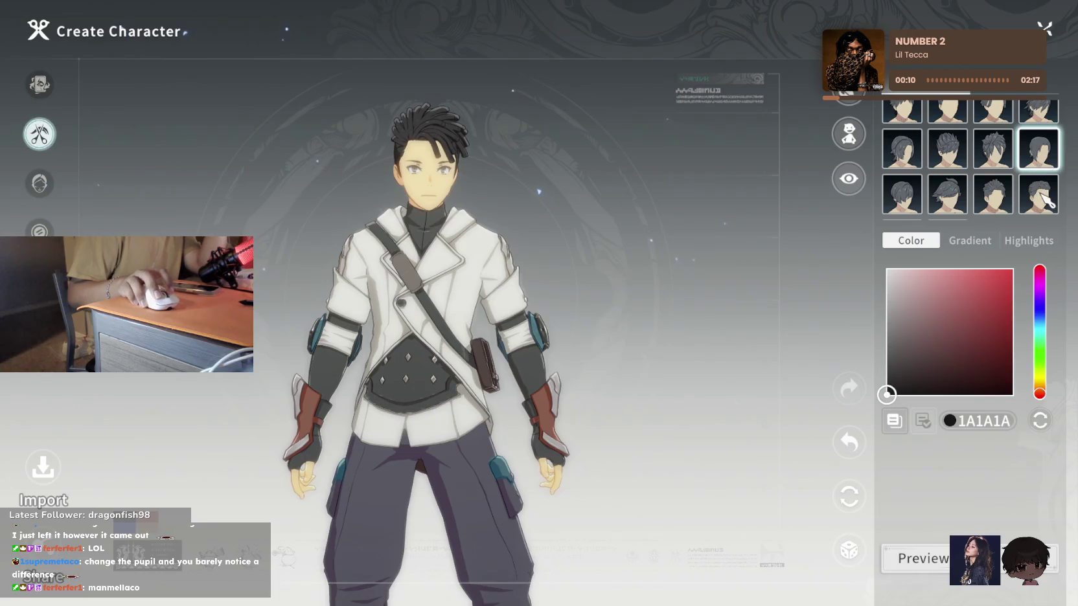
click(1044, 200)
scroll(972, 194, down, 1)
click(907, 194)
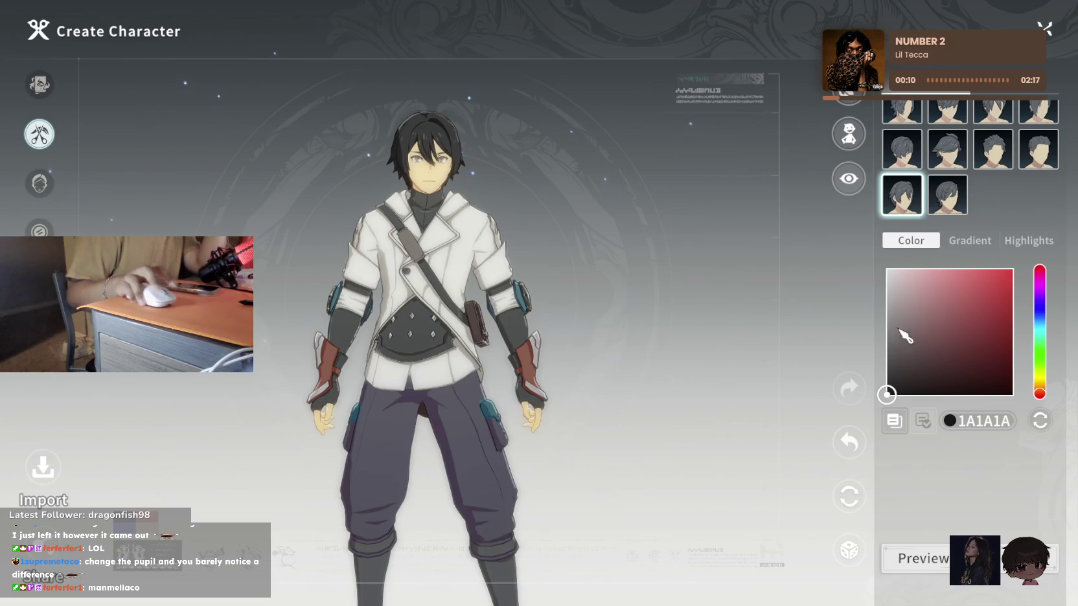
drag(895, 374, 888, 376)
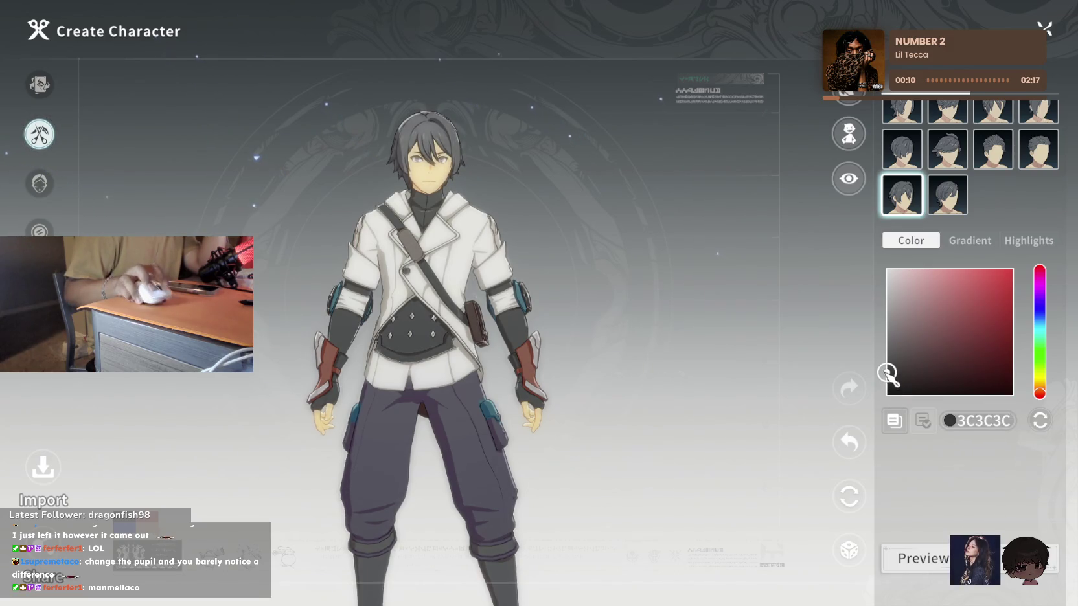
Go through the Face, Eyes and Eyelashes entries to reach the pupil and eye colour options
click(39, 184)
click(102, 160)
click(115, 196)
click(104, 231)
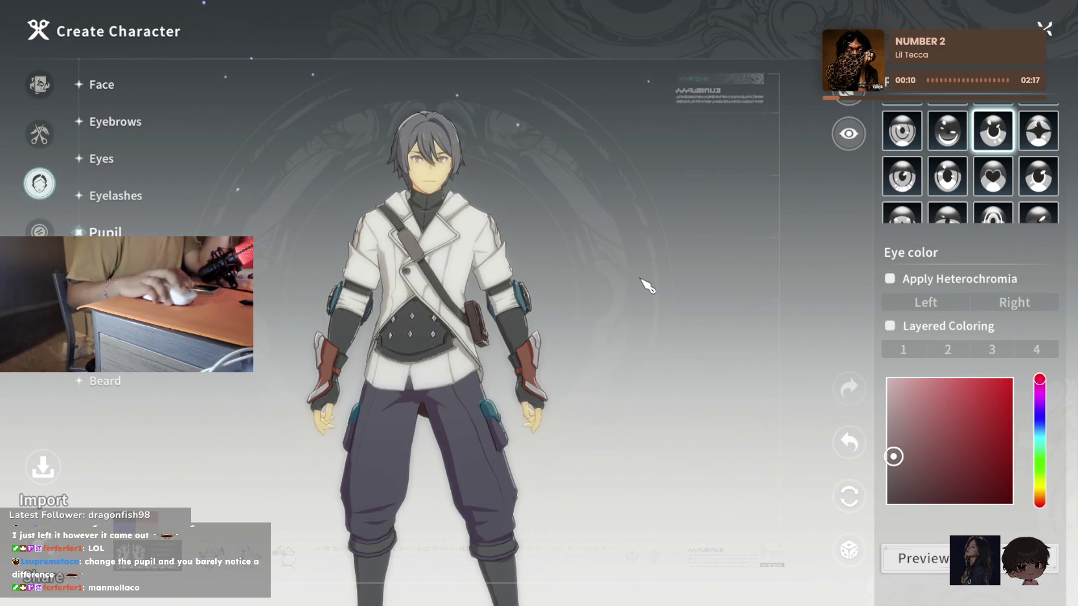
Choose the third nose shape and adjust its position
click(103, 269)
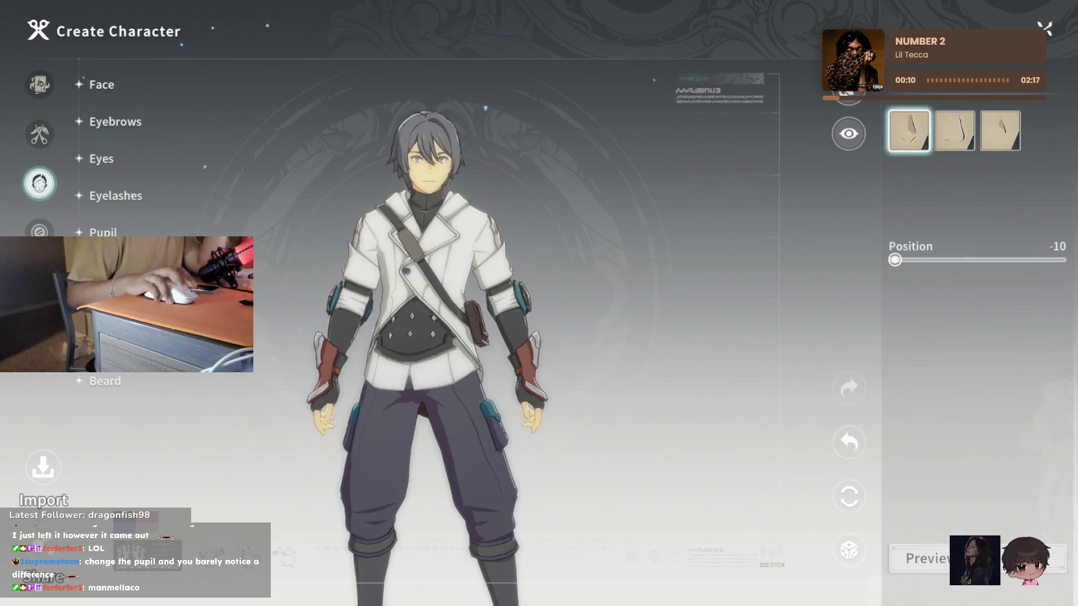
click(993, 131)
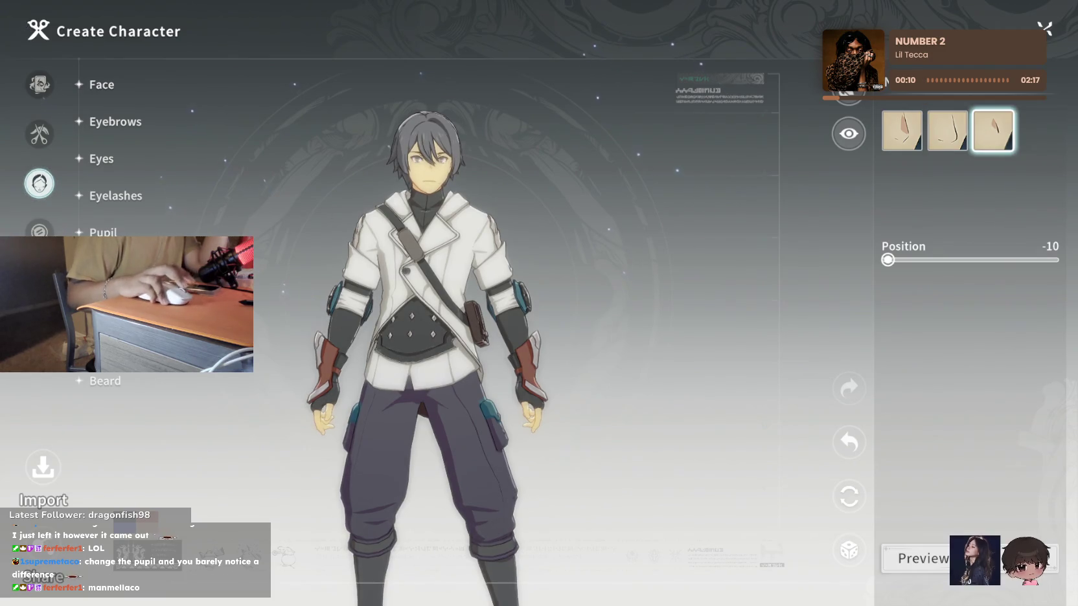
drag(888, 260, 928, 261)
mouse_move(993, 260)
mouse_down()
mouse_move(1028, 259)
mouse_move(887, 260)
mouse_up()
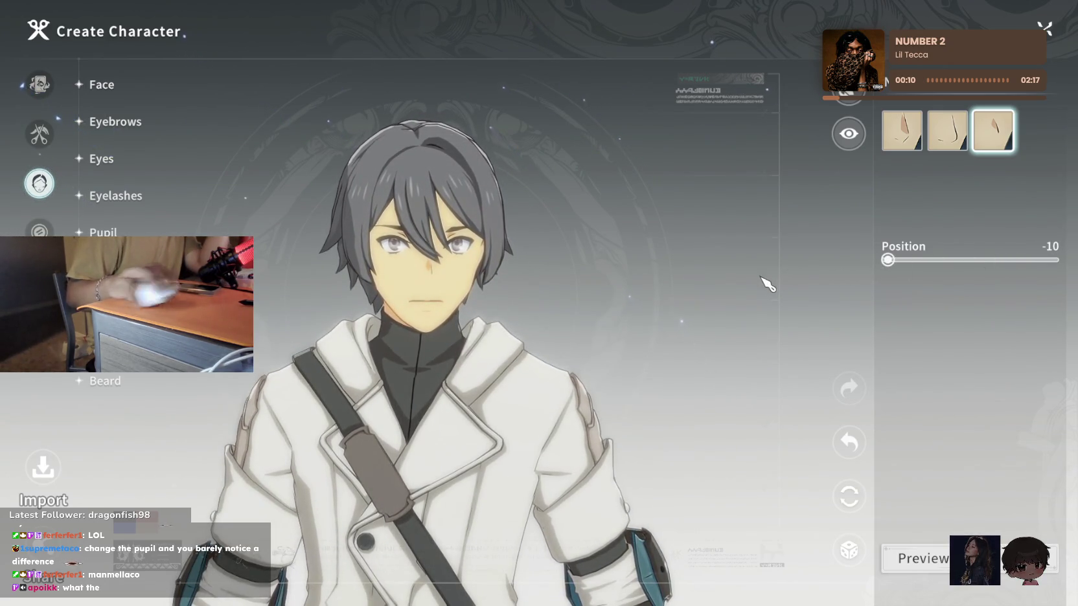
Try the mouth shapes and pick a new mouth style
click(104, 305)
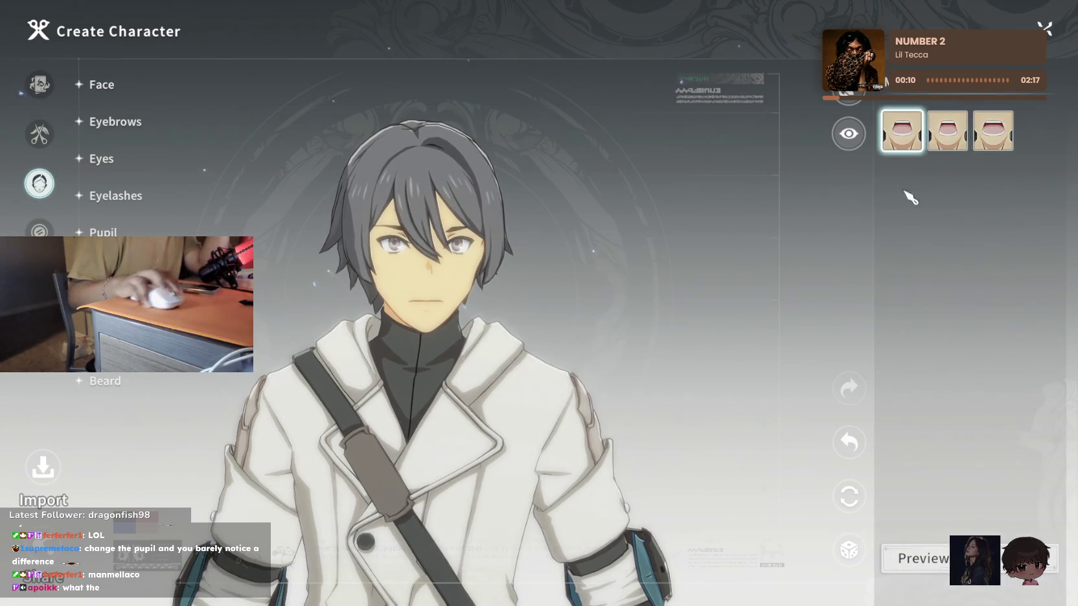
click(947, 138)
click(985, 134)
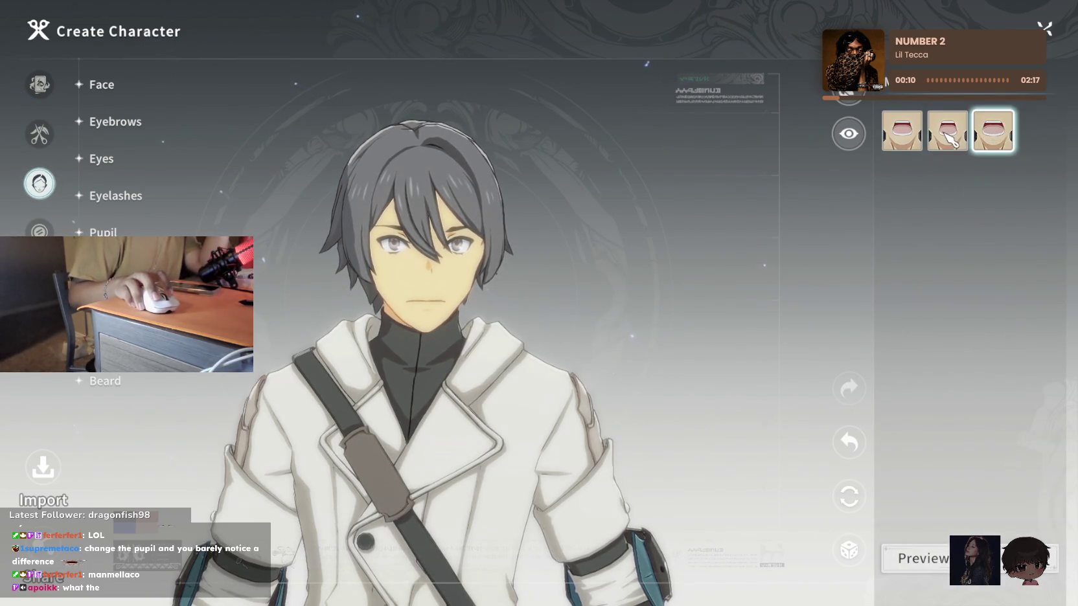
click(950, 141)
Try the teeth styles, including fangs, and settle on the fourth teeth style
click(104, 343)
click(948, 131)
click(989, 138)
click(943, 136)
click(998, 138)
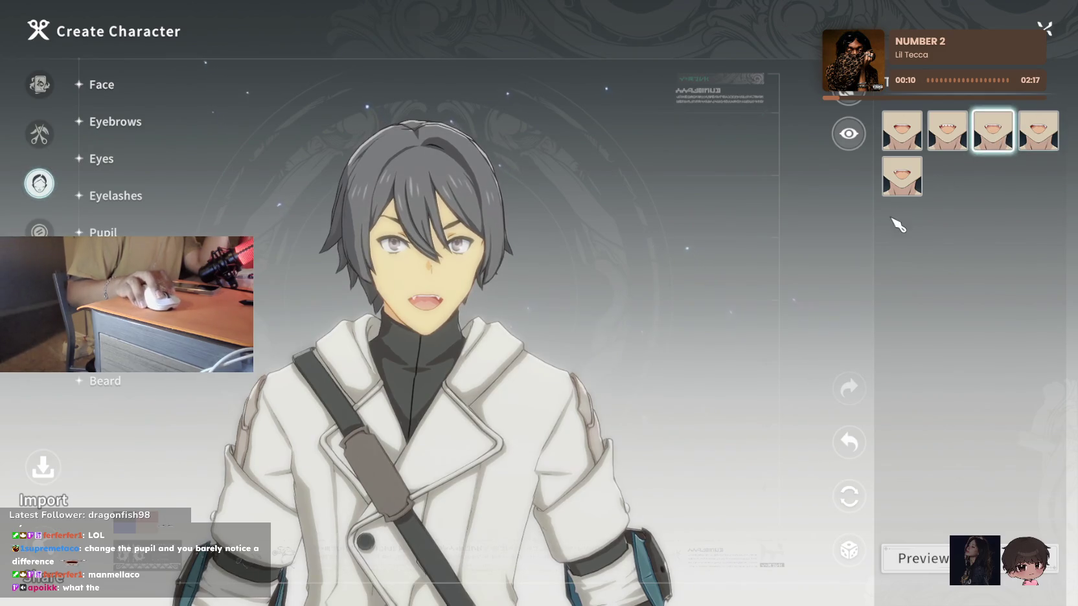
click(901, 178)
click(972, 133)
click(1030, 138)
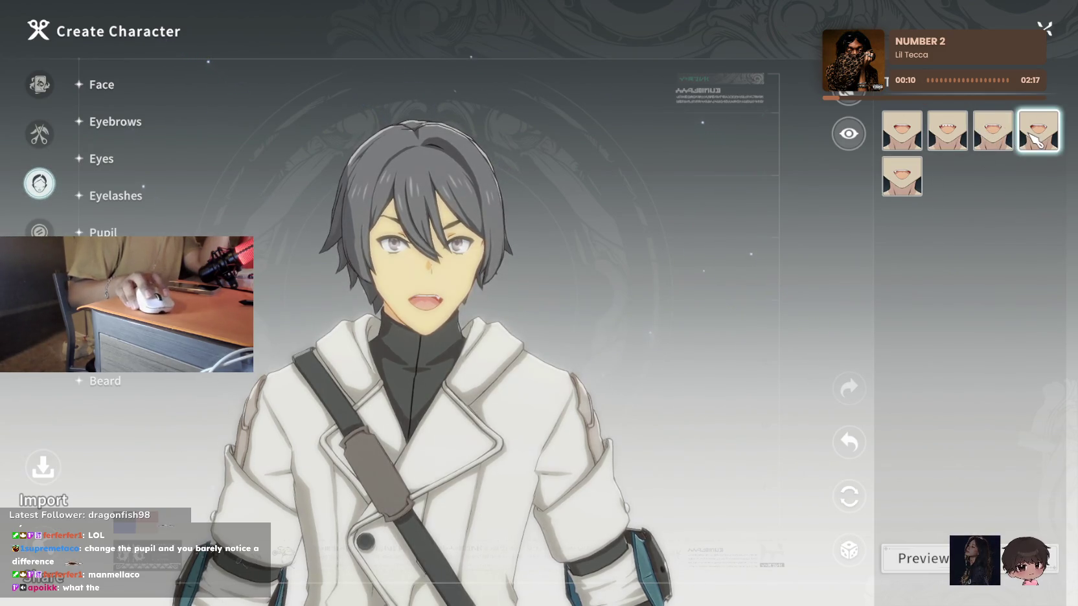
click(107, 381)
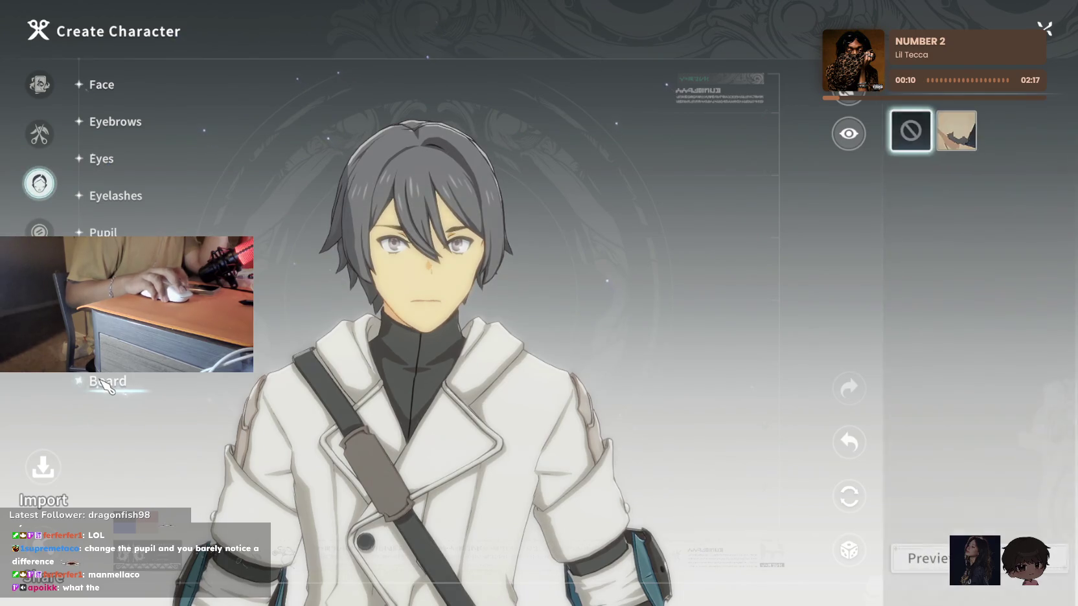
Add a paw-print cheek marking, tilted slightly and coloured light blue
click(53, 227)
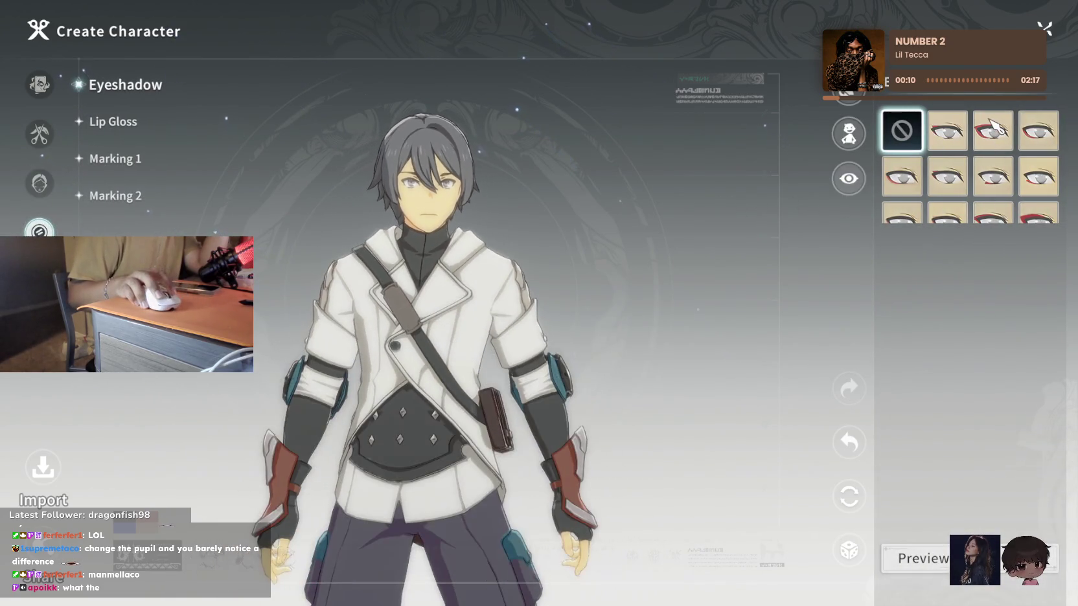
click(991, 124)
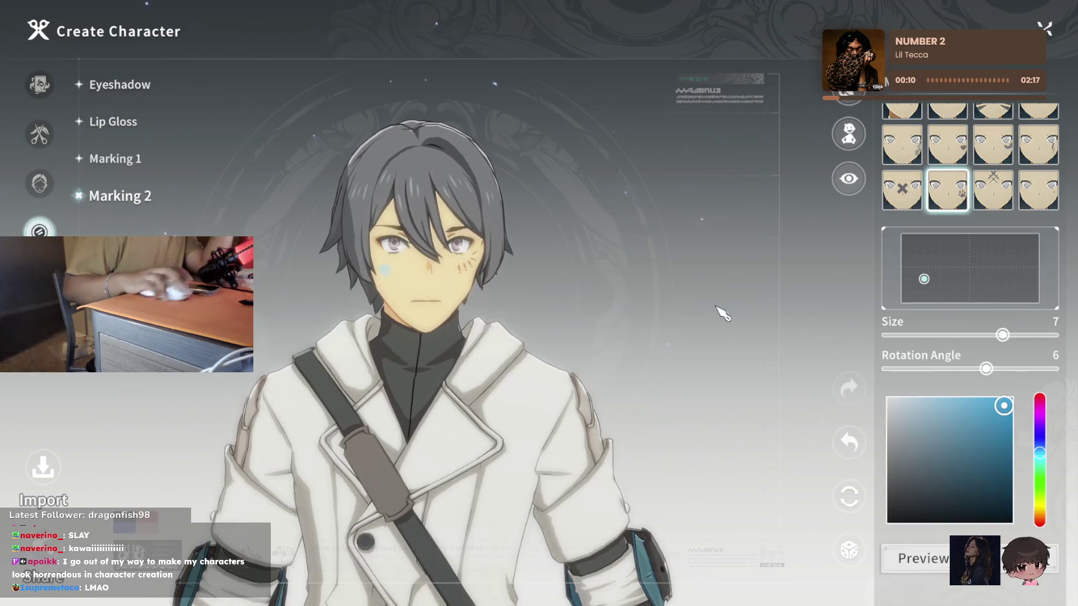
drag(986, 368, 1020, 369)
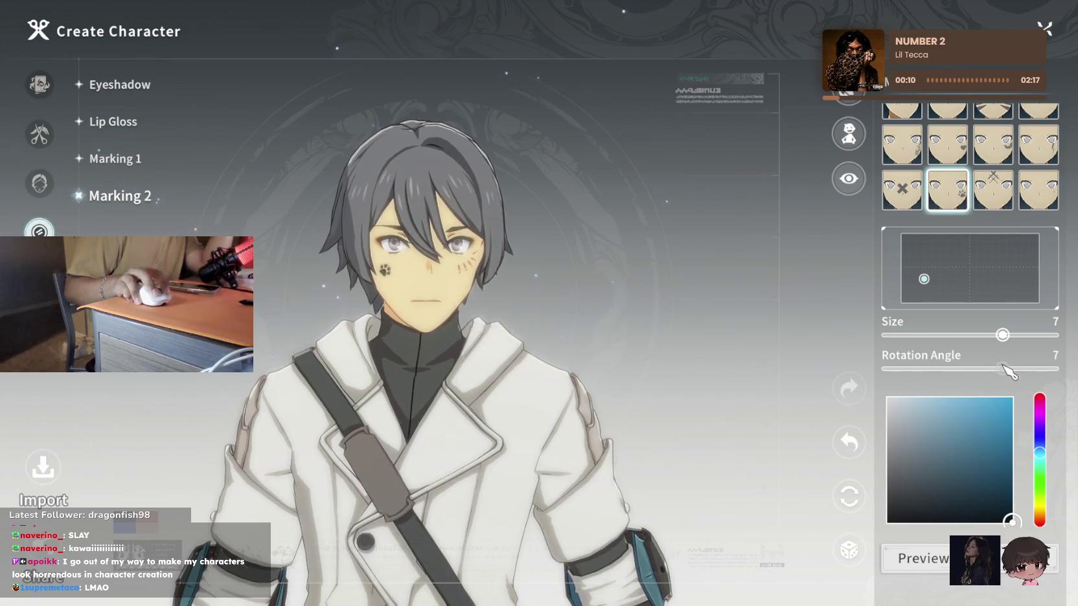
mouse_move(987, 448)
mouse_down()
mouse_move(996, 470)
mouse_move(994, 455)
mouse_up()
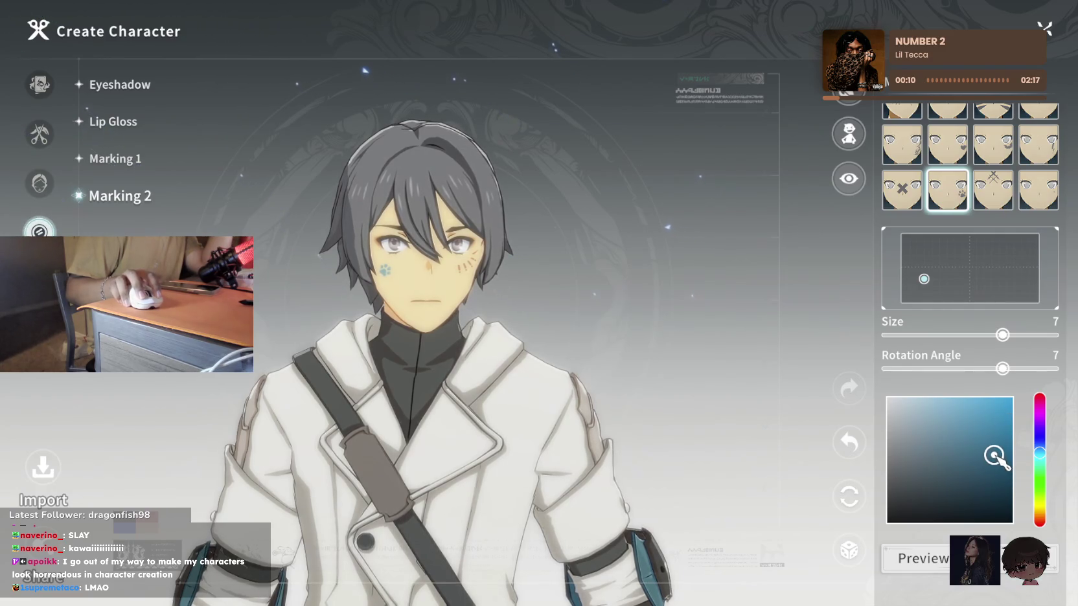
View the character from the side and continue to Class Selection
scroll(641, 291, down, 3)
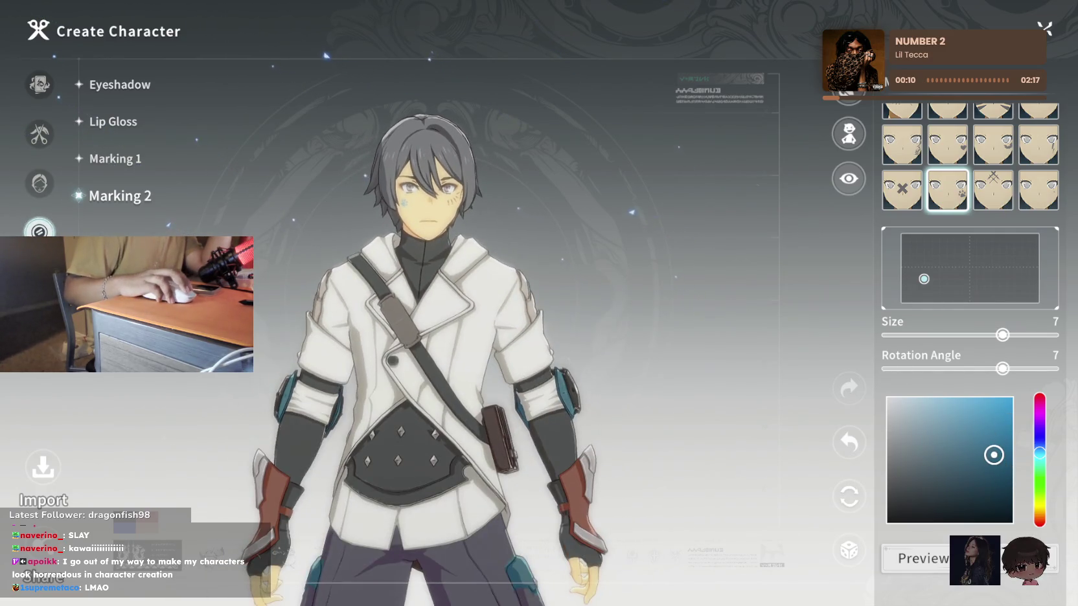
scroll(609, 260, down, 3)
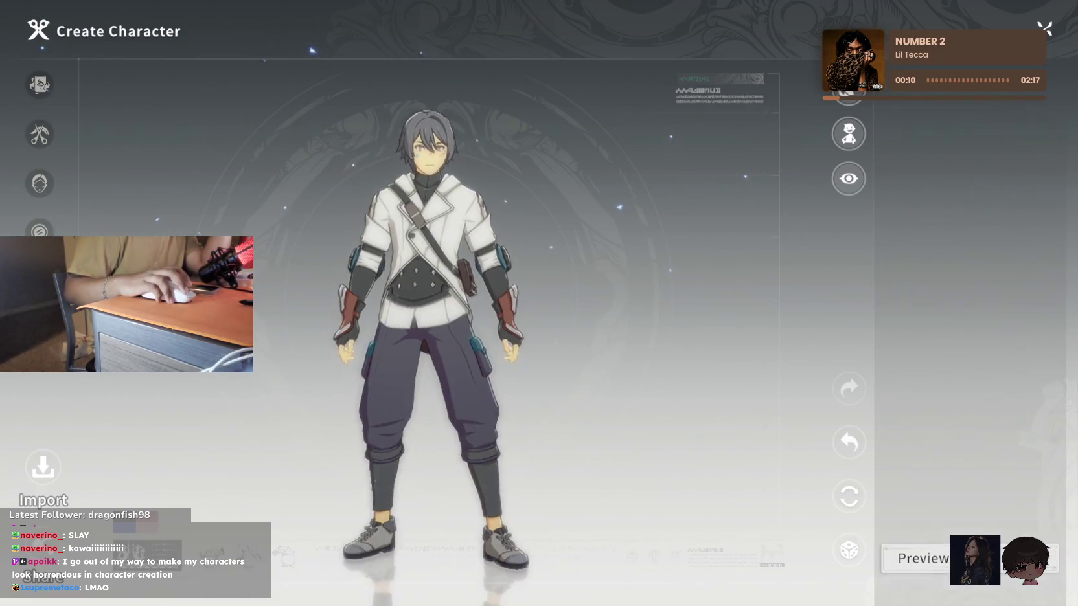
mouse_move(607, 257)
mouse_down()
mouse_move(599, 229)
mouse_move(366, 227)
mouse_up()
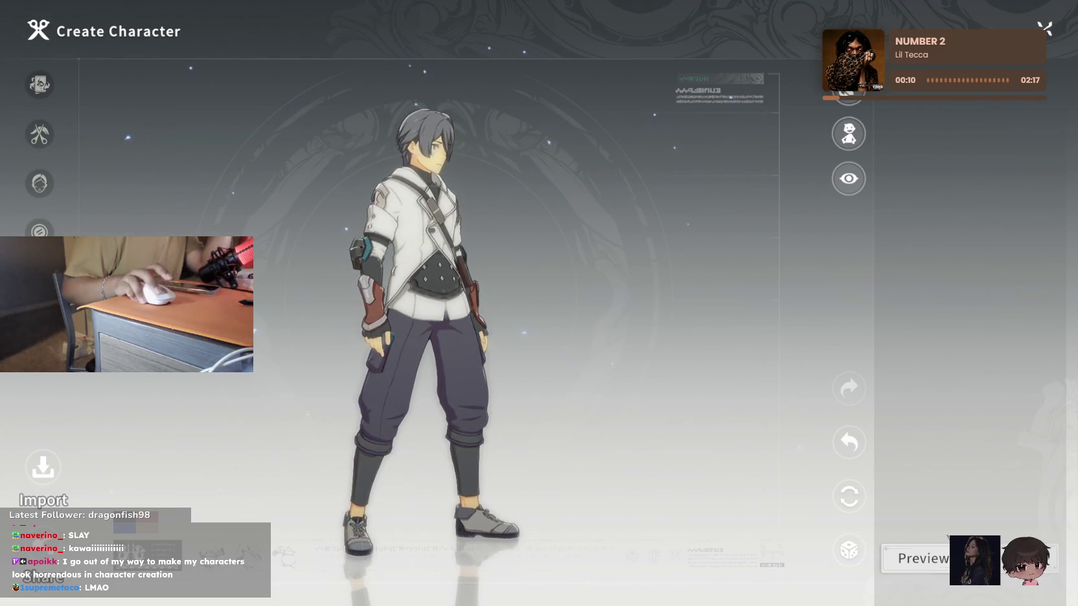
key(Escape)
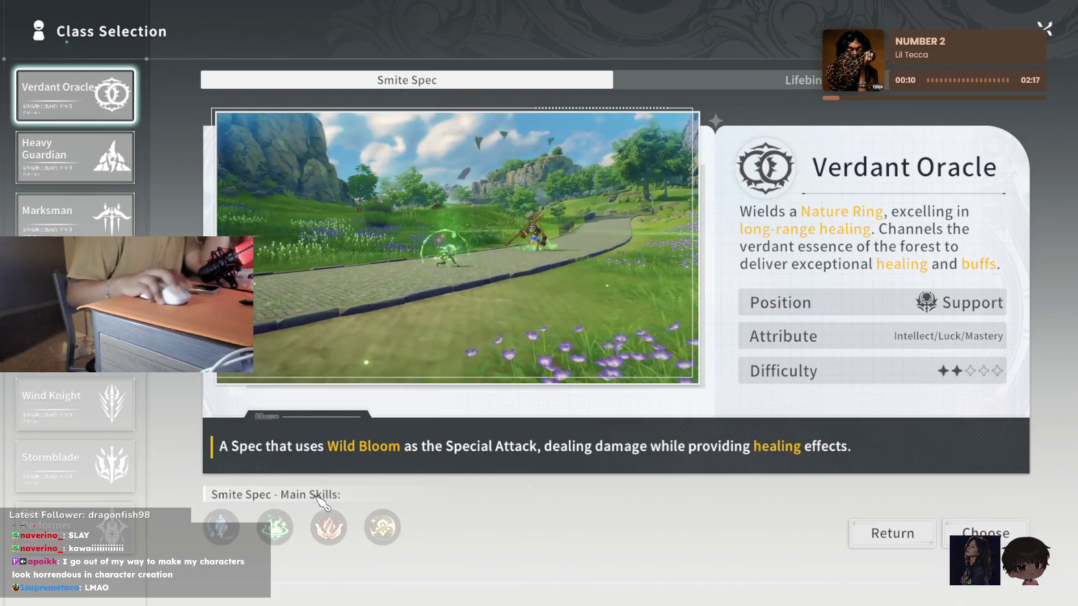
Preview each class card: Heavy Guardian, Verdant Oracle, Marksman, Shield Knight, Wind Knight, Stormblade, Beat Performer
click(107, 152)
click(101, 115)
click(105, 175)
click(119, 223)
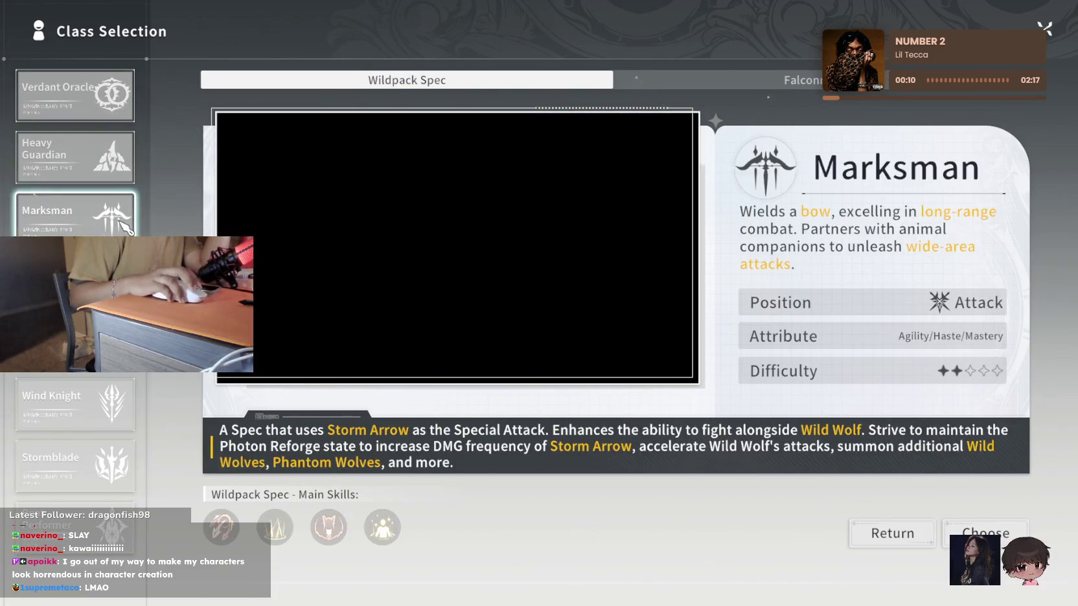
click(107, 279)
click(123, 403)
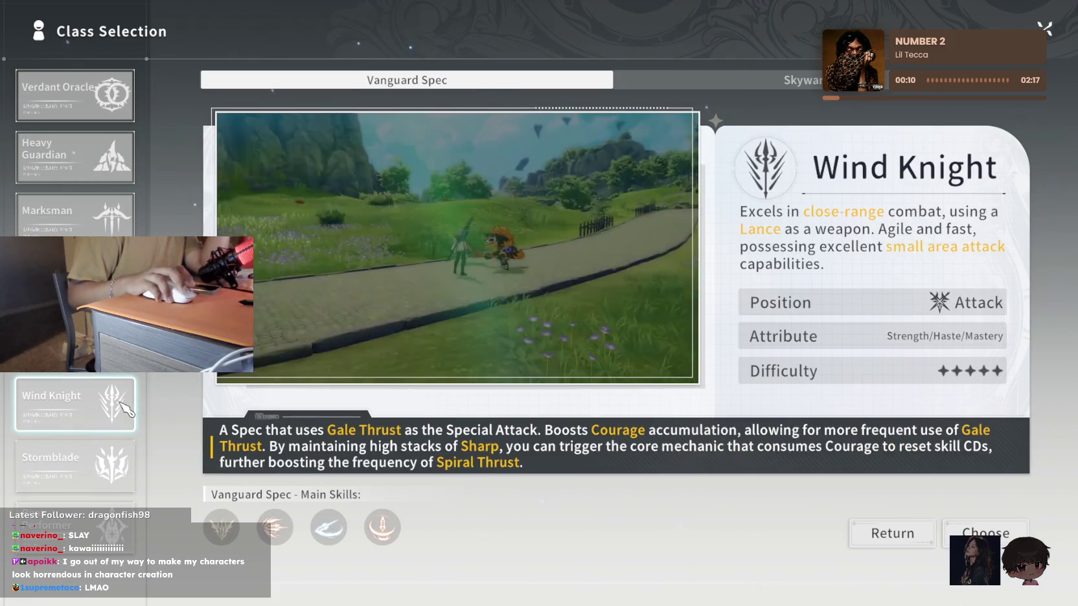
click(120, 467)
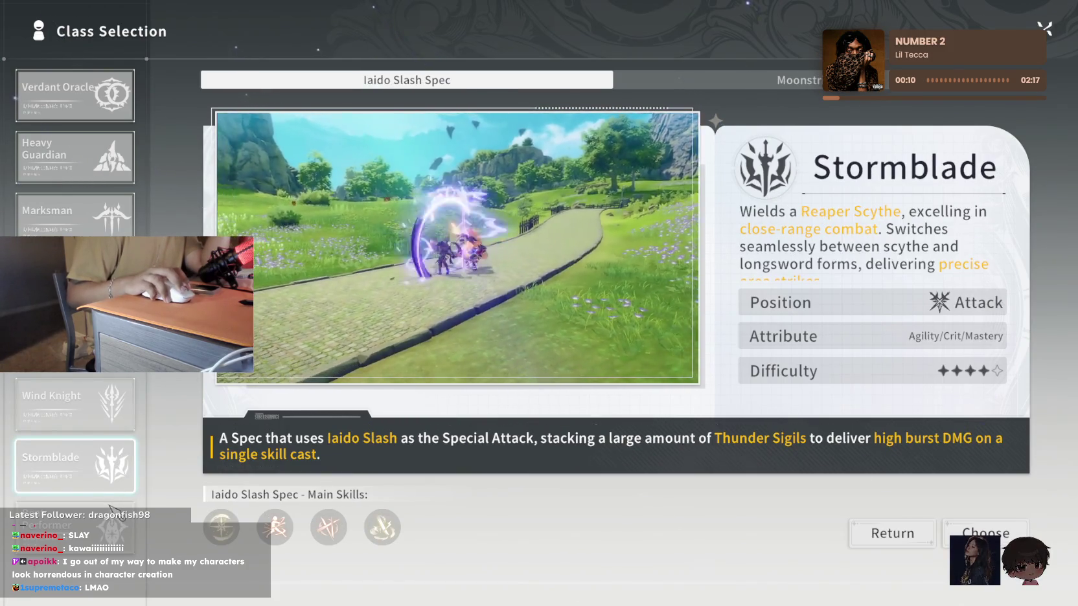
click(119, 535)
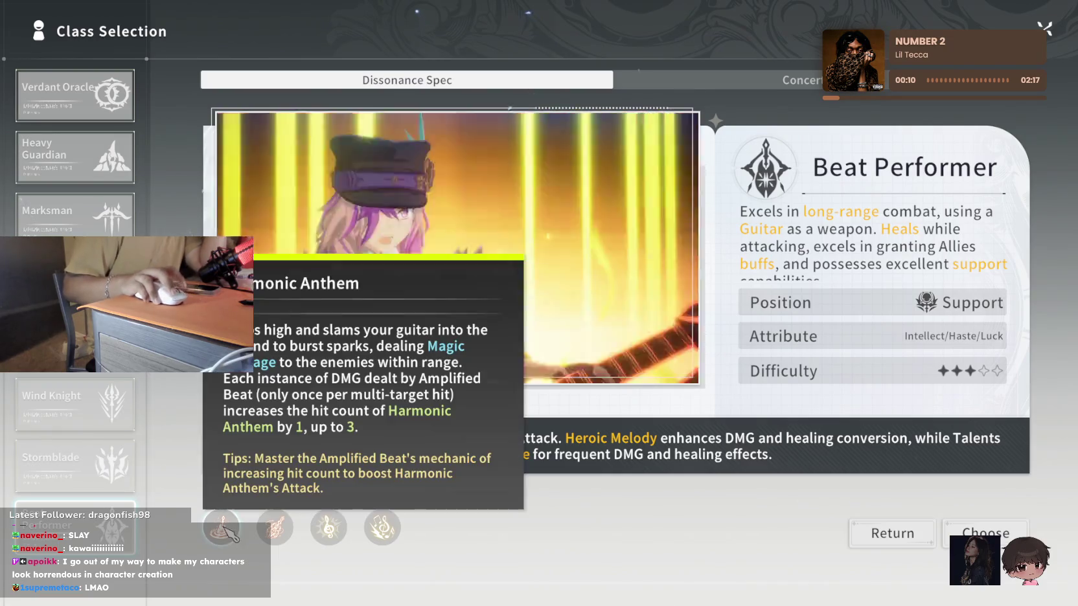
Revisit Stormblade, back out of a choice, then bring up the Beat Performer confirmation
click(103, 463)
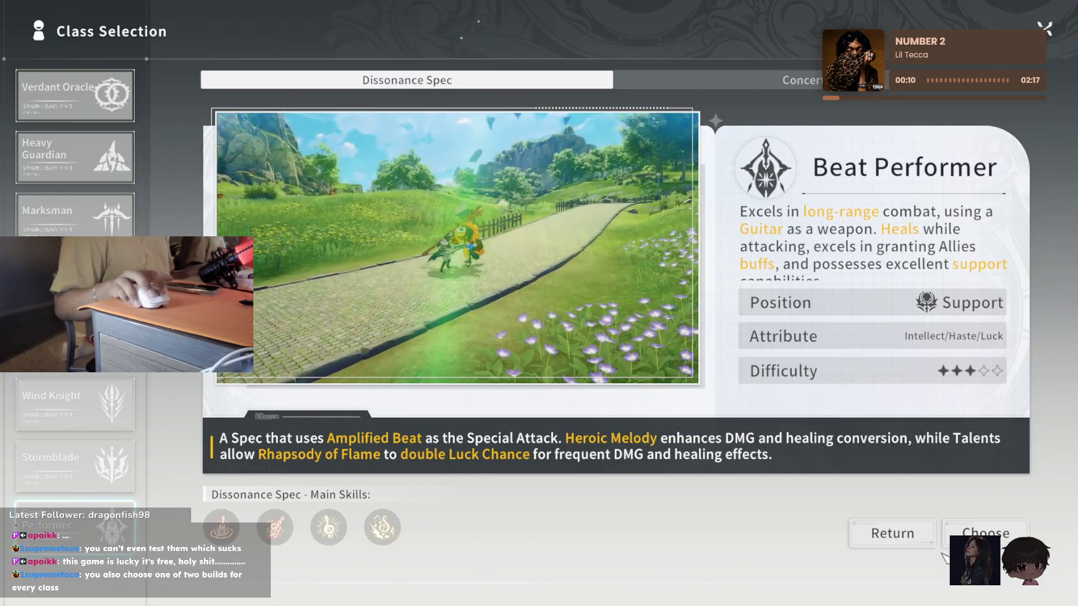
click(975, 530)
click(441, 445)
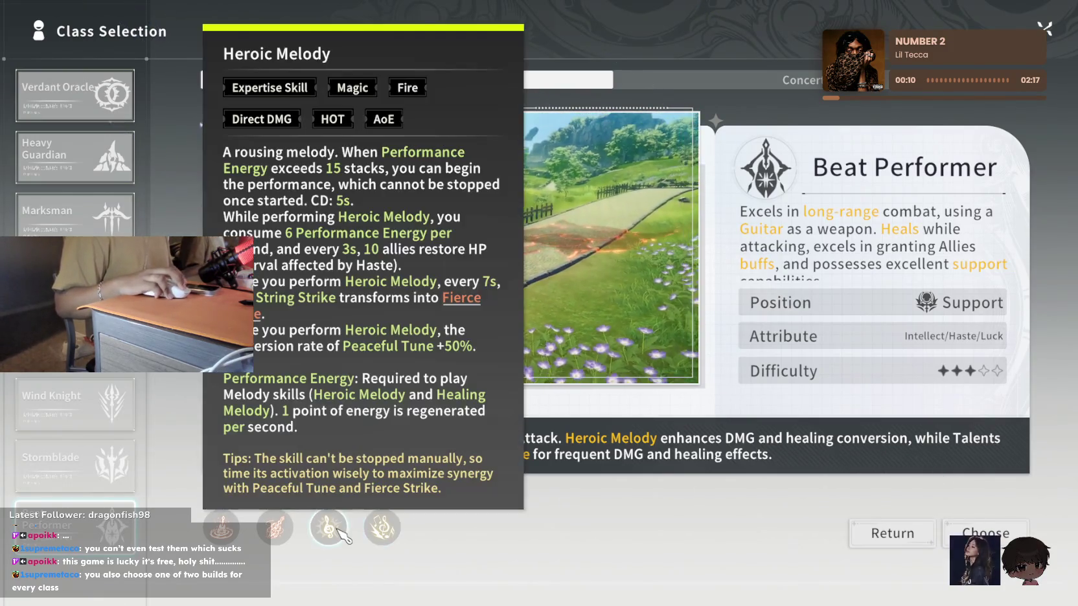
mouse_move(274, 528)
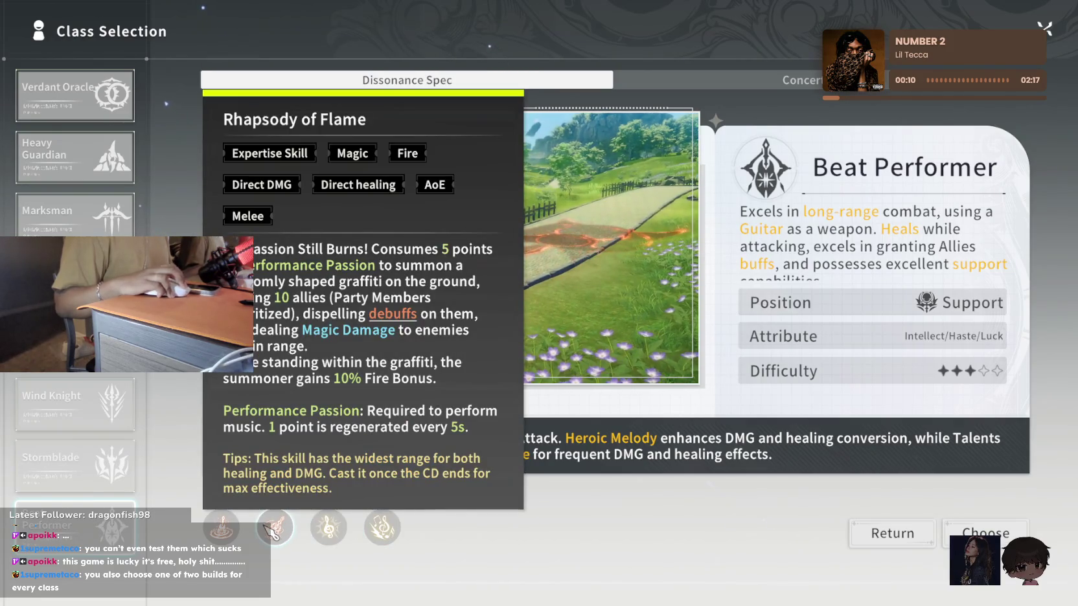
key(Return)
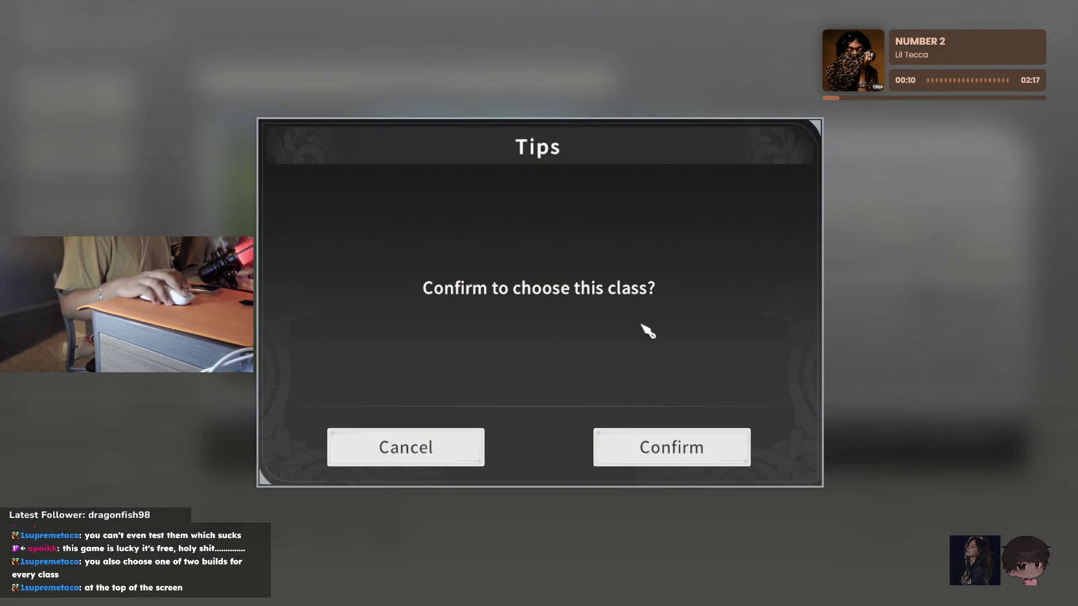
Cancel, glance at Verdant Oracle, then choose and confirm Beat Performer as the class
click(394, 448)
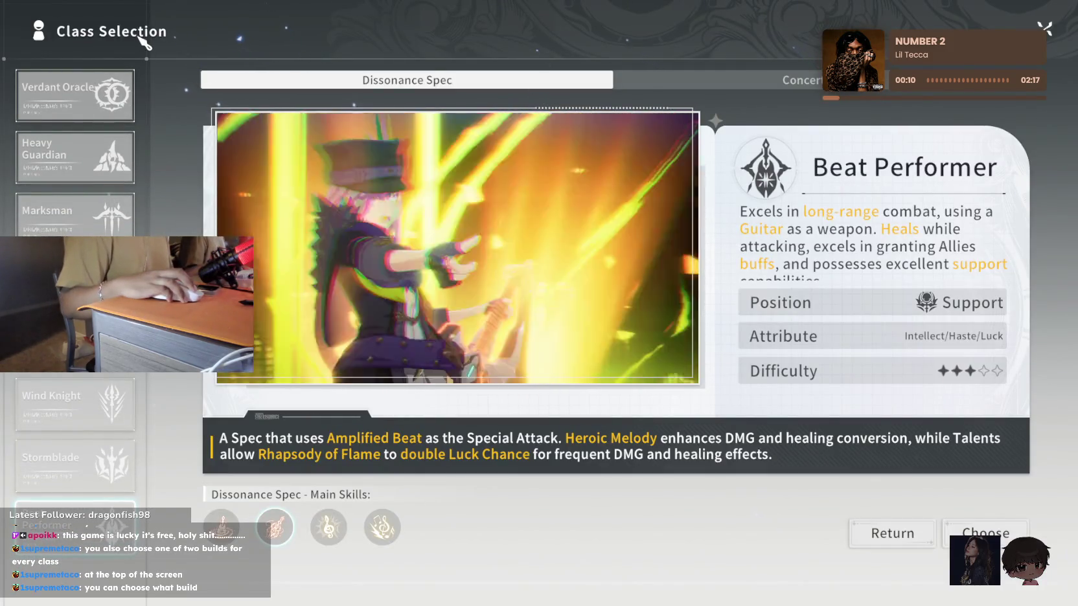
click(65, 109)
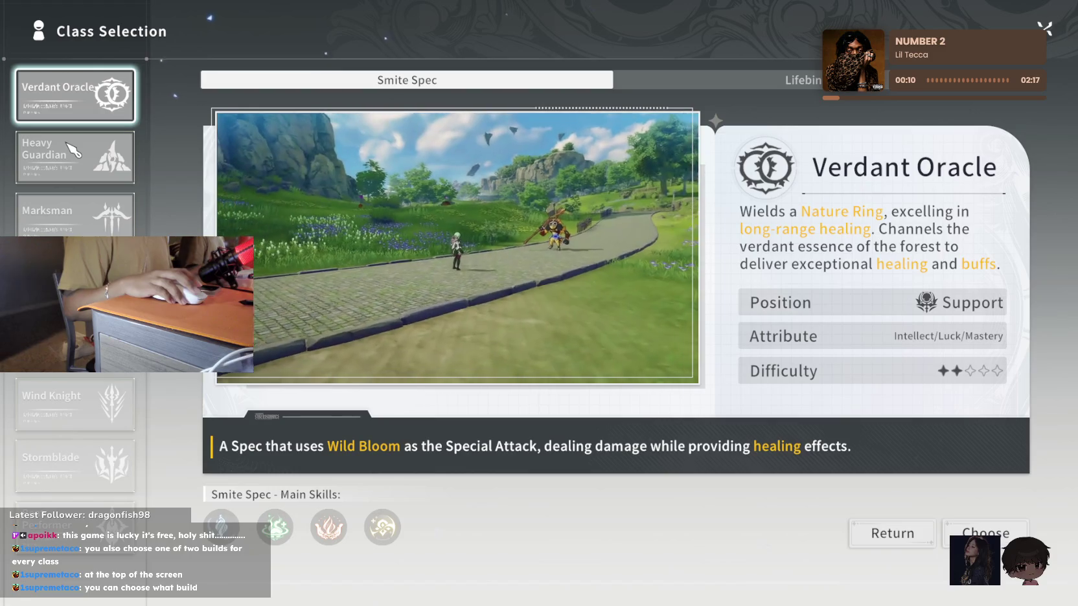
scroll(75, 149, down, 3)
scroll(75, 194, up, 3)
click(74, 522)
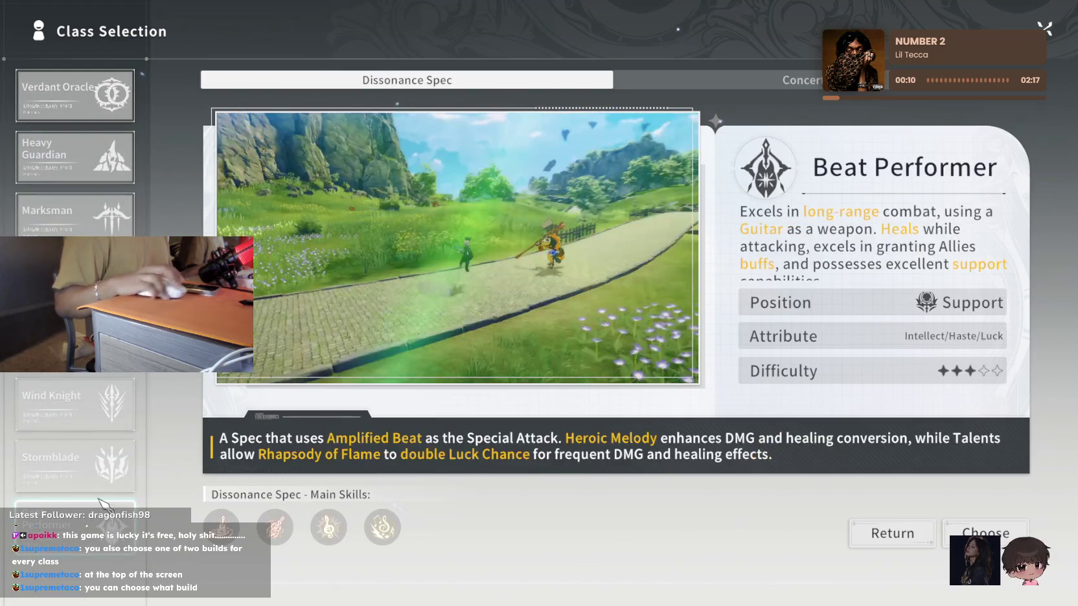
click(985, 533)
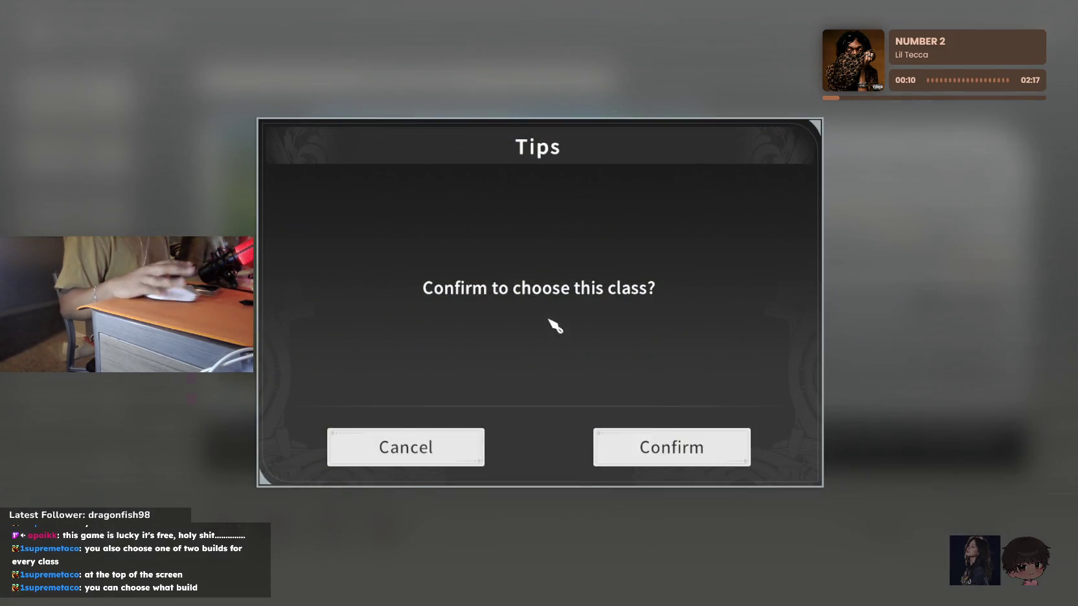
key(Return)
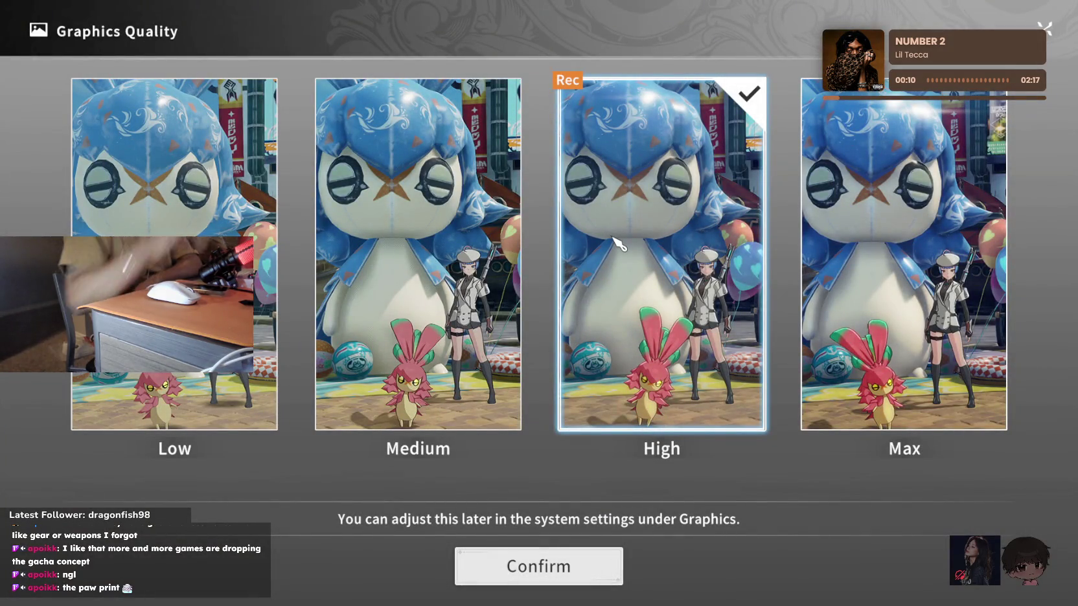
Confirm High graphics quality and look through the game settings
click(559, 579)
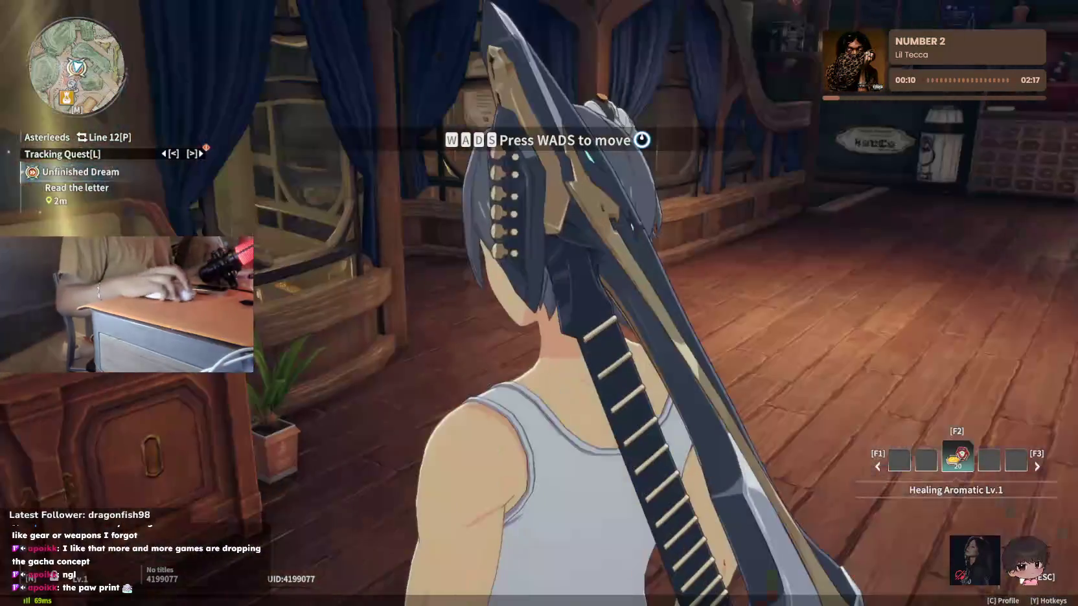
key(Escape)
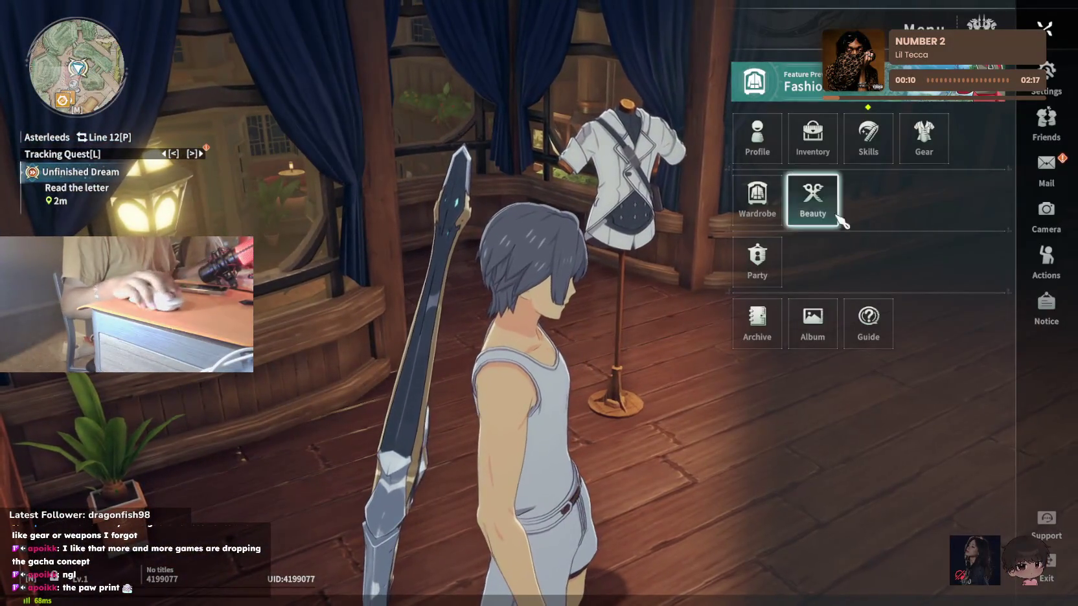
click(1047, 74)
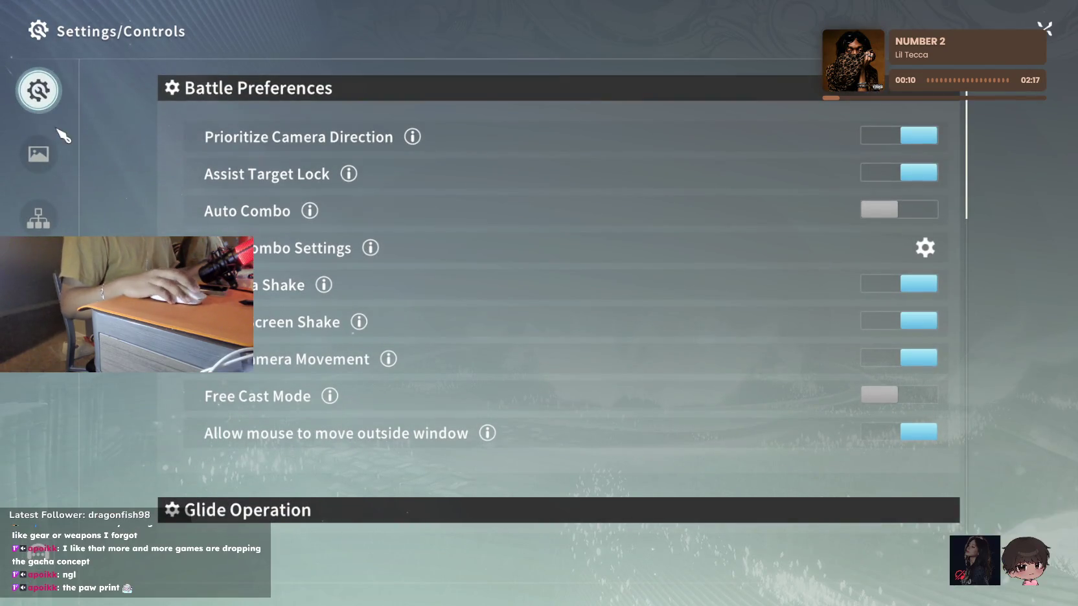
scroll(279, 233, down, 1)
scroll(278, 233, down, 2)
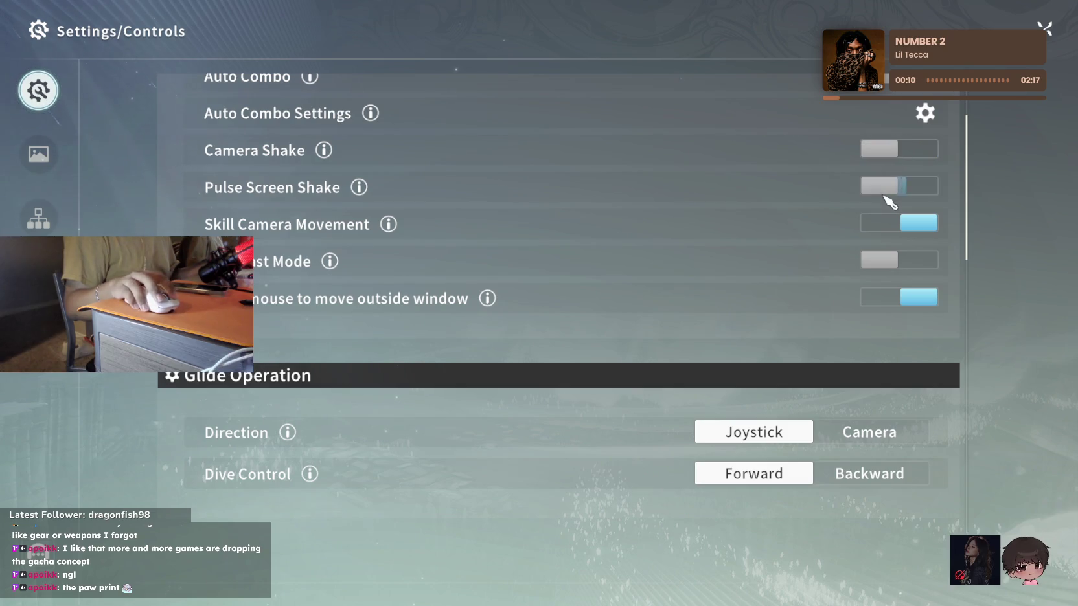
scroll(554, 217, down, 2)
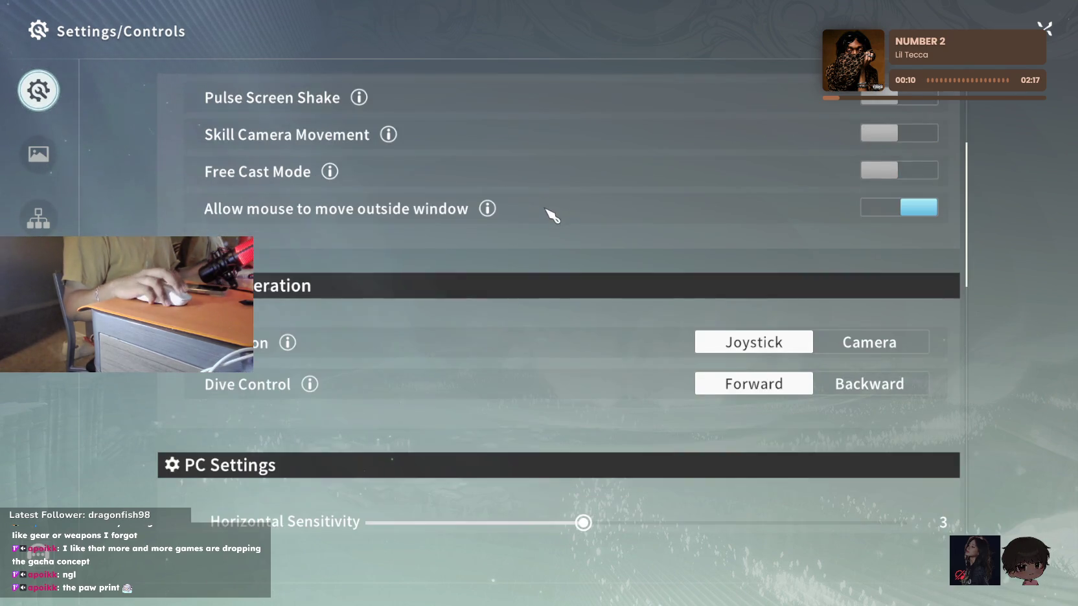
scroll(553, 216, down, 2)
scroll(554, 217, down, 1)
scroll(550, 209, up, 1)
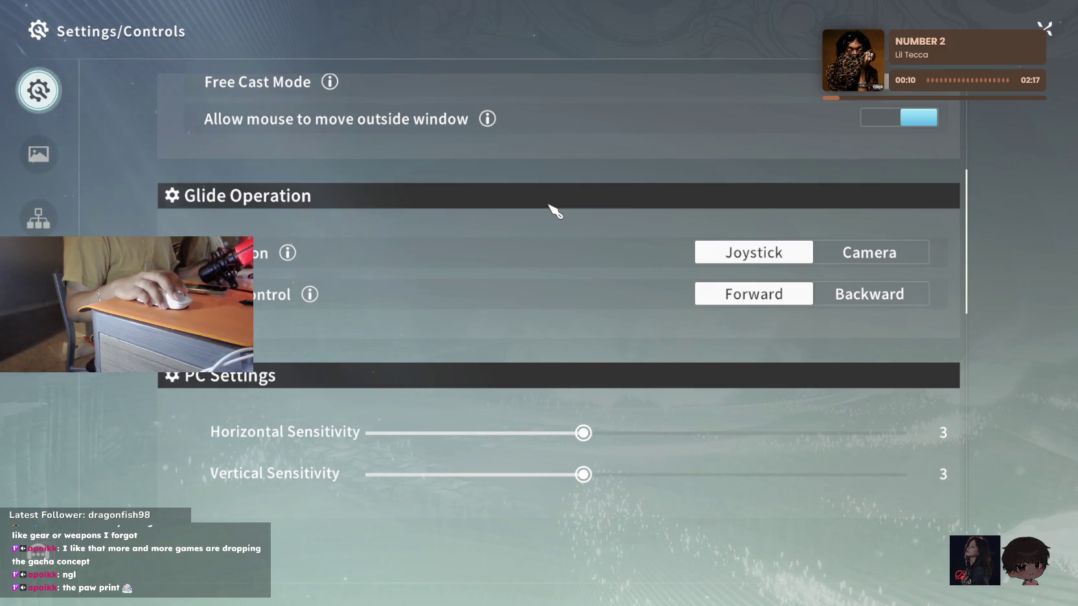
scroll(550, 212, up, 1)
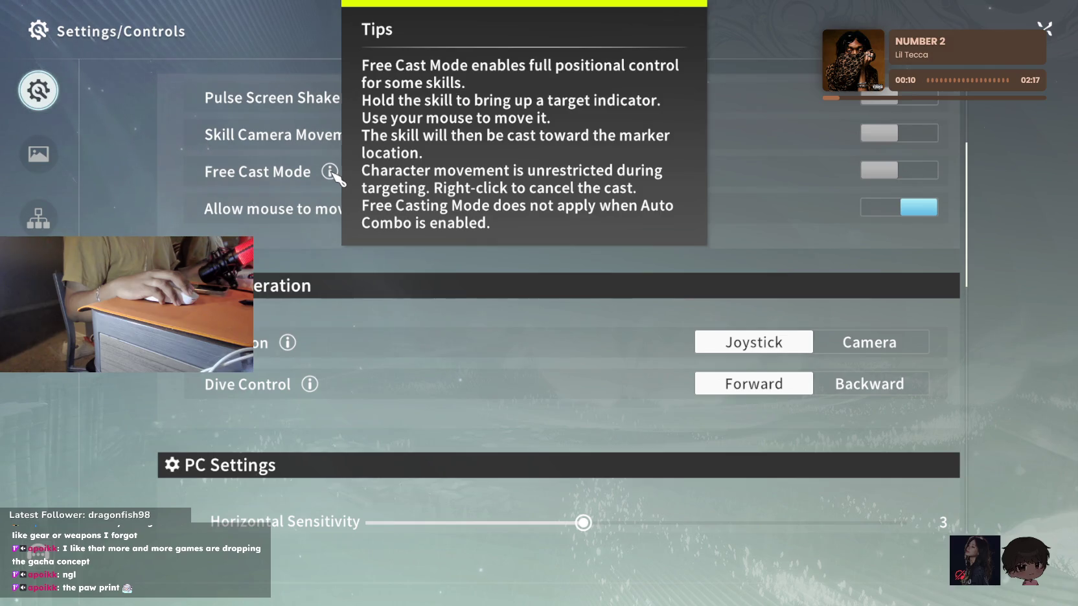
scroll(292, 207, down, 2)
scroll(291, 208, down, 2)
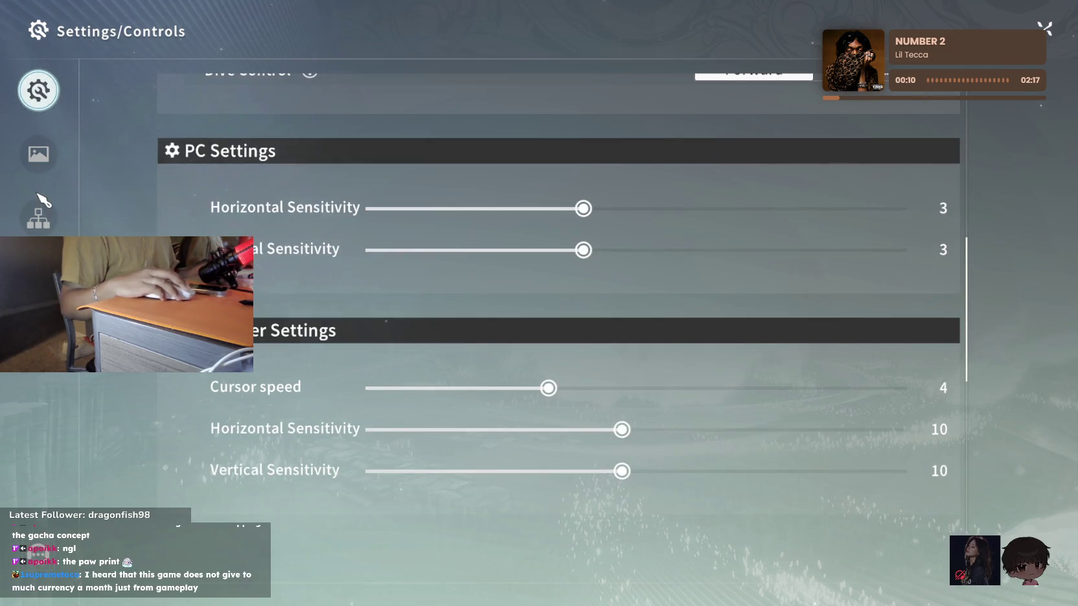
Turn on Vertical Sync in the Graphics settings and return to play
click(38, 153)
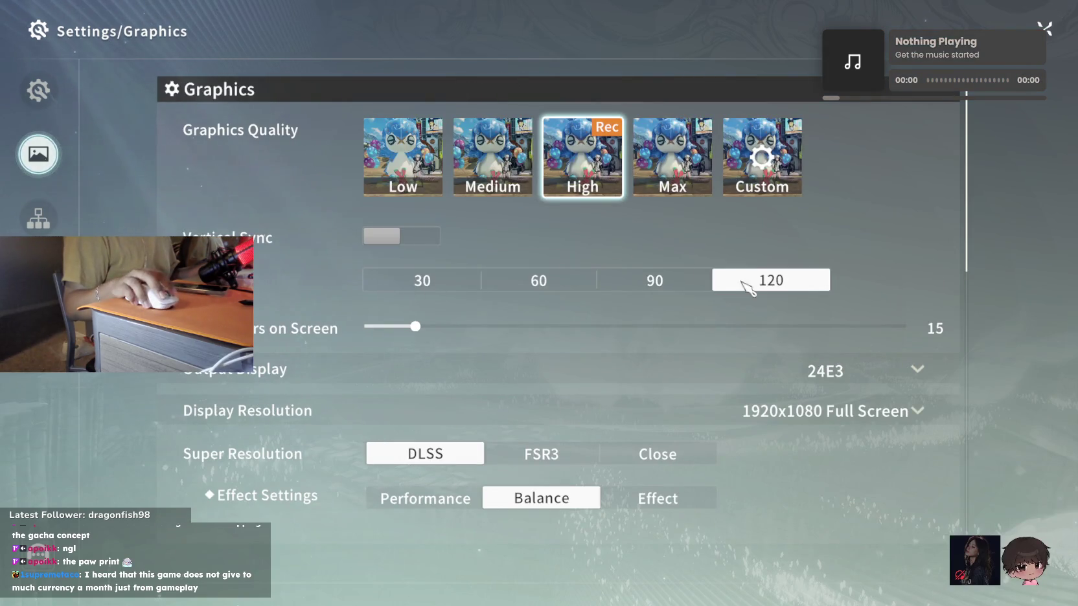
scroll(582, 280, down, 1)
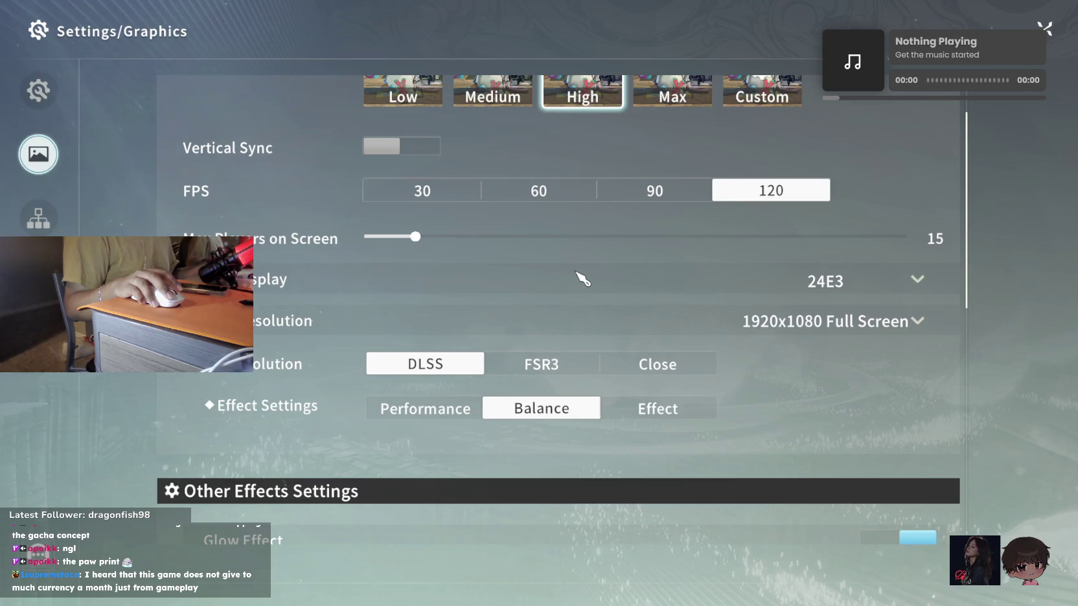
scroll(578, 271, up, 1)
click(402, 236)
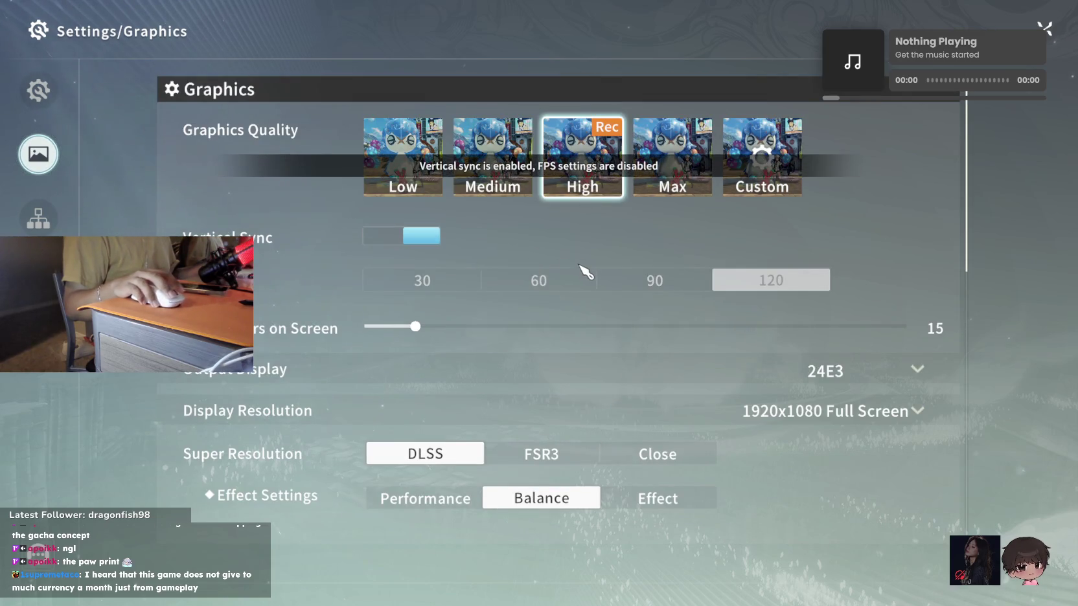
scroll(586, 271, down, 1)
scroll(582, 271, down, 3)
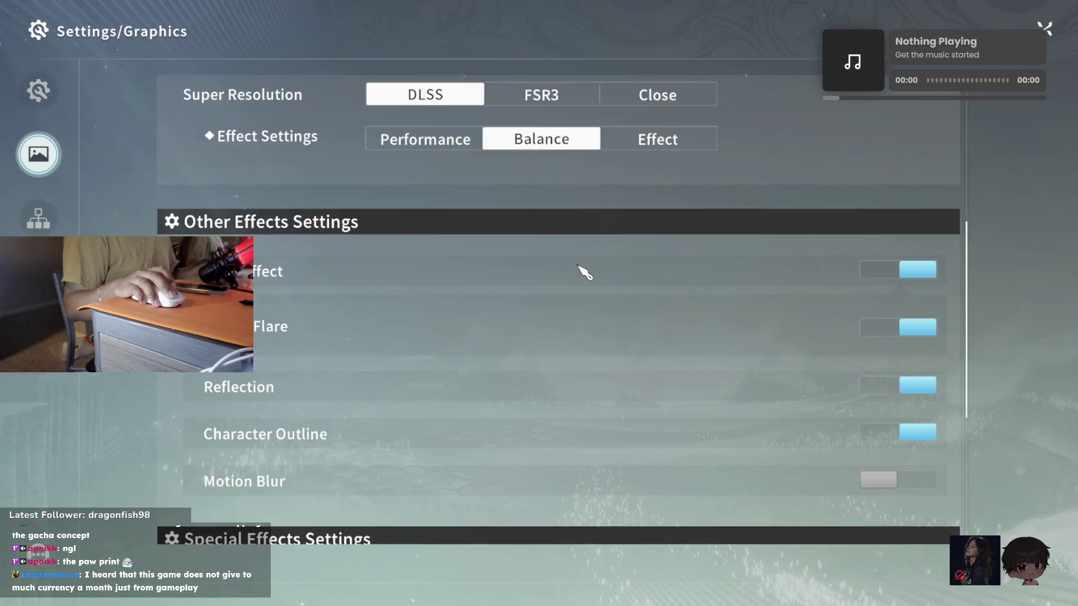
scroll(580, 265, up, 2)
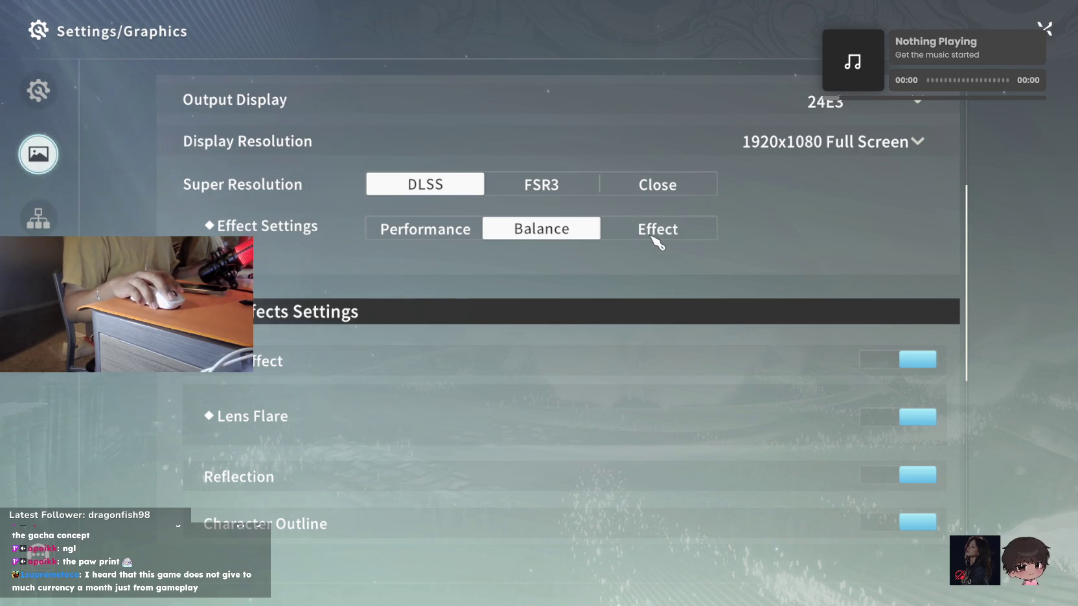
scroll(658, 241, down, 3)
scroll(657, 241, down, 3)
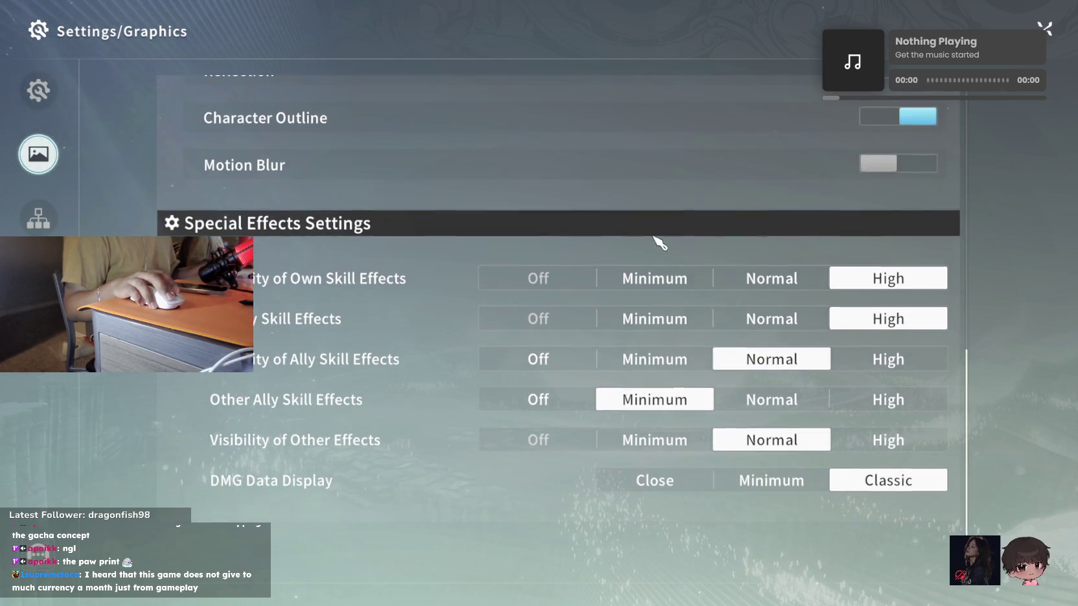
key(Escape)
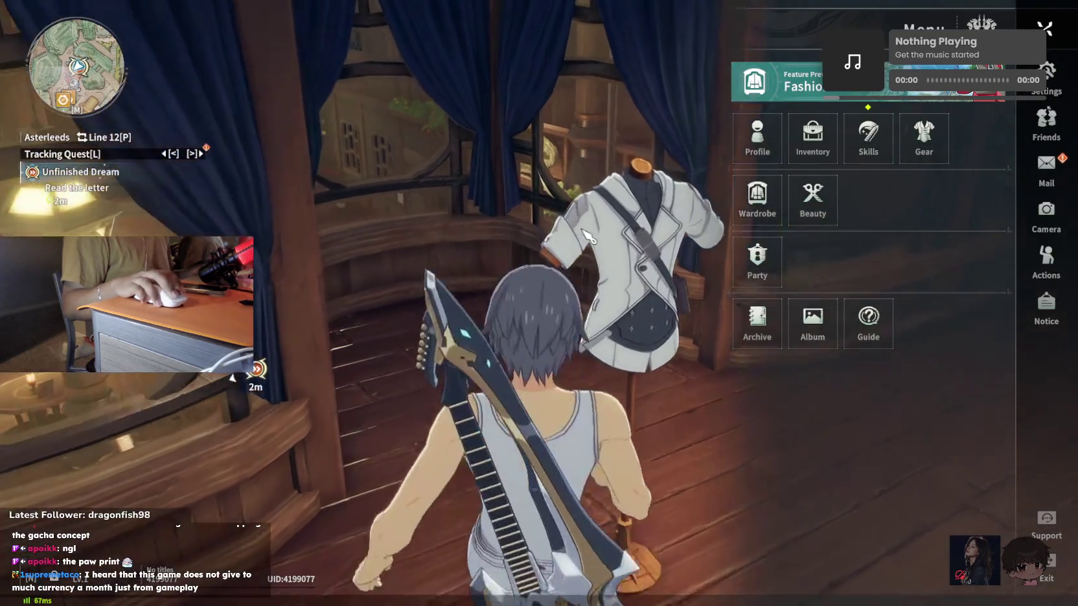
key(Escape)
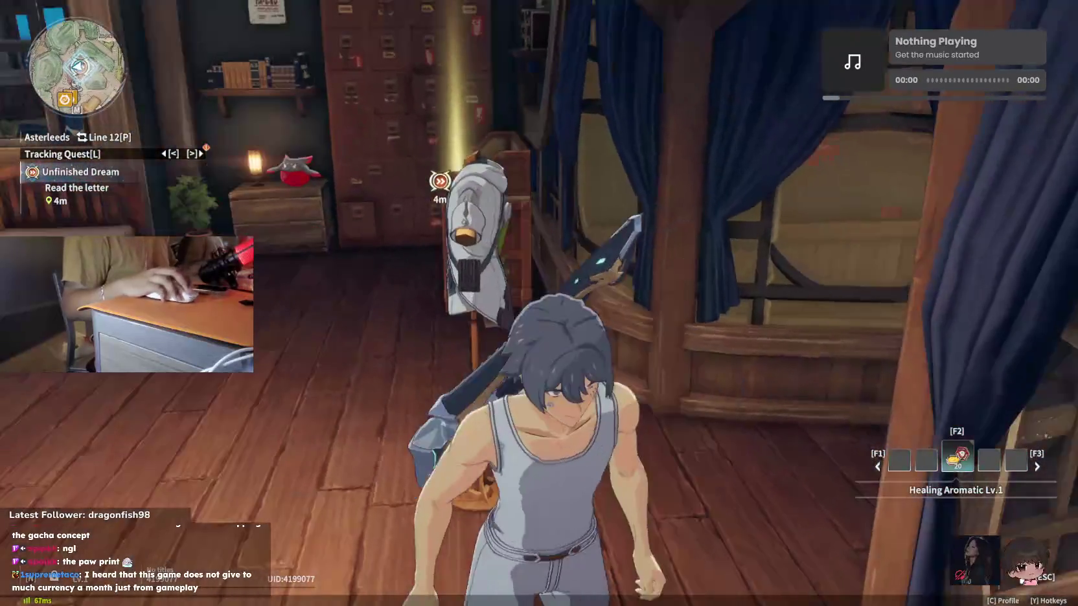
Recheck the Graphics settings, then close them back to the game menu
key(Escape)
click(1047, 74)
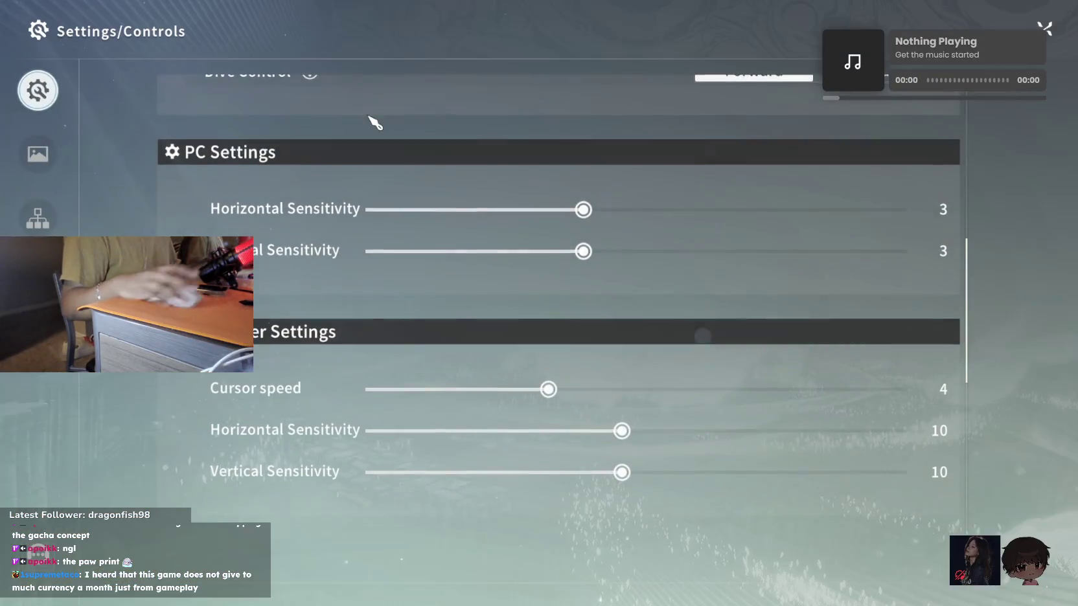
click(38, 171)
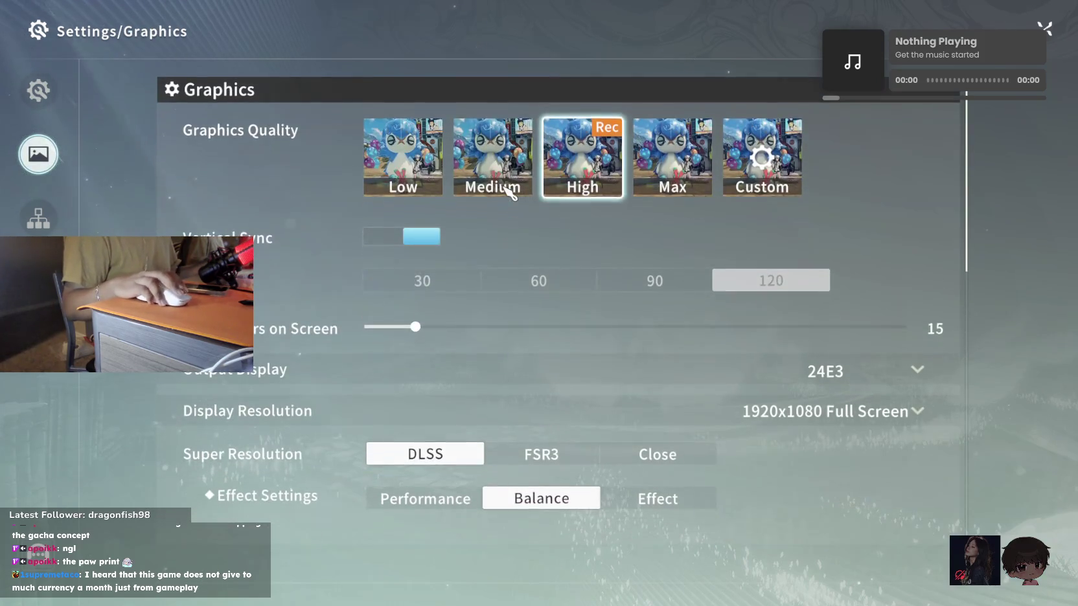
key(Escape)
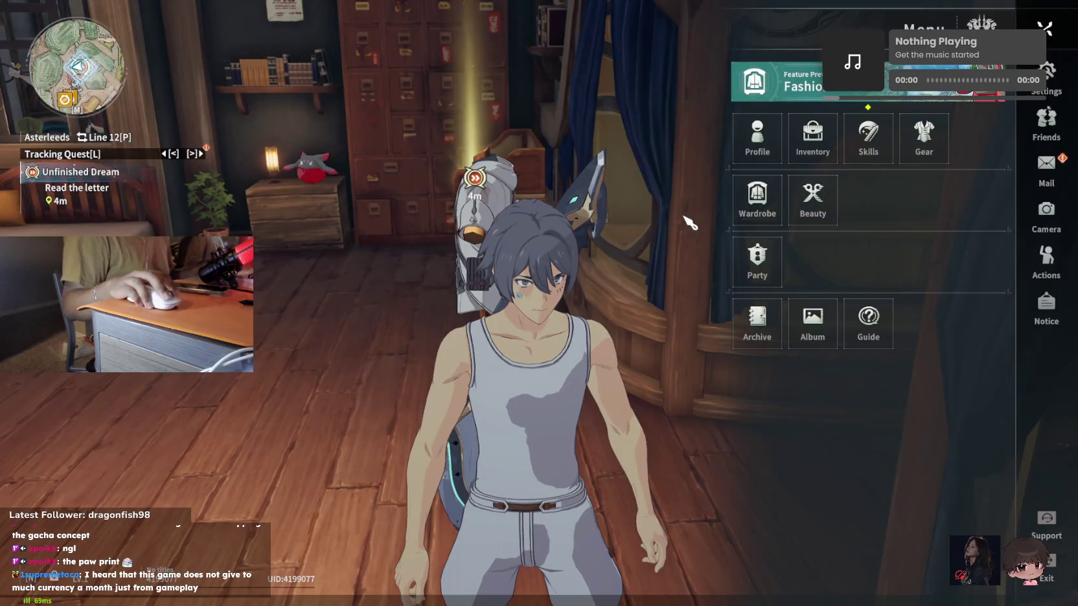
Walk to the bedroom desk and read the letter
key(w)
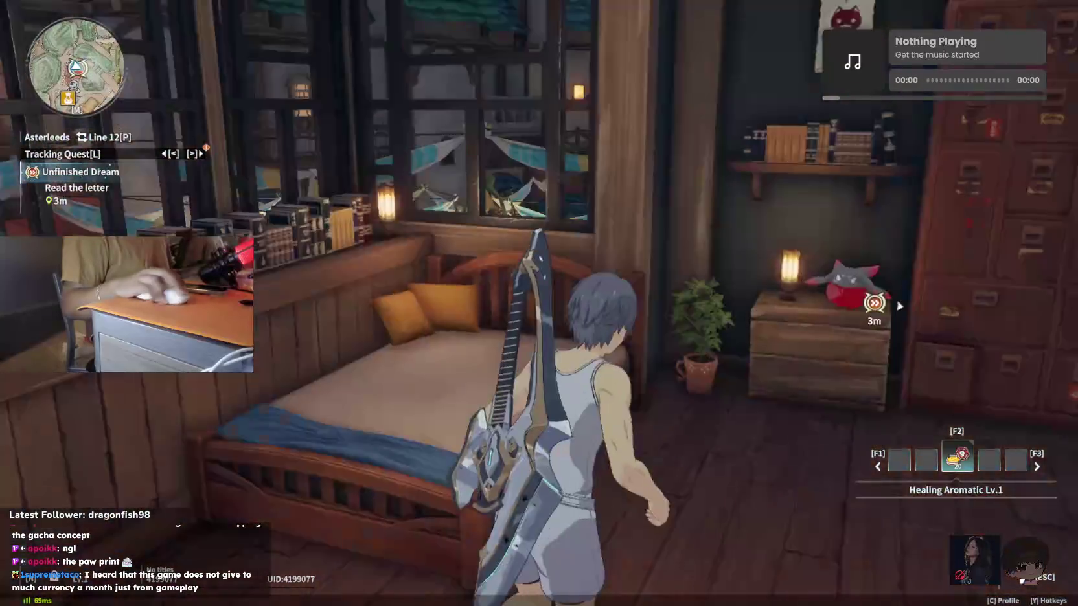
key(w)
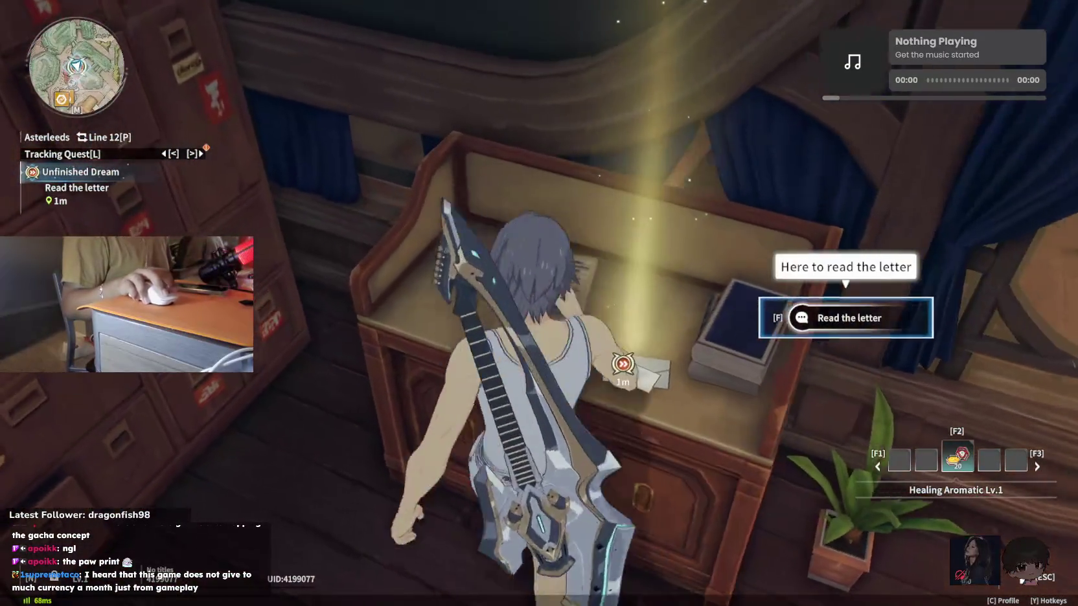
key(f)
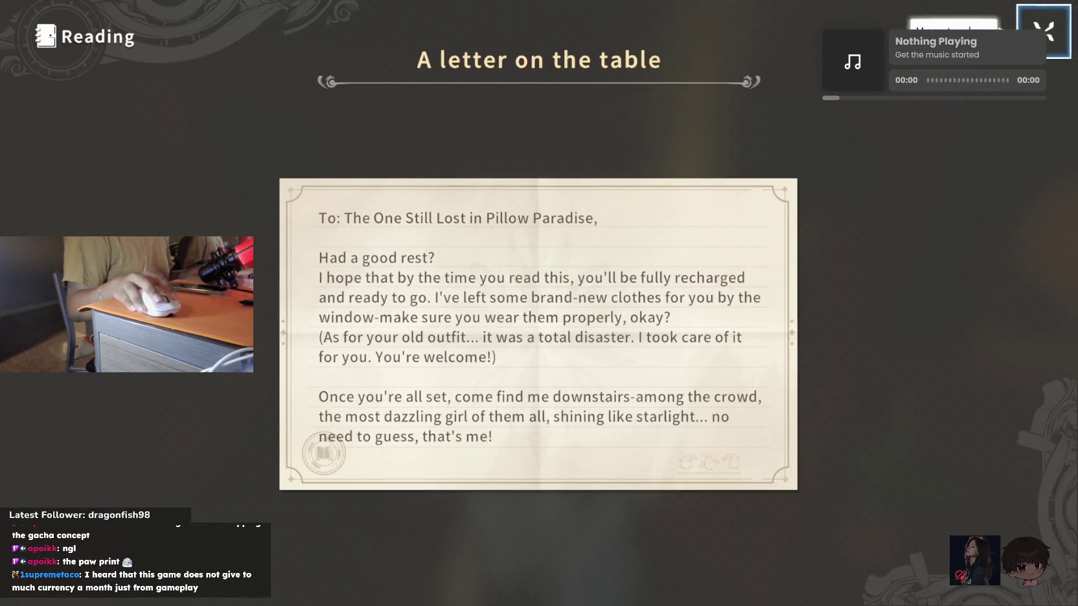
click(1046, 44)
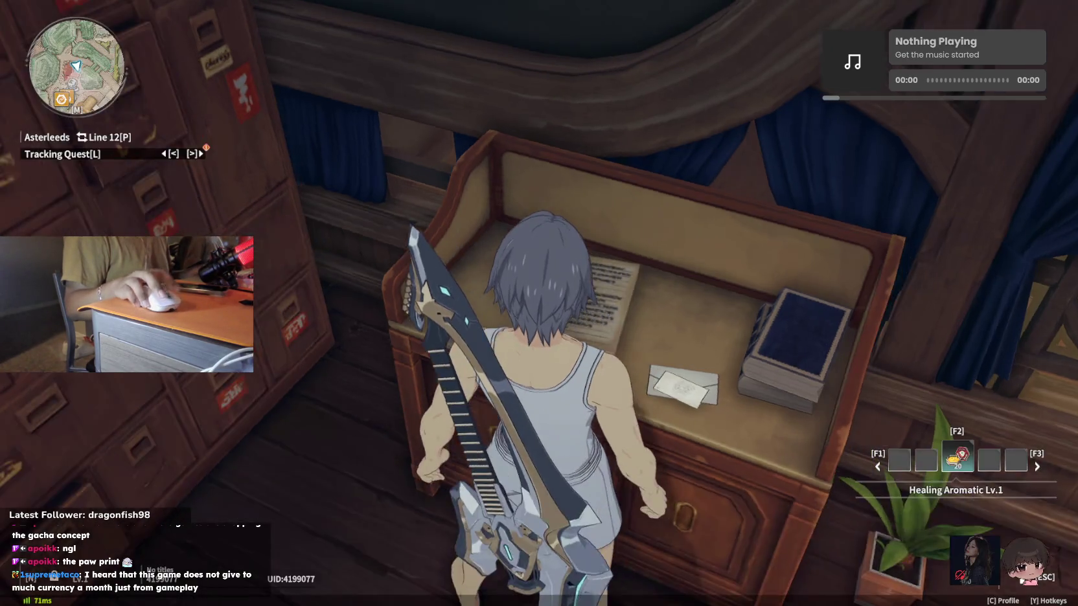
Take the clothes from the stand and leave through the bedroom door
key(w)
key(f)
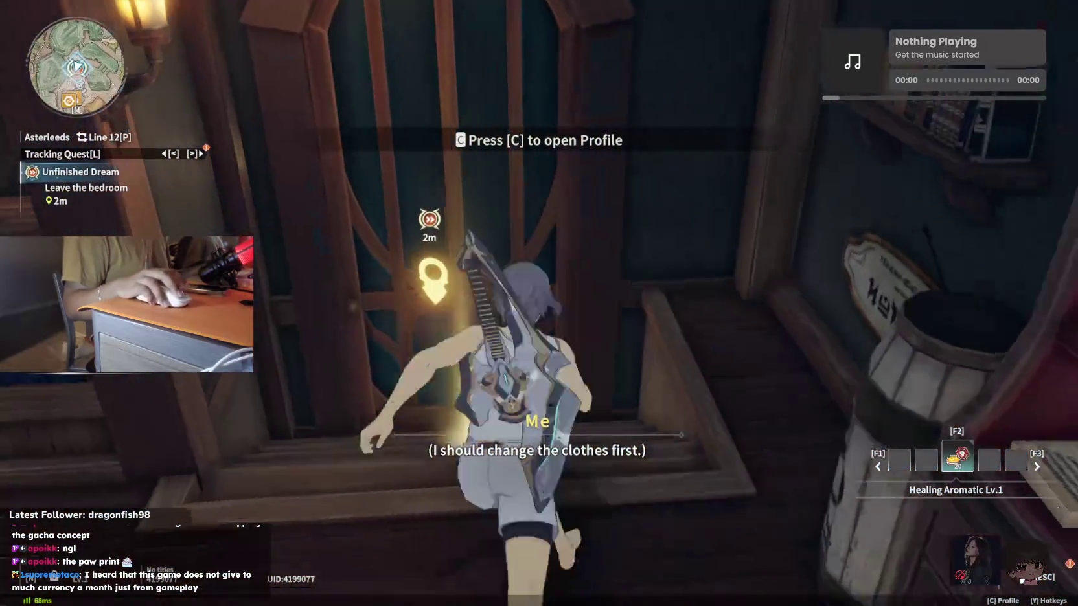
key(f)
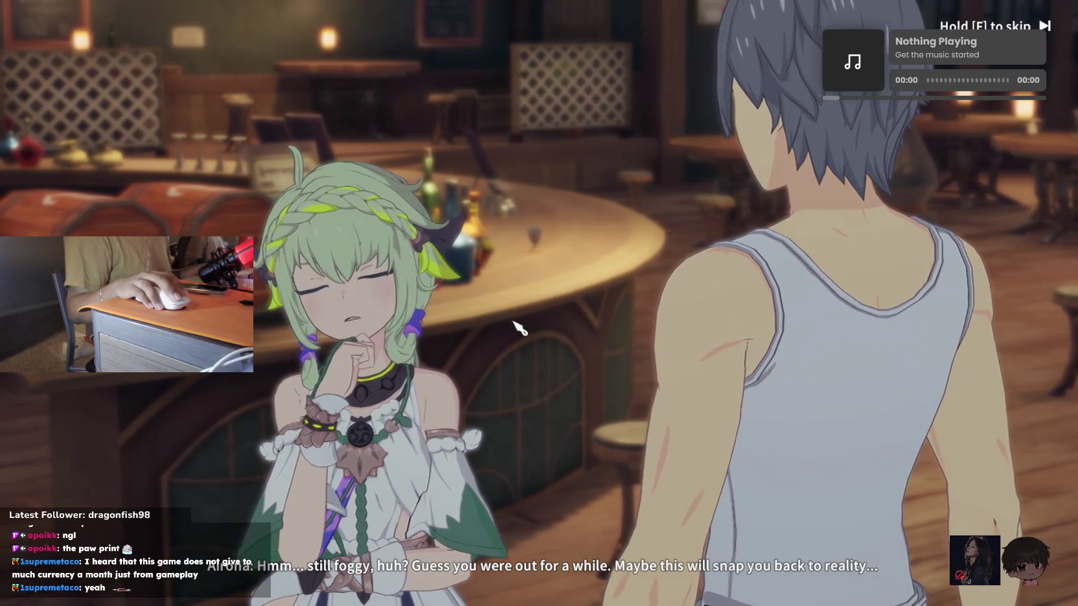
Skip the tavern cutscene, reply 'Is this a robbery?' and advance past the welcome
key(f)
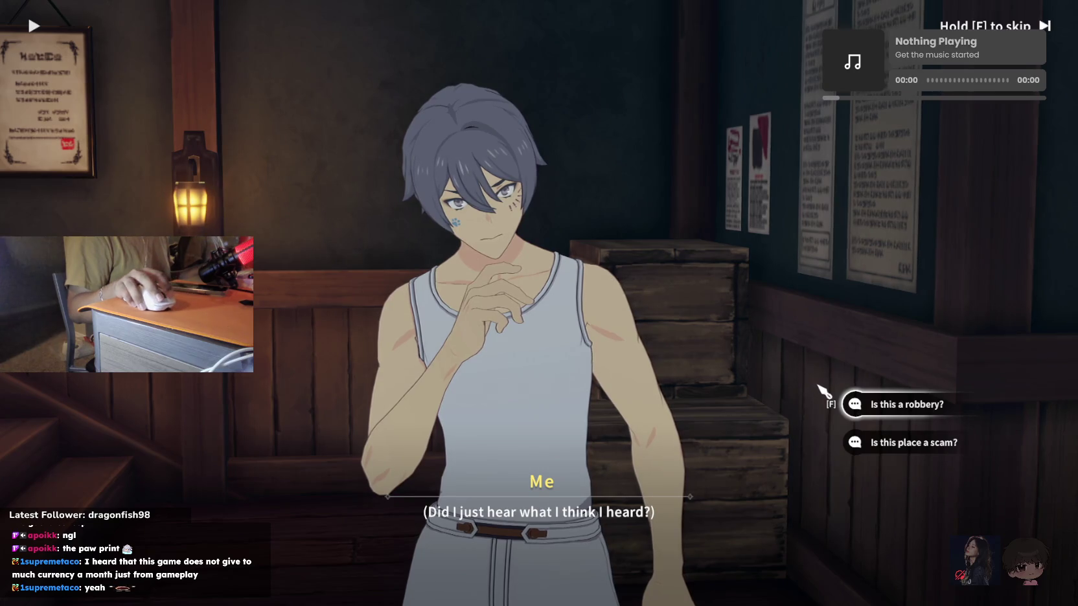
click(870, 418)
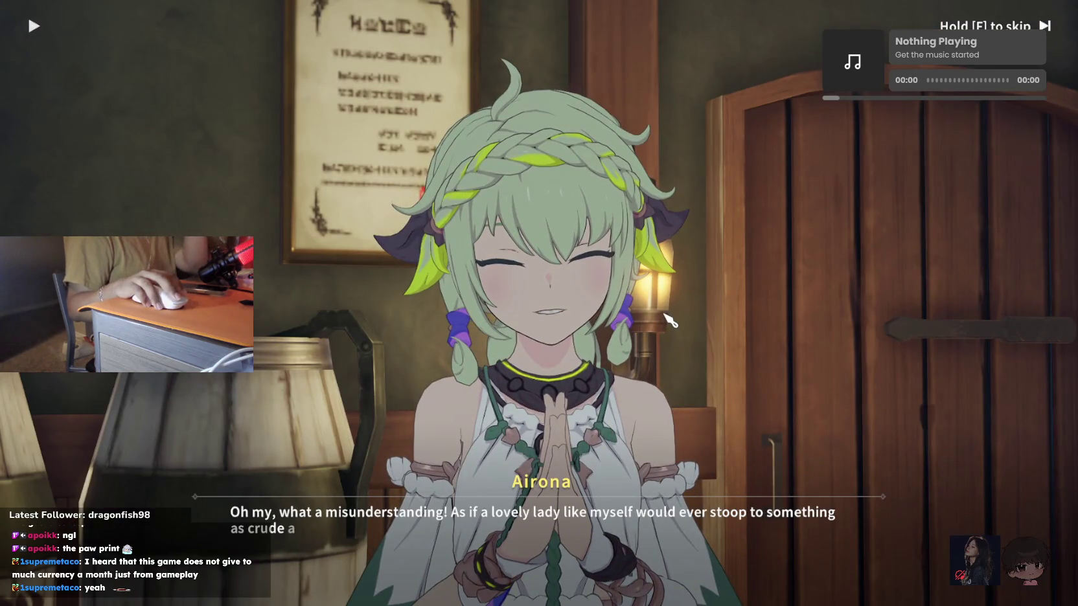
click(849, 397)
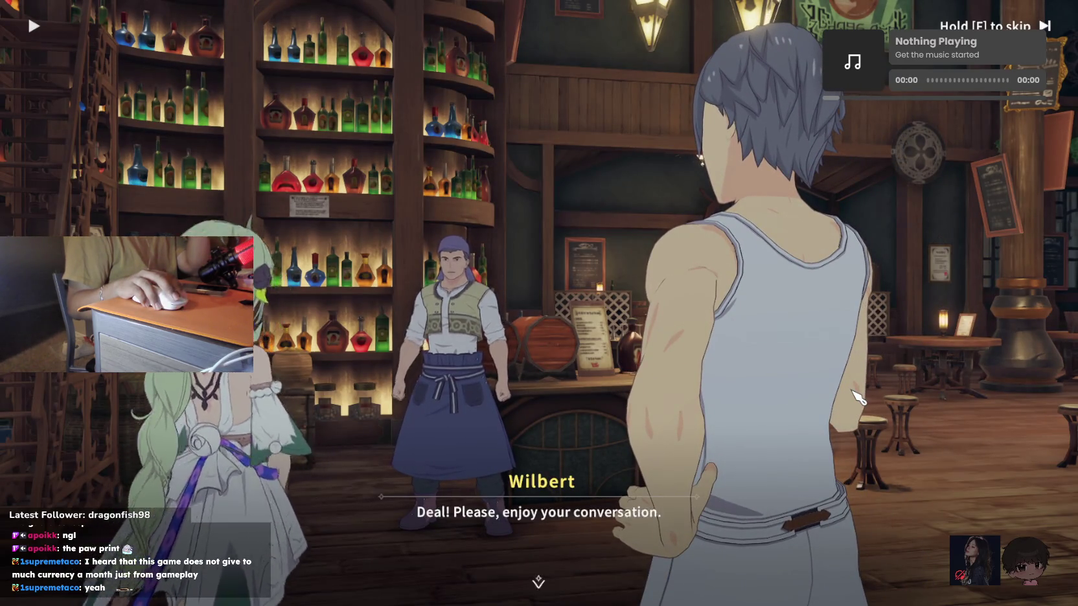
click(859, 397)
click(859, 398)
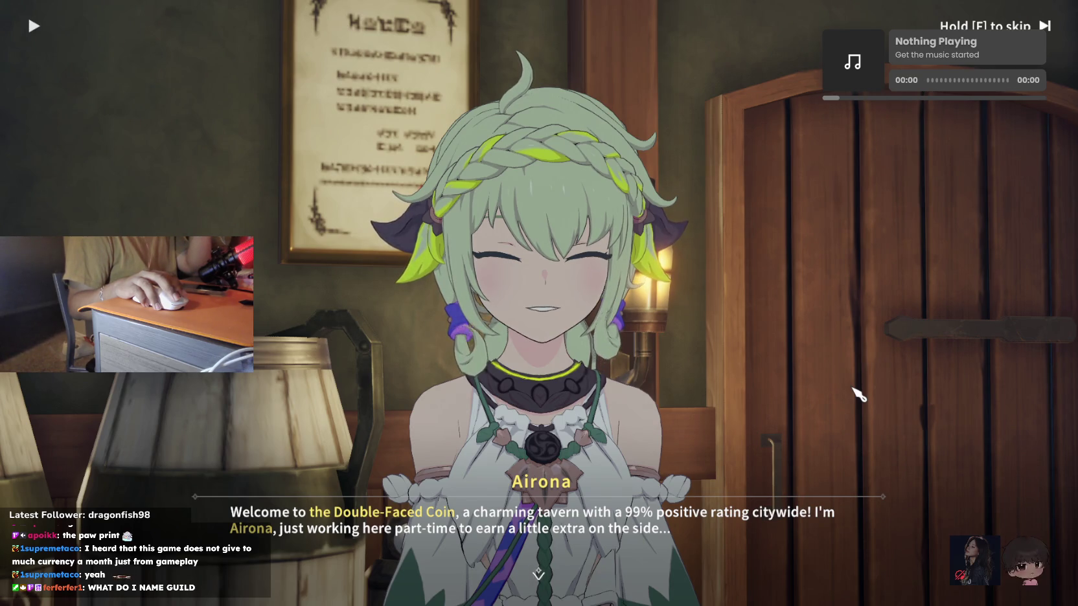
click(859, 394)
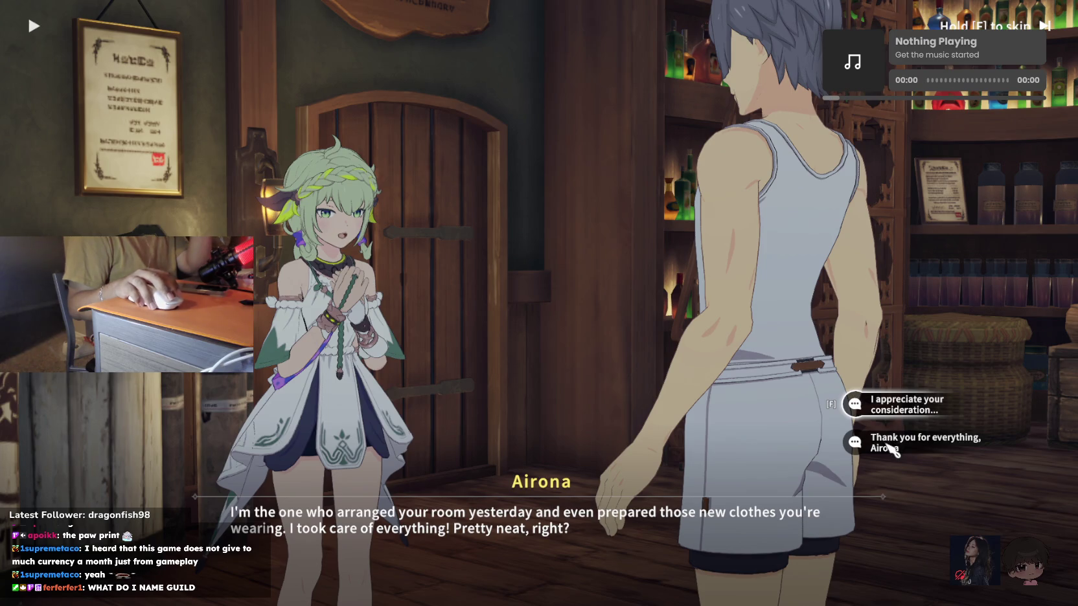
Thank Airona, review the bill, ask why the Service Fee is so expensive, and continue
click(892, 446)
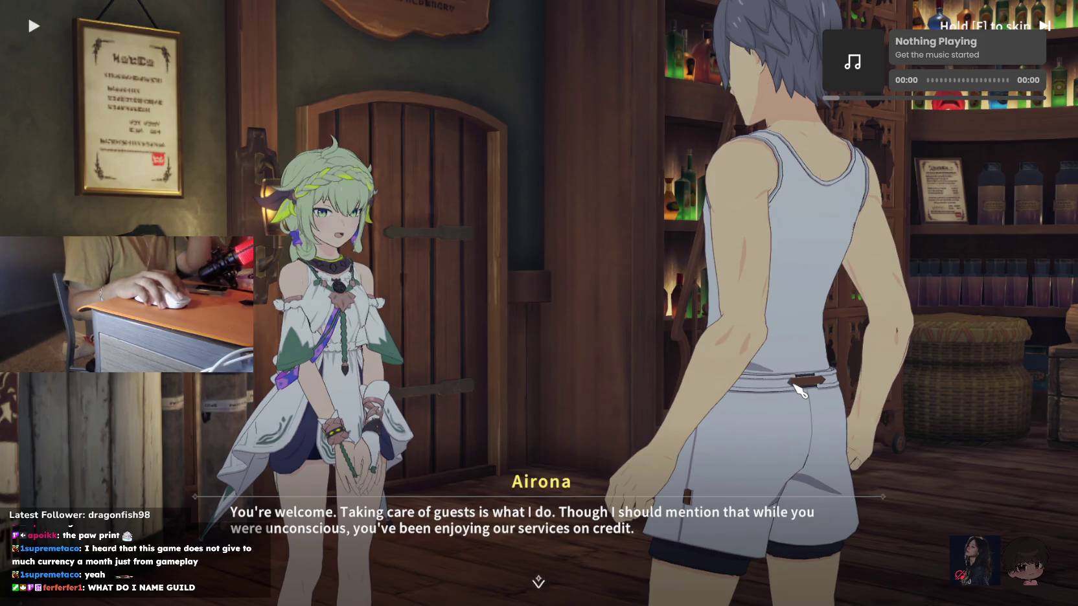
click(766, 384)
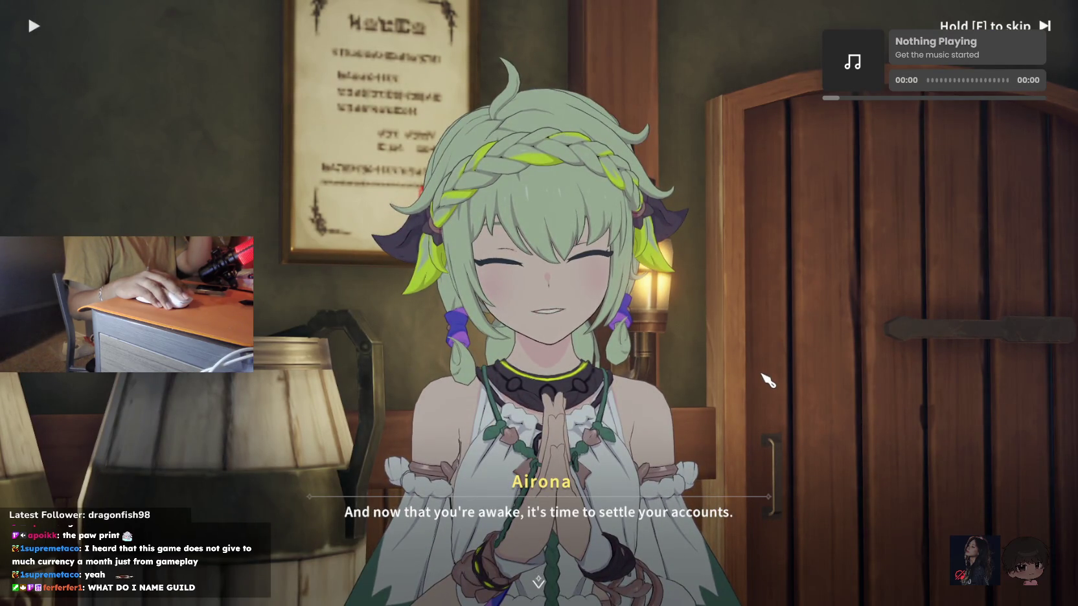
click(768, 381)
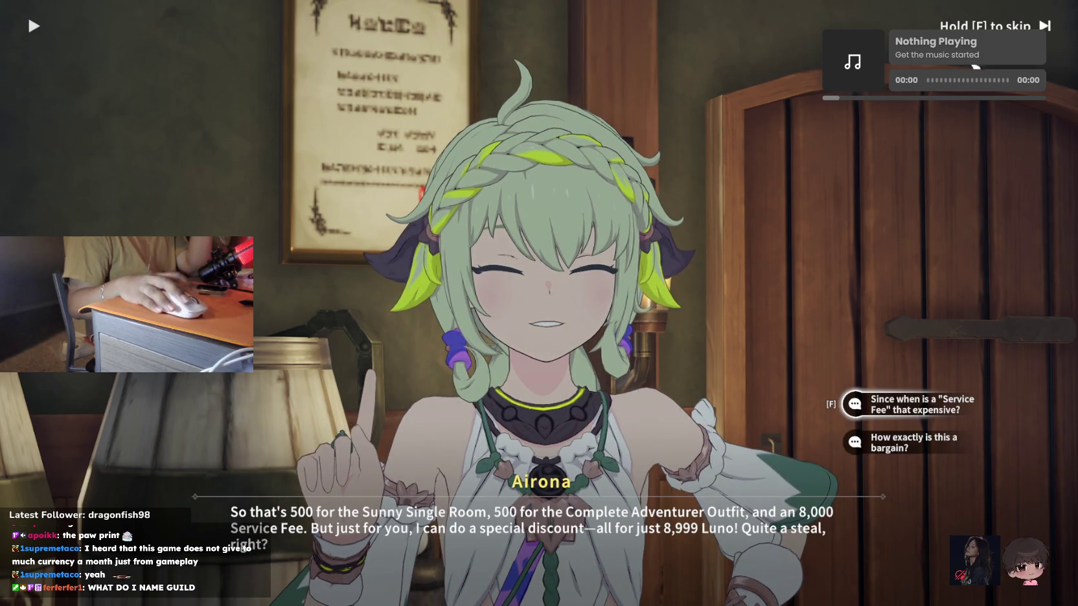
click(865, 409)
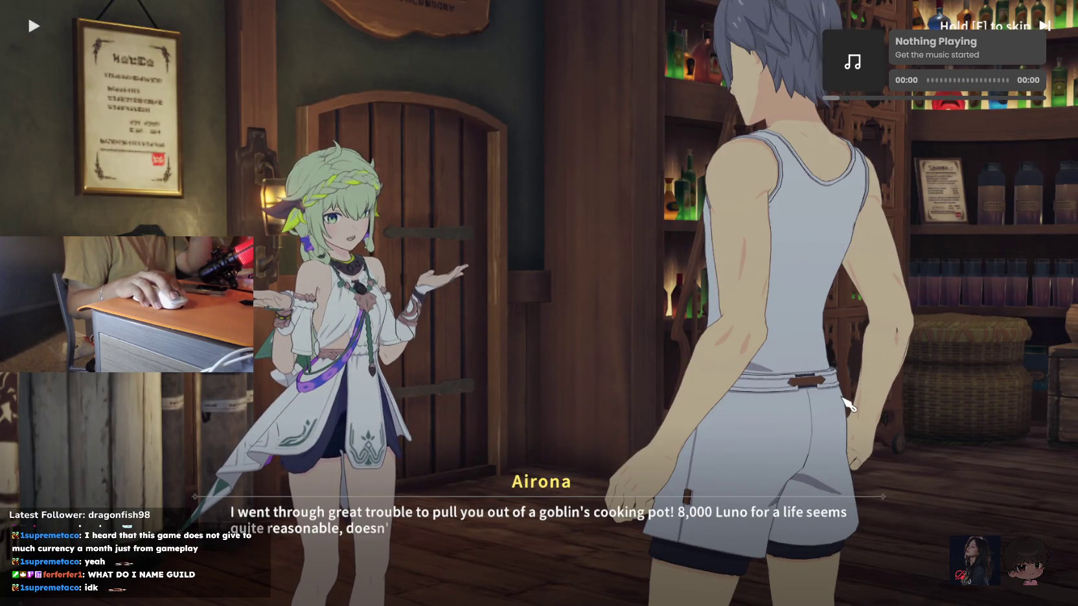
click(849, 404)
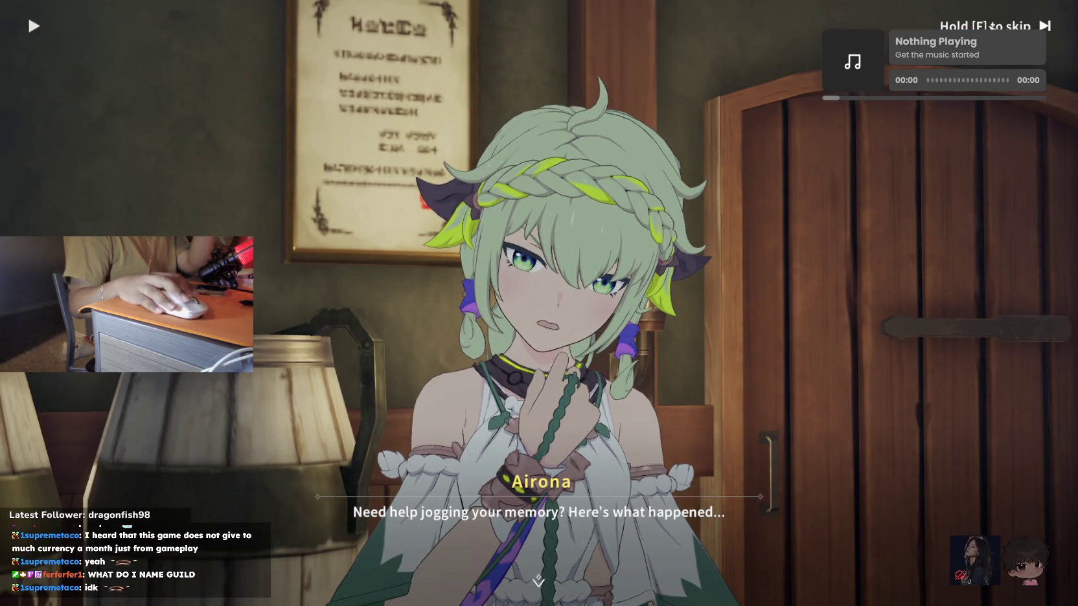
click(849, 402)
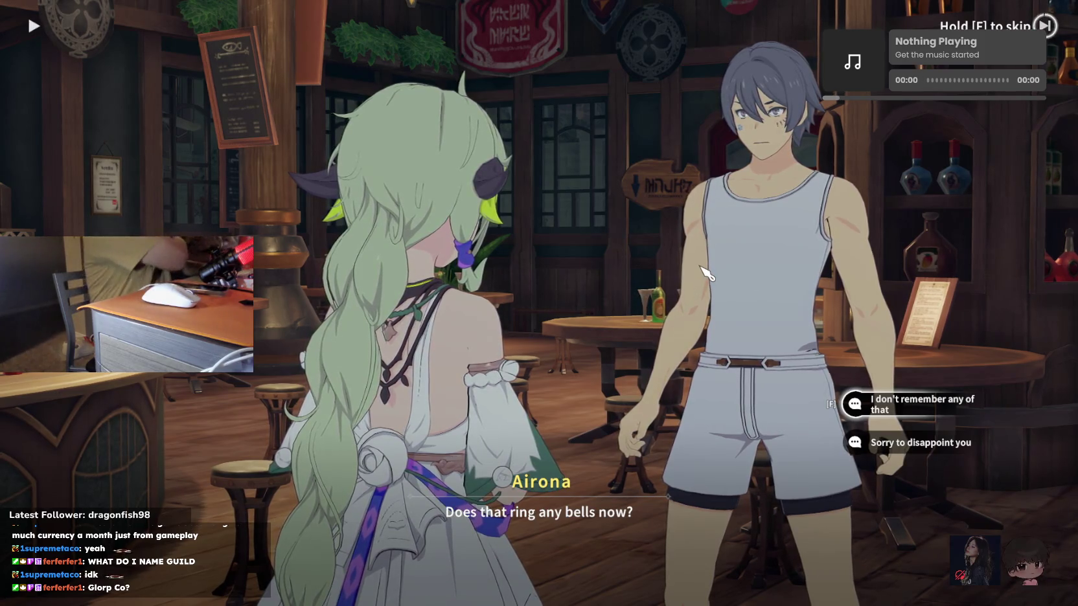
Name the character 'stepped', confirm, and finish the tavern cutscene
text(fffffffffff)
key(BackSpace)
key(BackSpace)
key(BackSpace)
key(BackSpace)
key(BackSpace)
key(BackSpace)
key(BackSpace)
key(BackSpace)
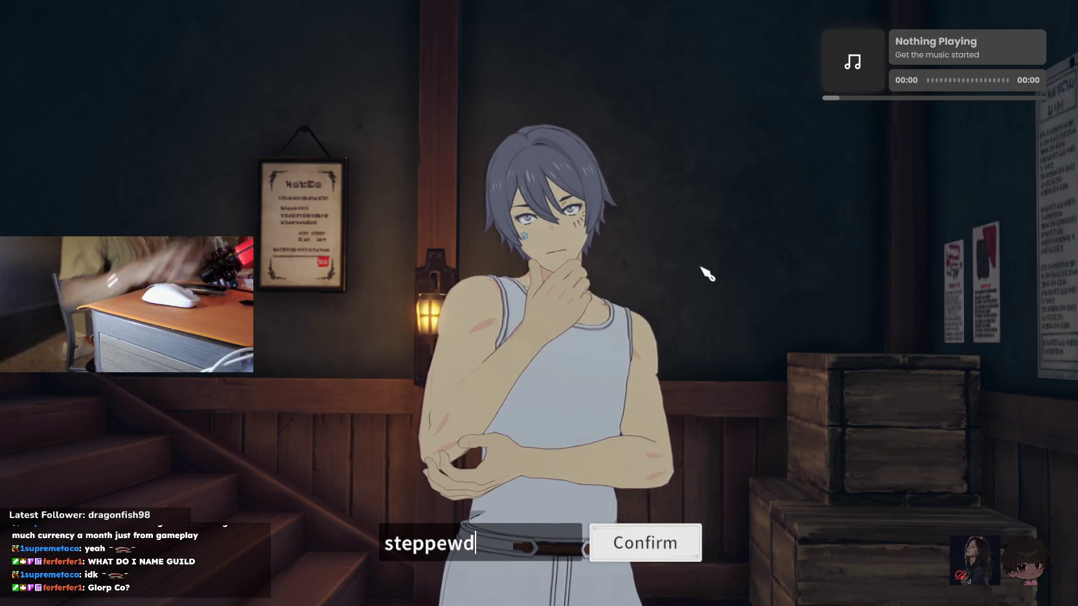
click(645, 560)
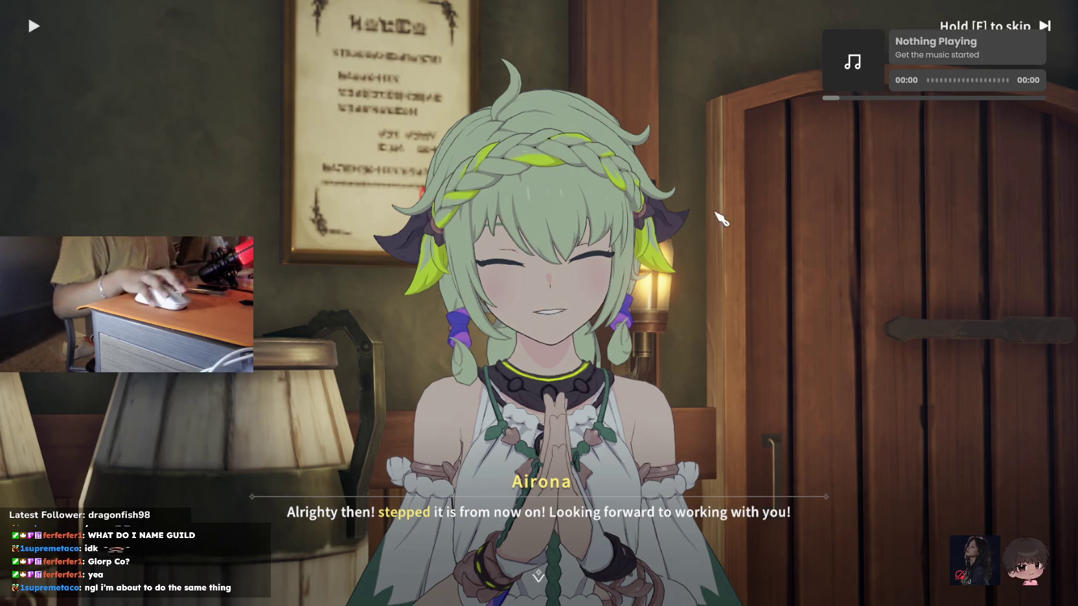
click(645, 224)
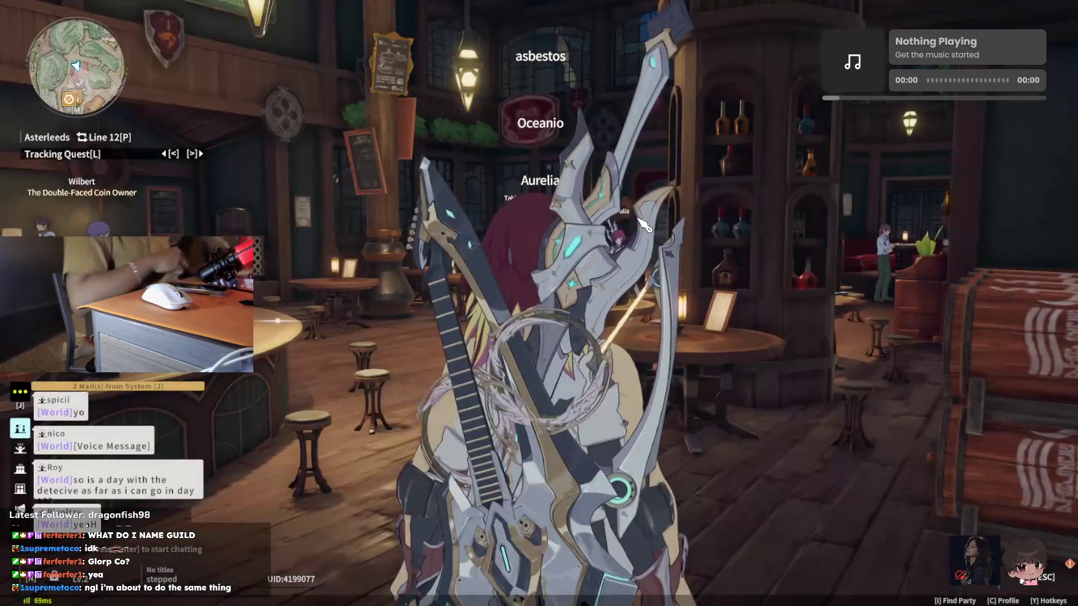
Open the profile's Gear section and equip the Novice Tunic
key(Escape)
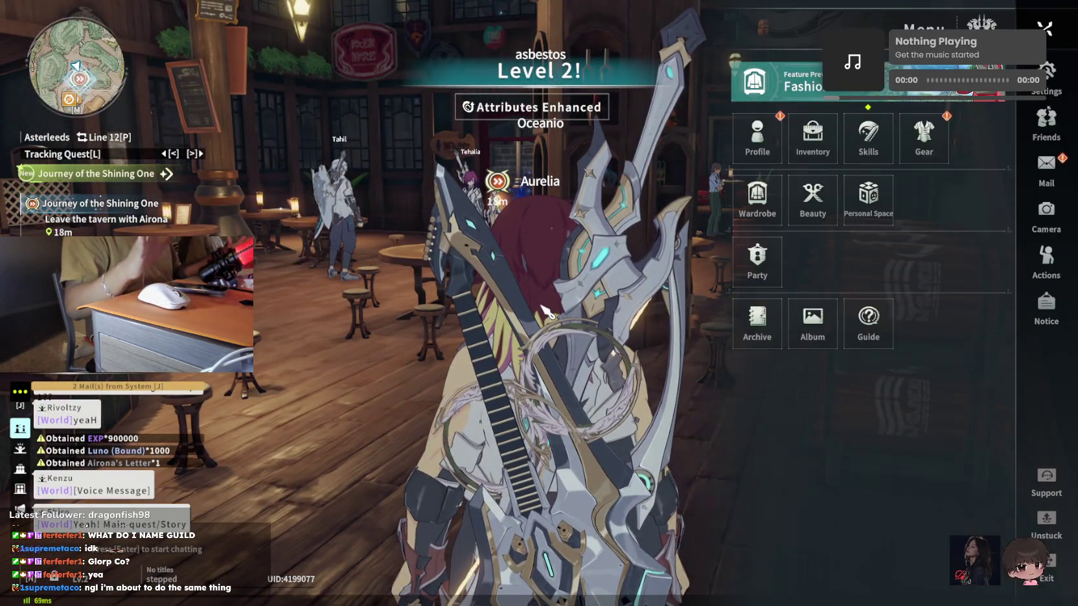
key(Escape)
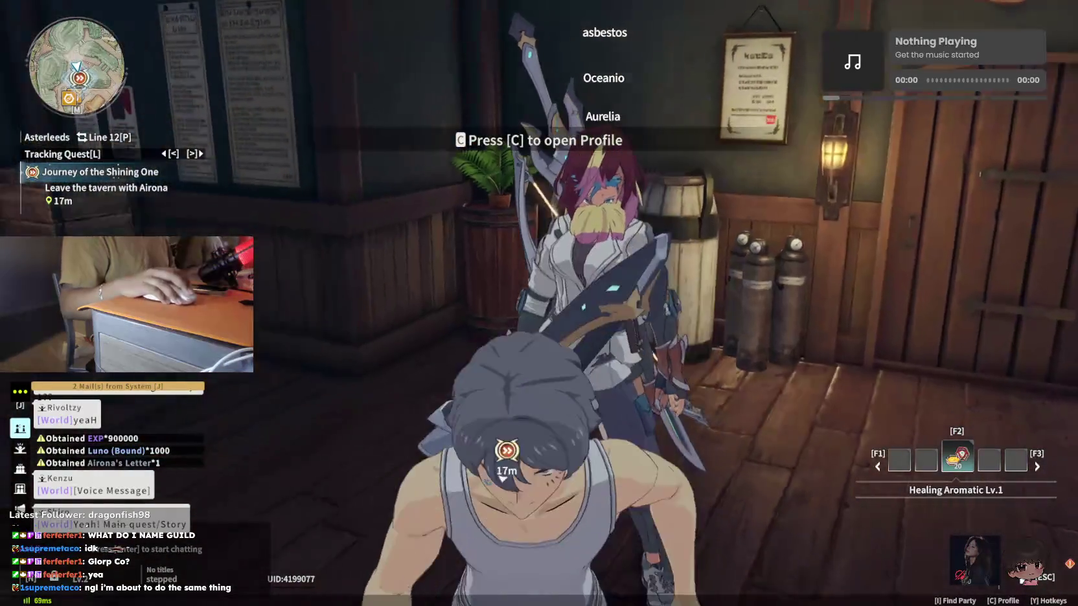
key(w)
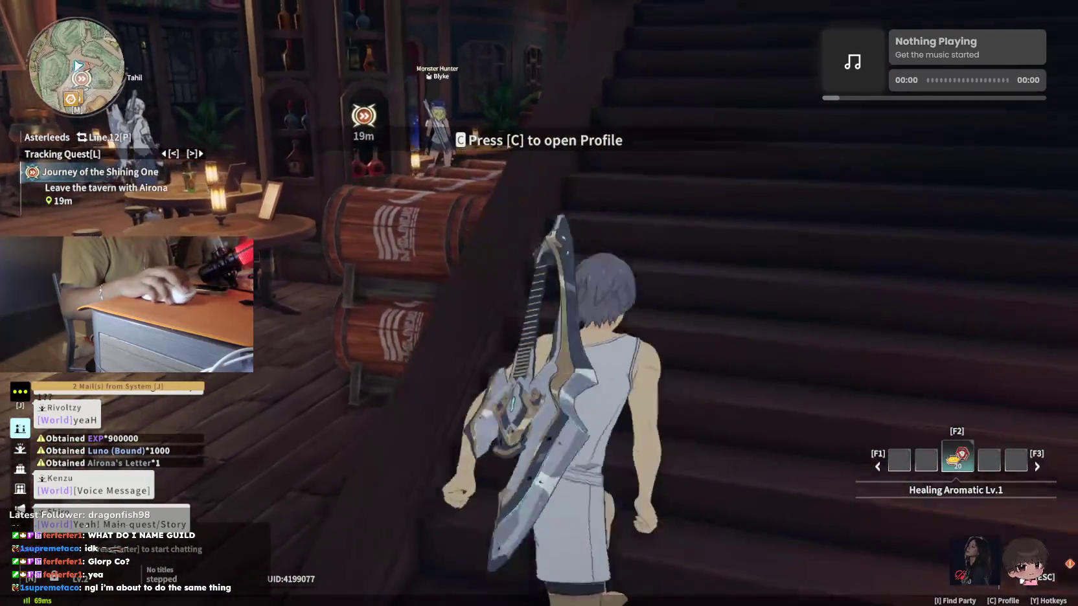
key(c)
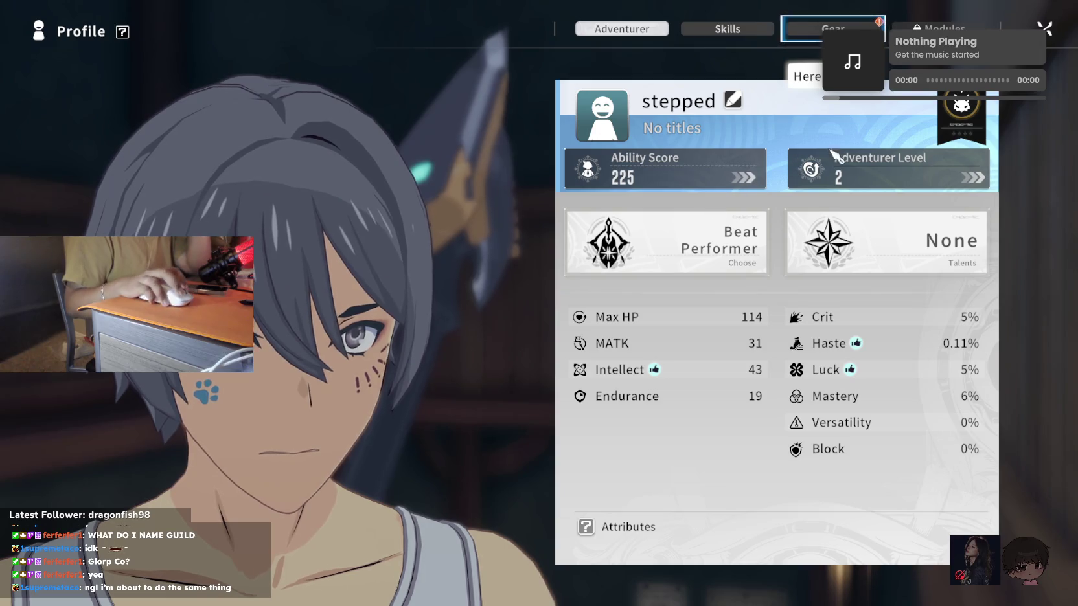
click(833, 29)
click(813, 247)
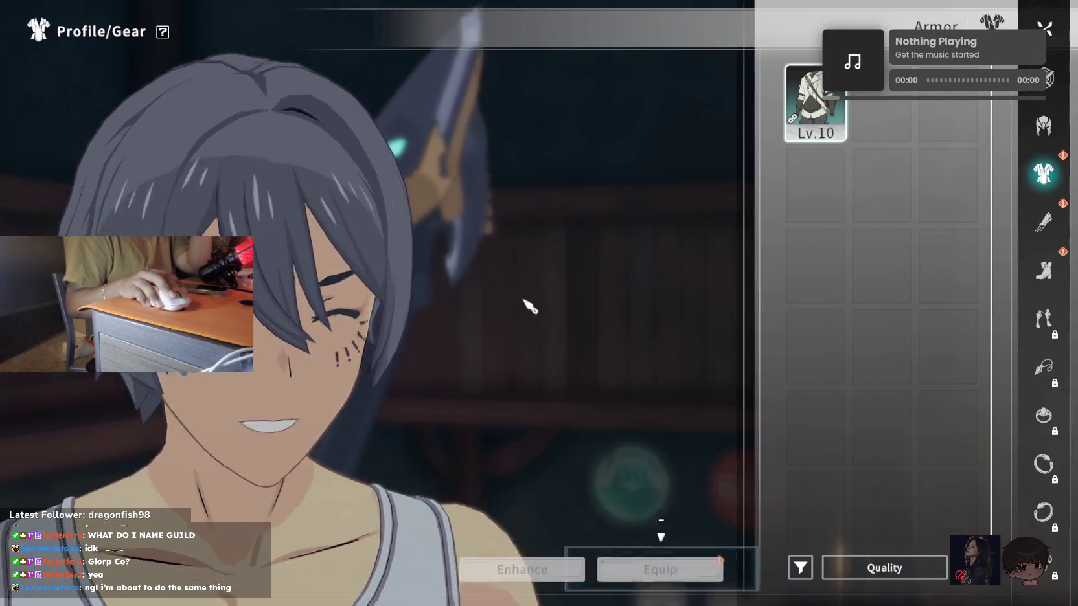
click(654, 569)
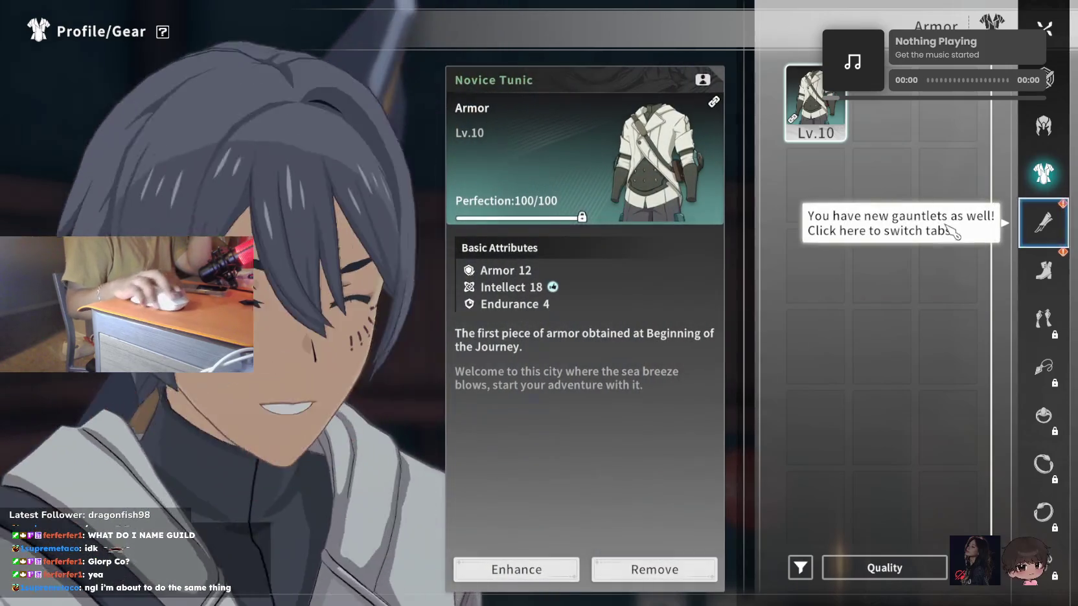
Equip the Novice Gauntlets and Novice Boots, then return to the game
click(1043, 222)
click(815, 100)
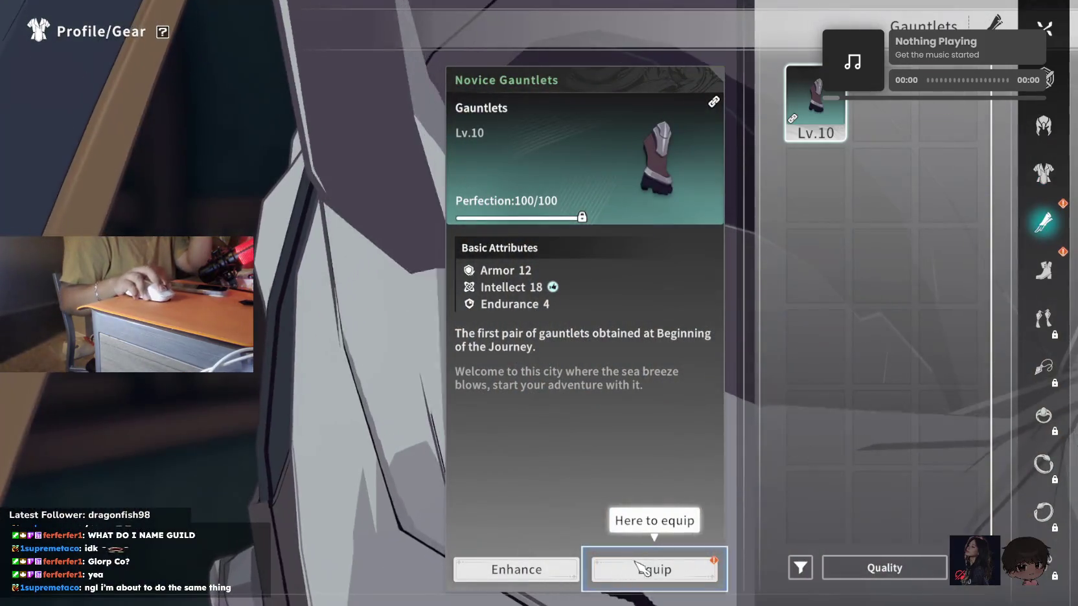
click(655, 569)
click(1043, 271)
click(815, 100)
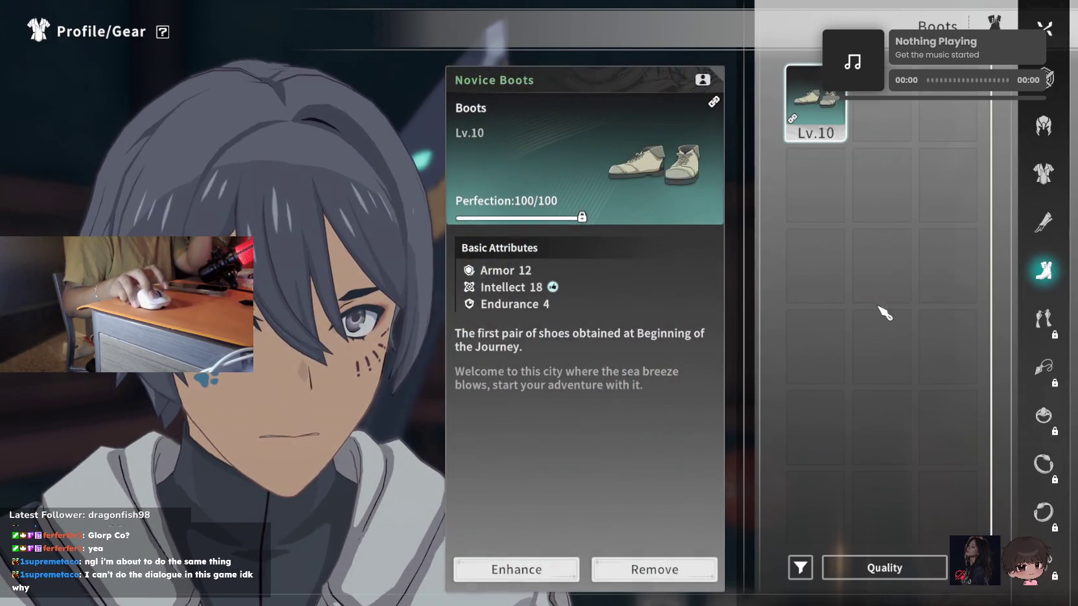
key(Escape)
key(Escape)
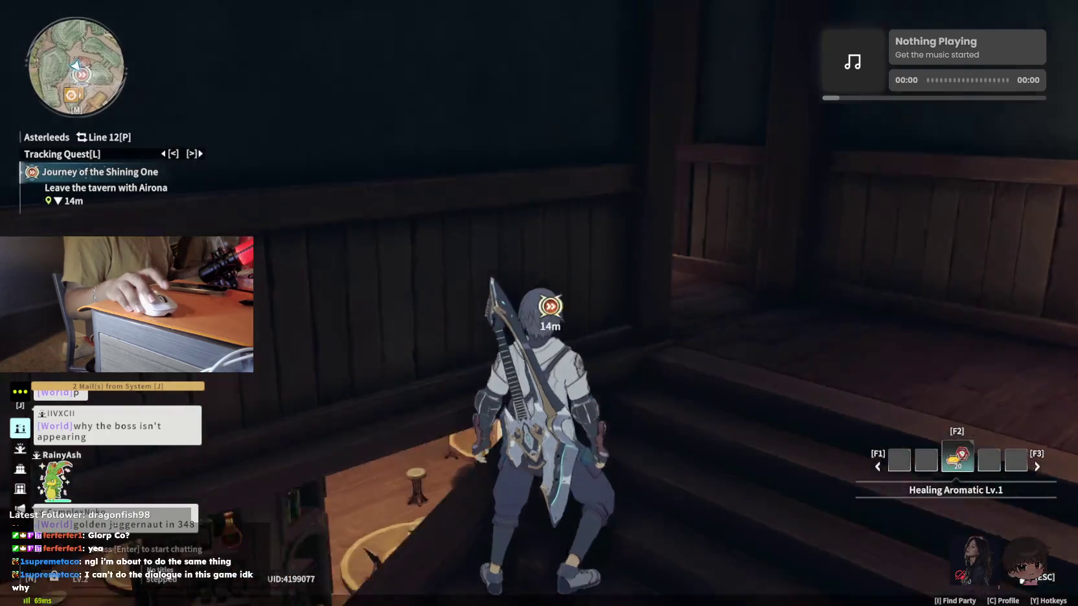
Run down the tavern stairs to Airona at the exit and advance her line
key(w)
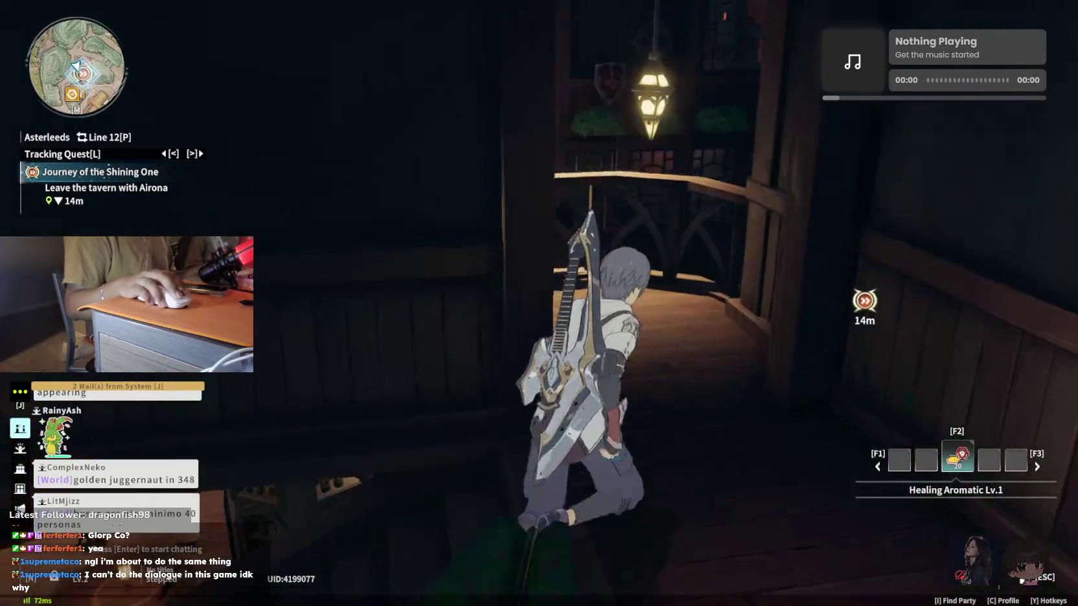
key(s)
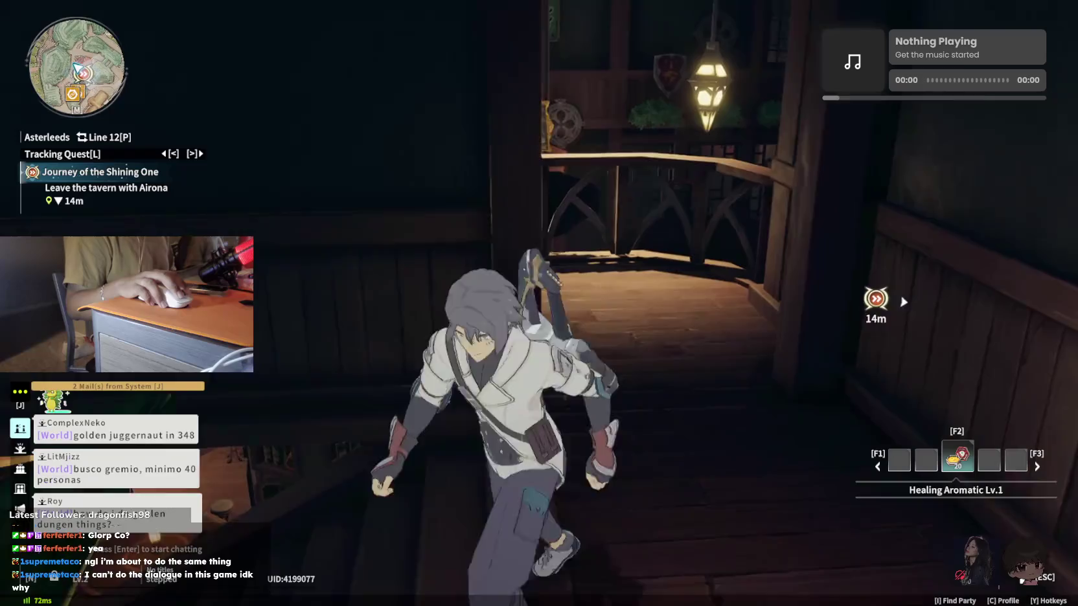
key(w)
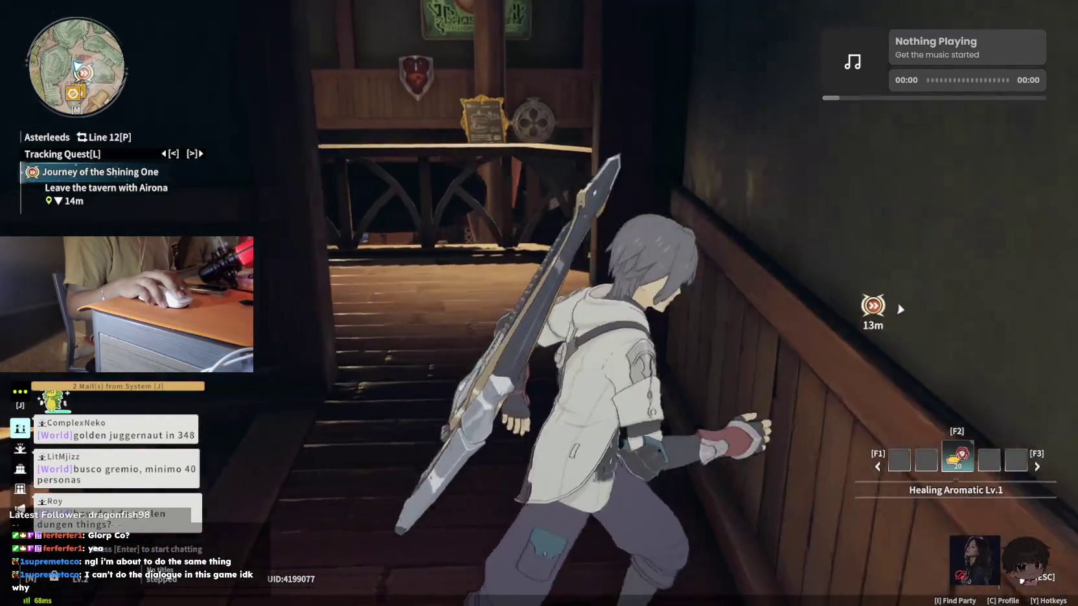
key(w)
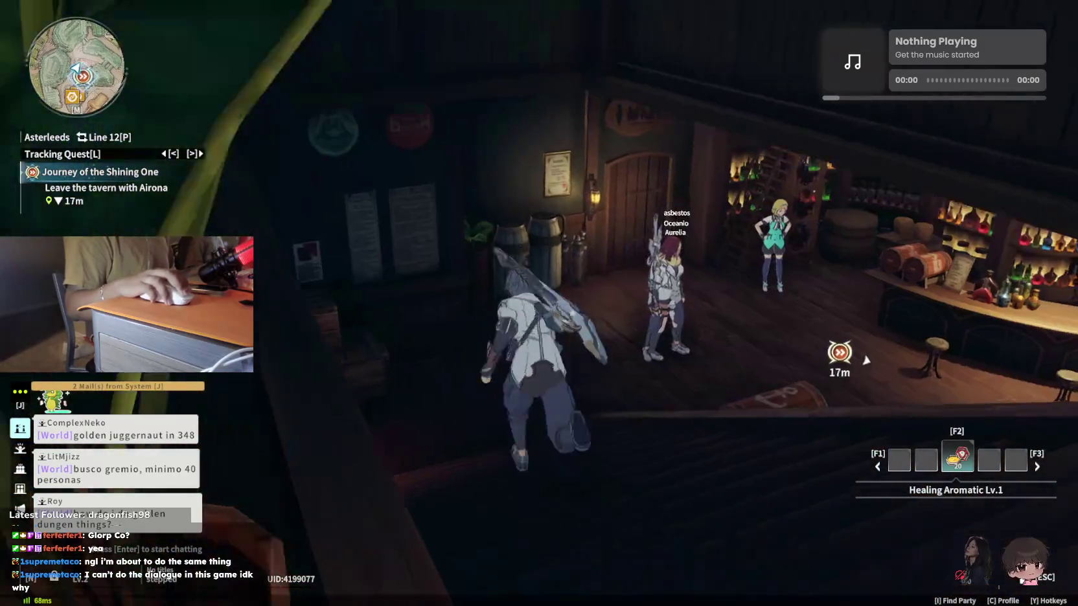
key(w)
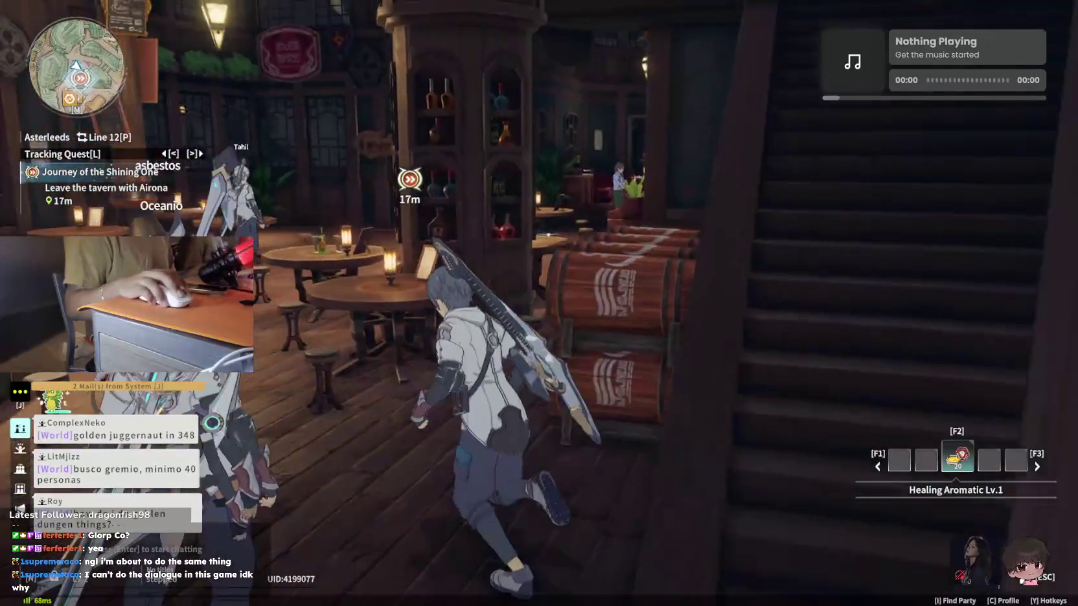
key(w)
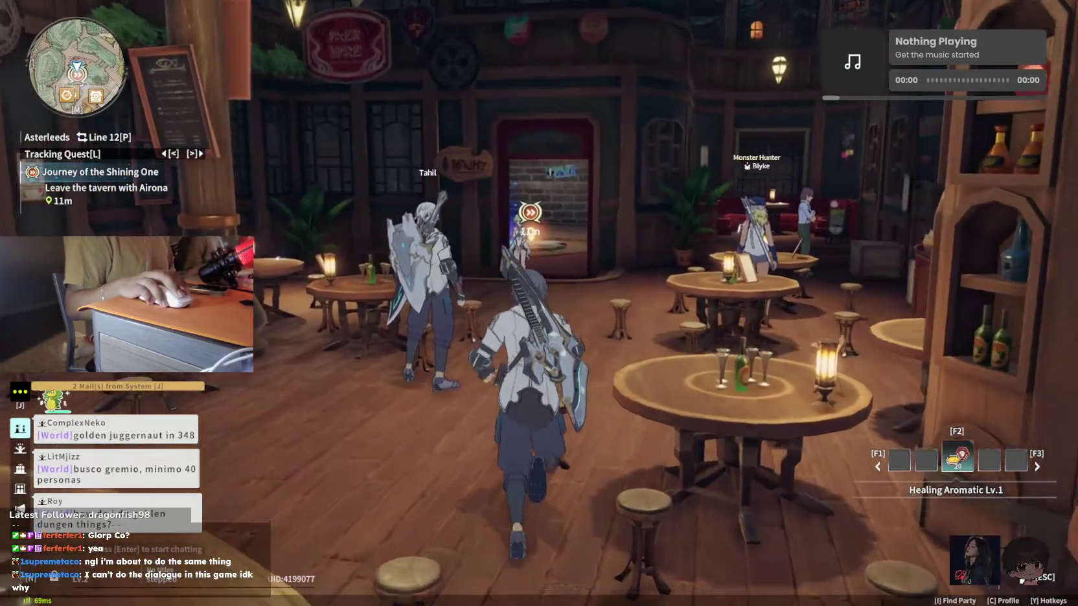
key(w)
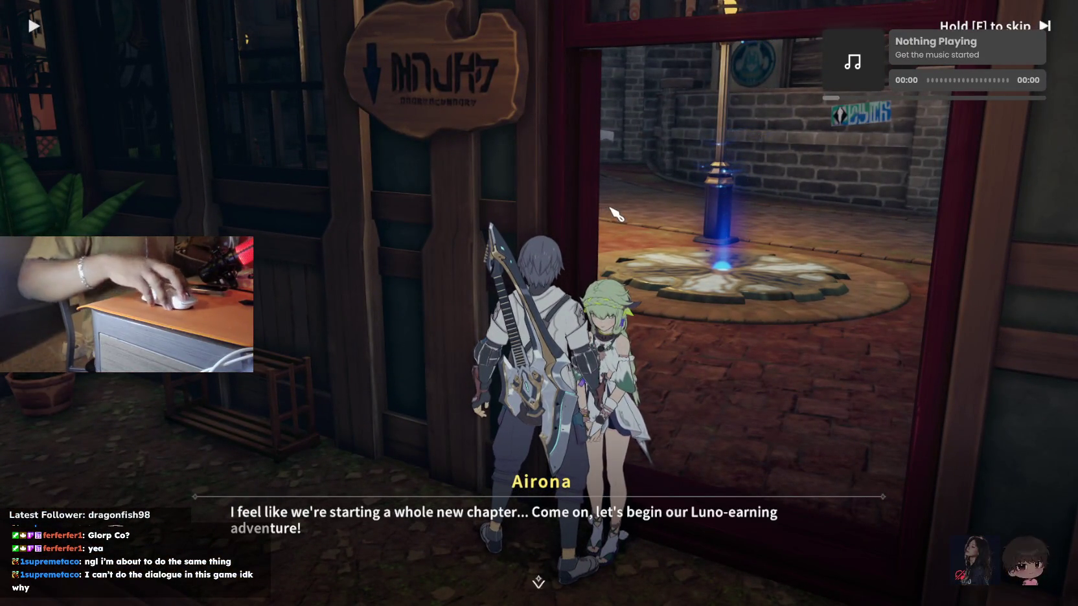
click(585, 220)
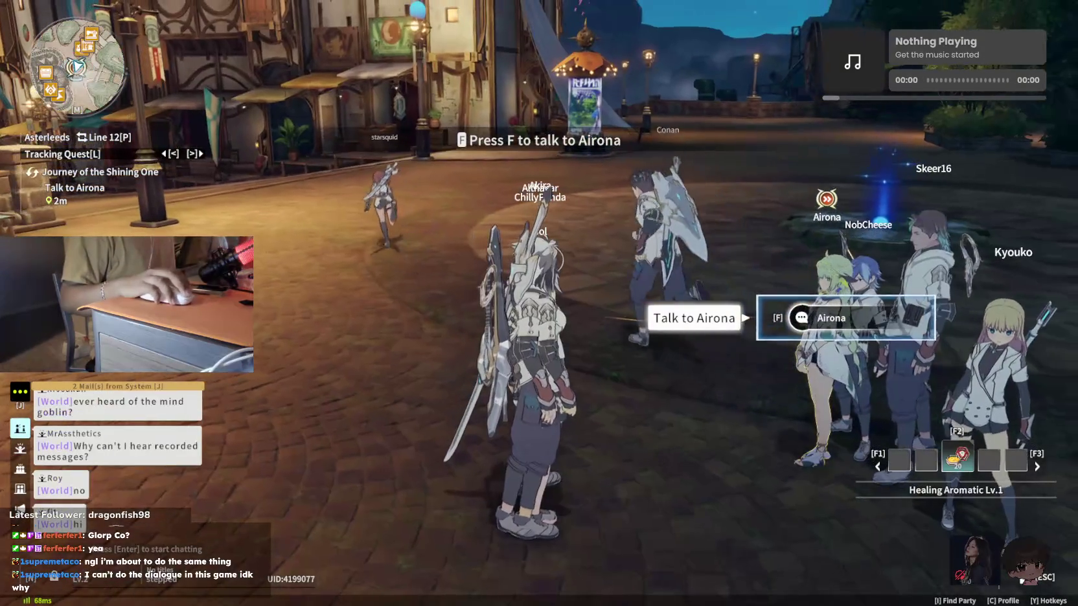
Talk with Airona in the square through her Engram Hub explanation
key(f)
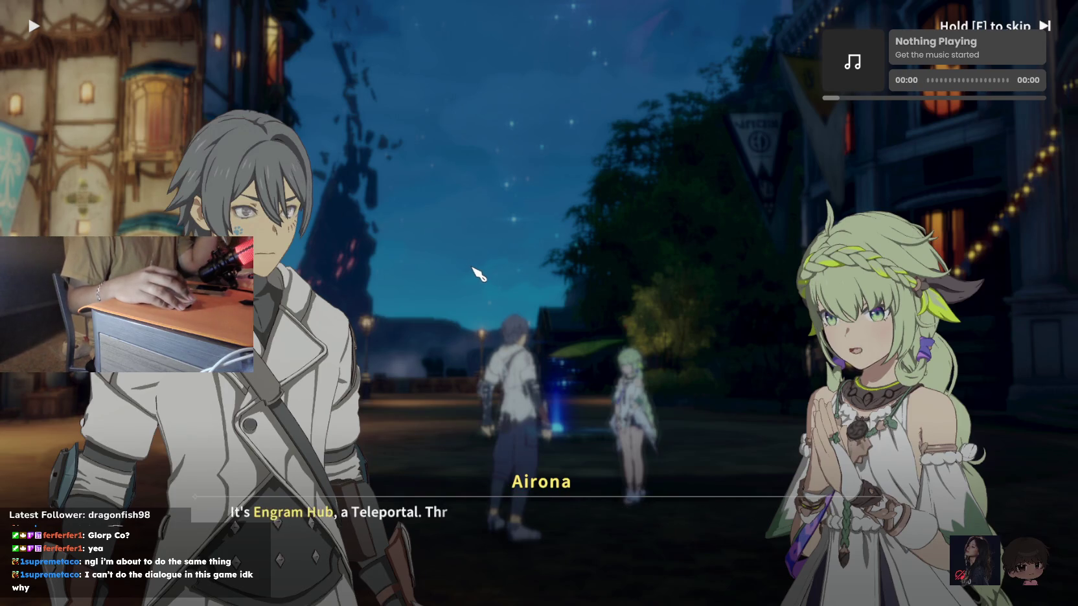
click(522, 225)
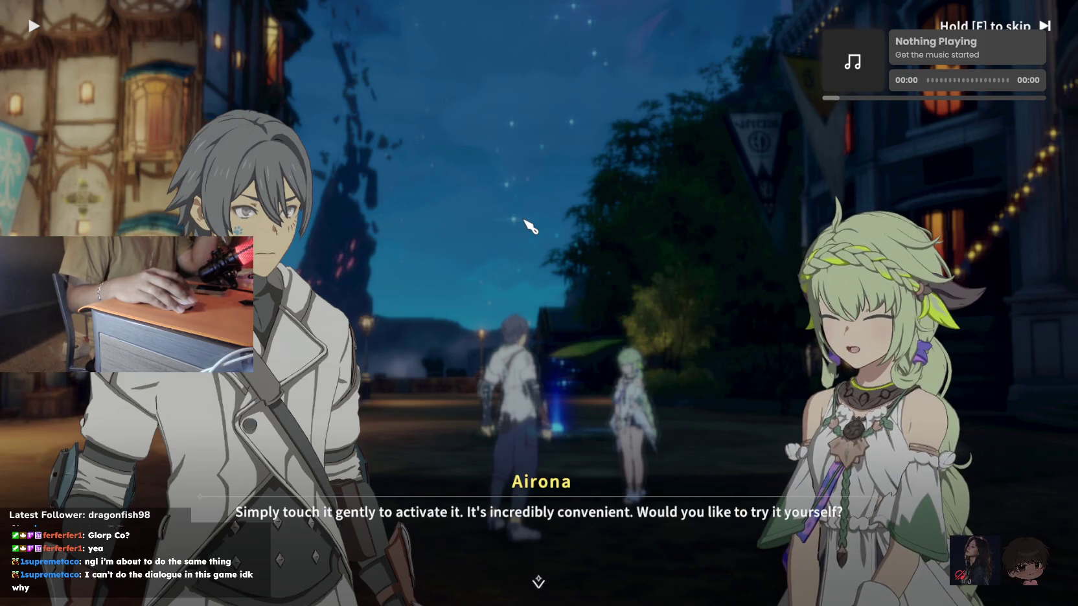
click(524, 220)
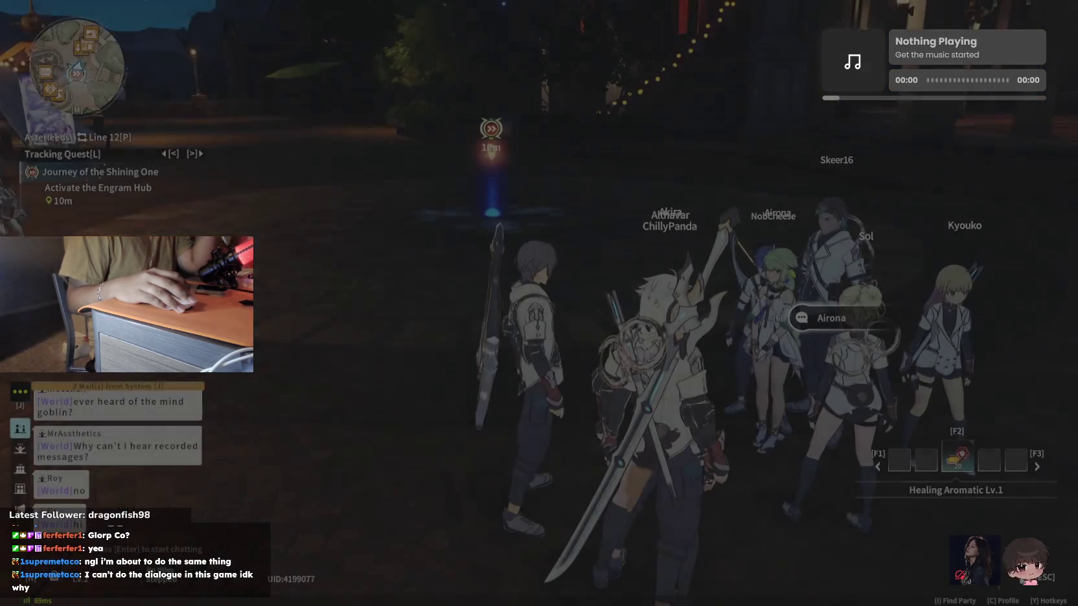
key(f)
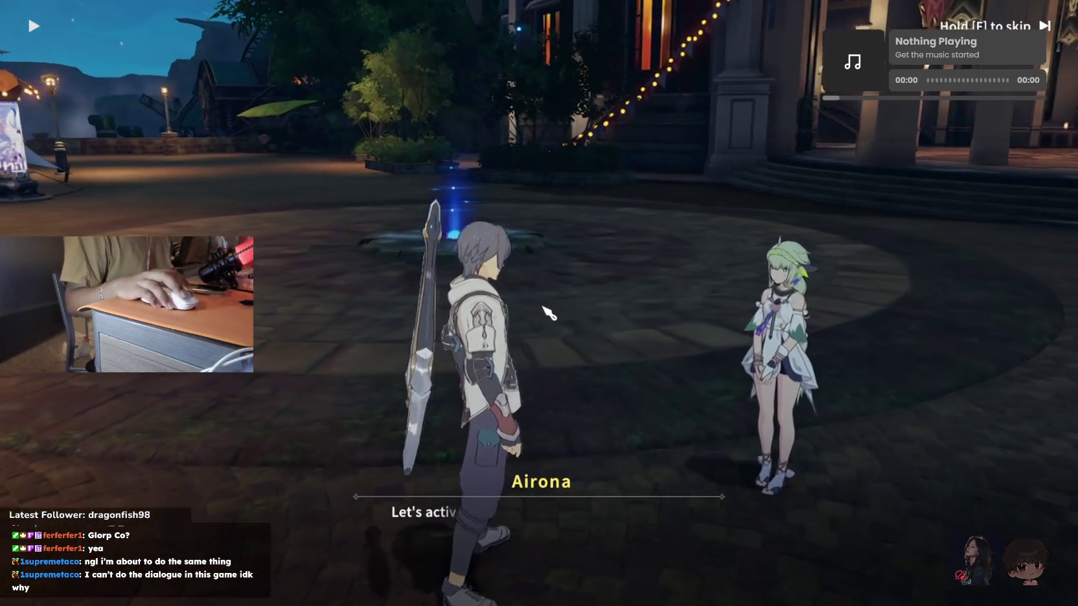
click(563, 334)
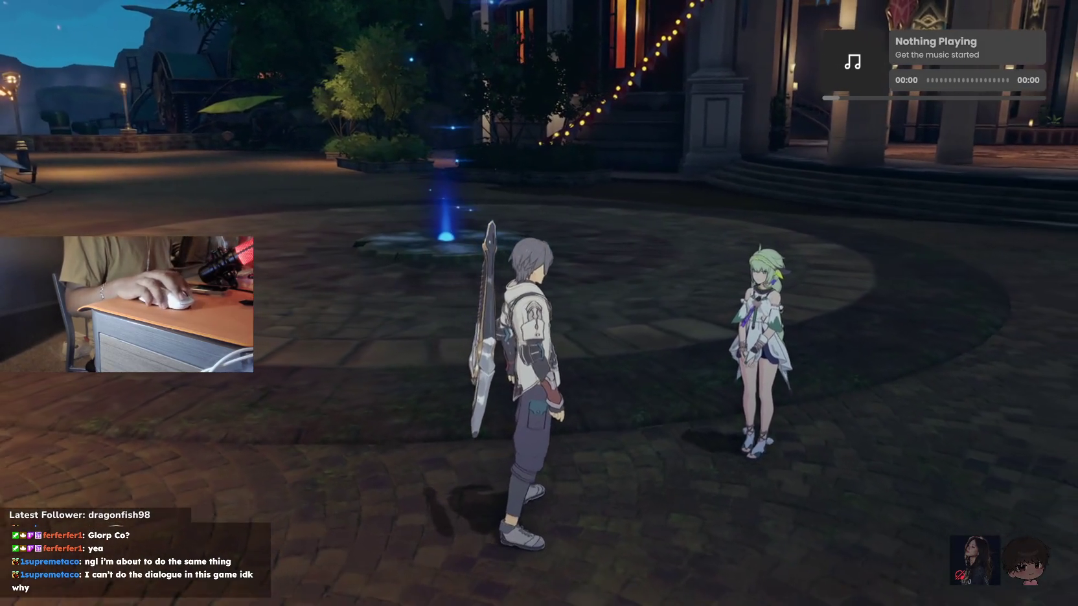
Activate the Engram Hub and browse the world map, zooming in and out
key(w)
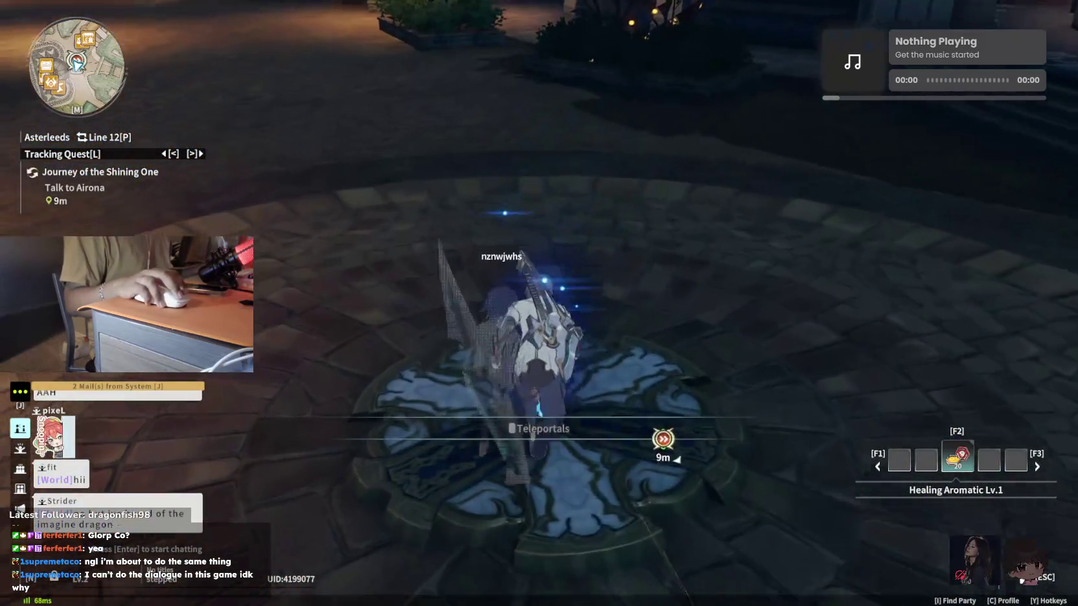
key(f)
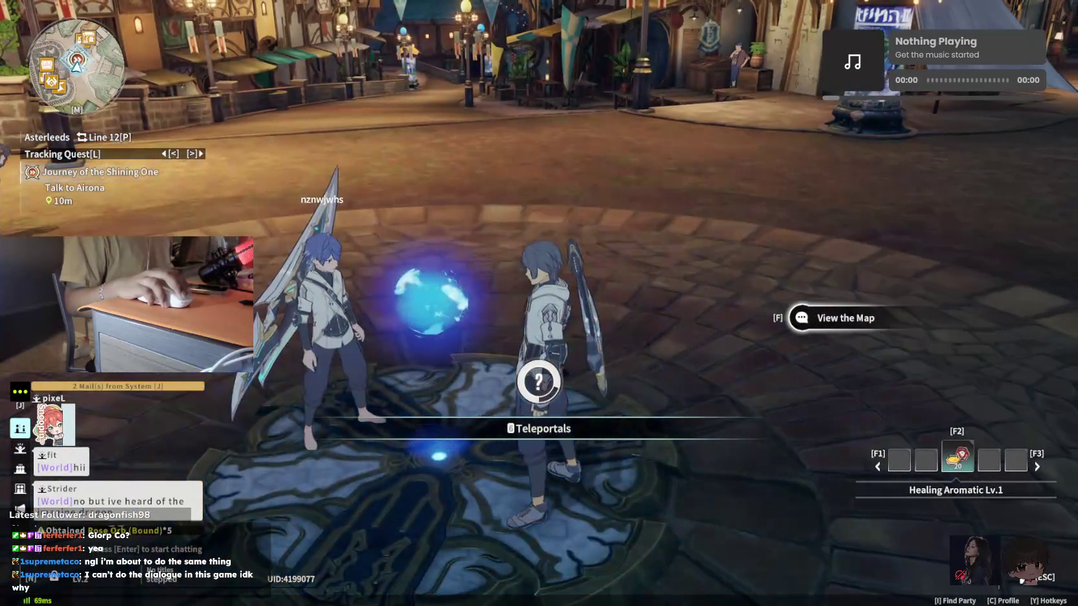
key(f)
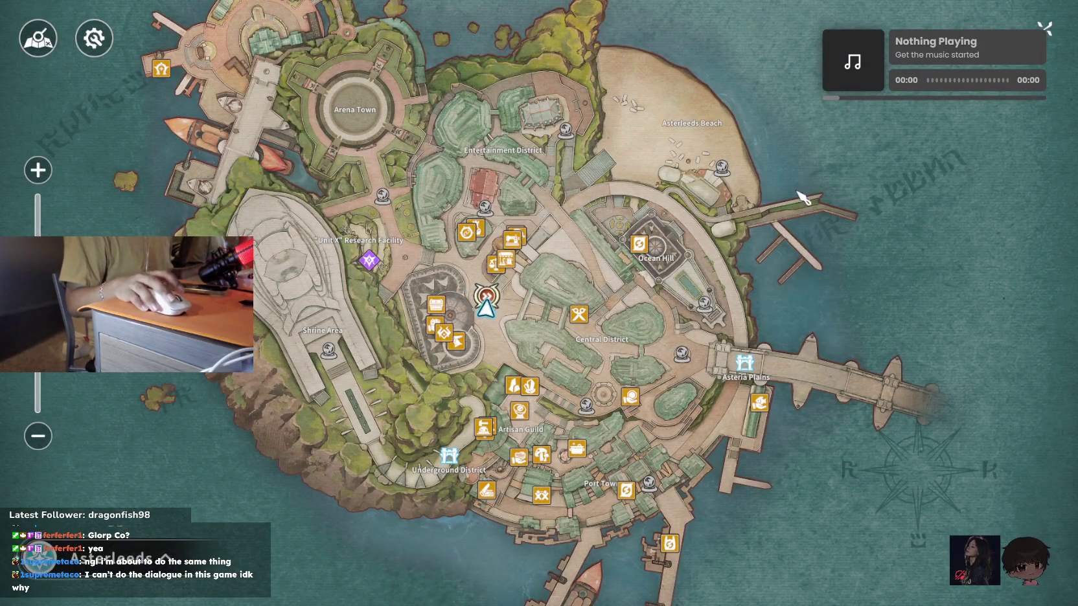
scroll(591, 249, down, 5)
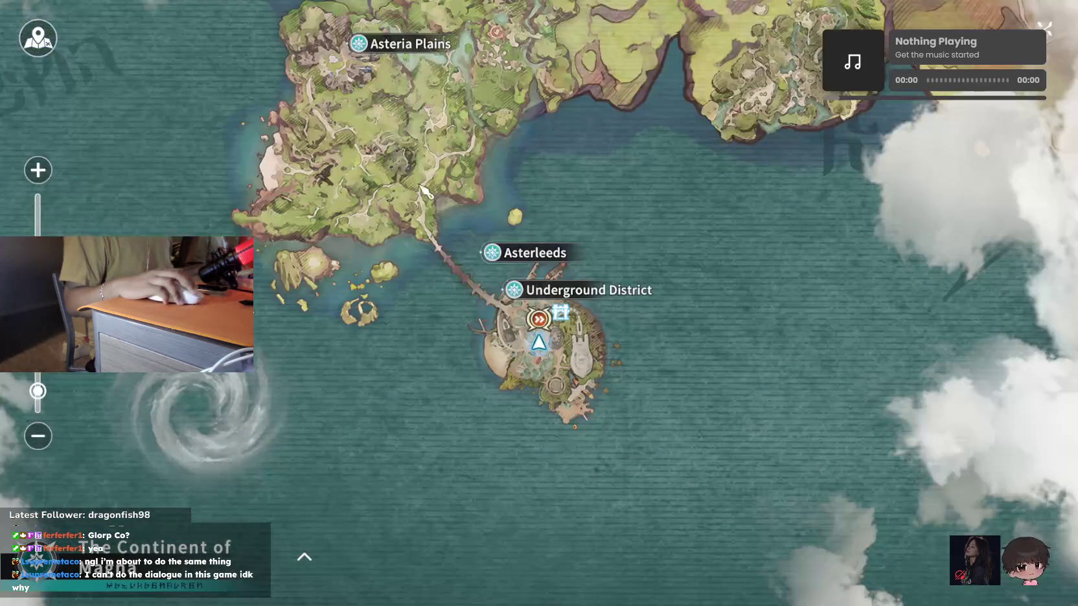
scroll(503, 333, up, 3)
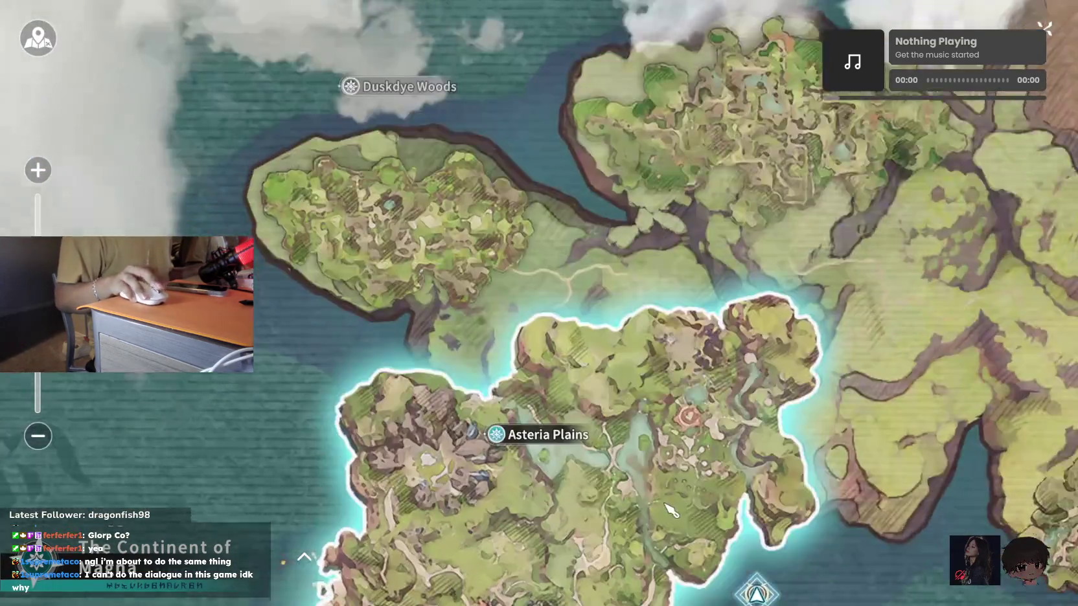
key(m)
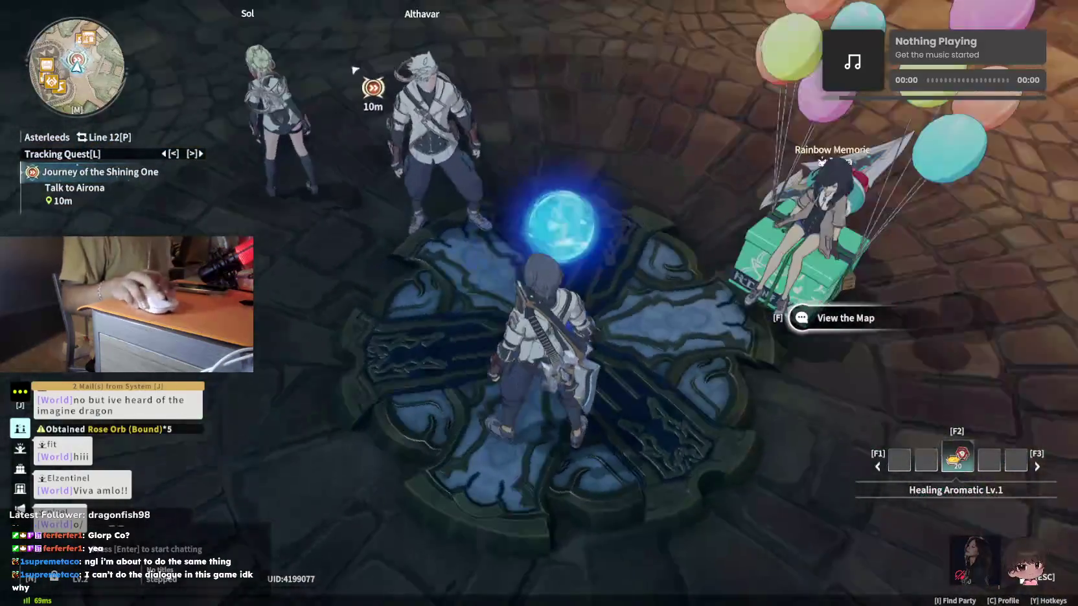
Run back to Airona and start the Seabreeze Festival conversation
scroll(539, 303, up, 5)
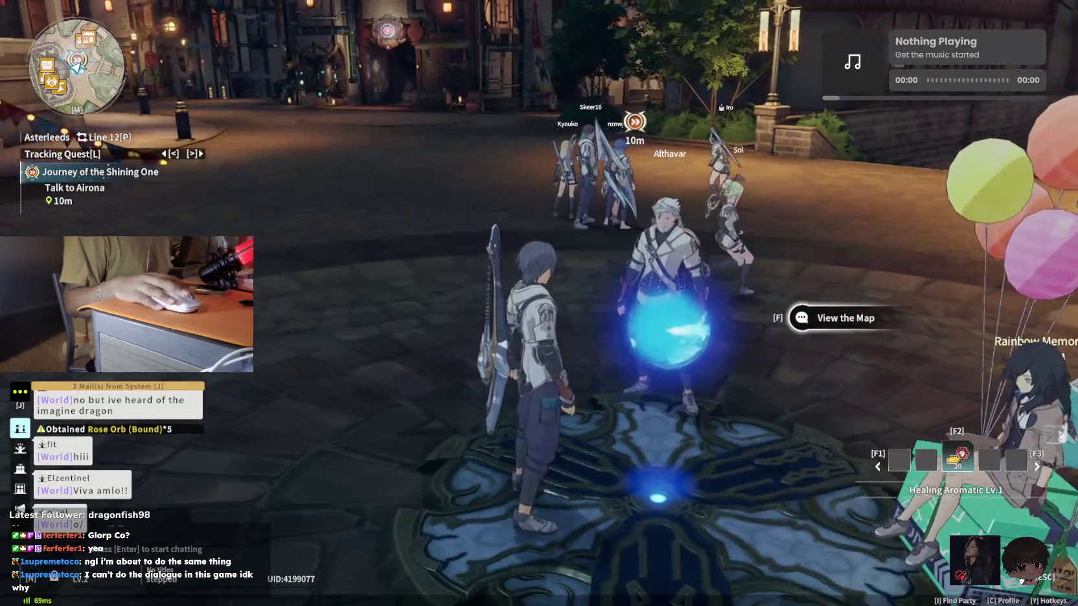
key(w)
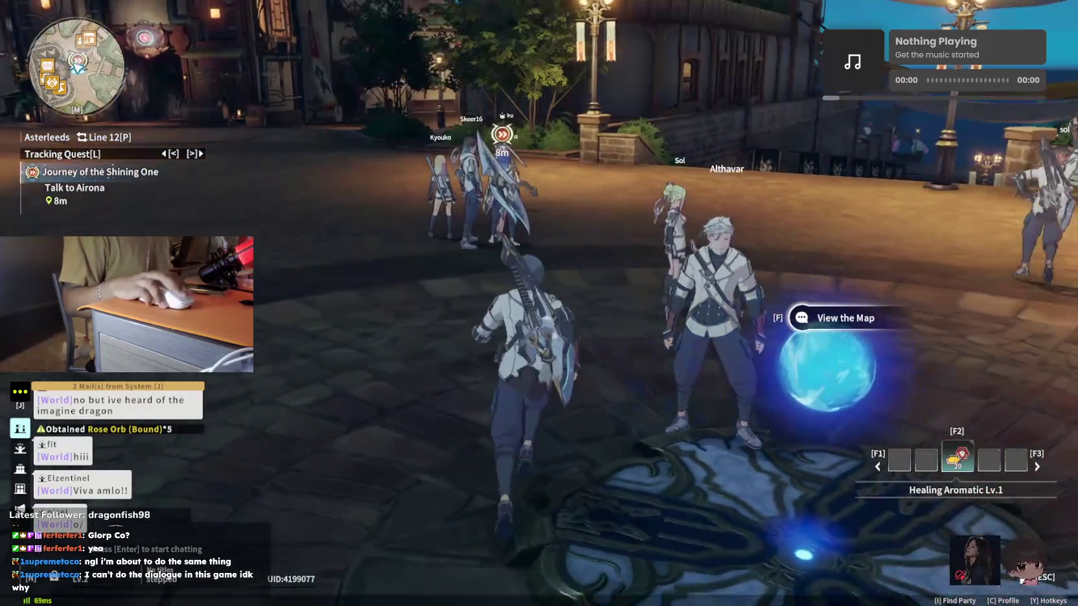
key(f)
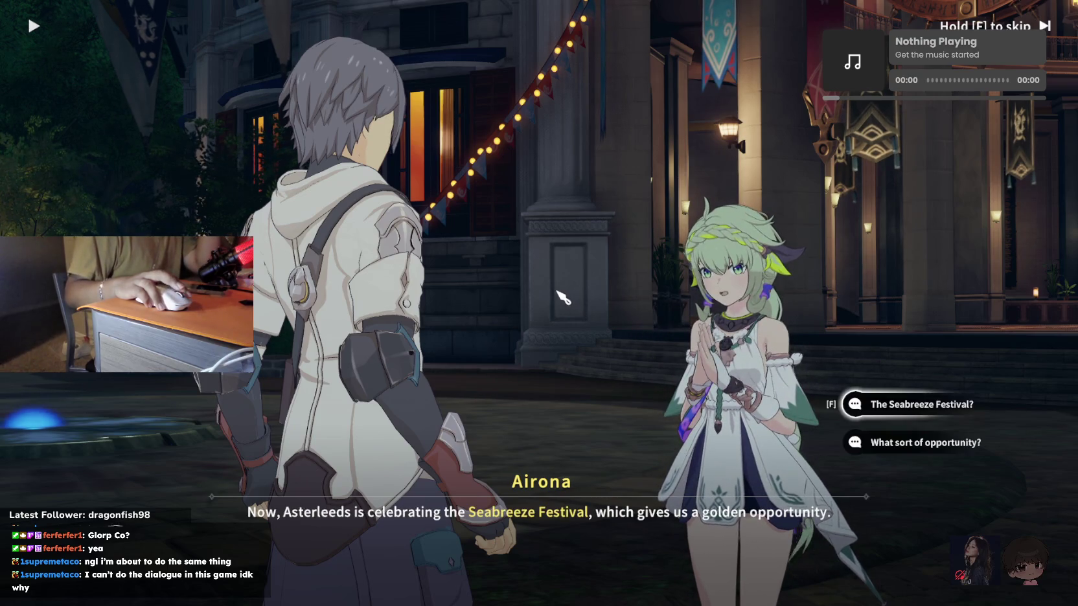
Finish Airona's festival talk, cross the plaza, and speak to the purple-haired staff member
click(1048, 28)
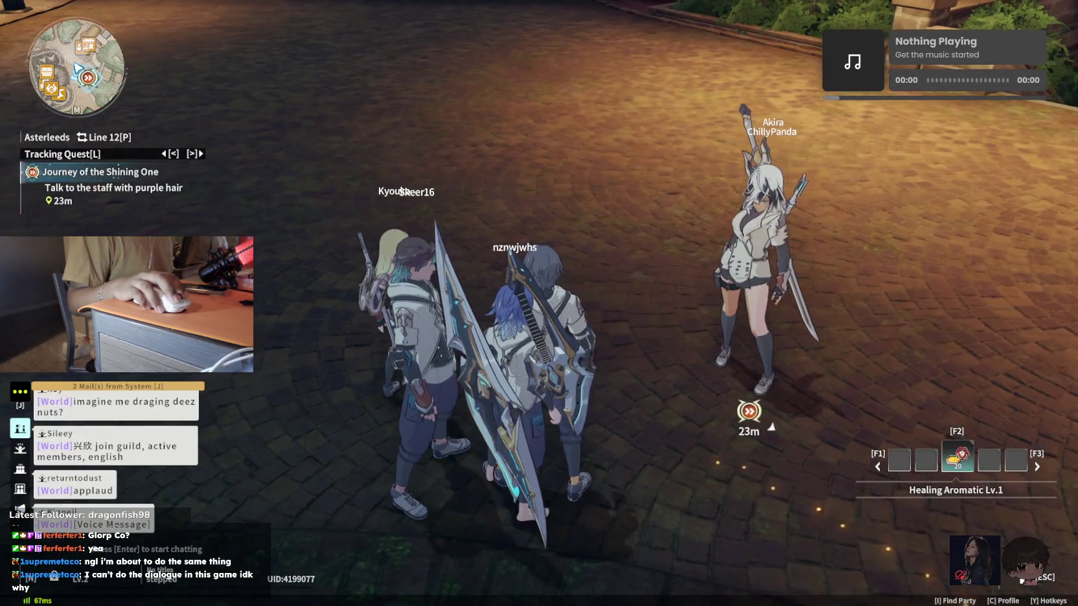
key(w)
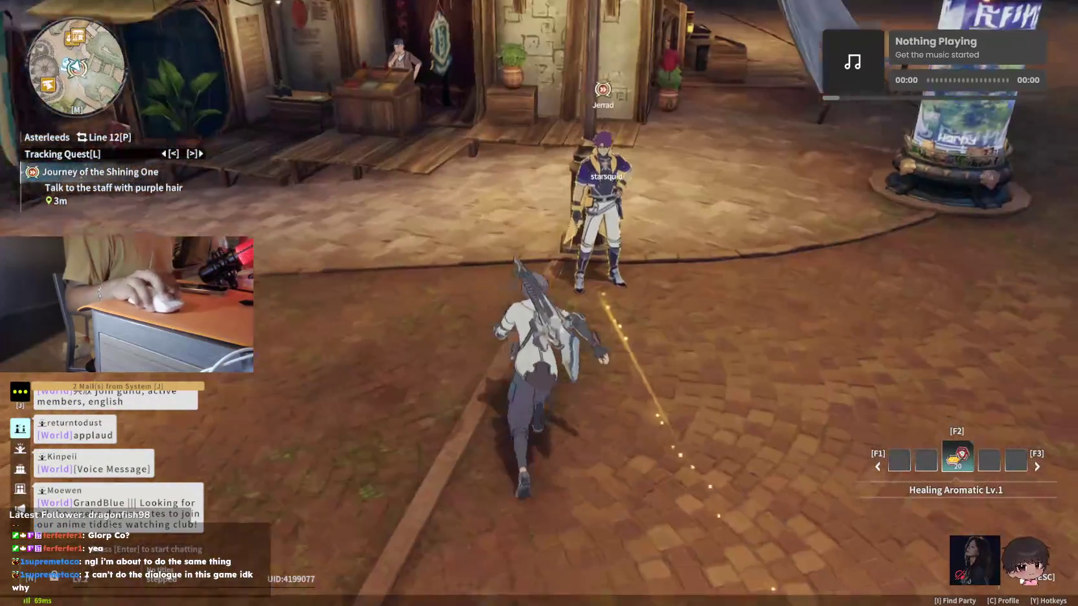
key(f)
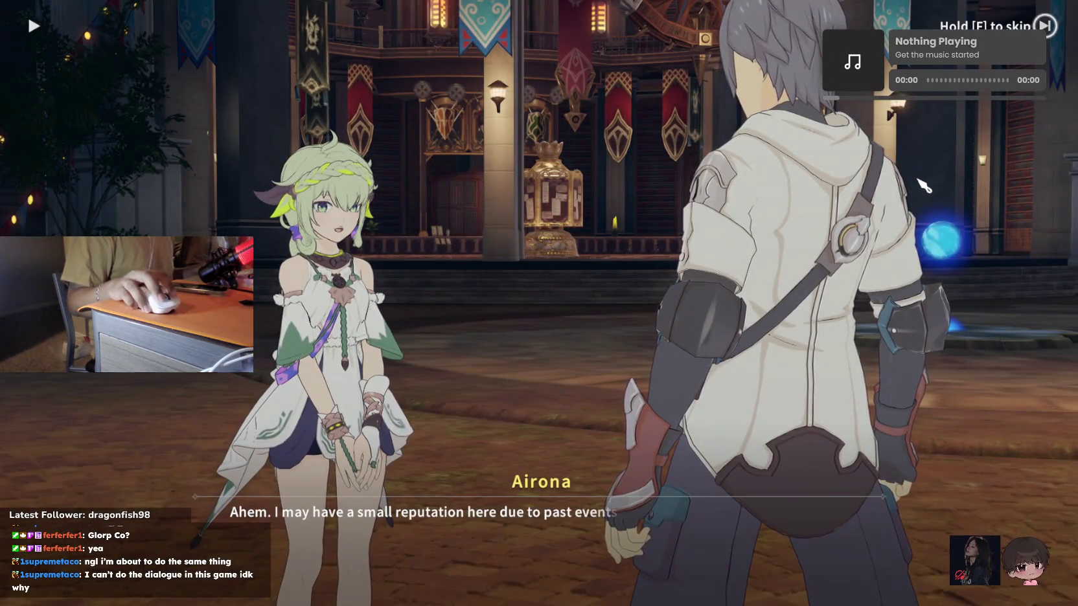
Join the Seabreeze Festival and run down the street to the quest marker
key(f)
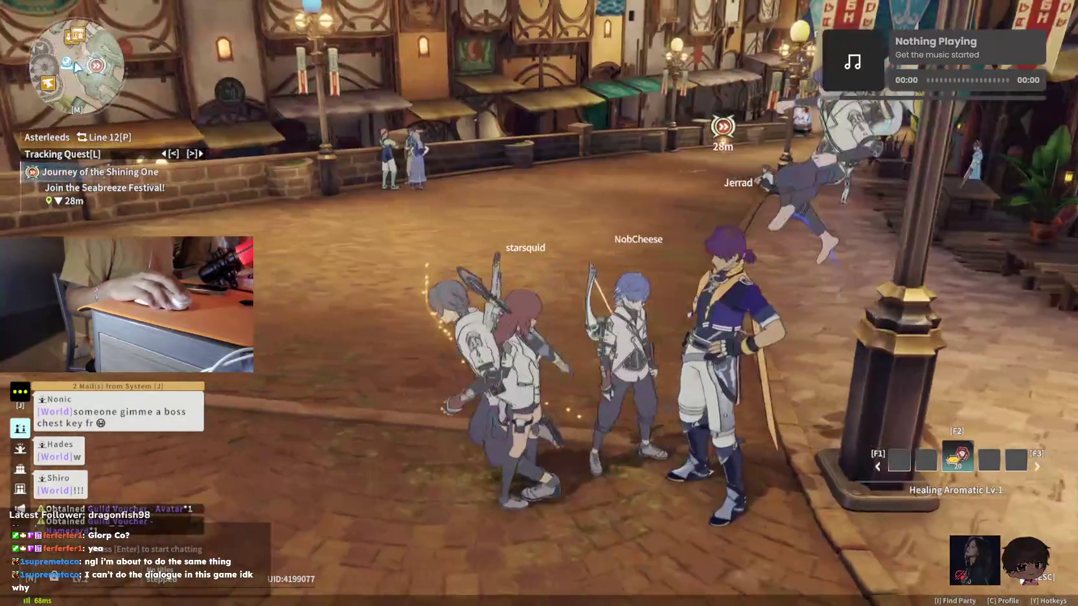
key(w)
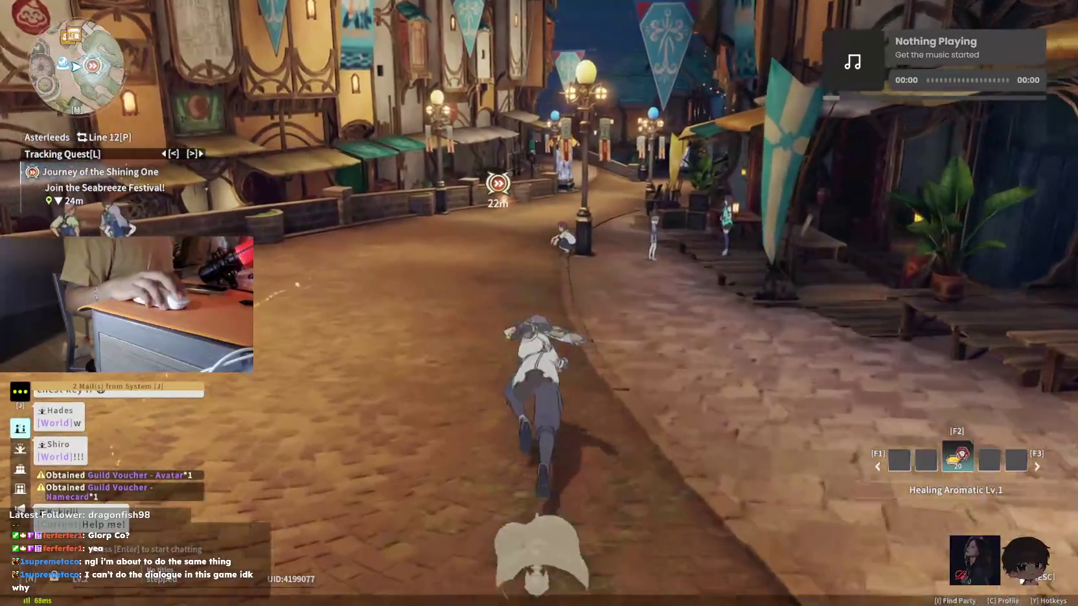
key(w)
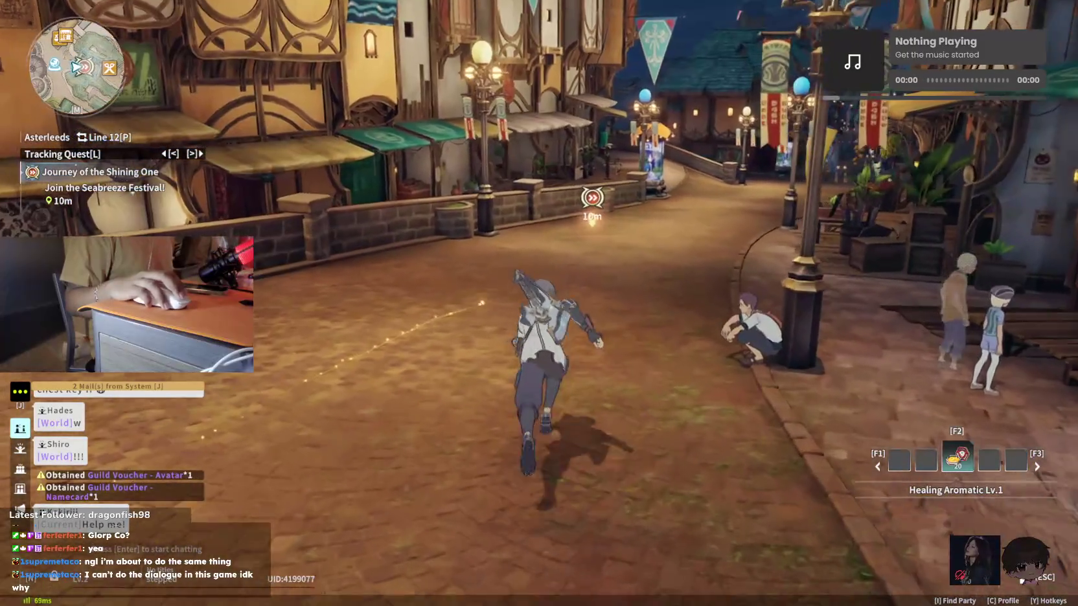
key(w)
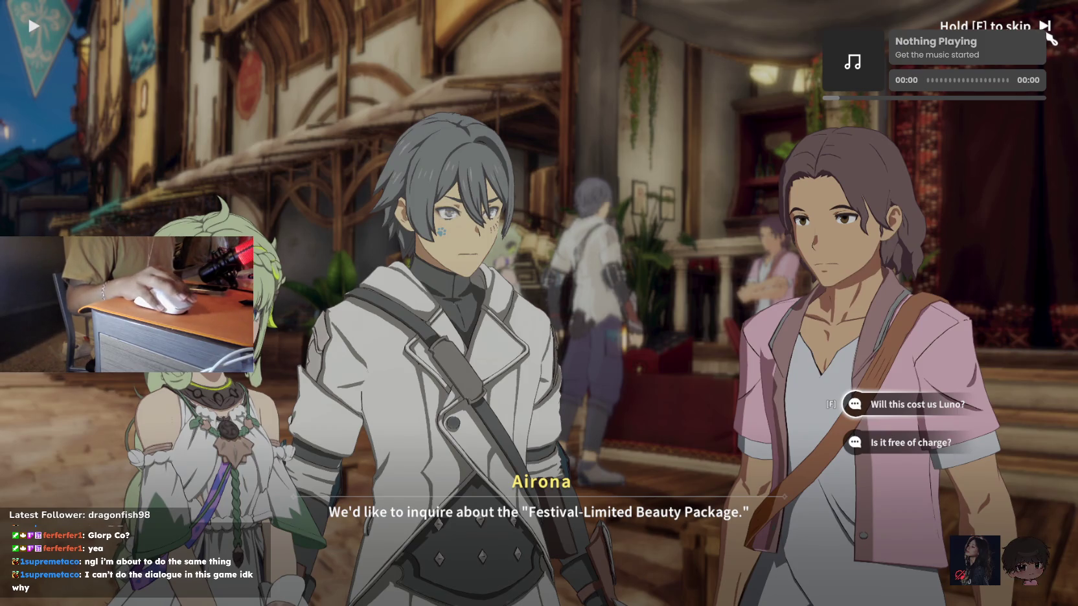
Ask Magic Tony about the Festival-Limited Beauty Package, then head for the next shop
key(f)
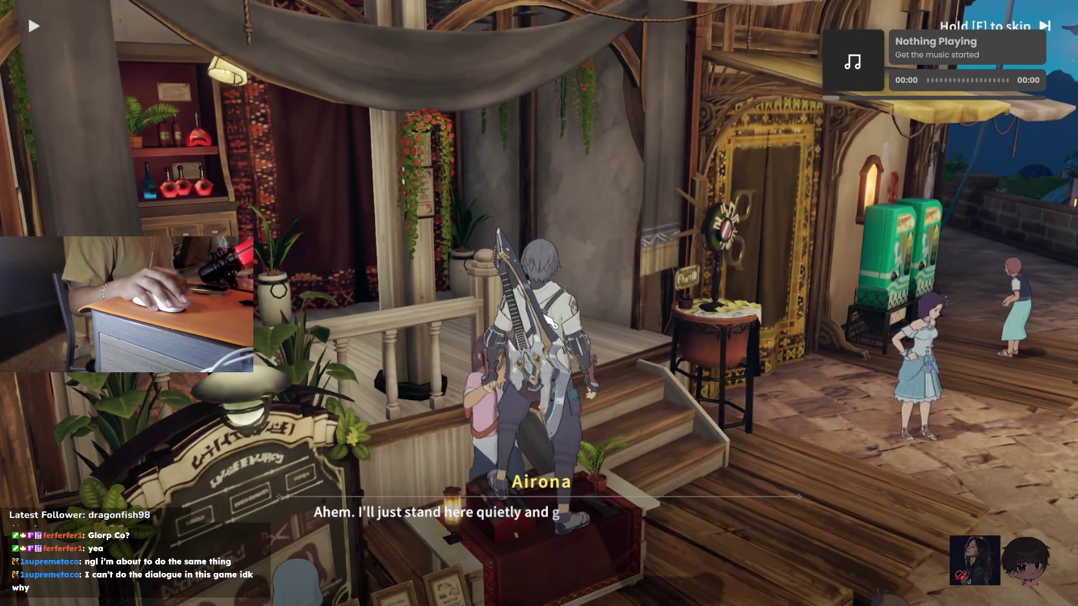
key(f)
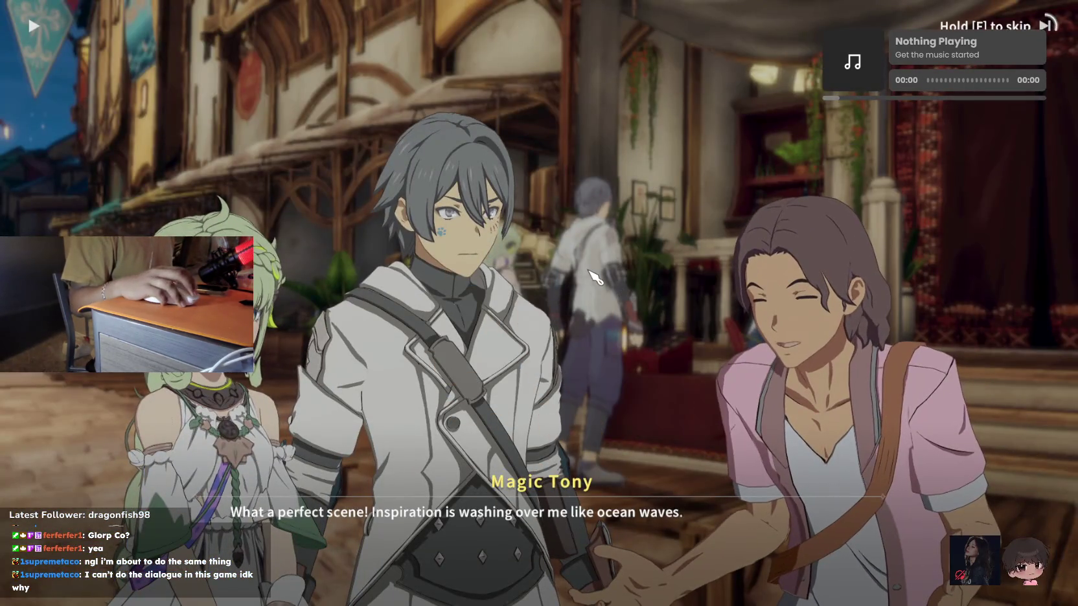
click(993, 111)
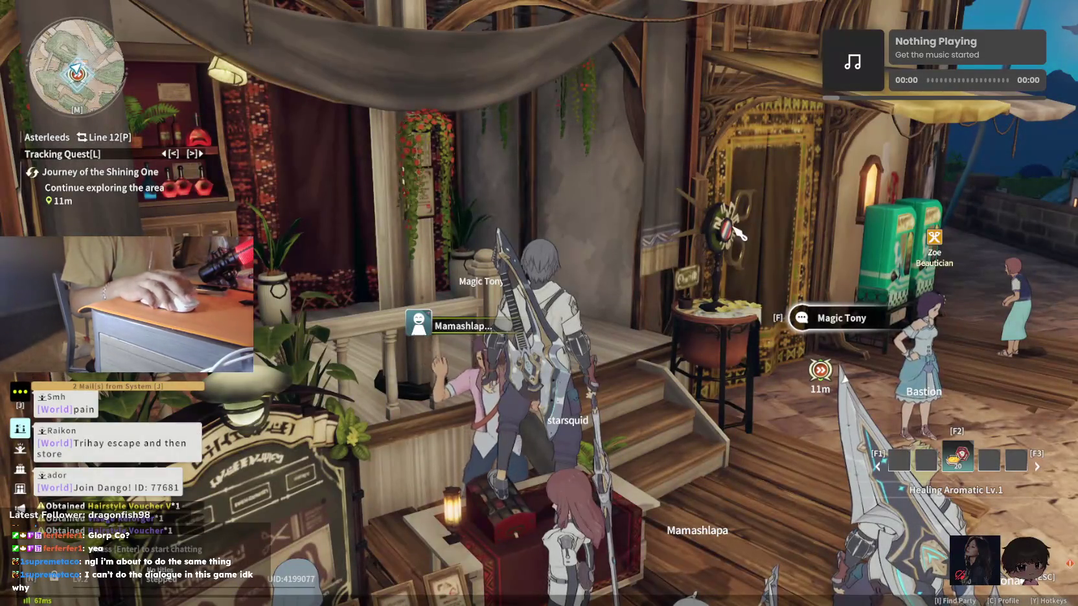
key(w)
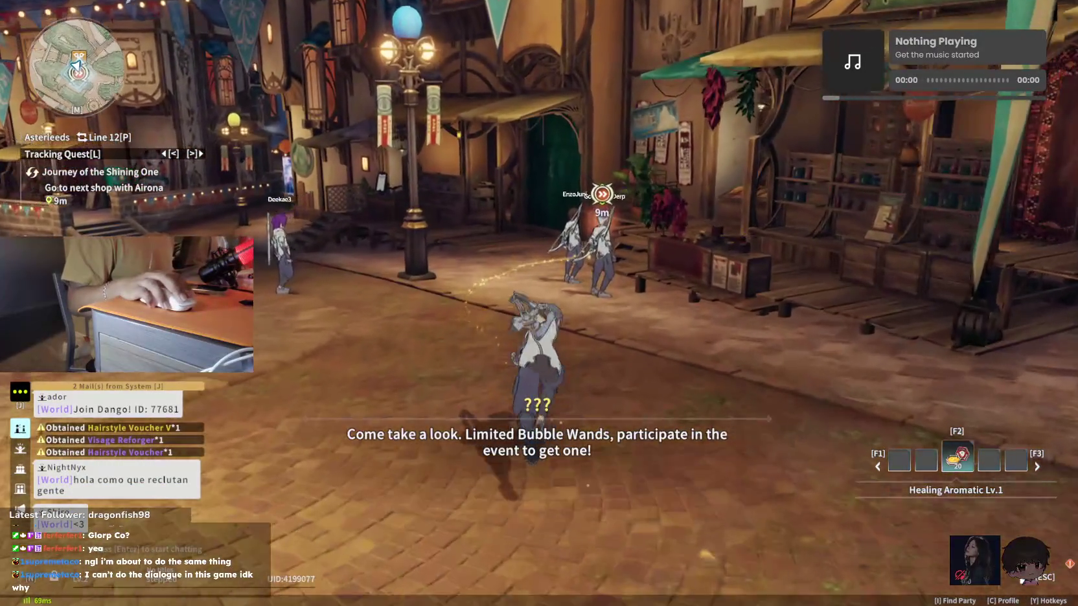
Reach Dadar's stall and hear about the Thunder Demon Smackdown
key(space)
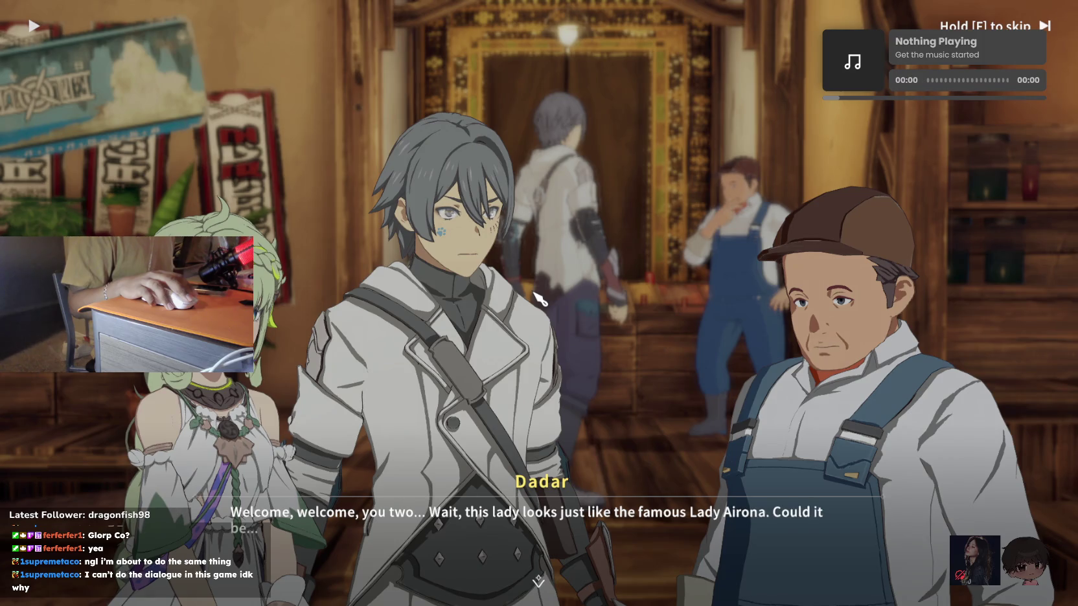
click(538, 298)
key(f)
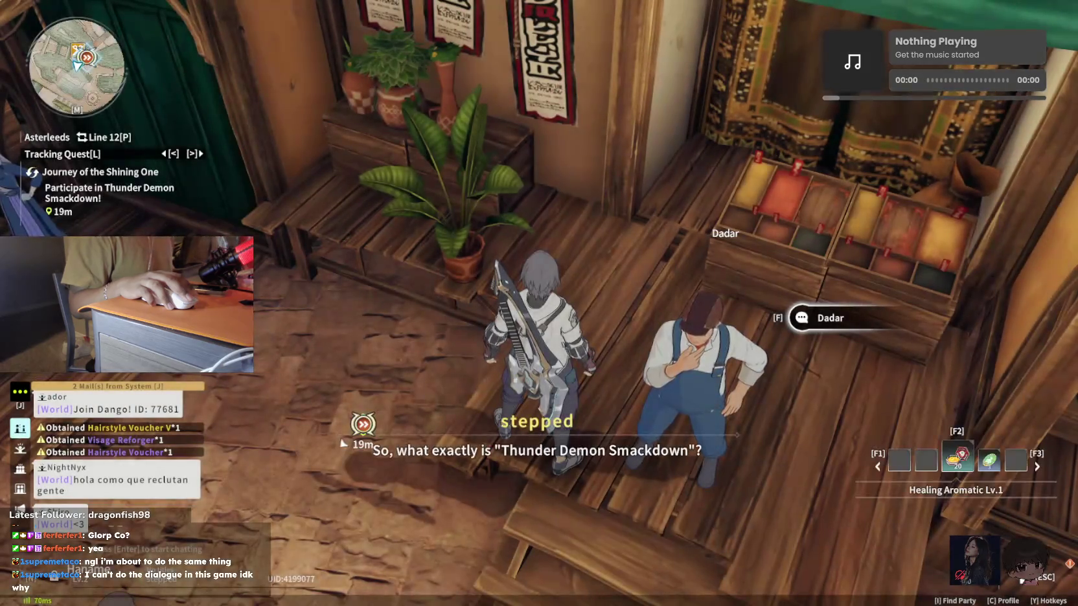
Register at the event area and begin the Fervor! Thunder Demon! event
key(w)
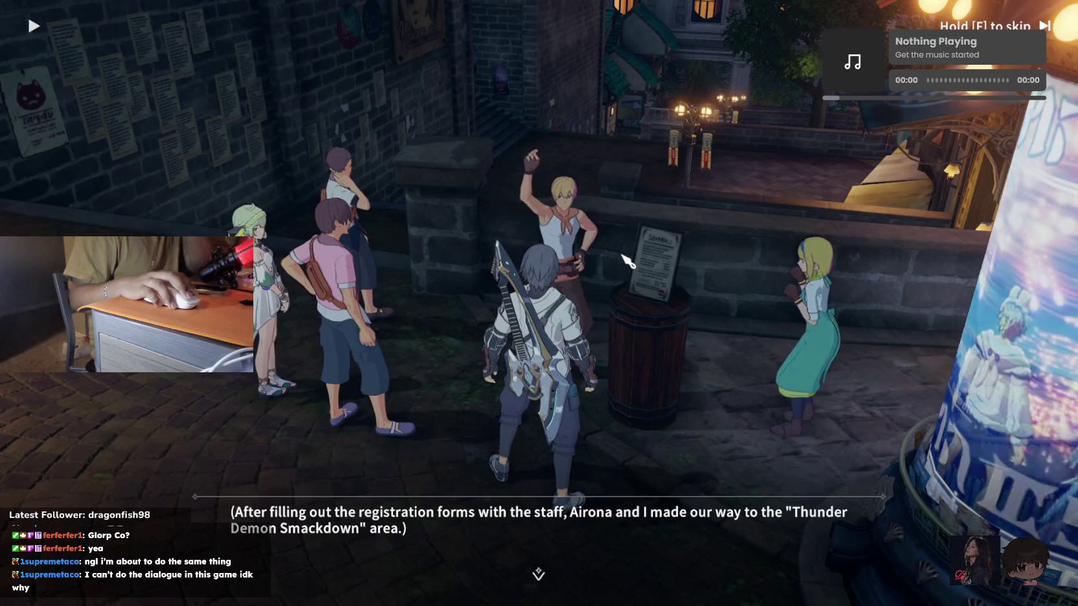
click(653, 285)
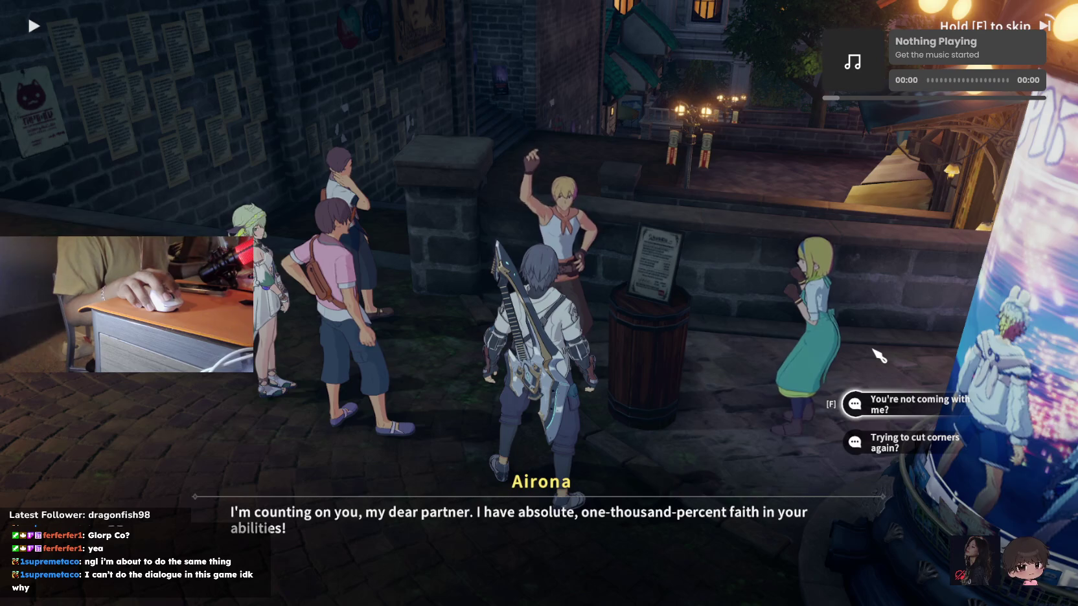
key(f)
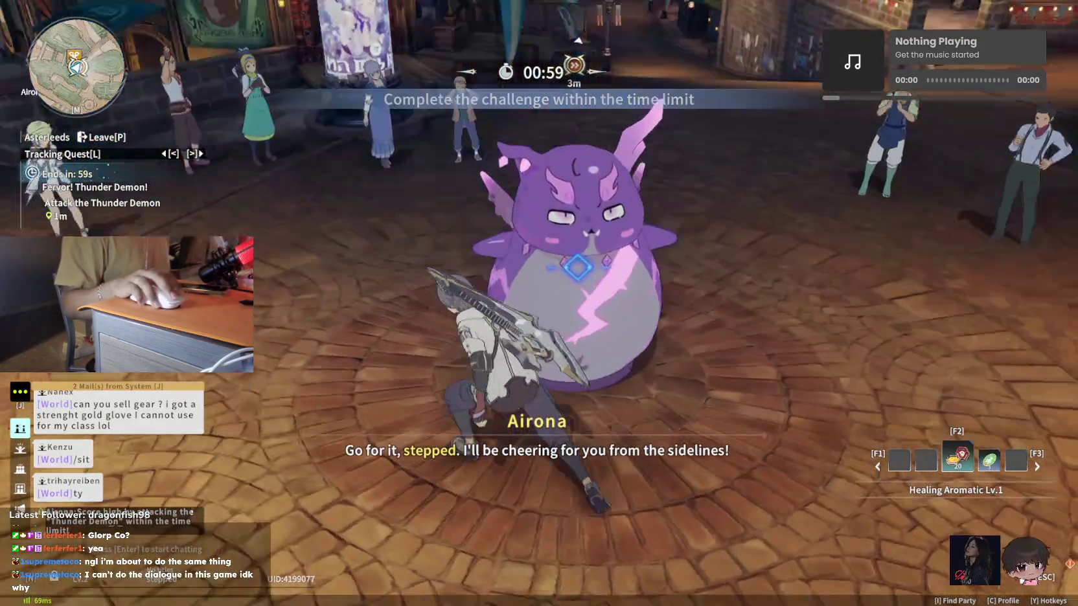
Beat the Thunder Demon with skills 1–3, the ultimate and dodges, then talk to Webber
click(539, 303)
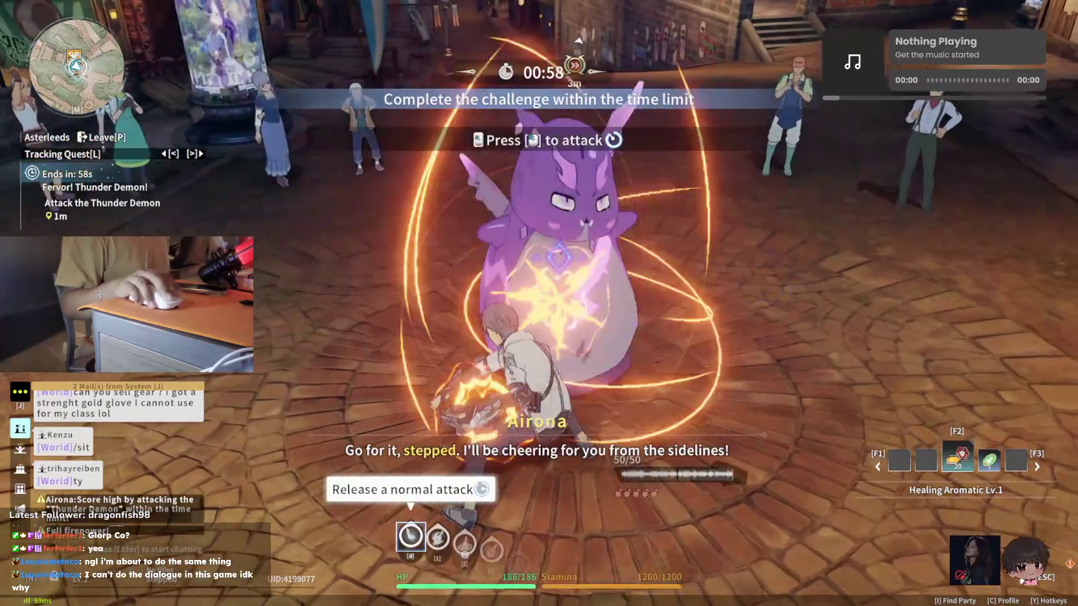
key(1)
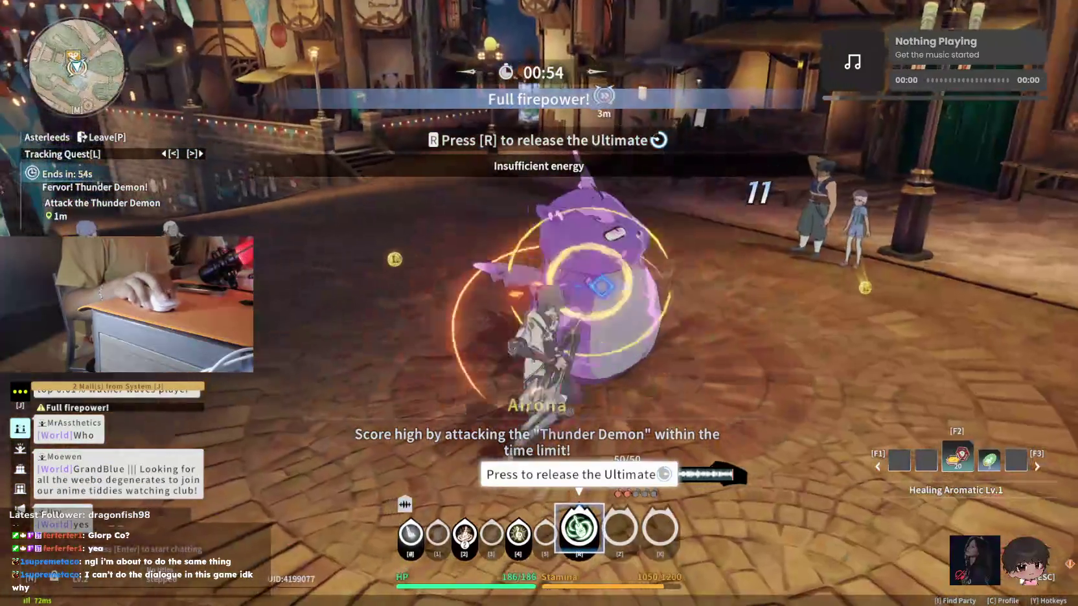
key(shift)
key(r)
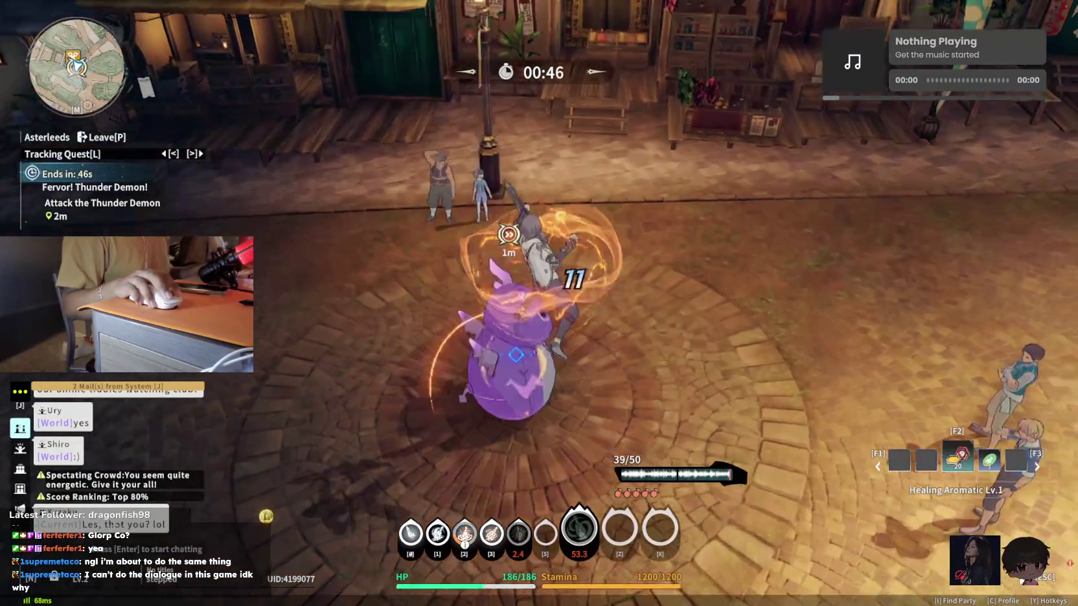
key(shift)
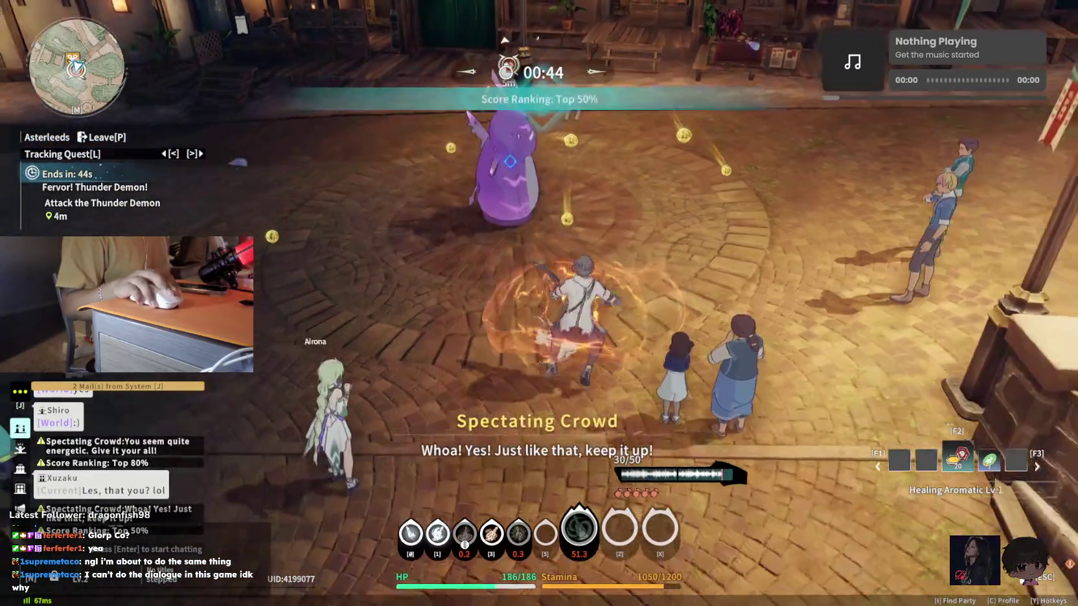
key(1)
key(3)
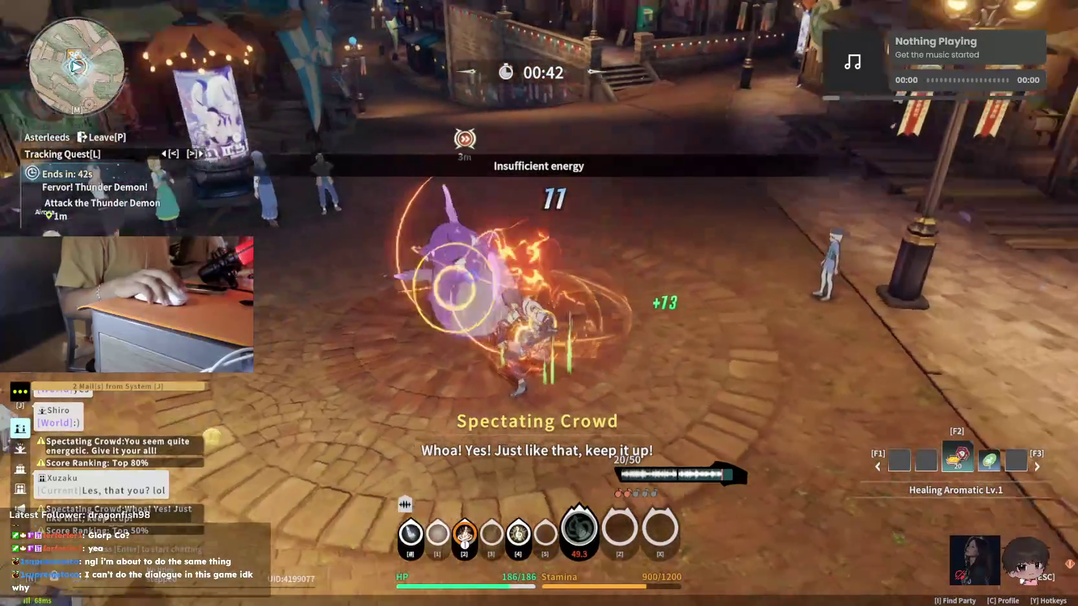
key(w)
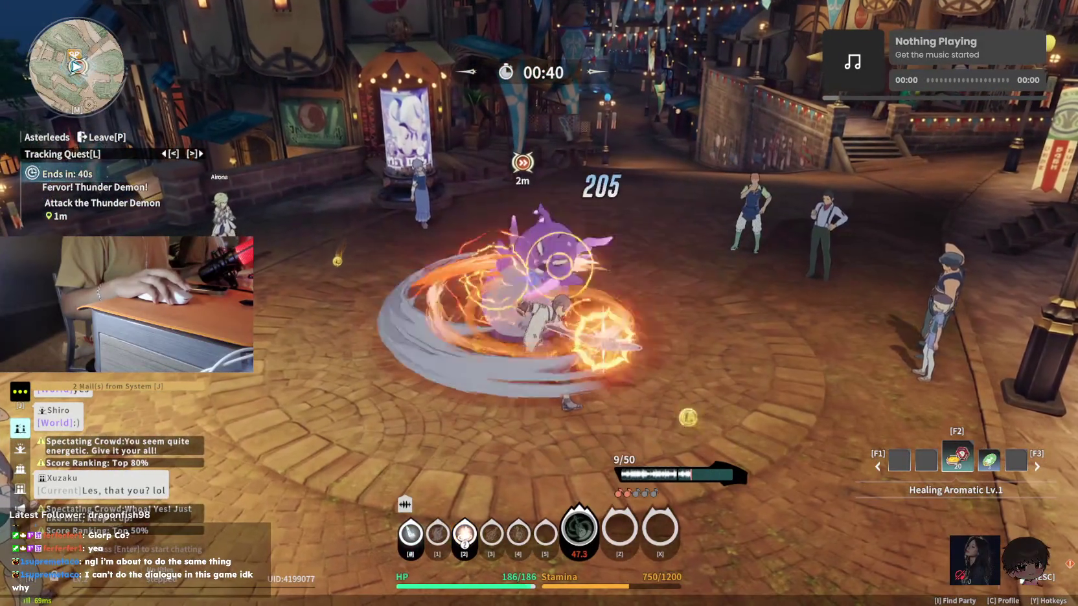
key(shift)
key(2)
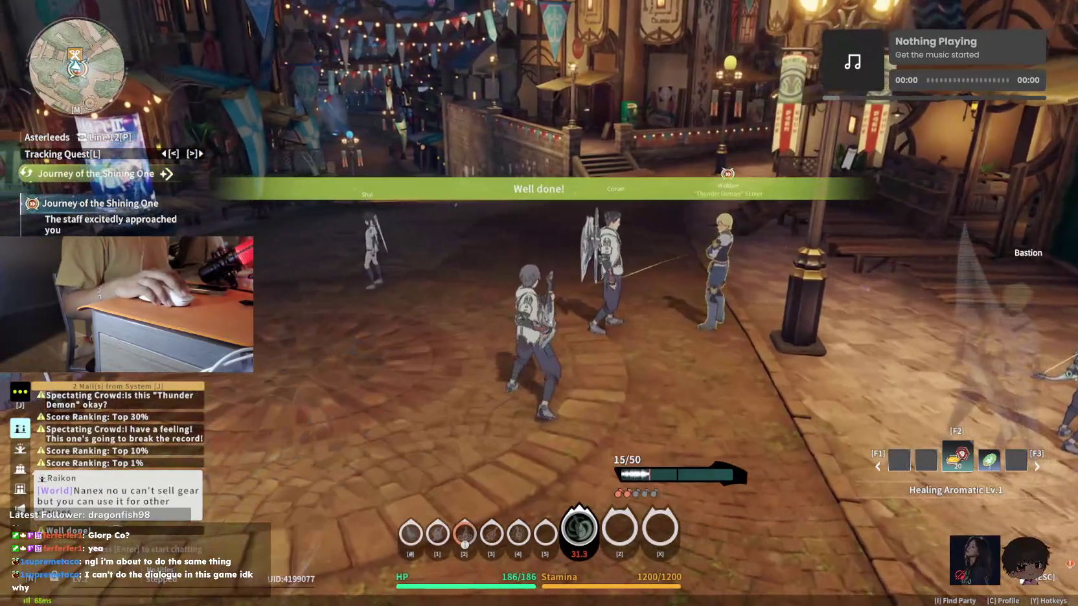
key(f)
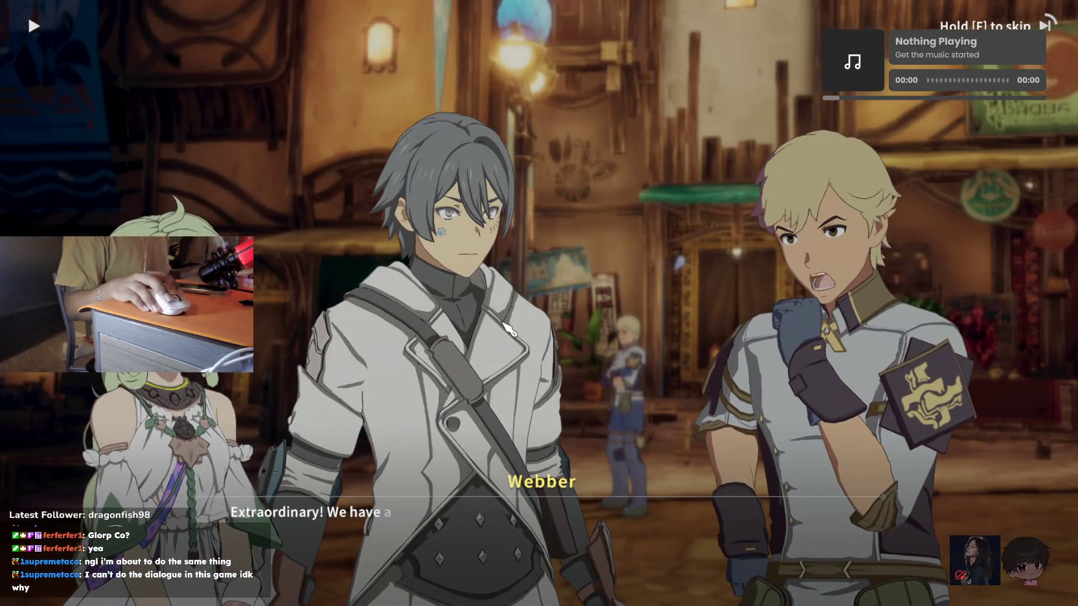
Preview and claim the Snowflake Earmuffs as Webber's reward
key(f)
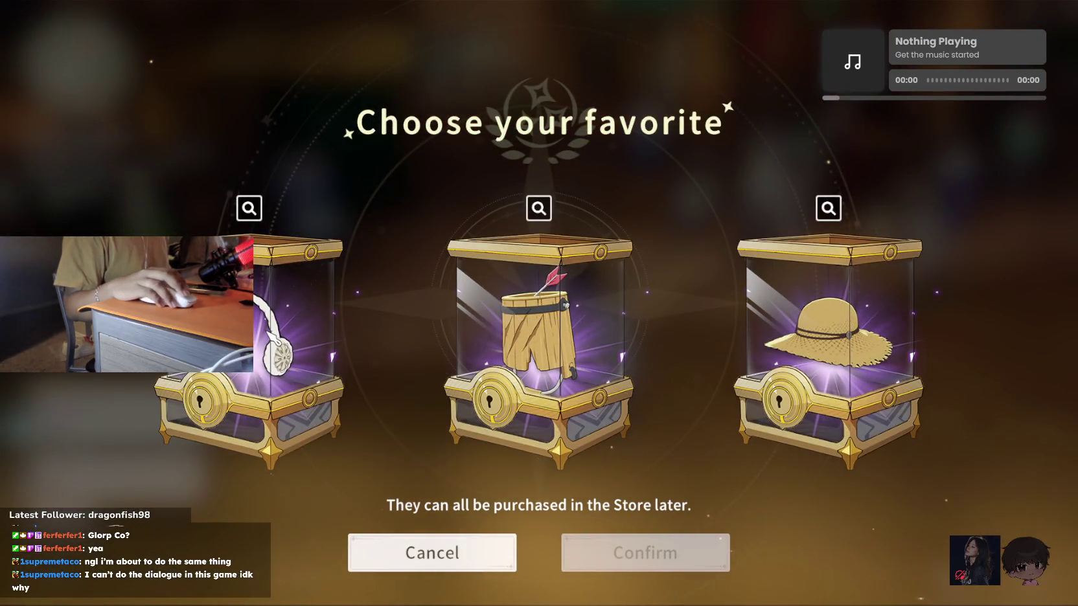
click(248, 209)
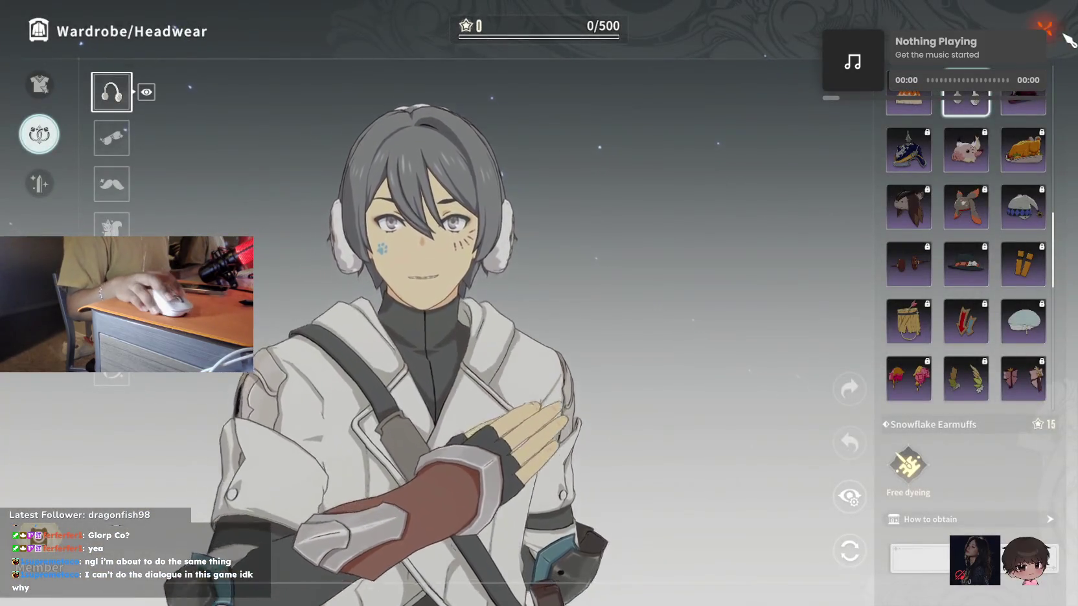
click(1065, 36)
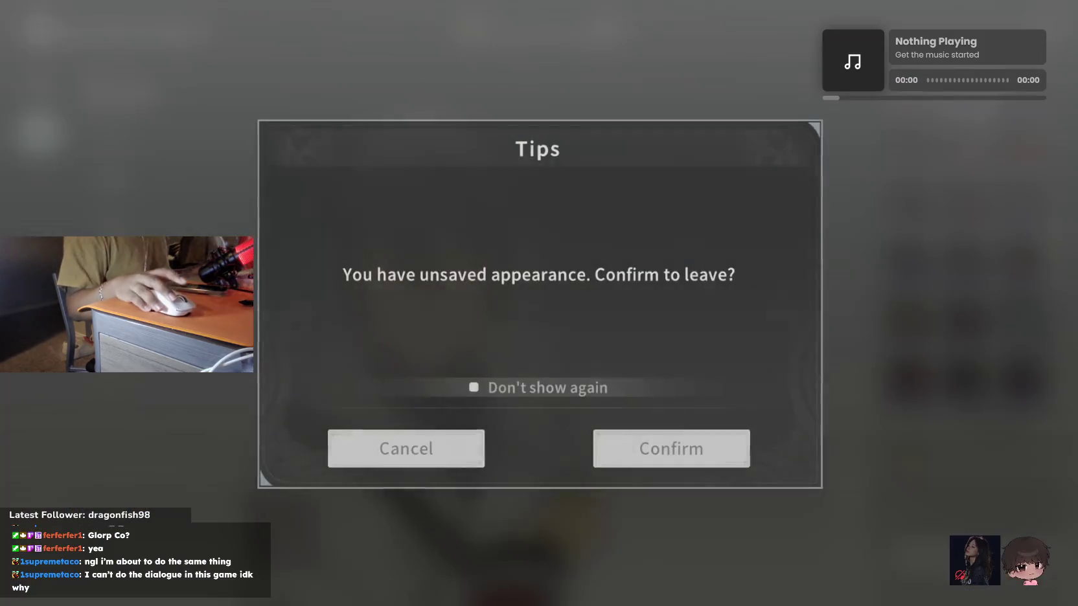
click(674, 447)
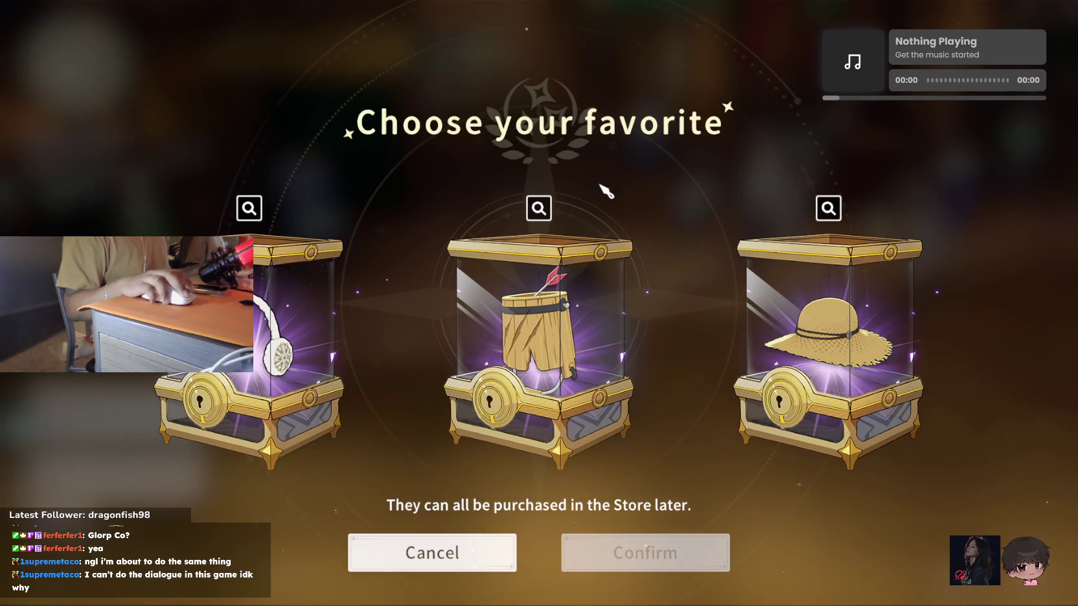
click(661, 556)
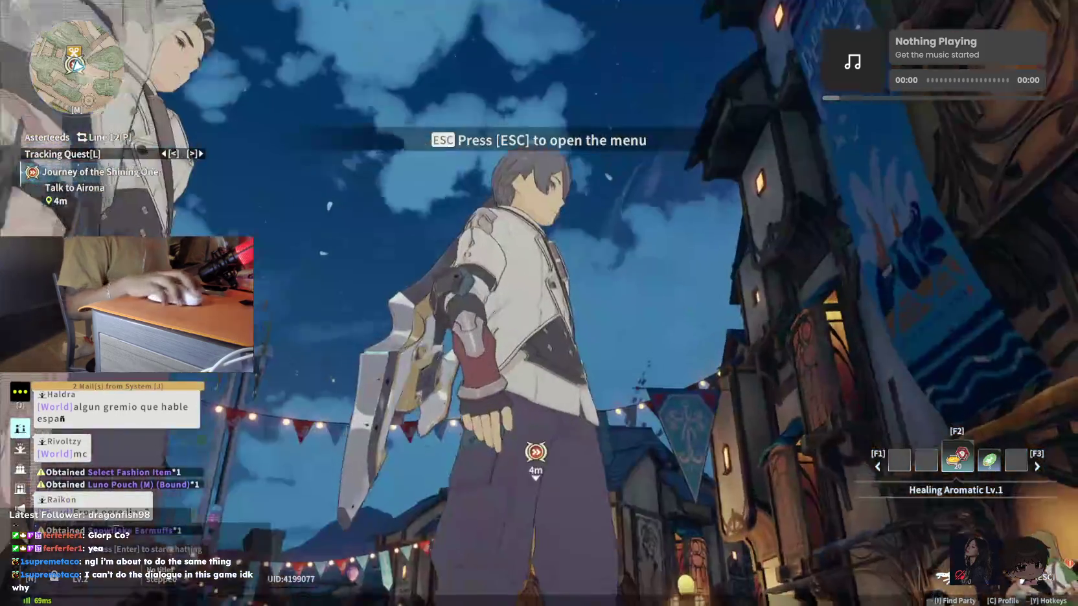
Equip the Snowflake Earmuffs in the Wardrobe's Headwear category and save the appearance
key(Escape)
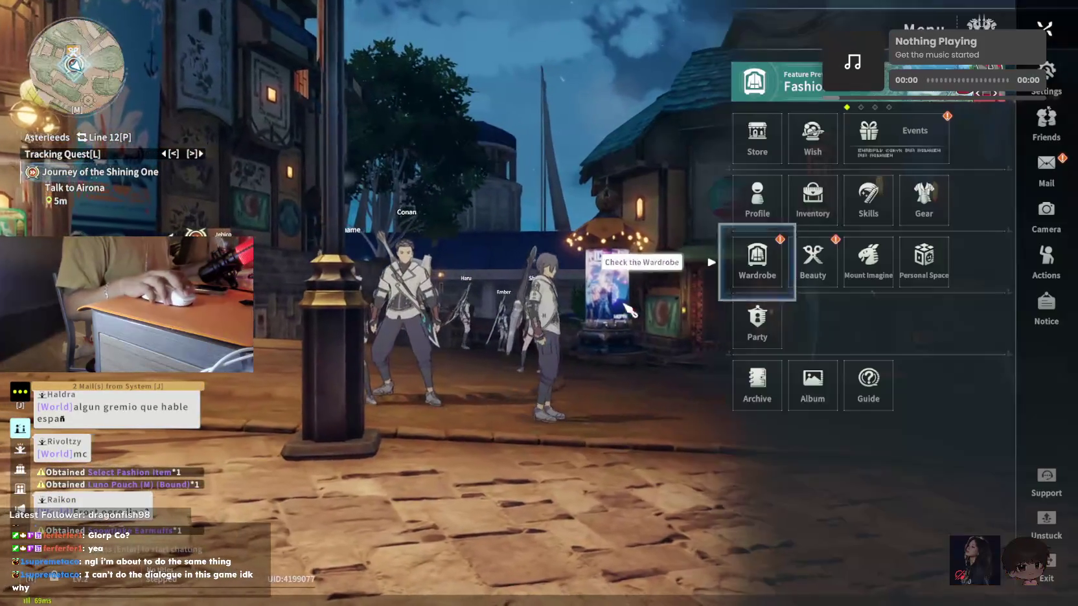
click(735, 268)
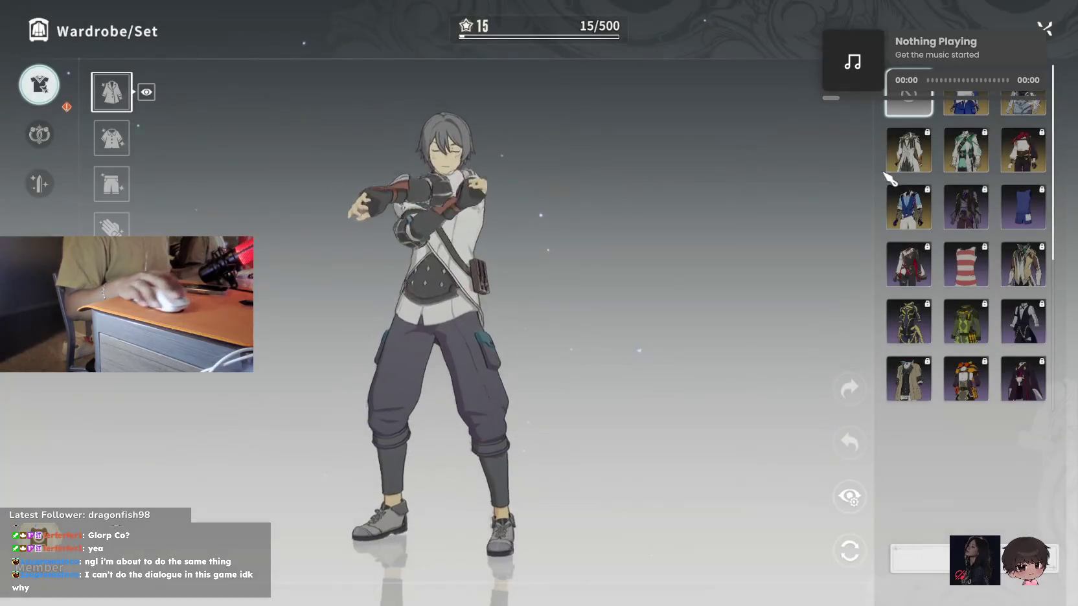
click(38, 132)
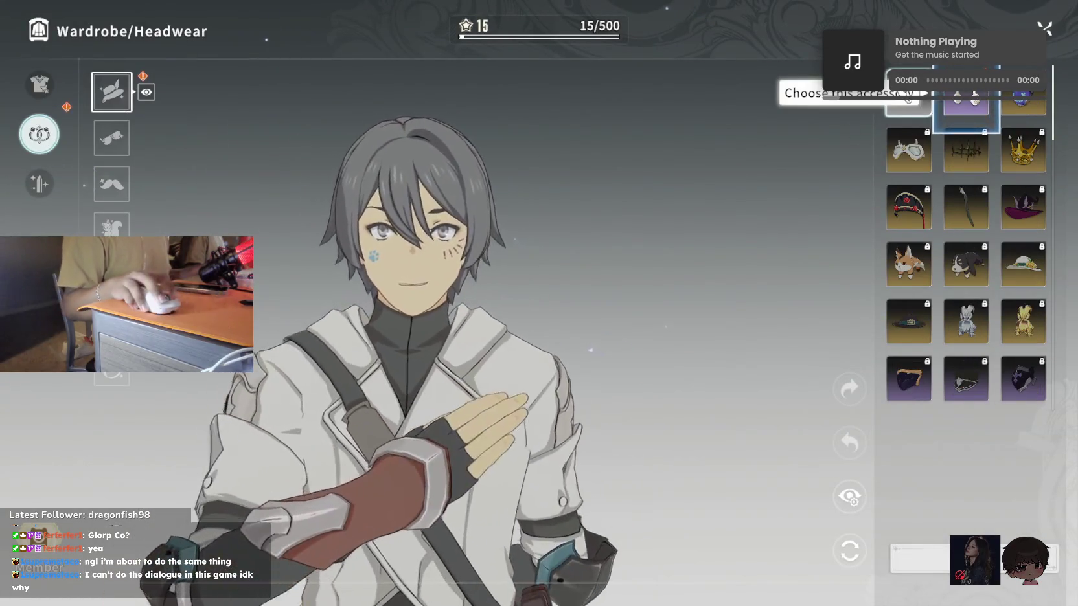
click(965, 97)
click(916, 557)
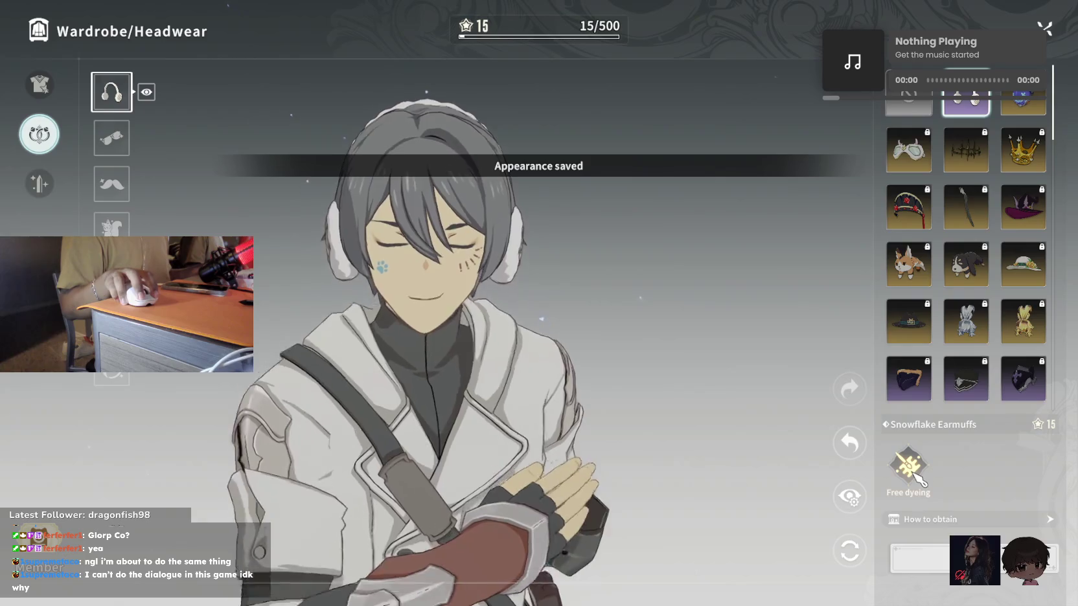
key(Escape)
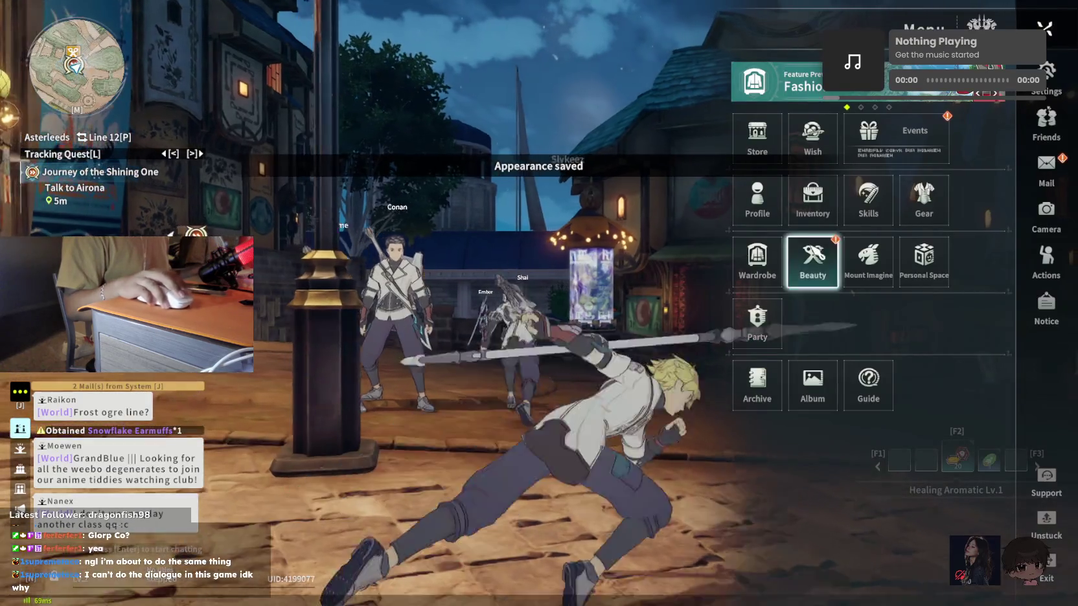
click(907, 136)
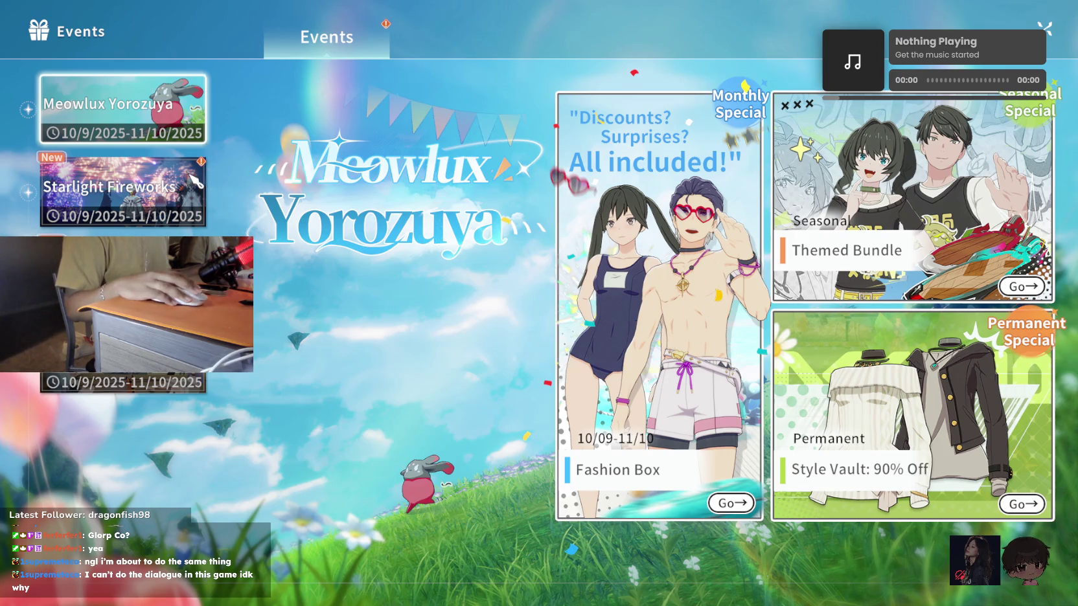
Browse the Starlight Fireworks event and the festival's event store
click(193, 181)
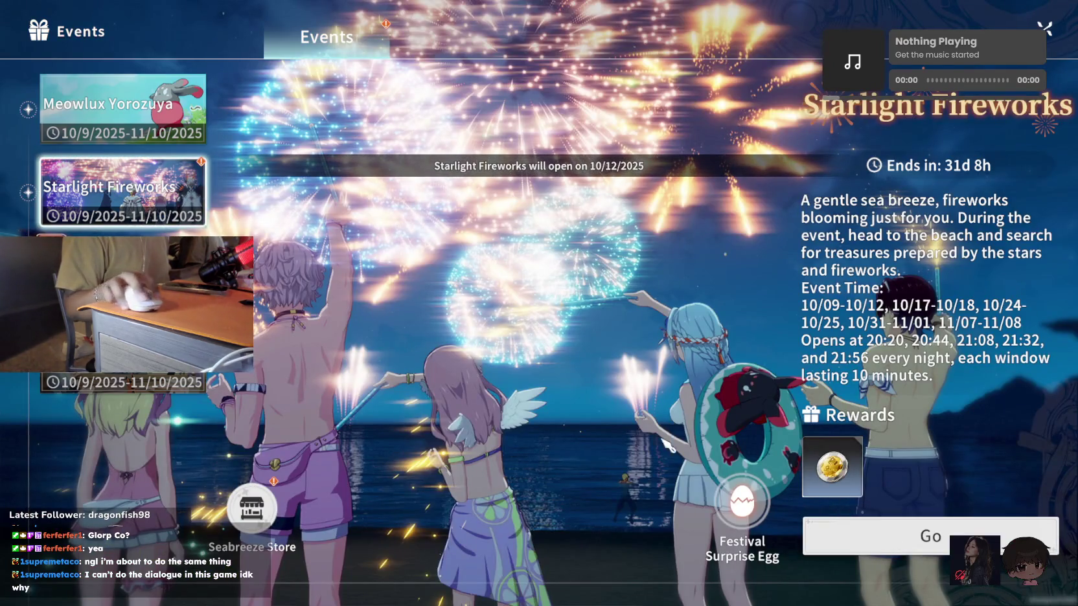
click(124, 272)
click(252, 505)
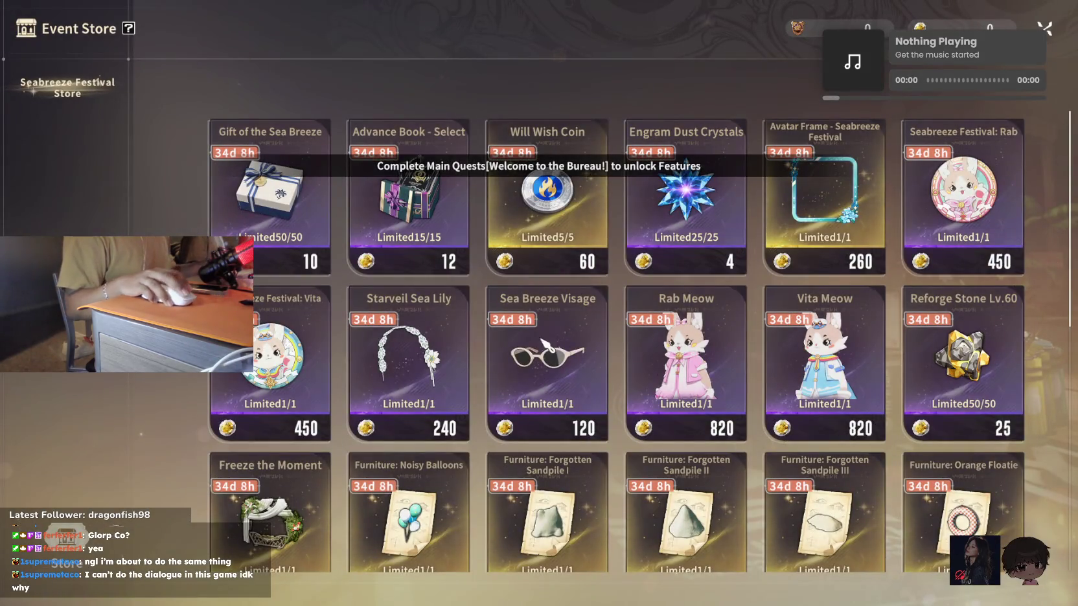
key(Escape)
key(Escape)
Unlock a new hairstyle in Beauty > Hair by spending an item, then return to town
click(827, 266)
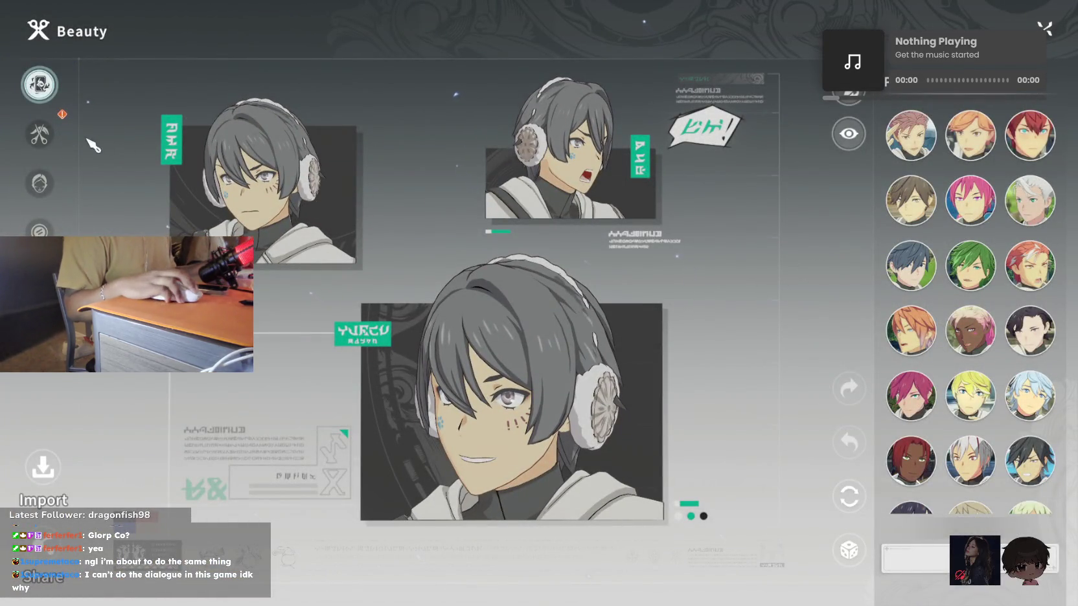
click(39, 134)
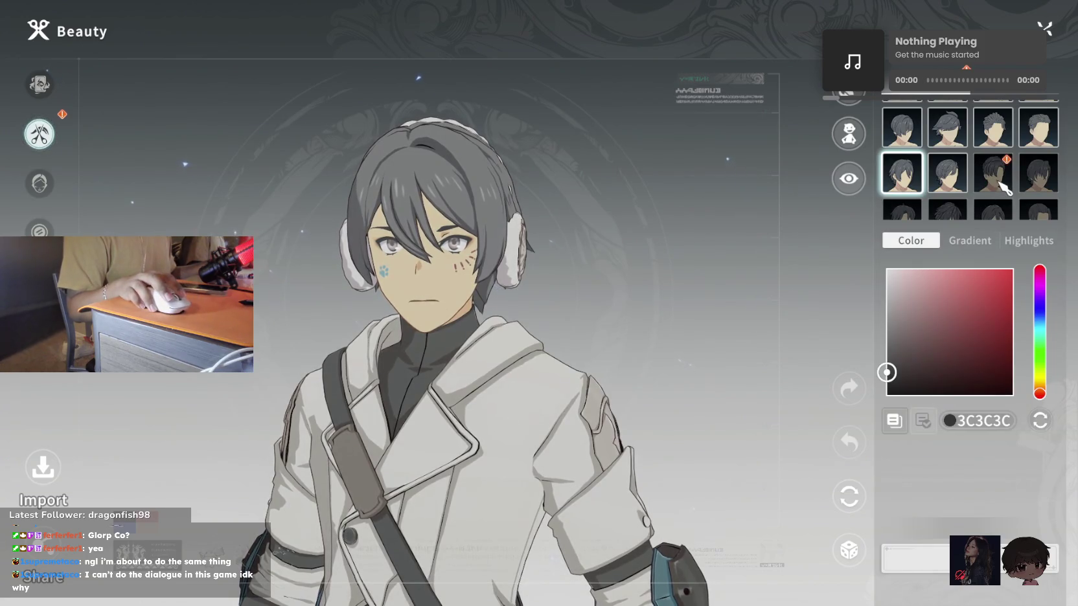
click(999, 183)
click(1039, 285)
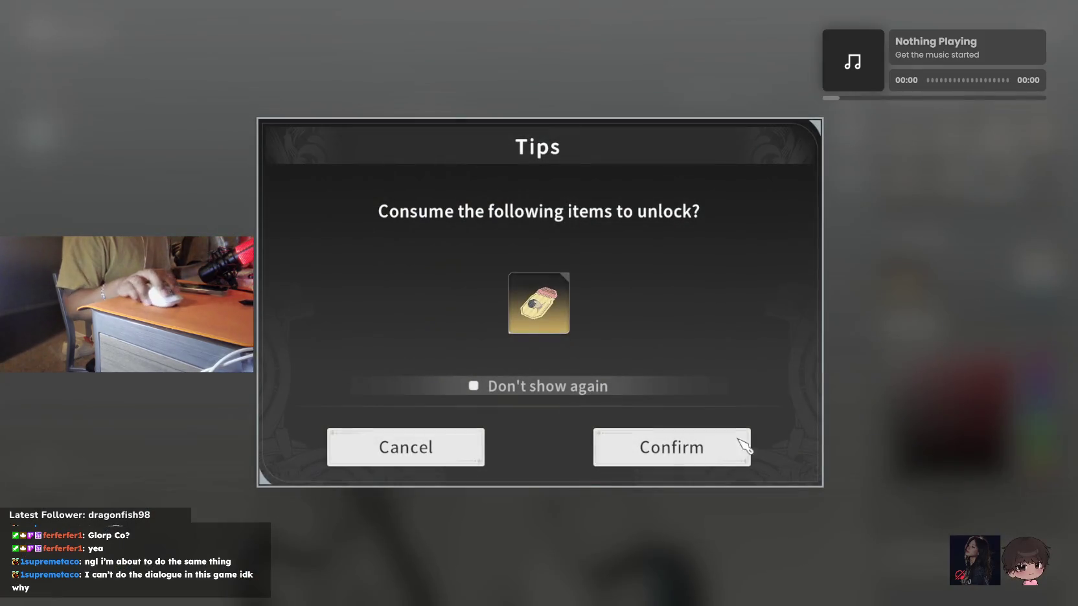
click(748, 446)
key(Escape)
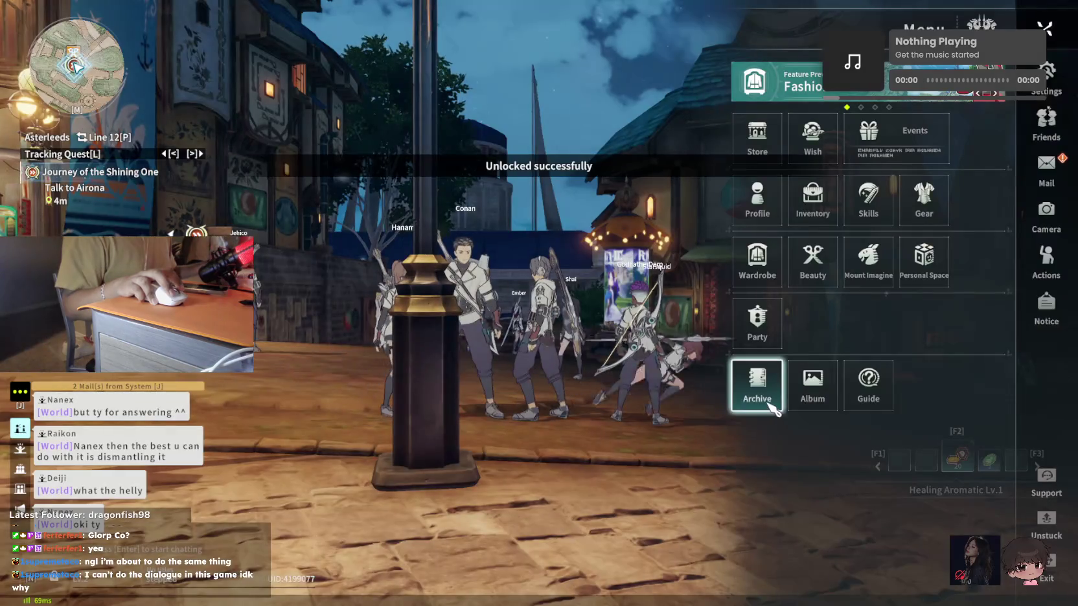
key(Escape)
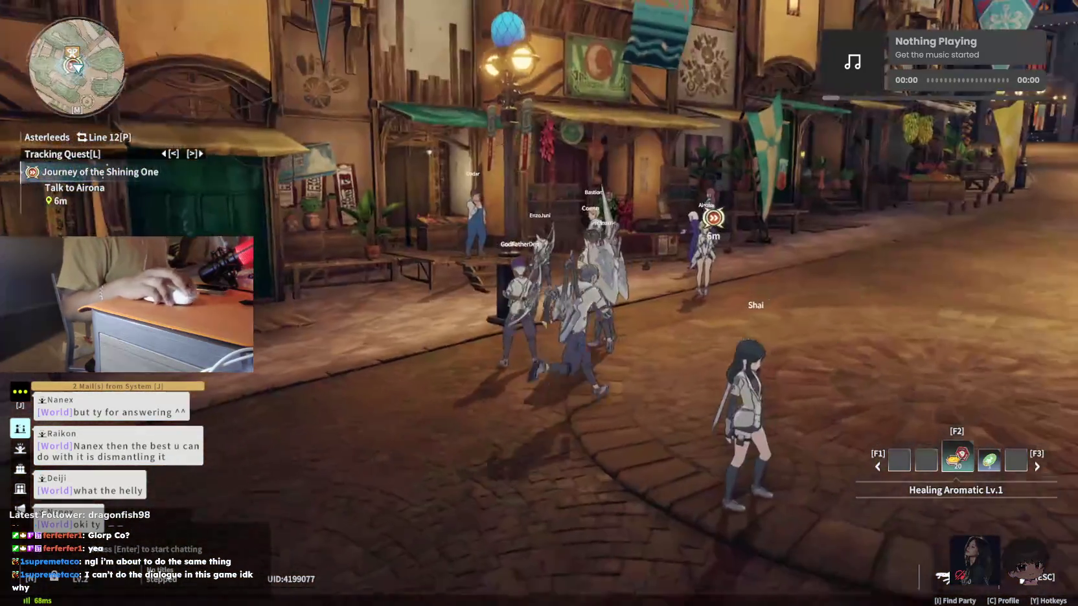
Talk with Airona, read the Seabreeze Honor Roll on the pillar, and finish her dialogue
key(f)
key(f)
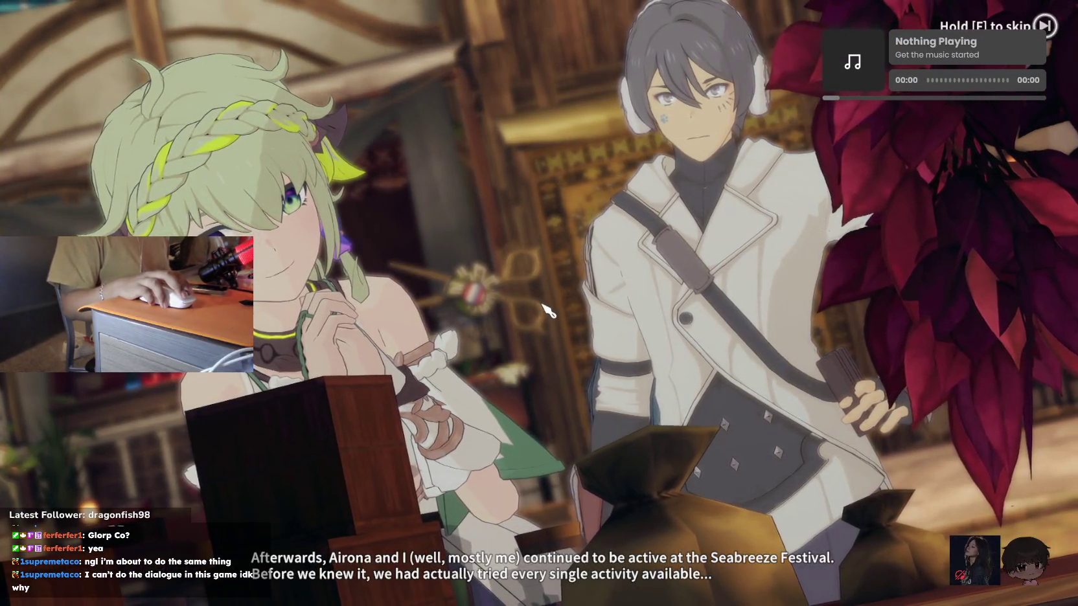
key(f)
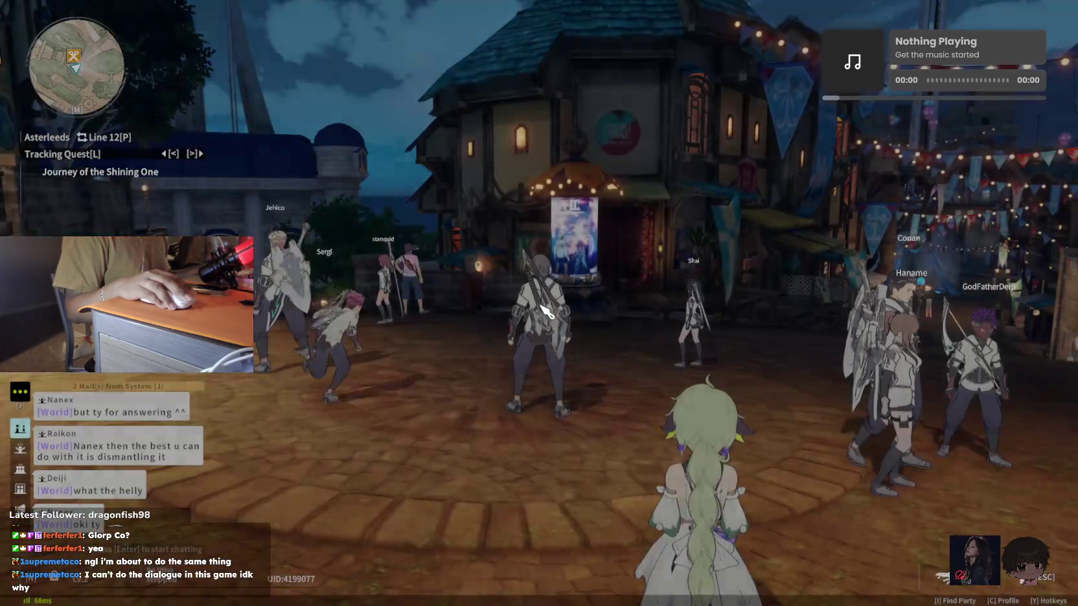
key(w)
key(w)
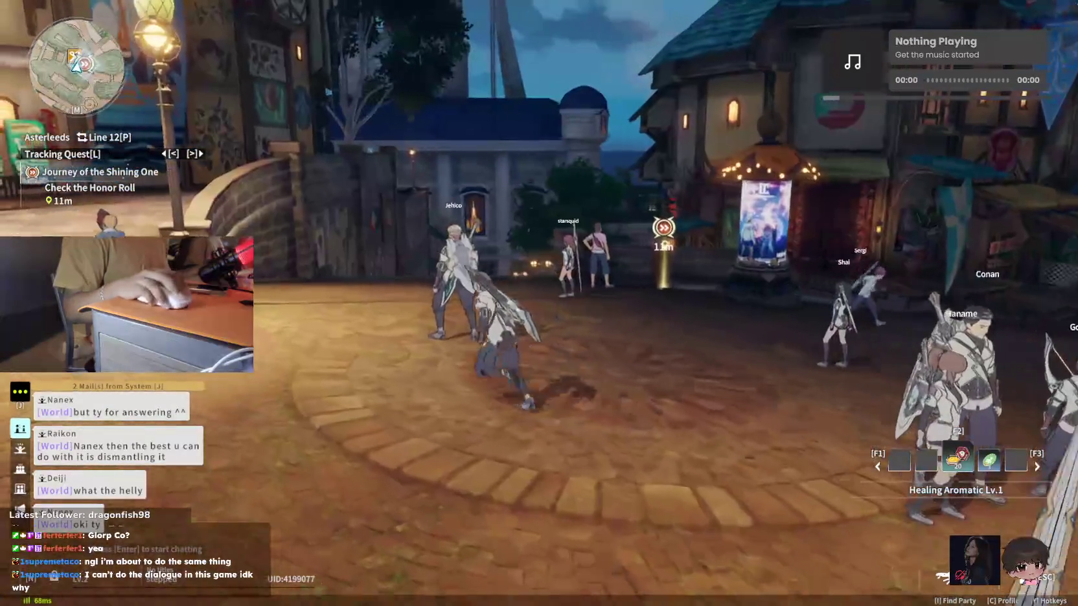
key(f)
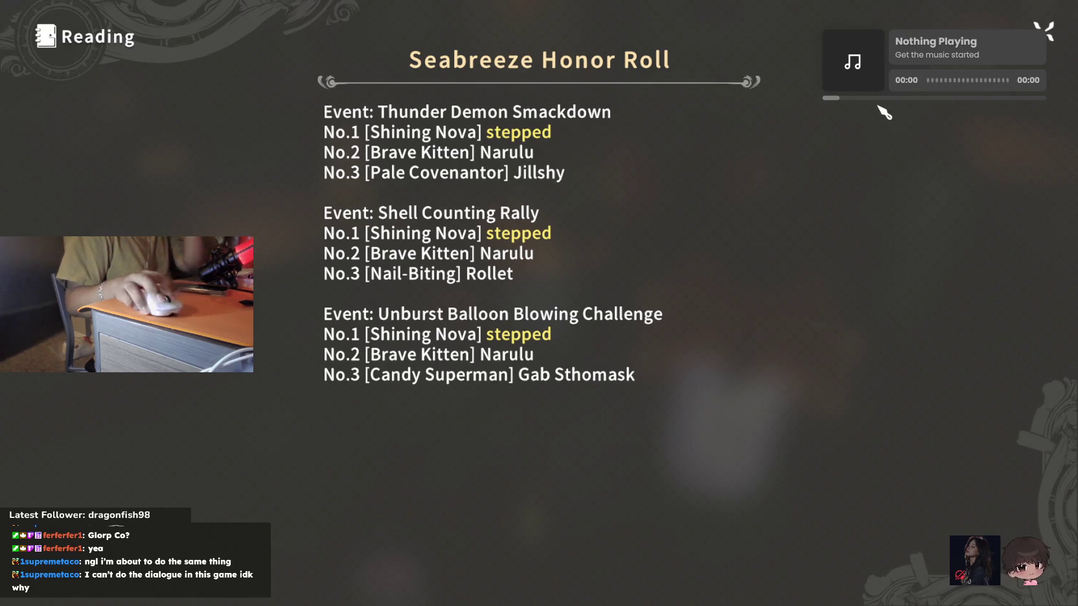
click(1043, 30)
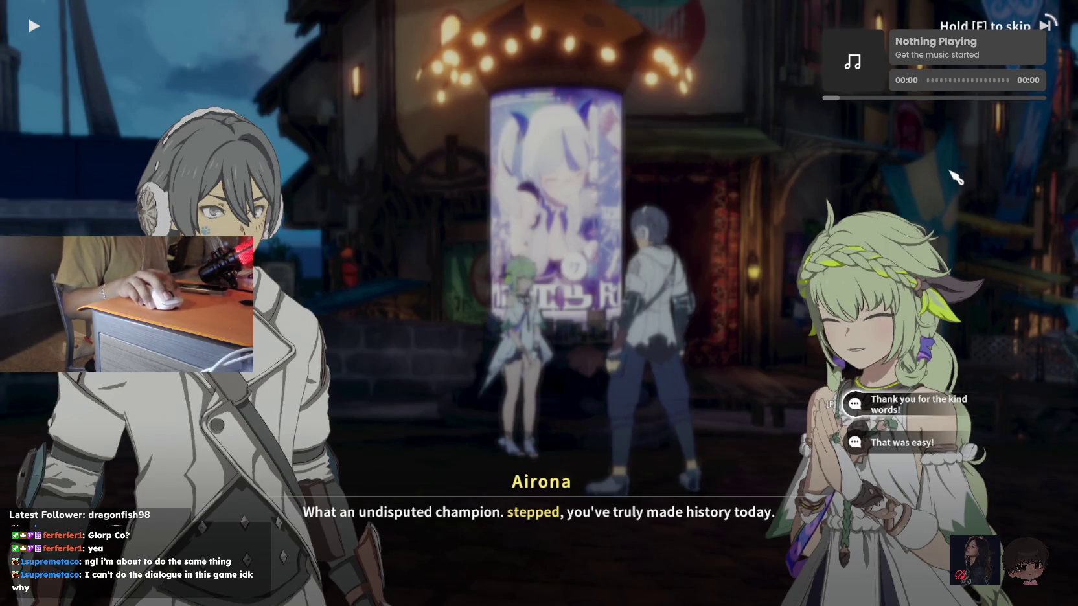
key(f)
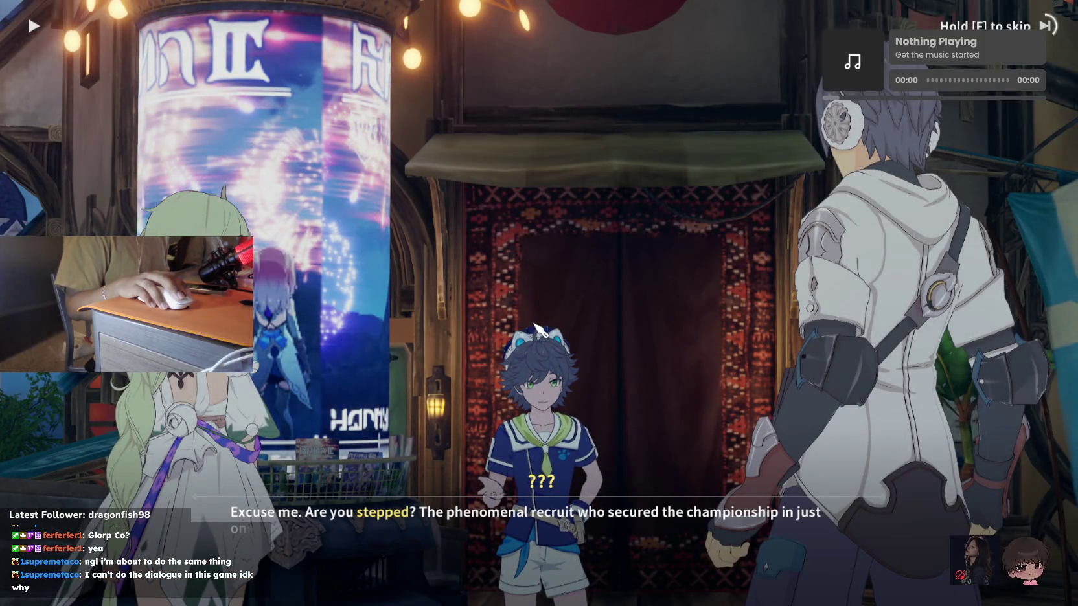
Run and glide through the Asterleeds streets and plaza toward the quest marker
key(f)
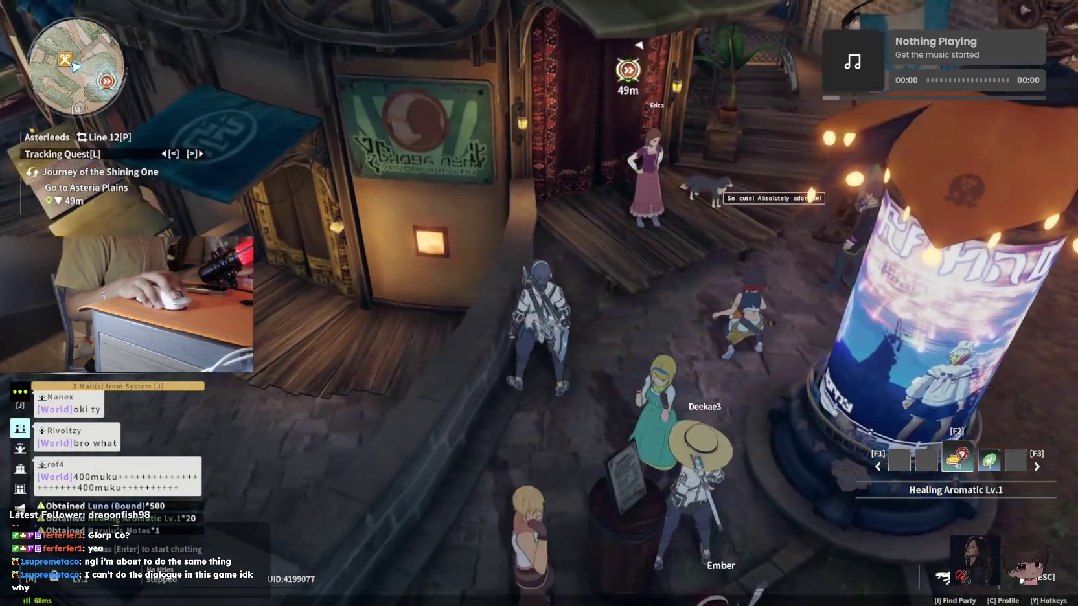
key(space)
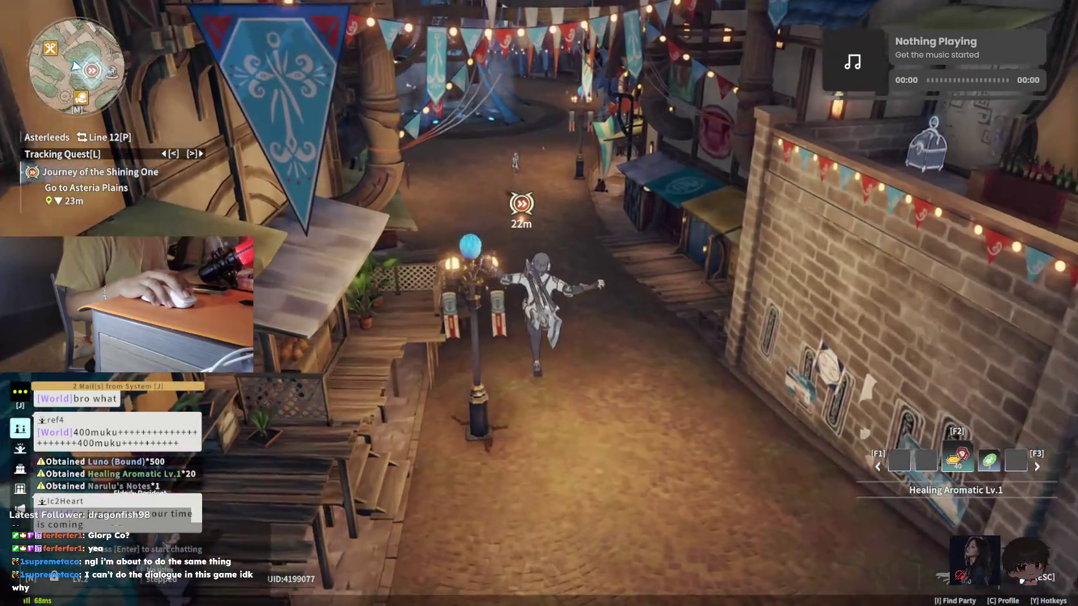
key(space)
key(w)
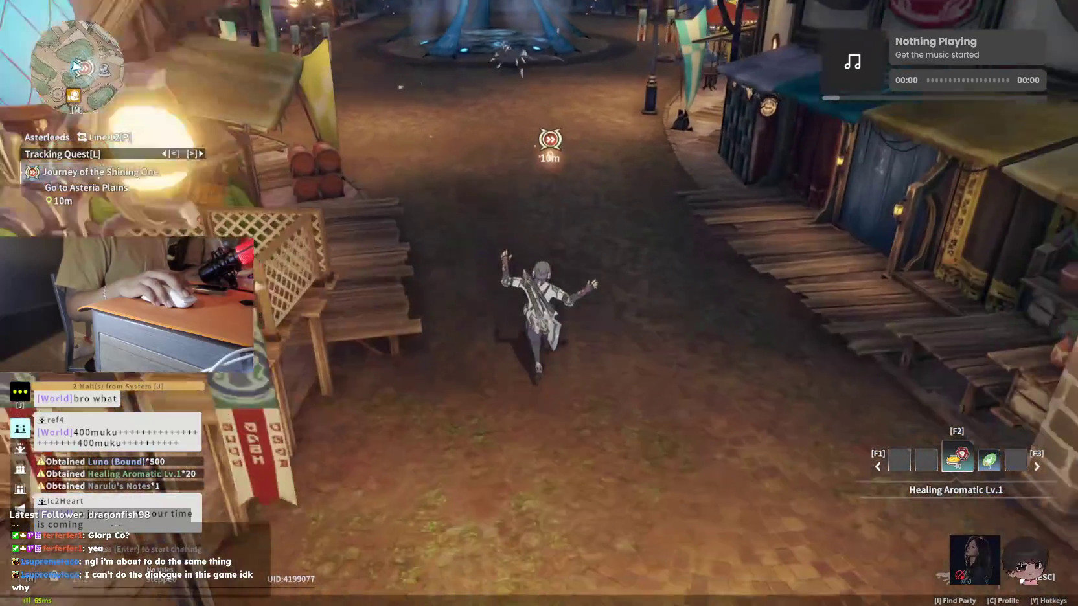
key(space)
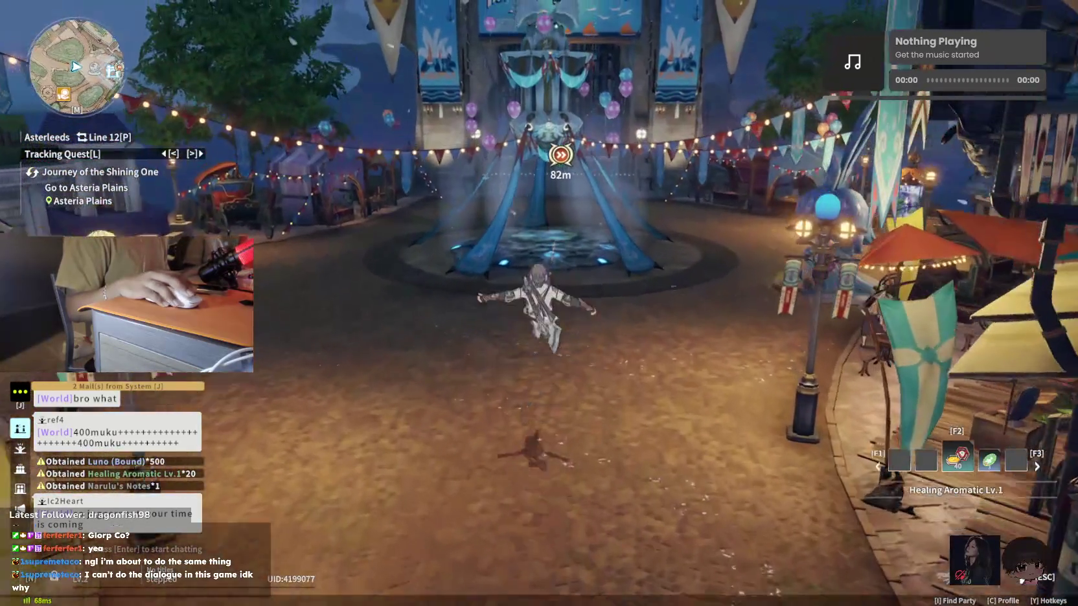
key(w)
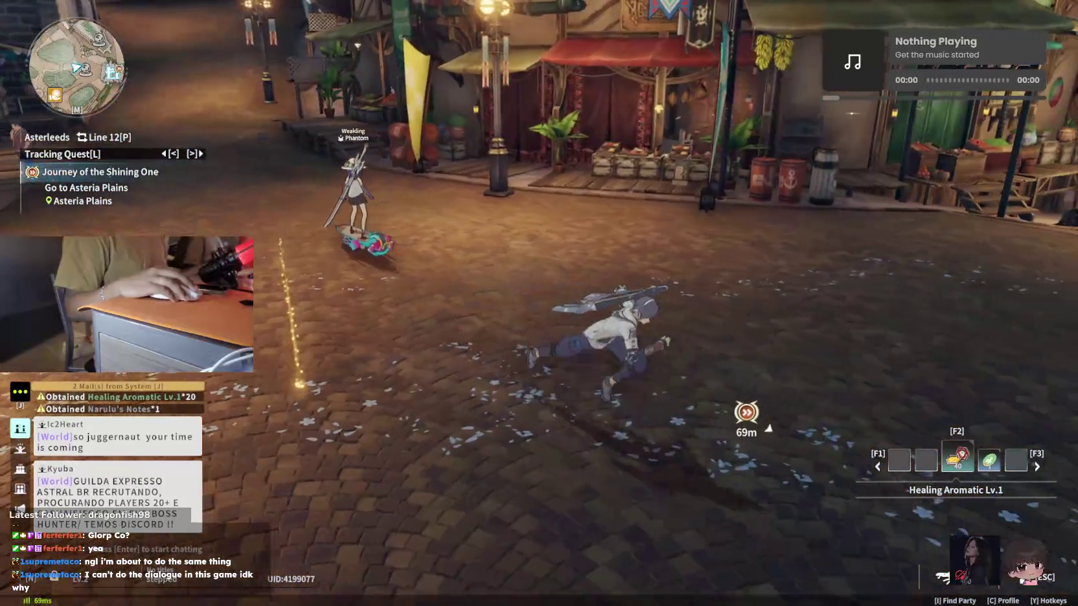
key(w)
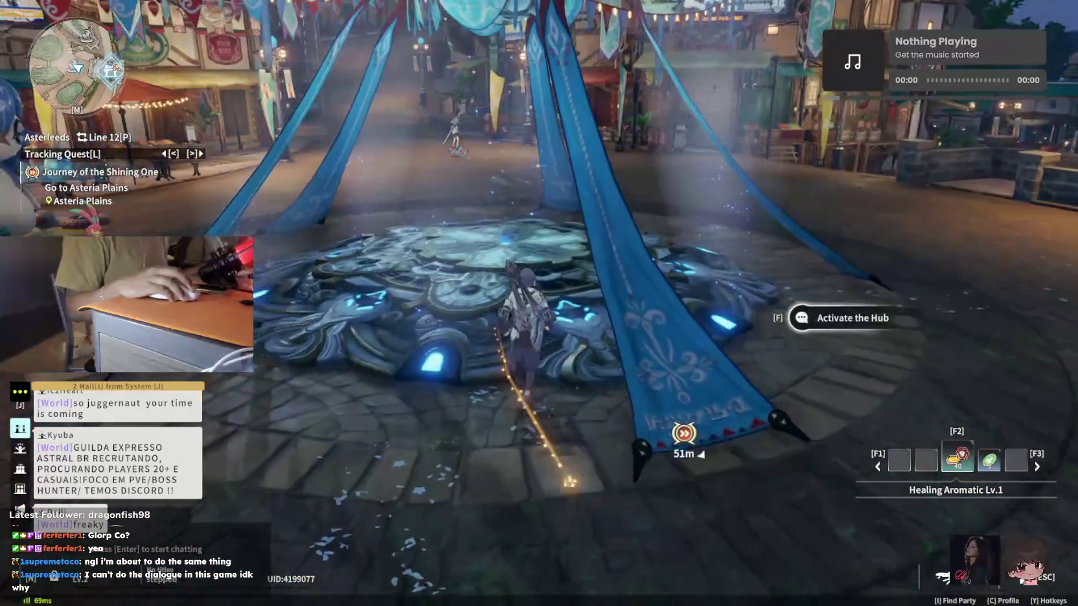
Activate the hub crystal and ride the wolf mount through the castle gate
key(f)
key(w)
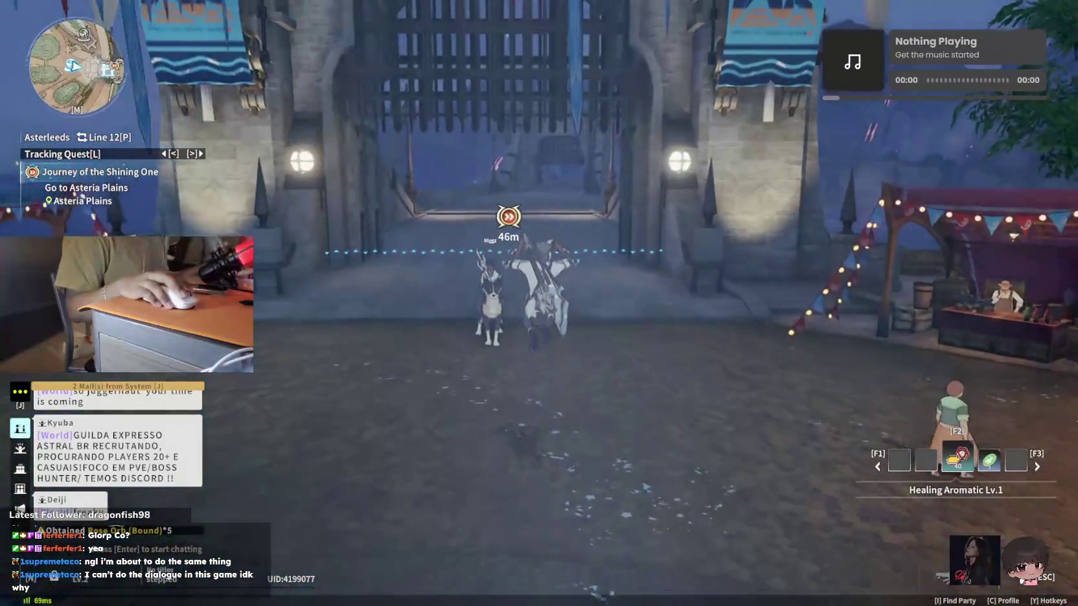
key(w)
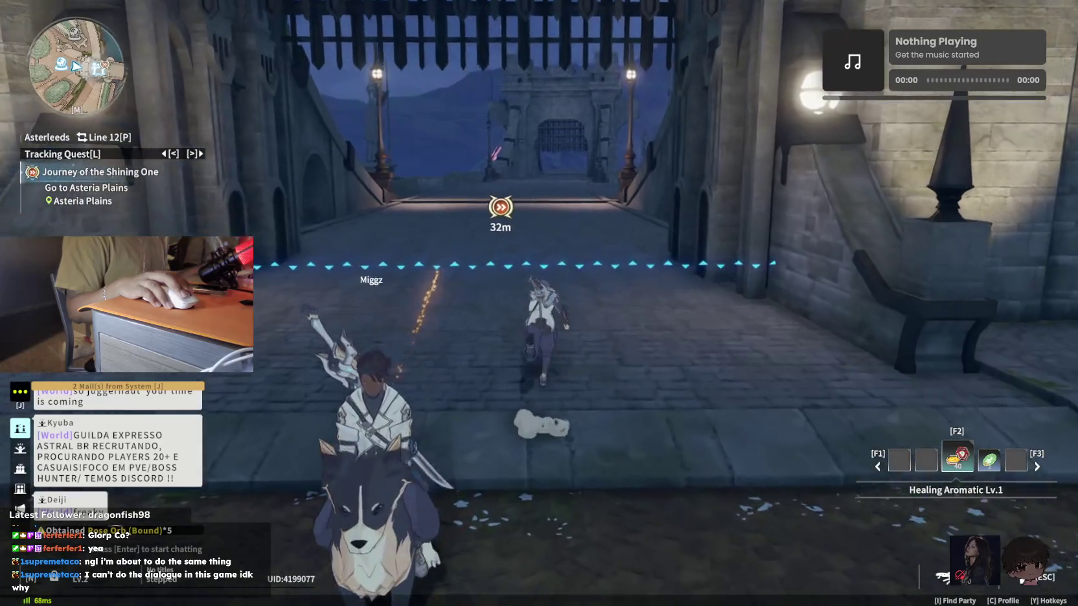
key(w)
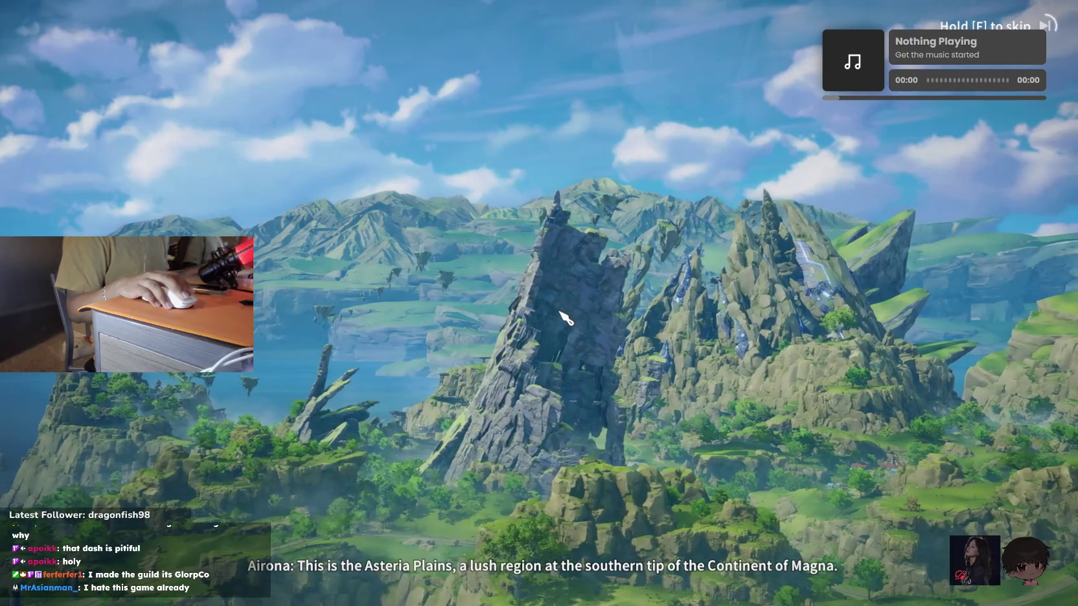
Skip the Asteria Plains intro and hear Airona's talk about the Luno
key(f)
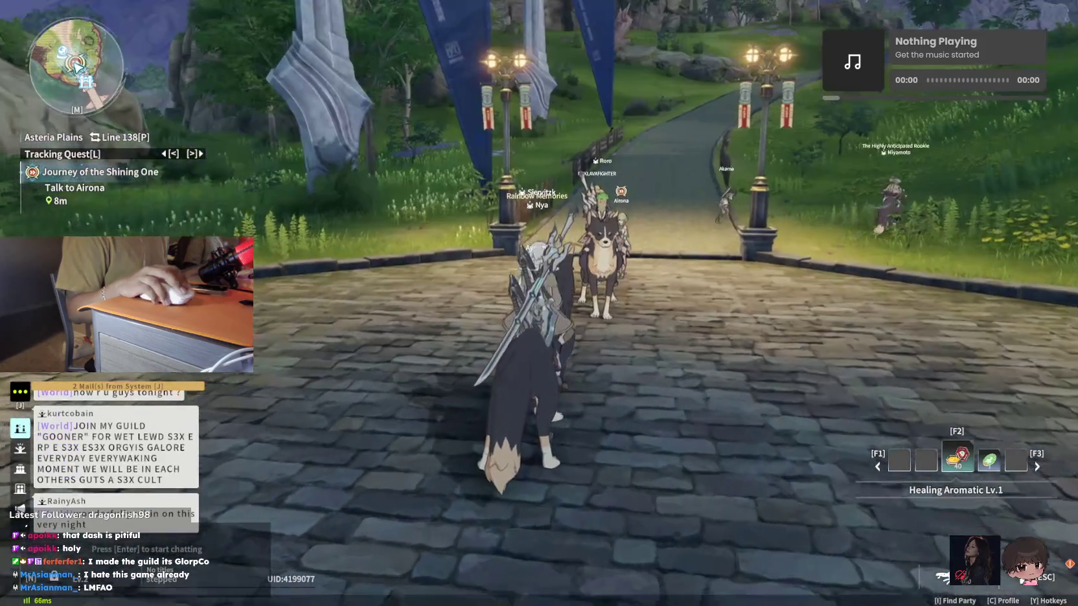
key(w)
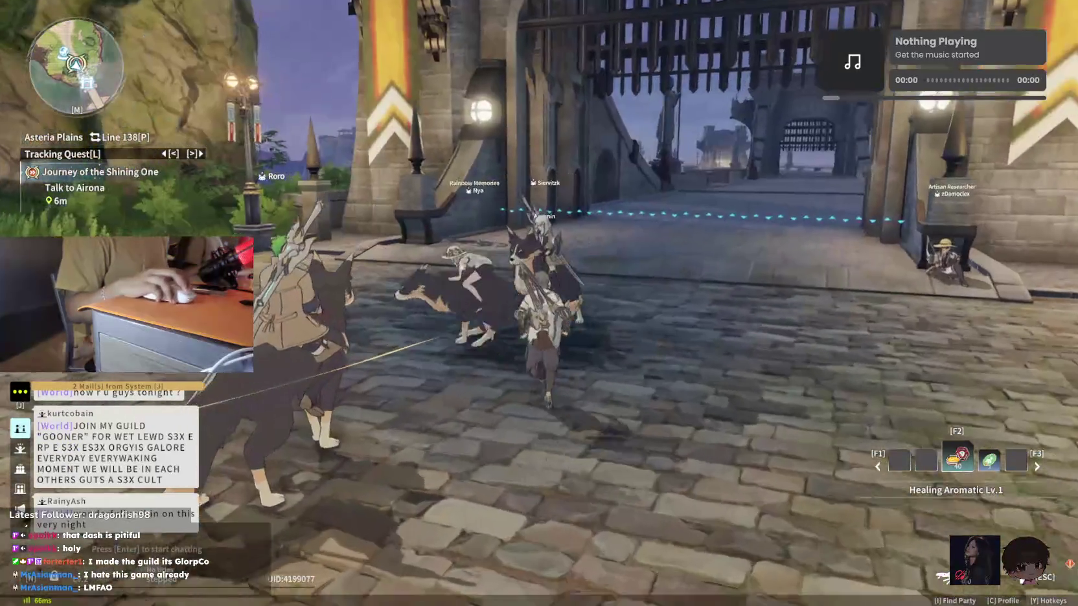
key(w)
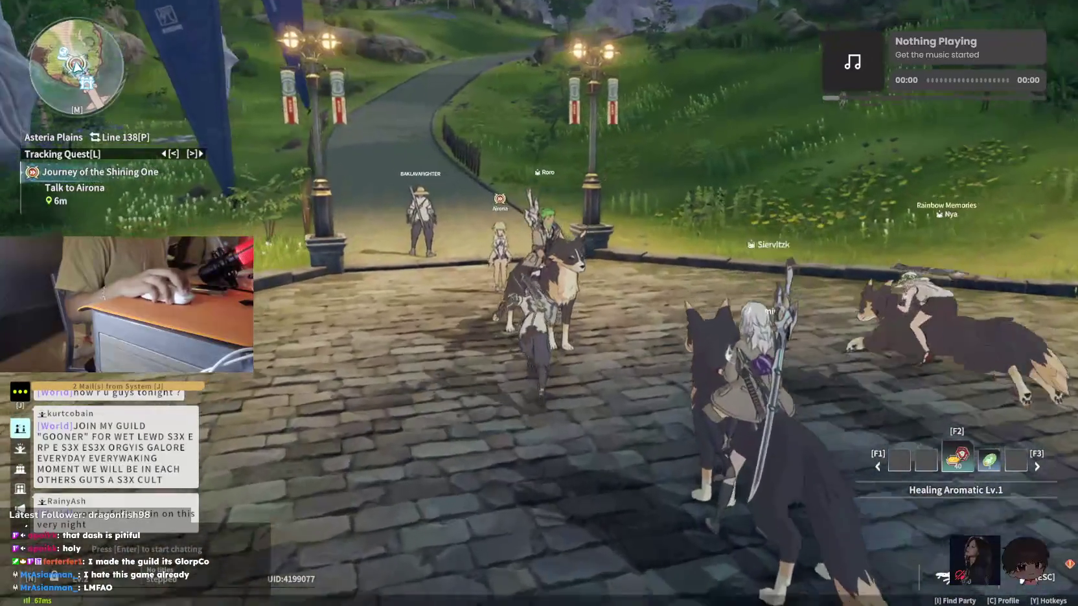
key(w)
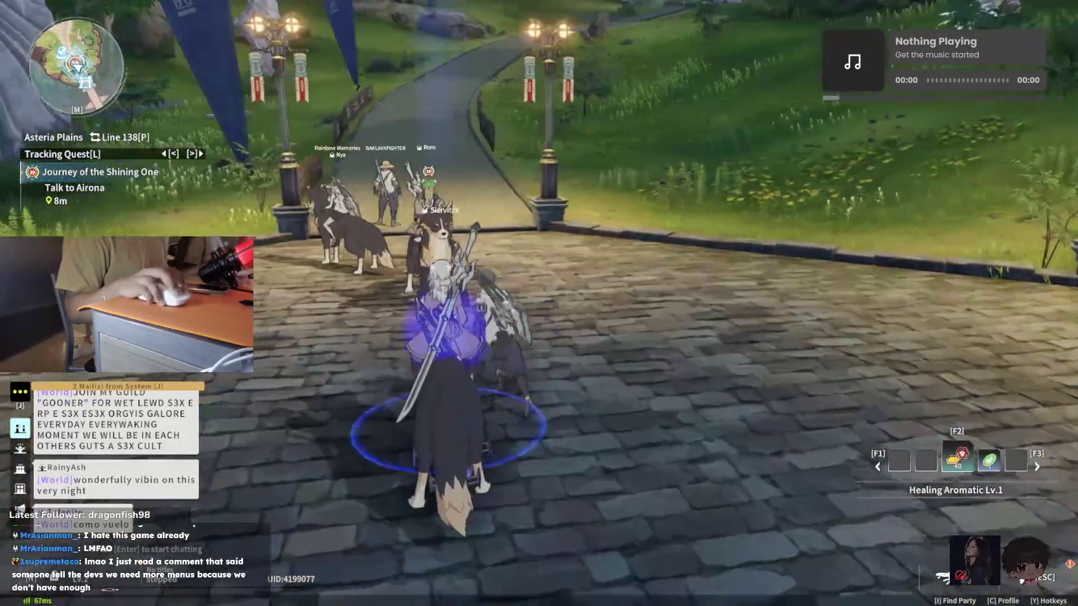
key(w)
key(w)
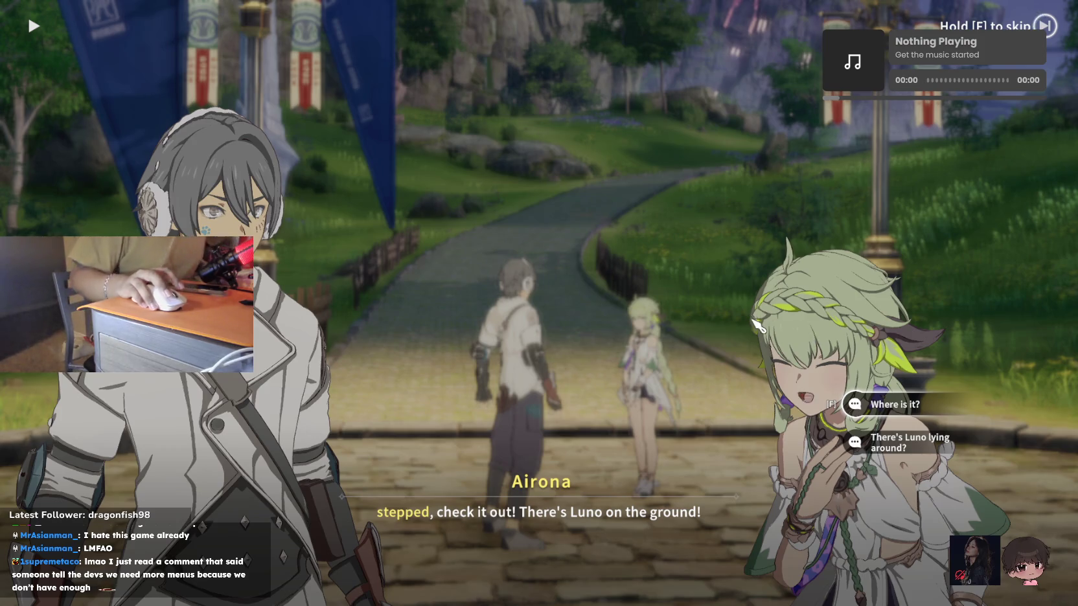
key(f)
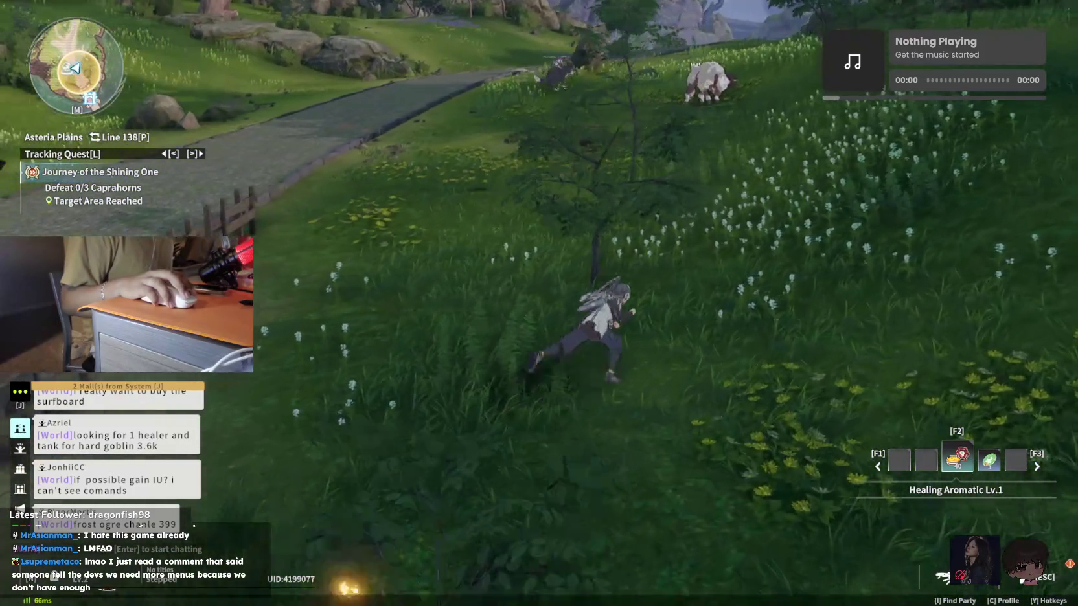
Run through the meadow toward the Caprahorns, checking the world map
key(w)
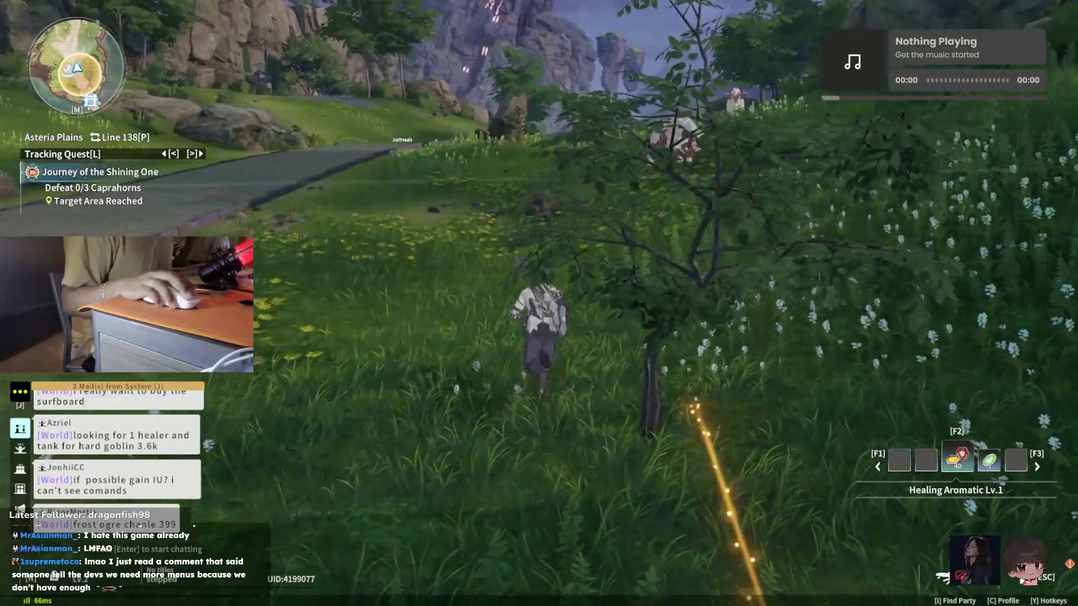
key(w)
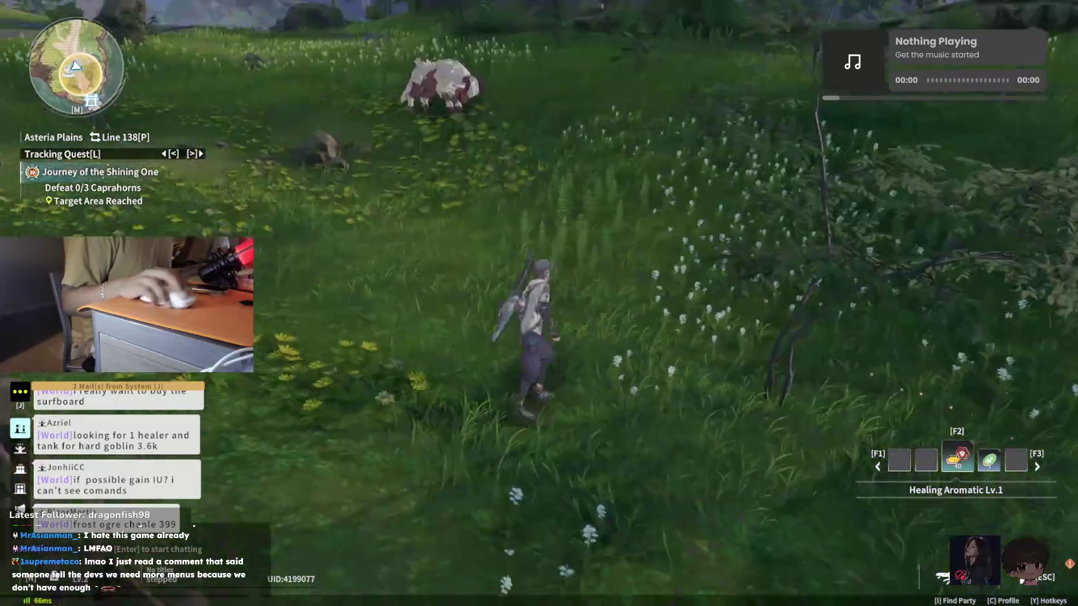
key(m)
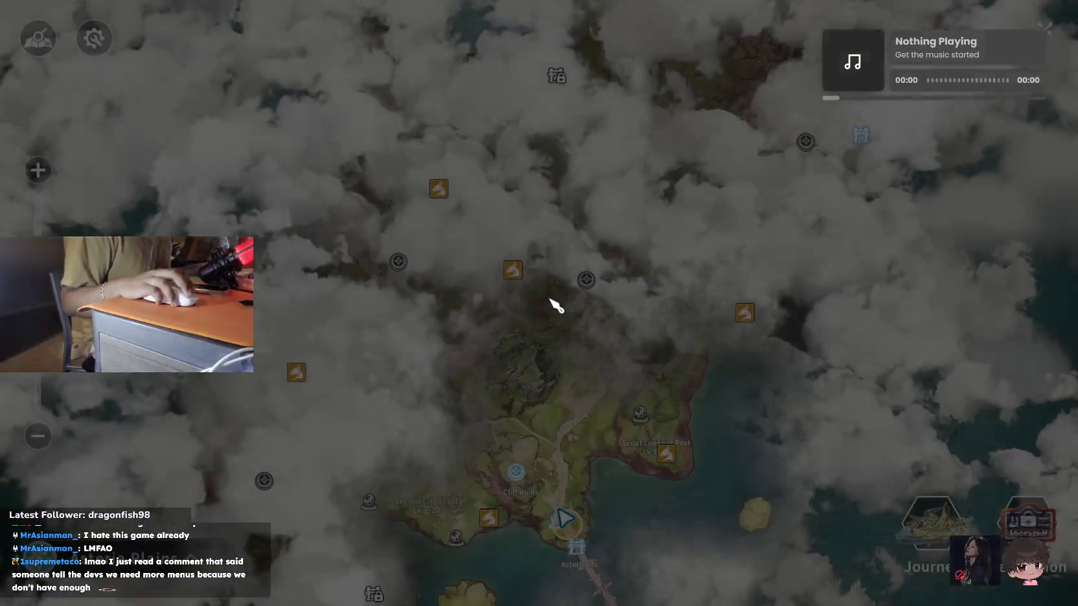
key(m)
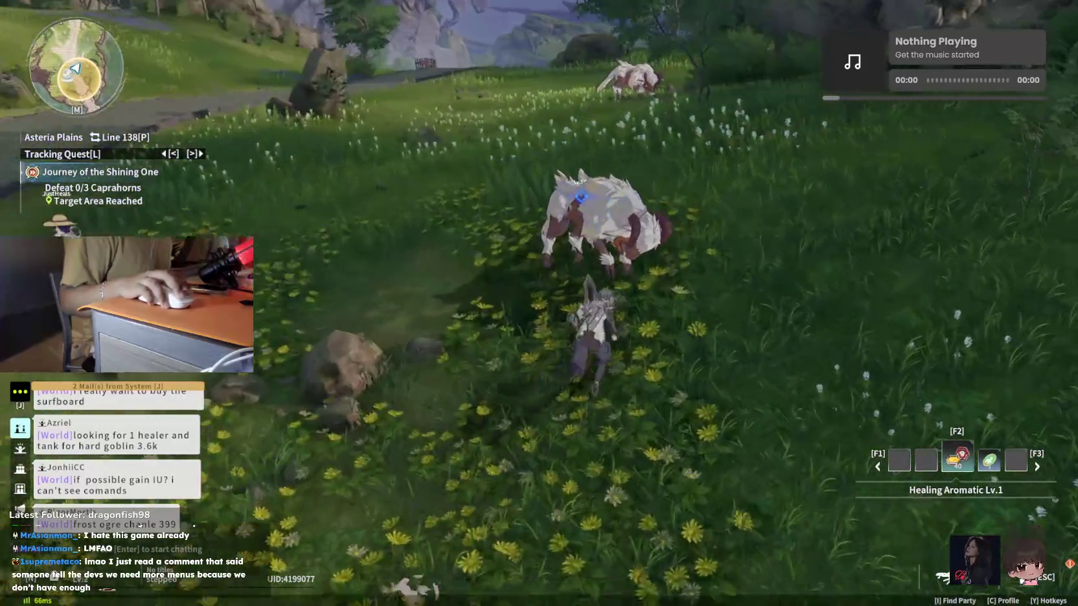
Defeat three Caprahorns with basic attacks, skills 2 and 4, and the ultimate
click(539, 304)
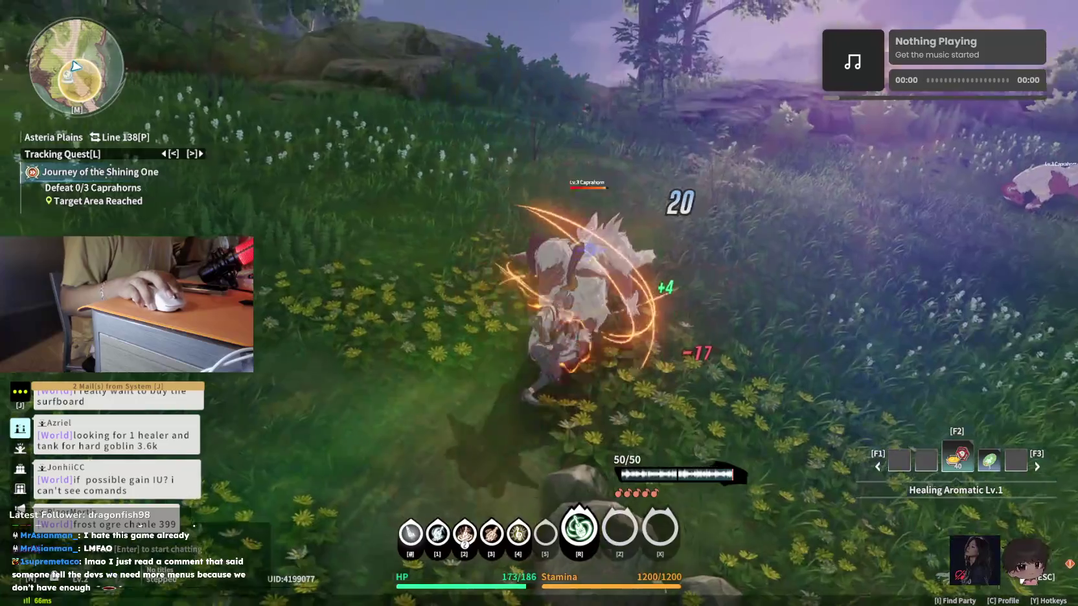
key(2)
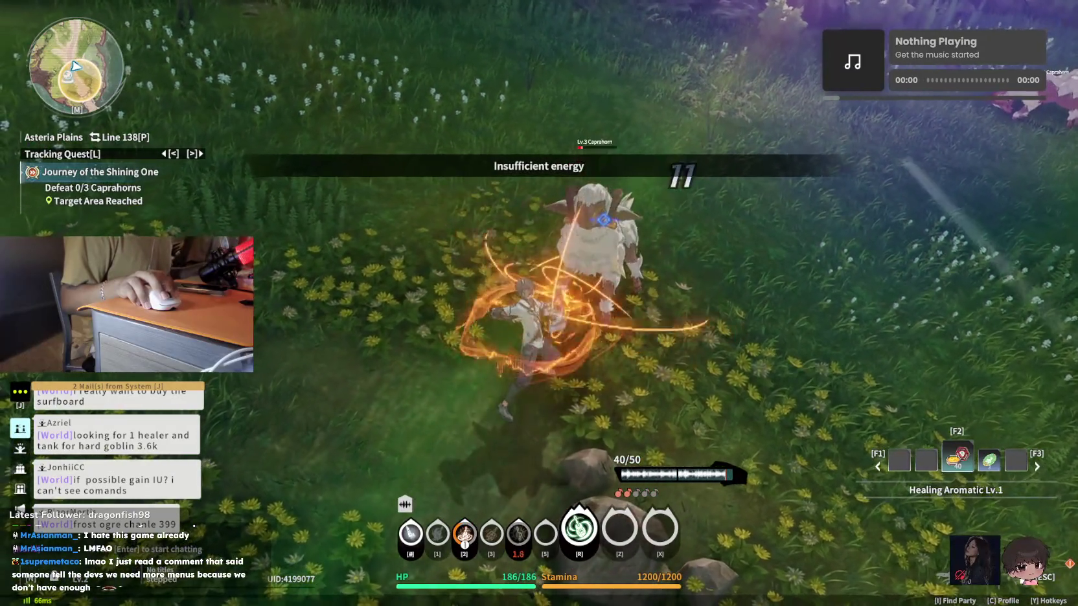
click(539, 303)
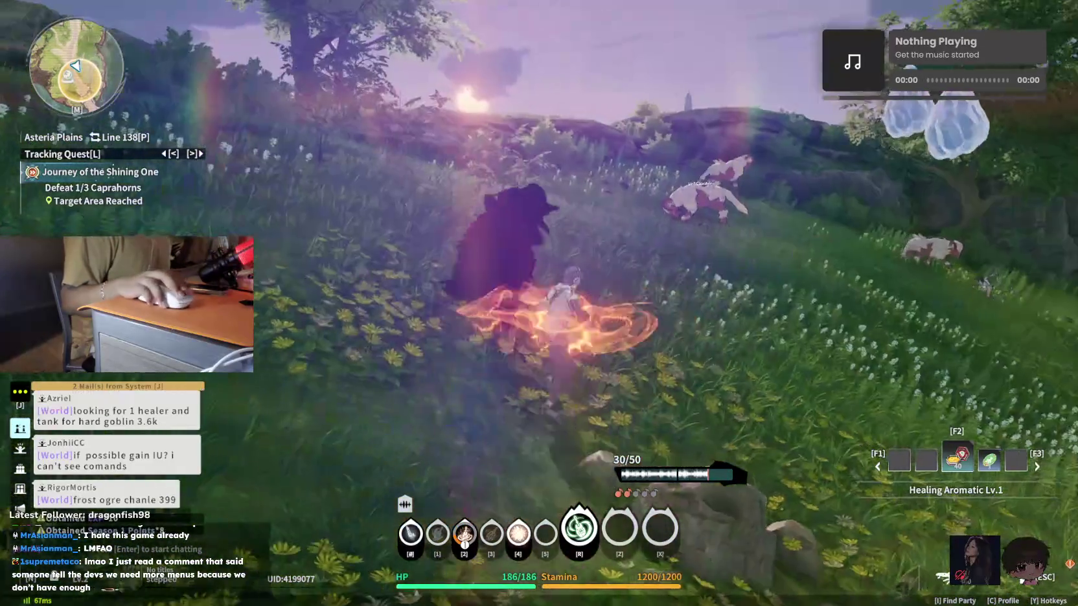
key(4)
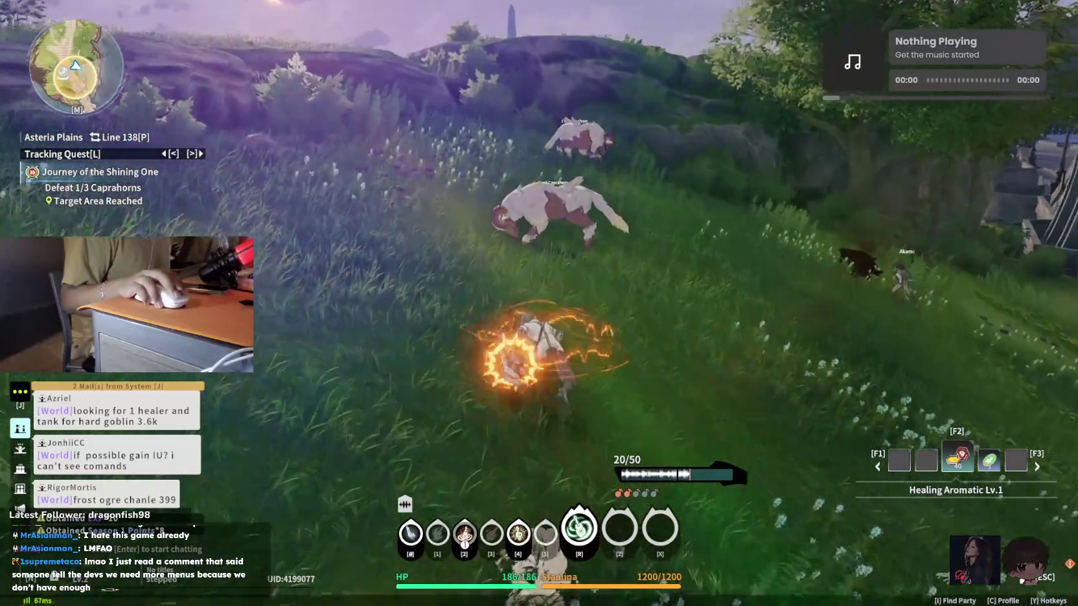
click(539, 304)
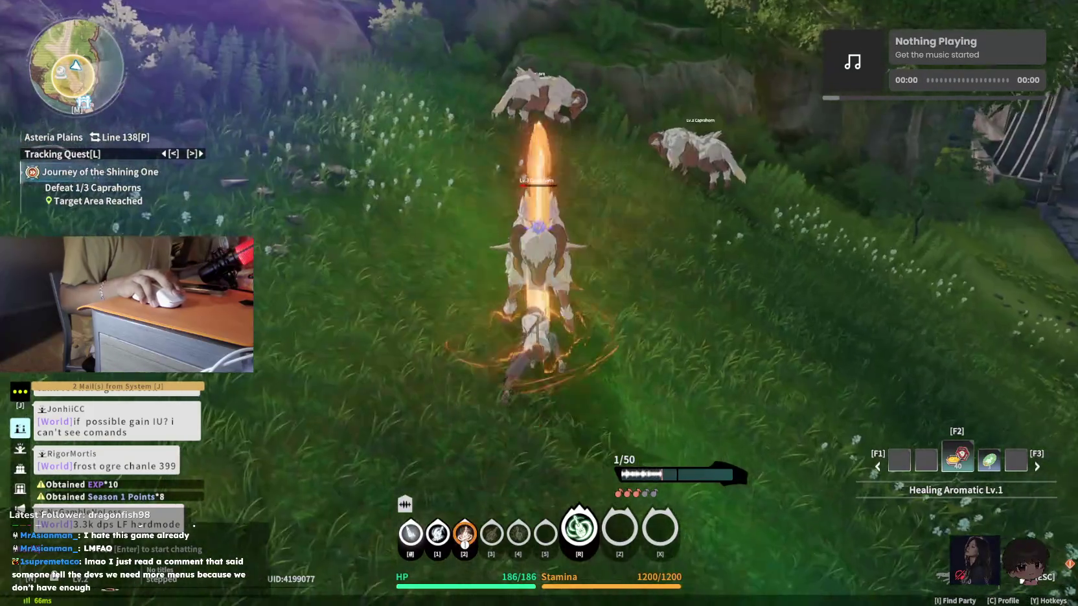
click(539, 303)
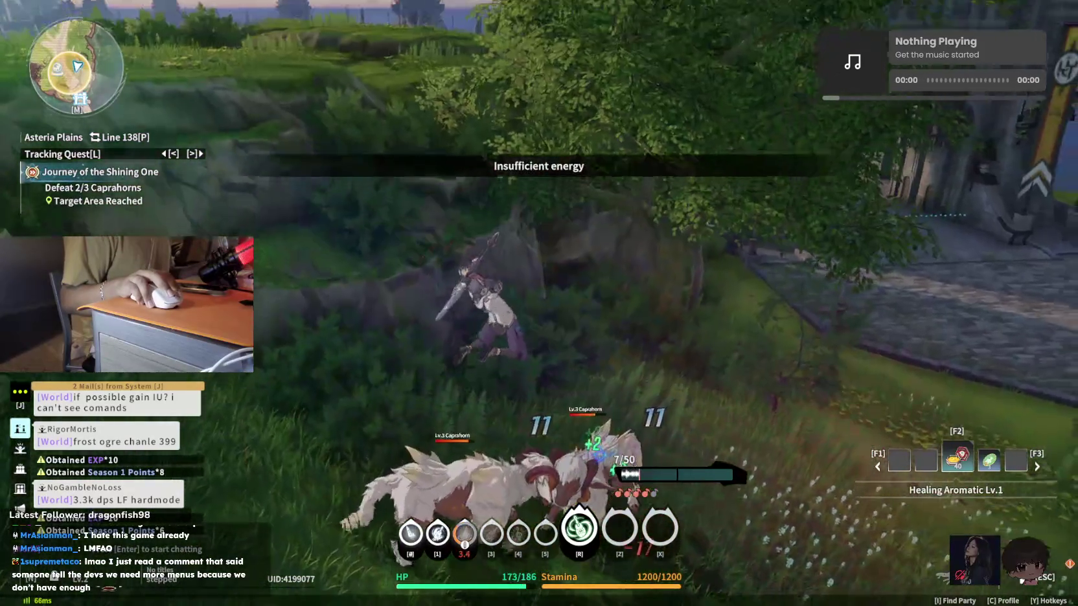
key(r)
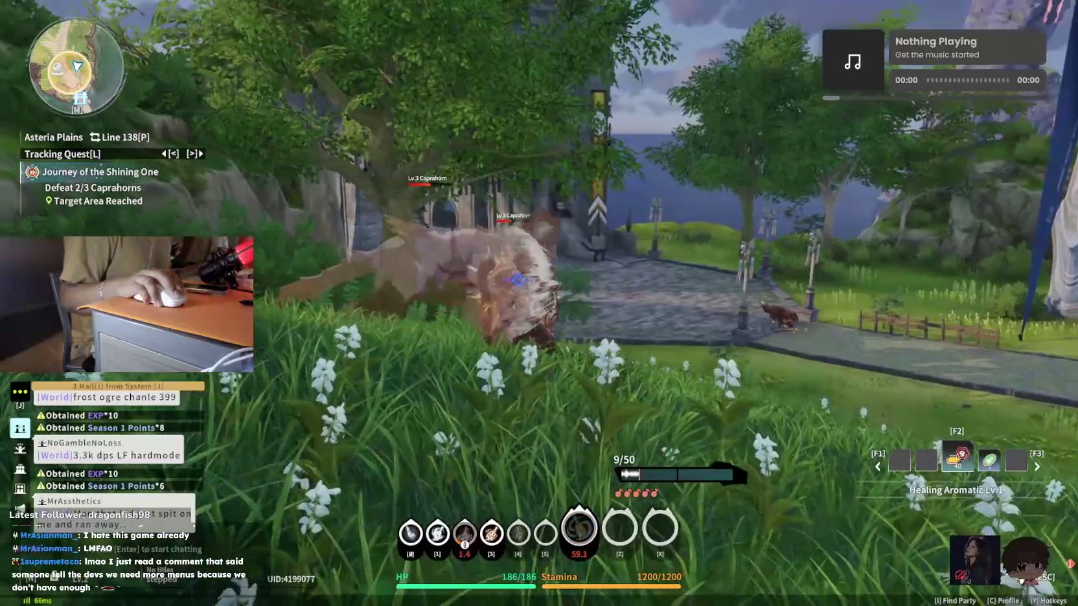
key(2)
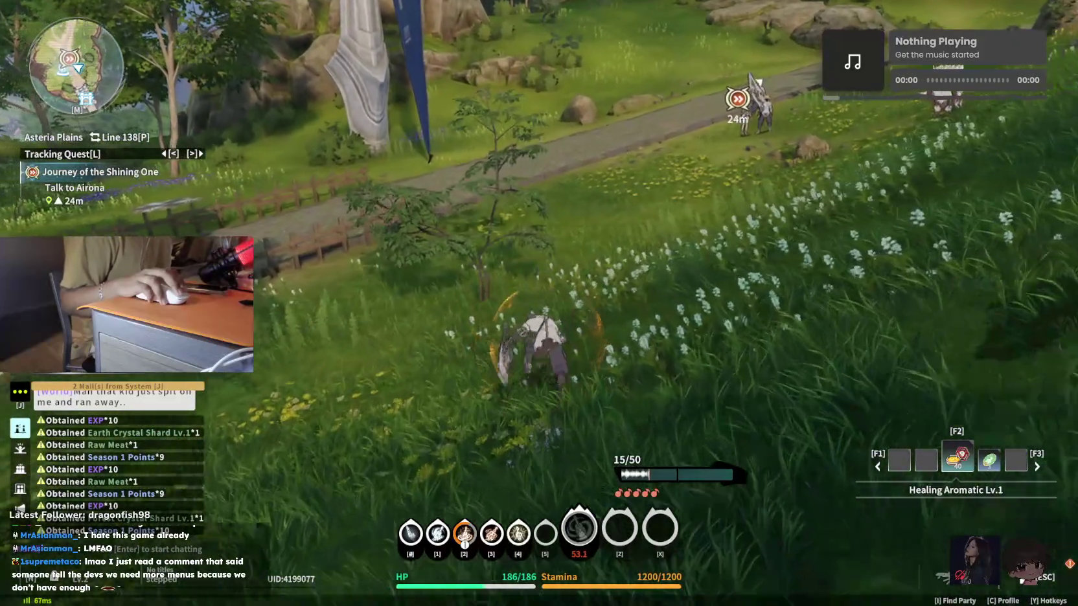
Report back to Airona, reaching level 3
key(space)
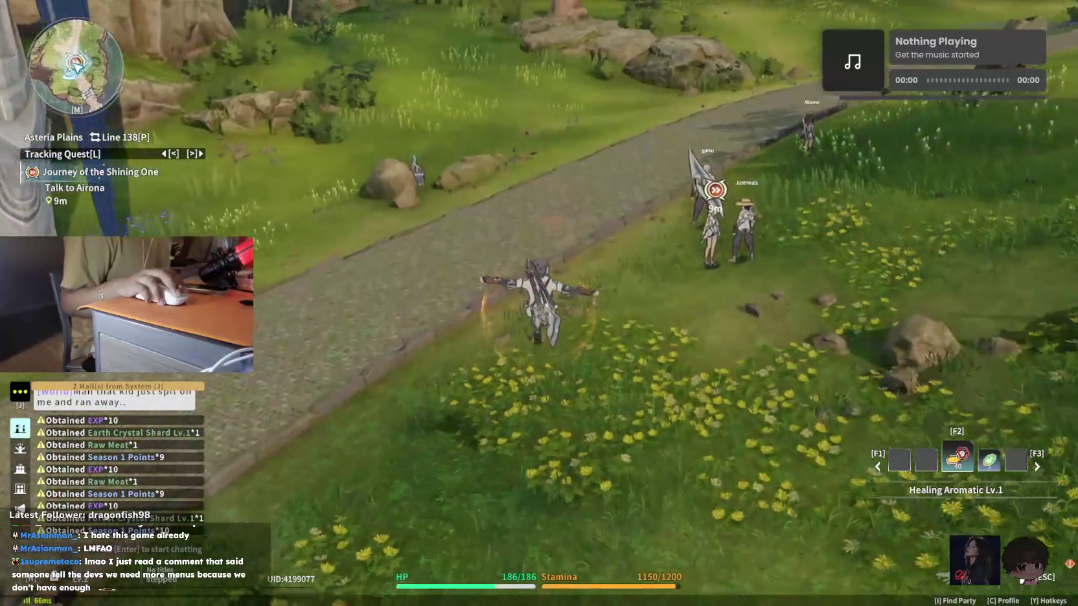
key(w)
key(f)
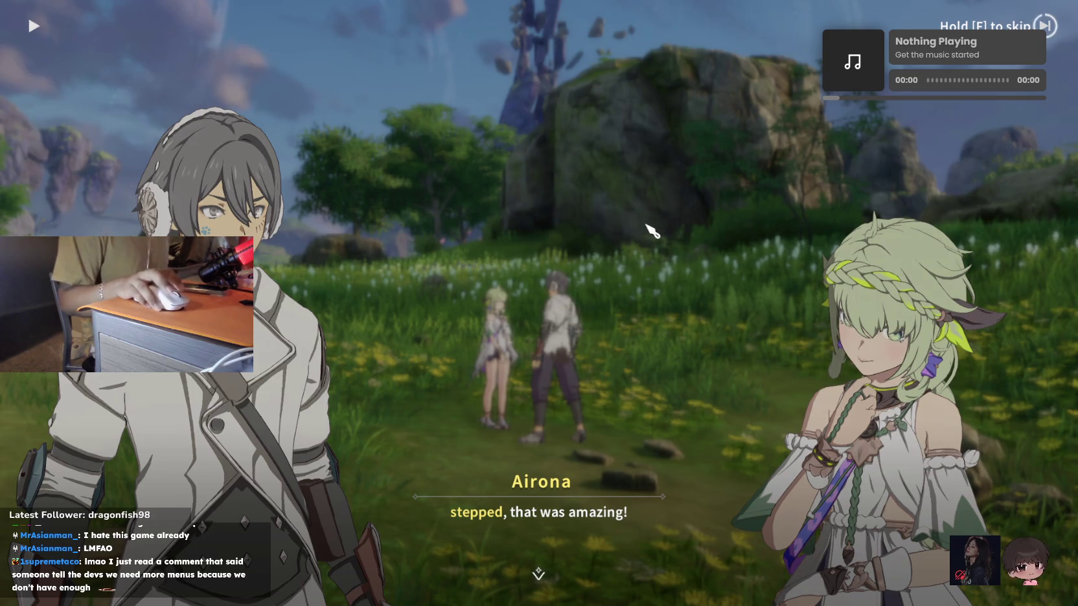
click(653, 231)
Open the Expertise talent tree and preview the Intellect to MATK and Melody Passion Surge talents
key(w)
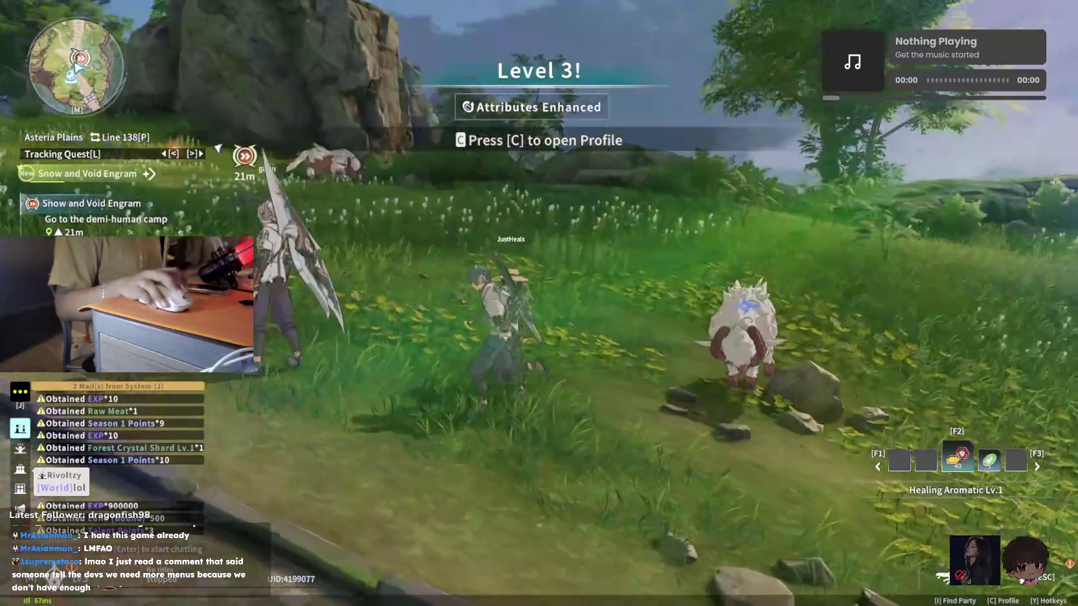
key(c)
click(855, 243)
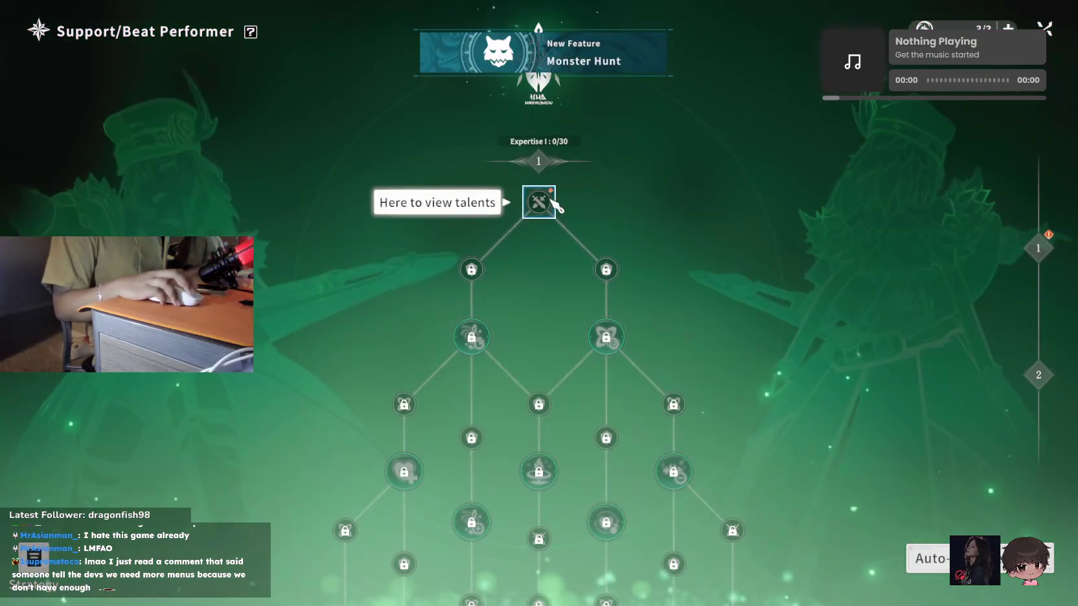
click(549, 201)
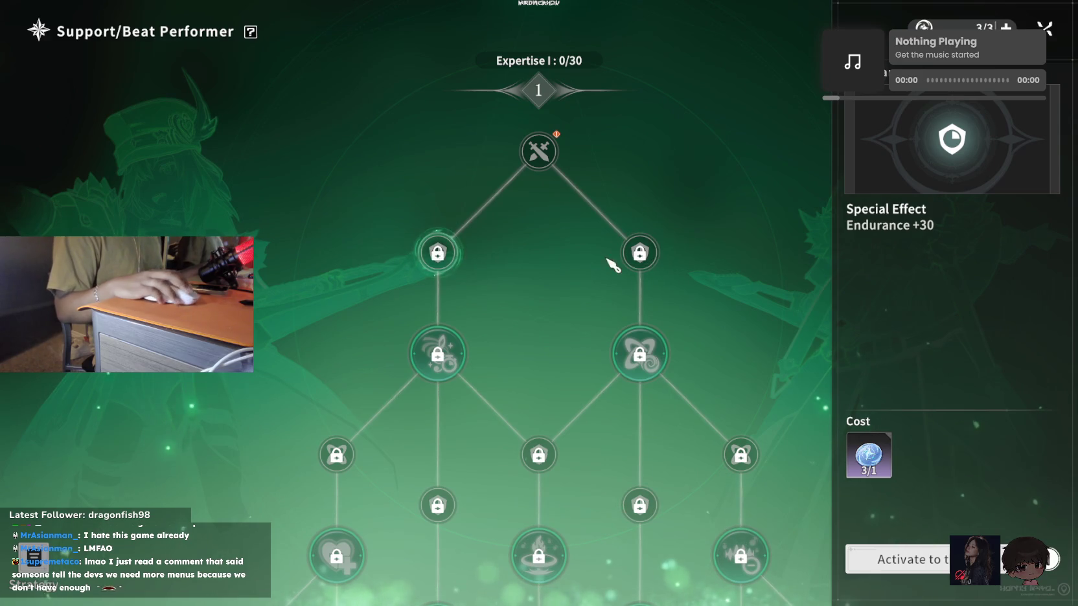
click(642, 358)
click(431, 356)
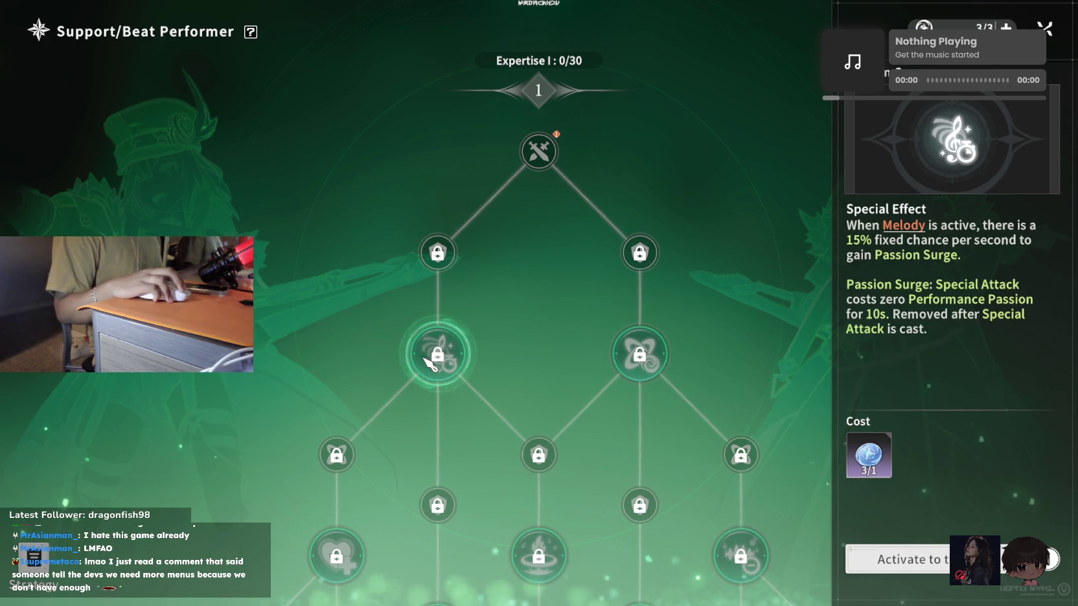
click(652, 362)
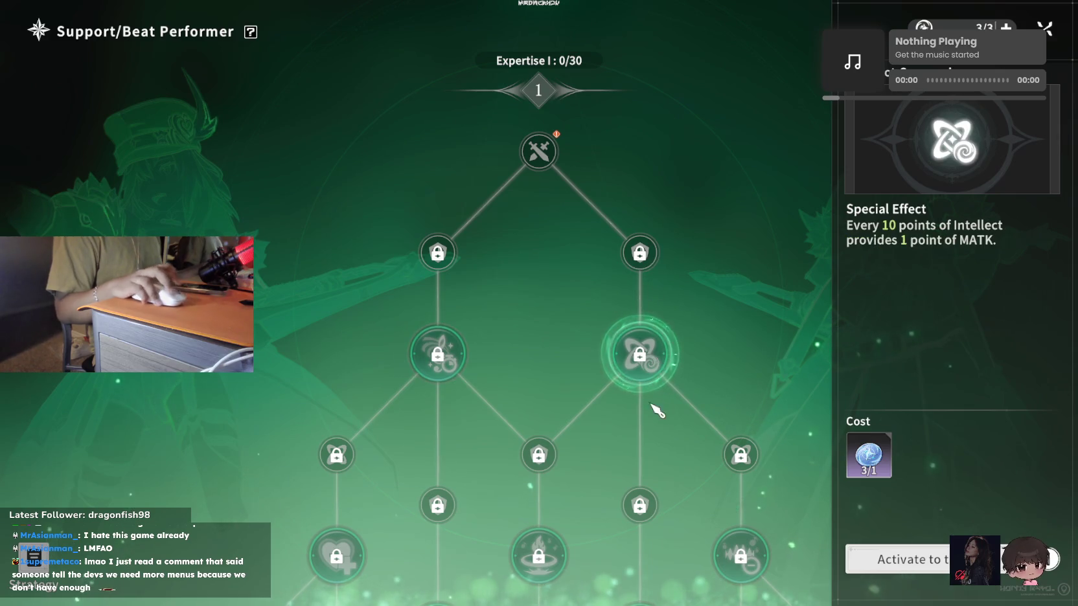
Activate Fire Attack +5 and both Endurance +30 talents, then return to the Profile
click(544, 151)
click(894, 558)
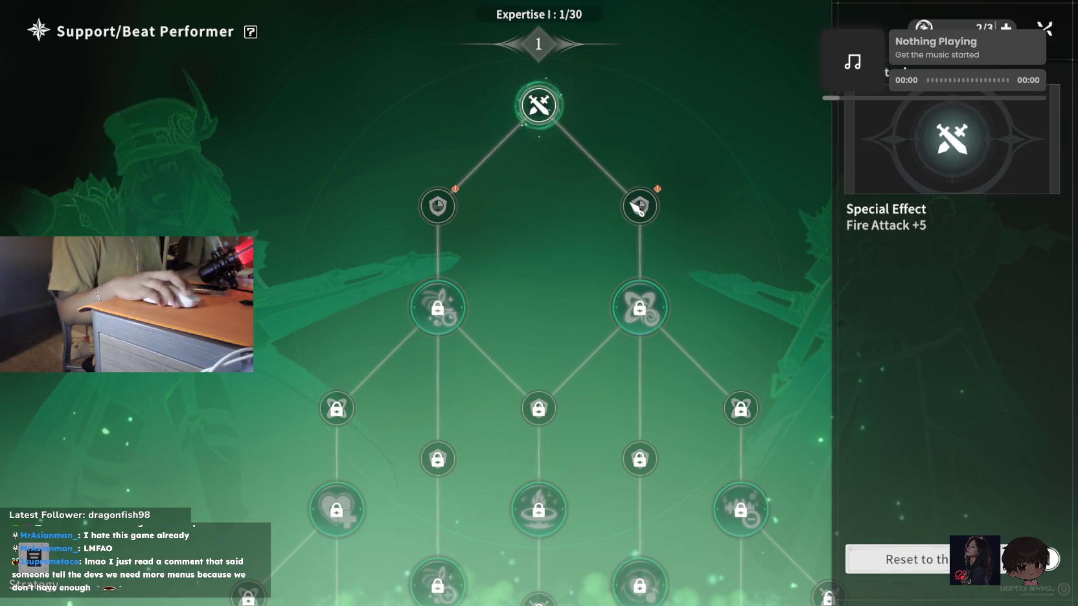
click(640, 206)
click(645, 310)
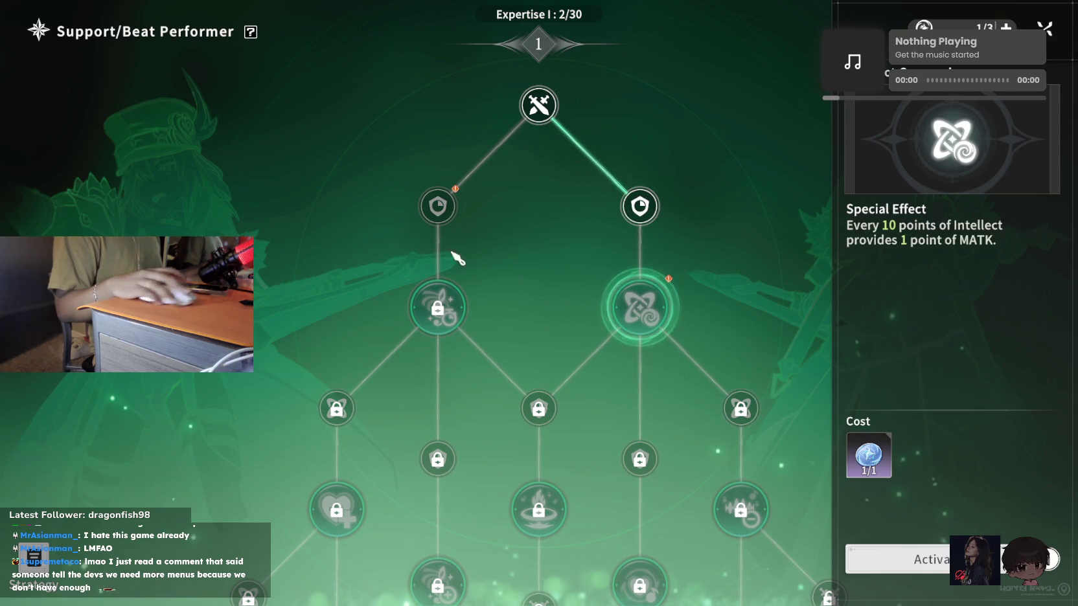
click(438, 214)
click(897, 556)
click(641, 303)
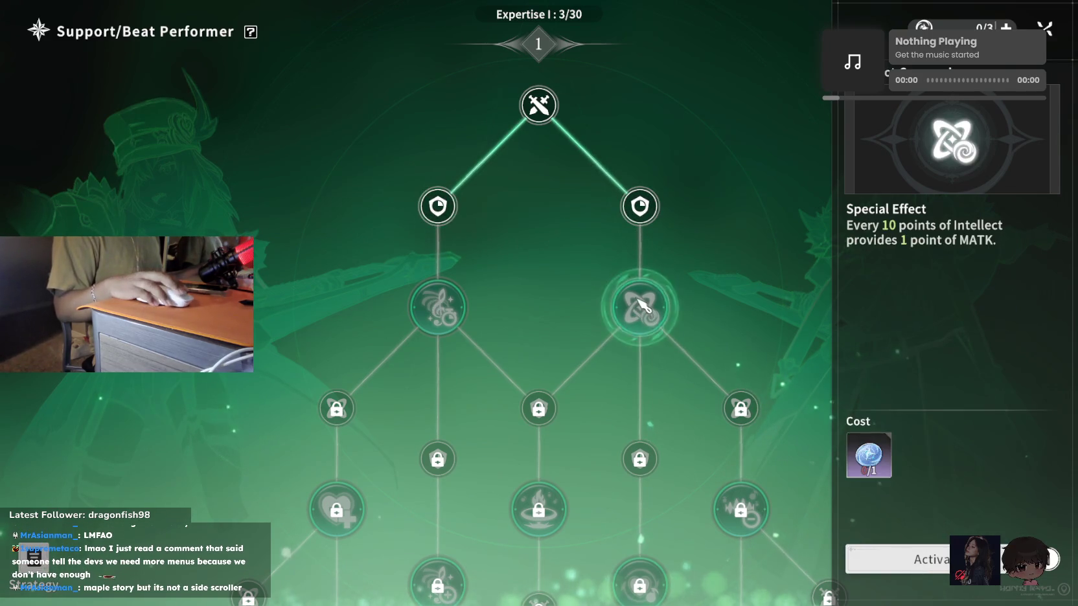
click(909, 568)
click(1044, 29)
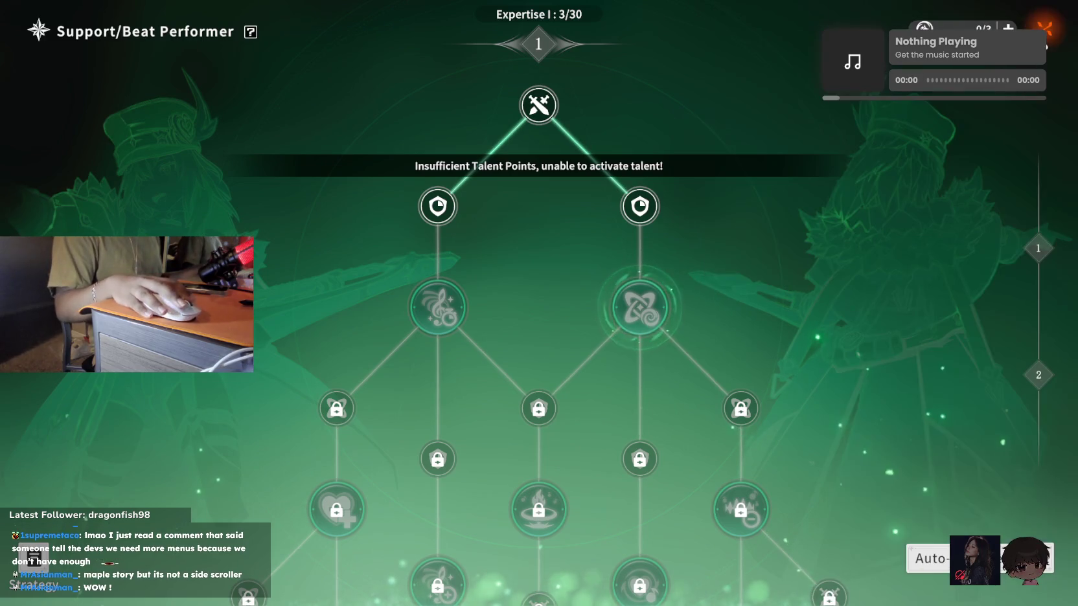
click(1045, 28)
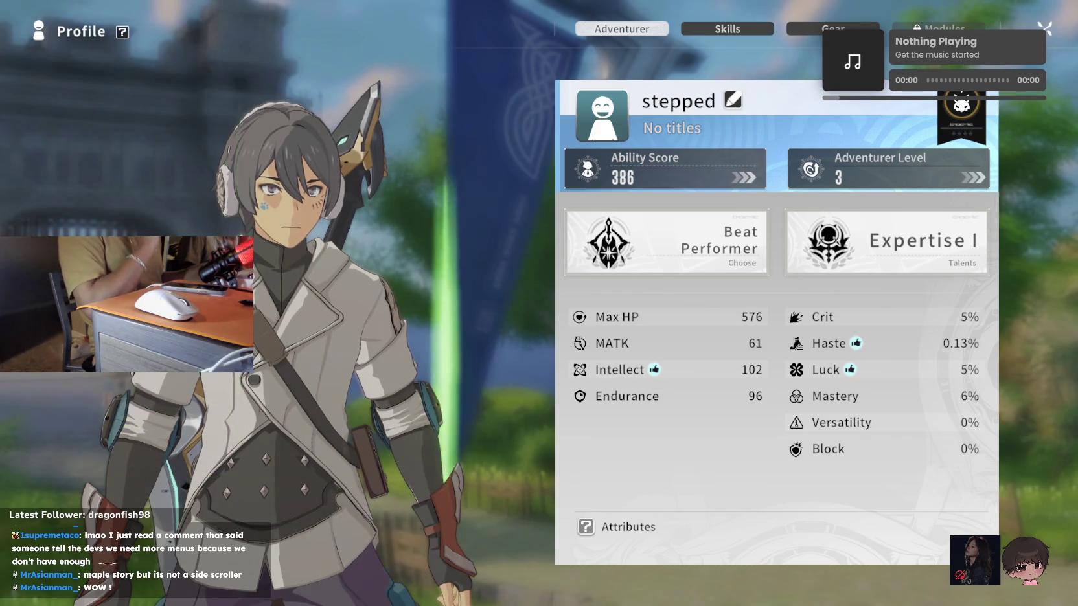
Leave the profile and run toward the demi-human camp, fighting a Caprahorn, then open the mailbox
key(Escape)
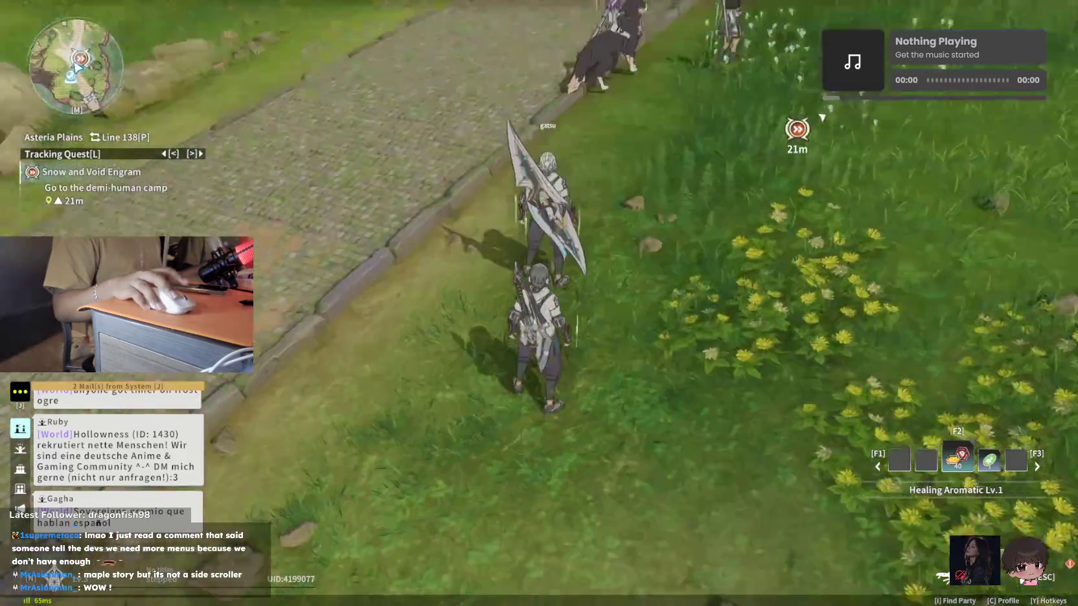
key(w)
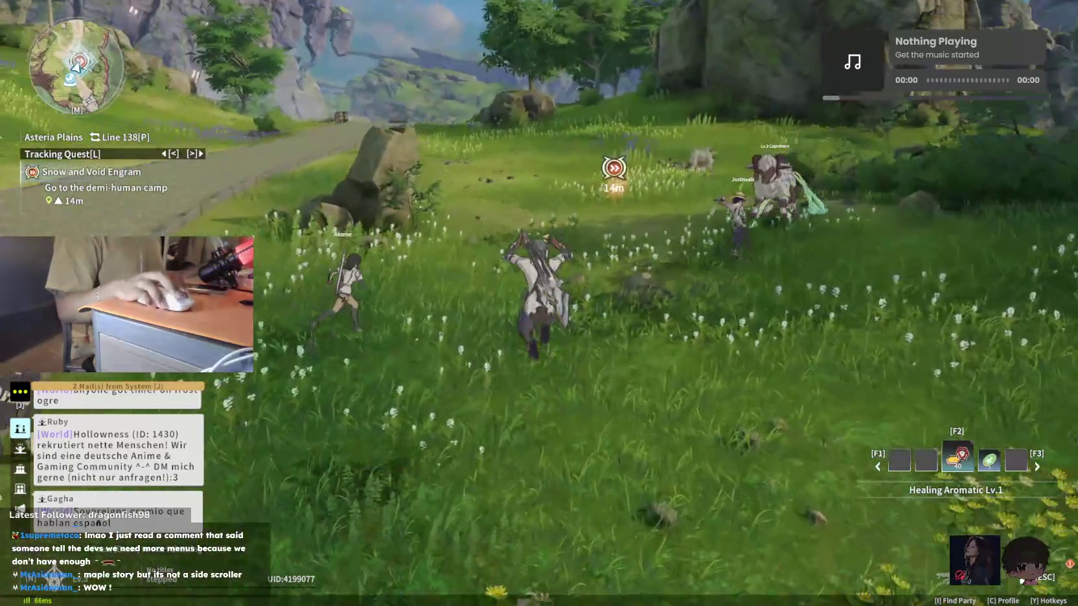
key(w)
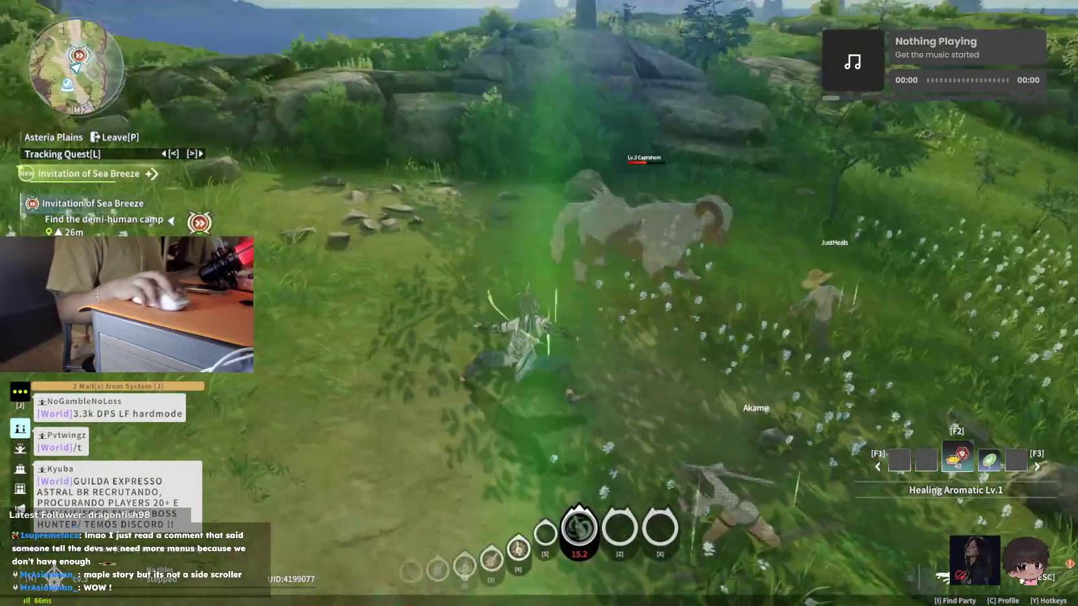
key(w)
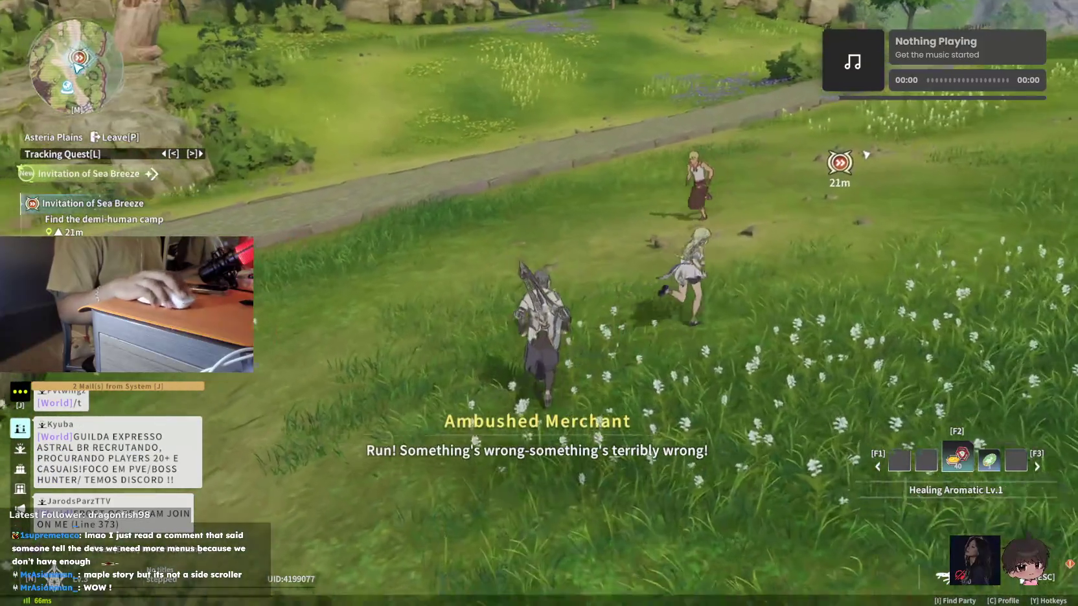
key(w)
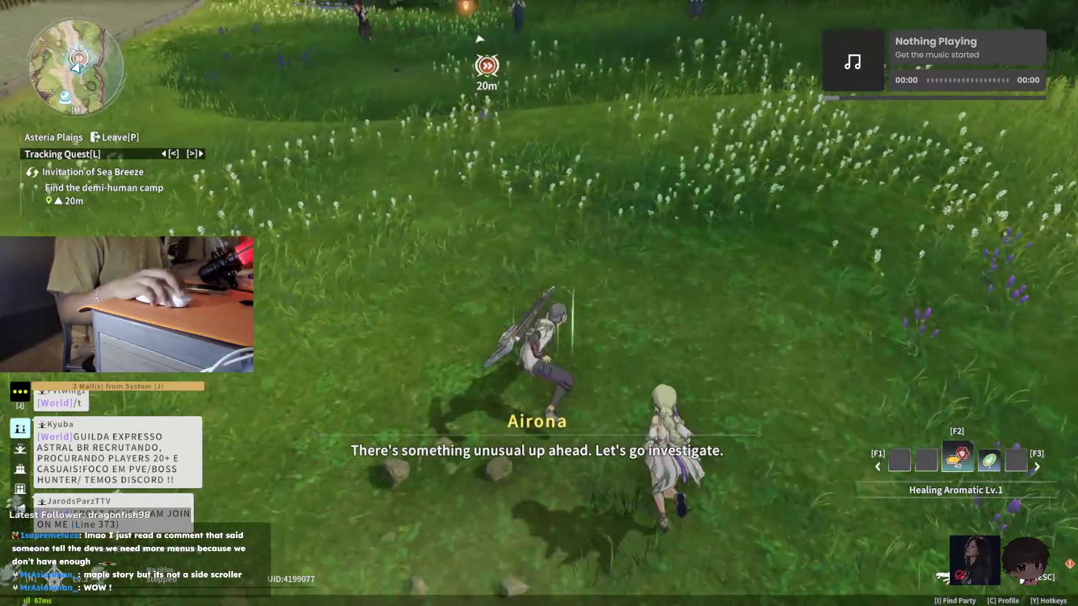
key(Escape)
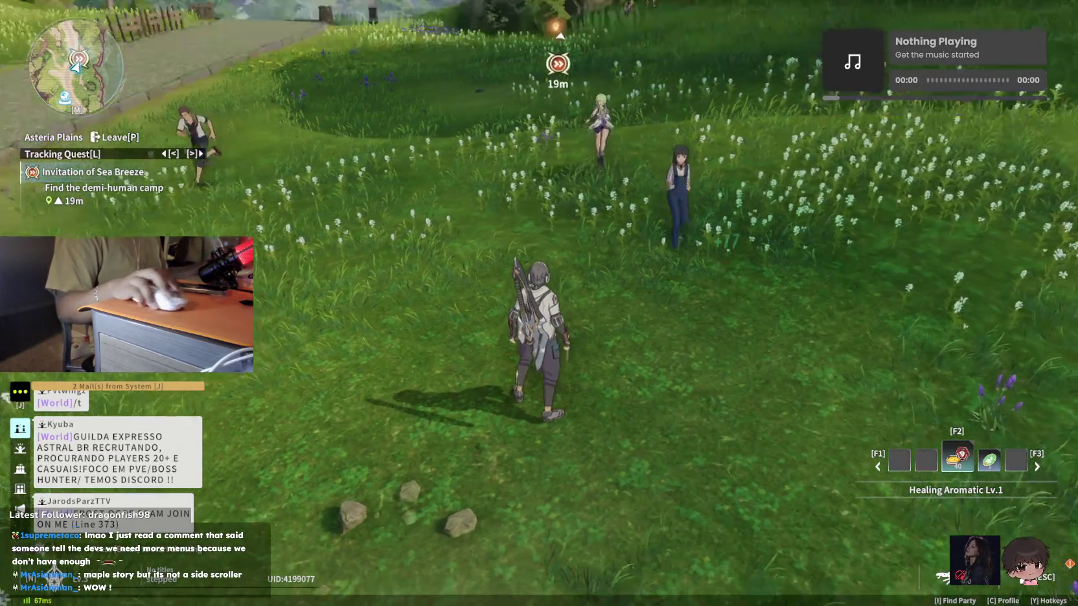
key(Escape)
Claim the Pre-Registration Rewards mail attachments and close the mailbox
key(j)
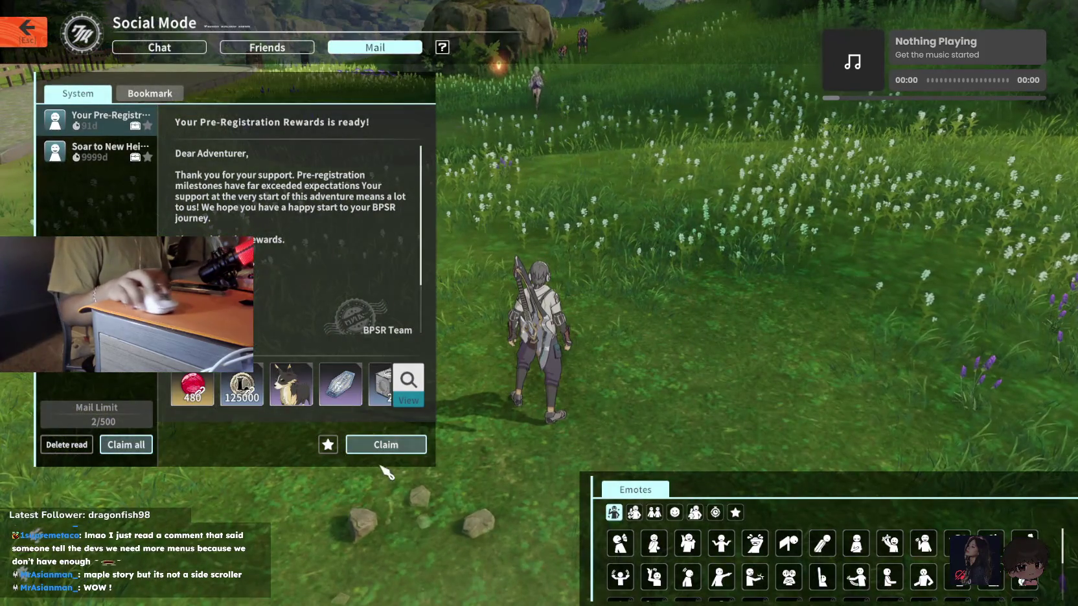
click(373, 454)
click(414, 414)
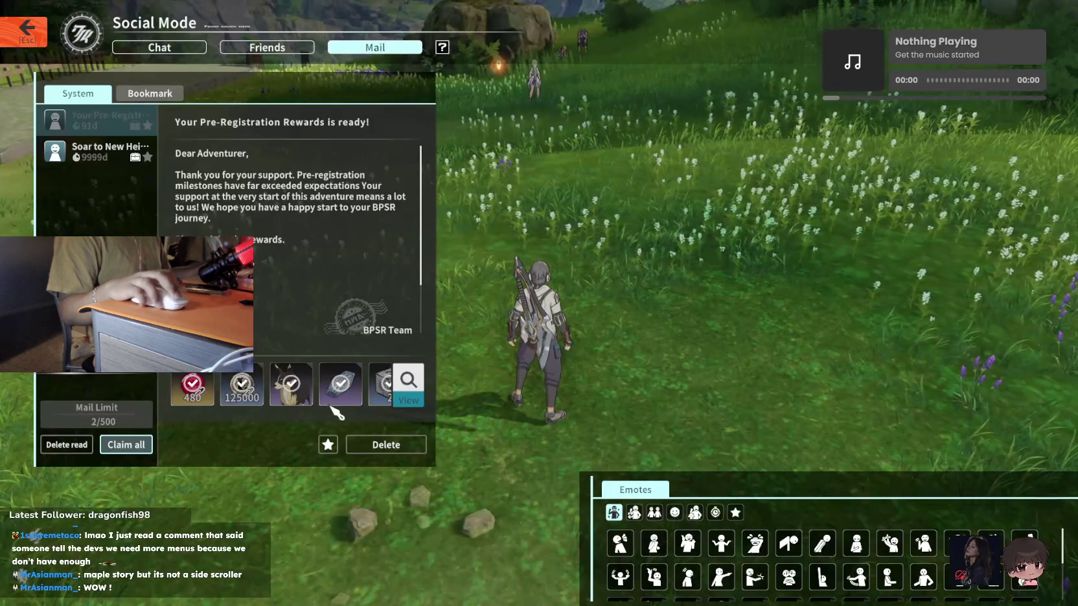
key(Escape)
key(Escape)
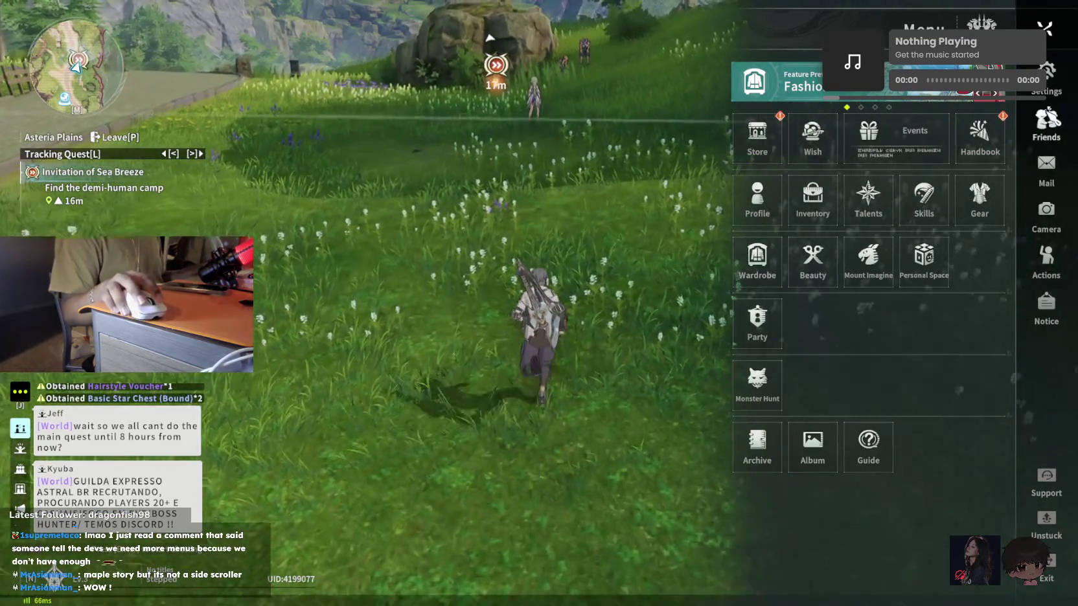
Look through the Controls page of the Settings menu
click(1049, 73)
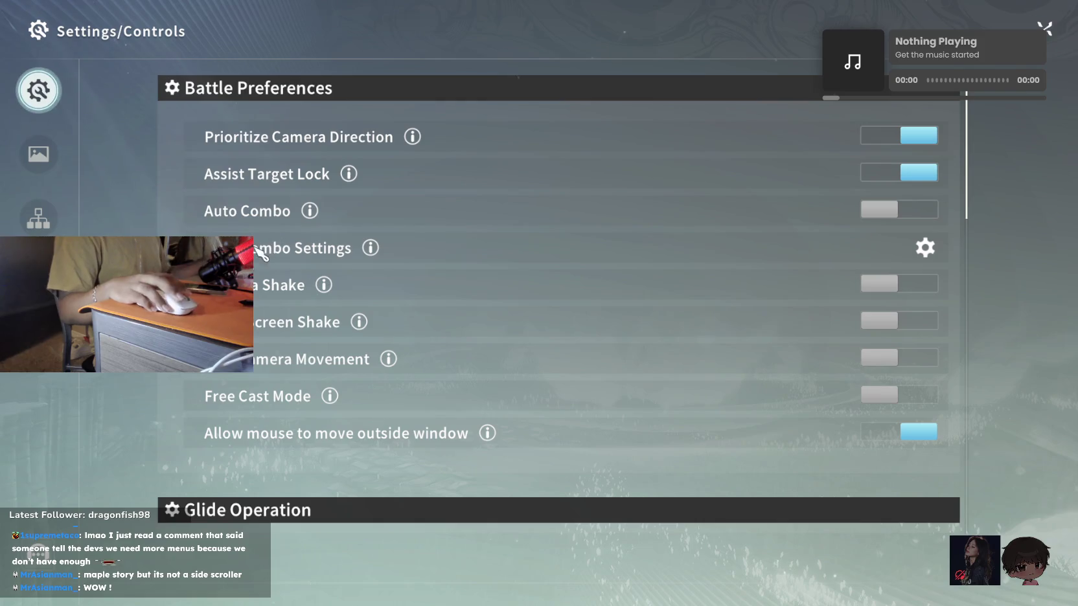
scroll(447, 210, down, 1)
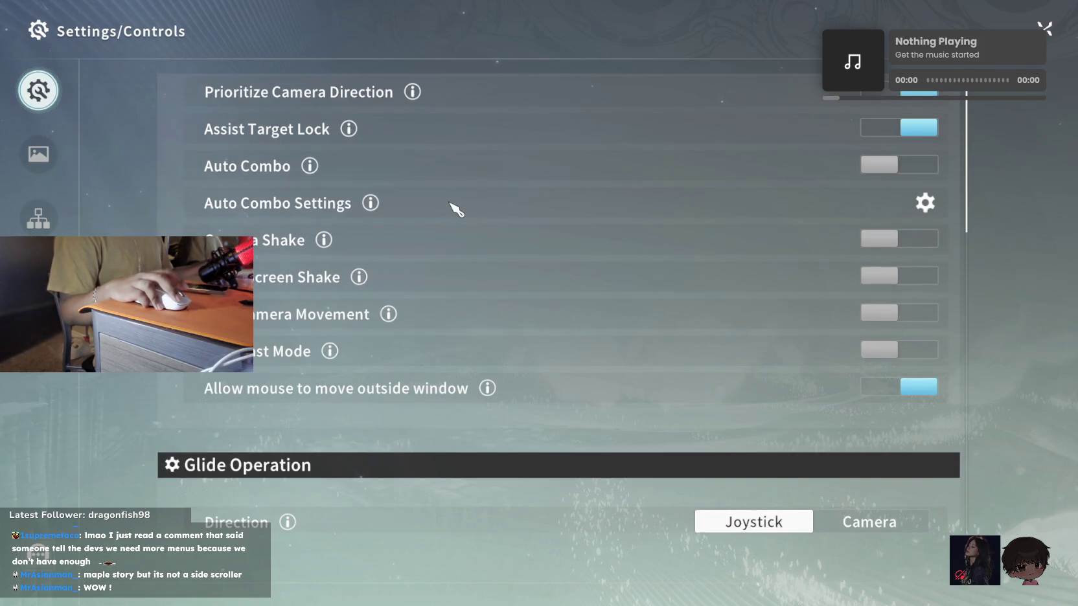
scroll(457, 210, down, 1)
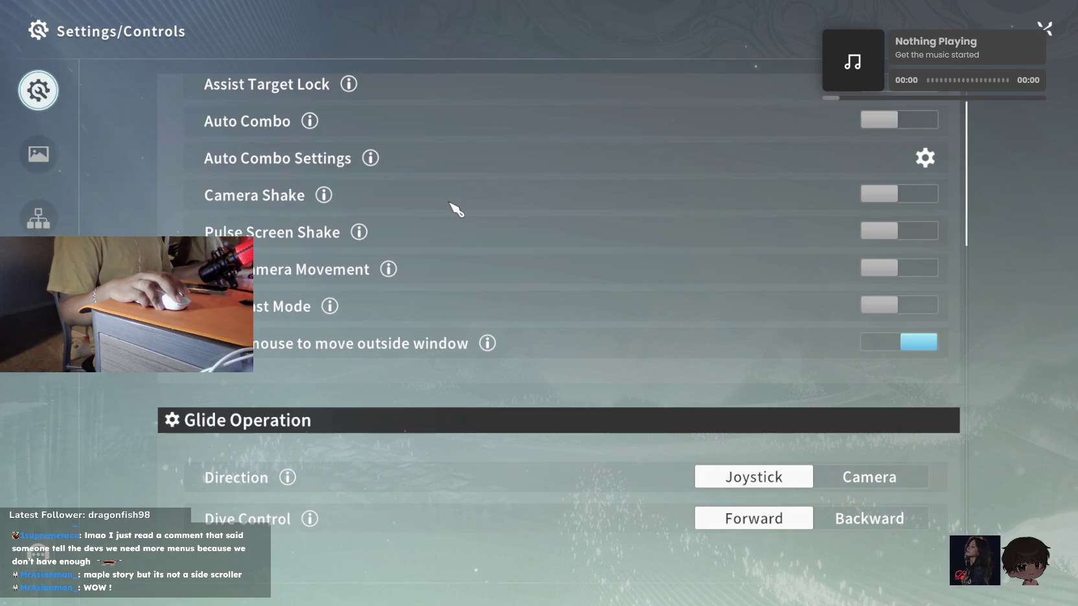
scroll(376, 182, down, 4)
scroll(386, 183, down, 2)
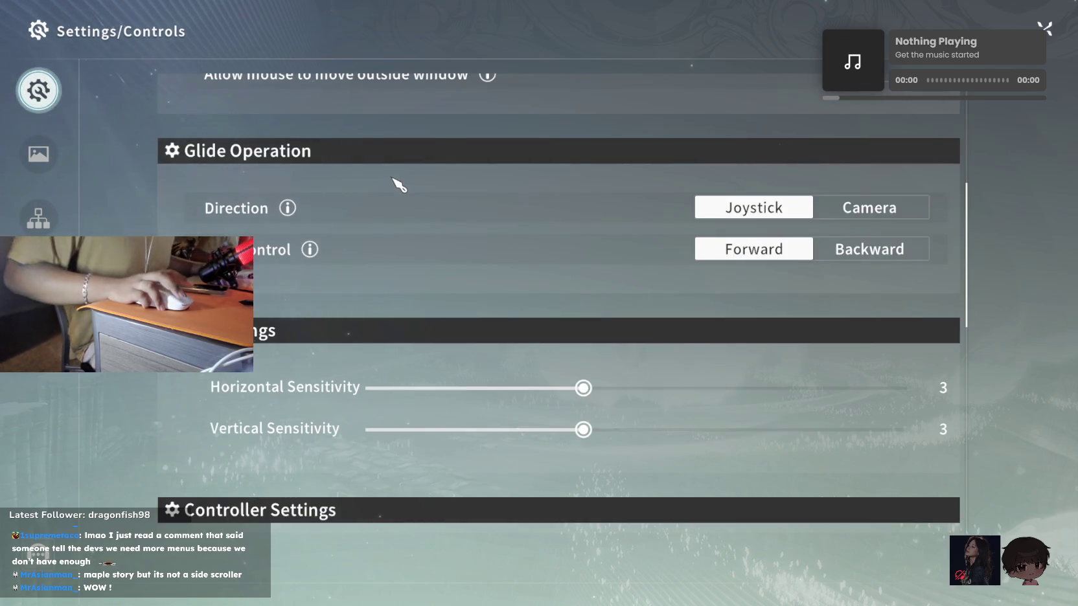
scroll(388, 188, down, 3)
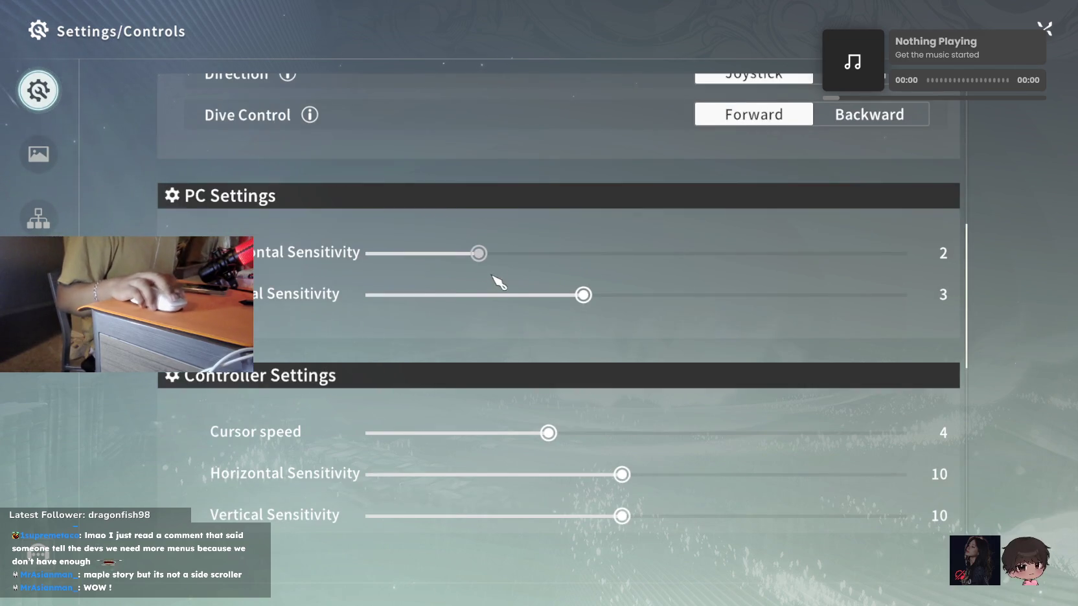
scroll(545, 233, down, 4)
scroll(544, 233, down, 4)
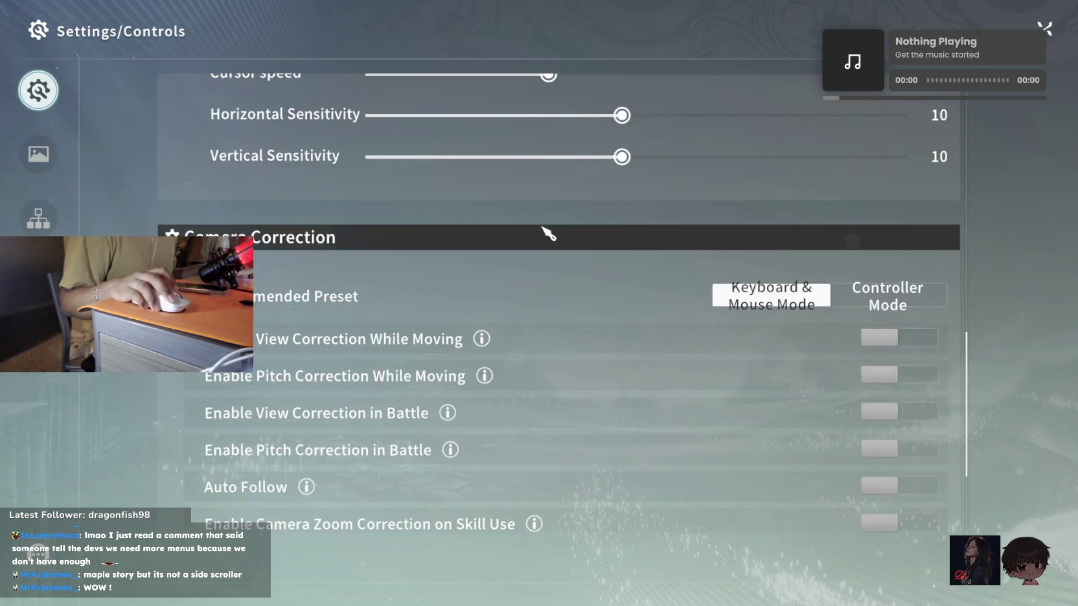
scroll(545, 232, down, 4)
scroll(548, 229, down, 3)
scroll(548, 228, up, 3)
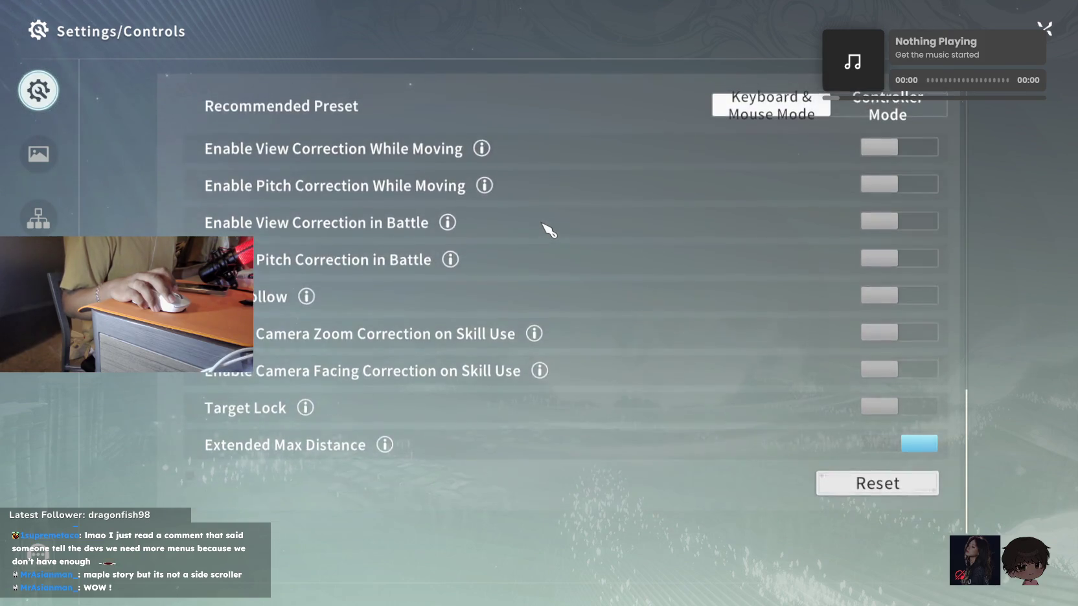
scroll(548, 229, up, 7)
Check the Basic and Account settings, copy the UID, and return to Asteria Plains
click(49, 225)
scroll(284, 243, down, 1)
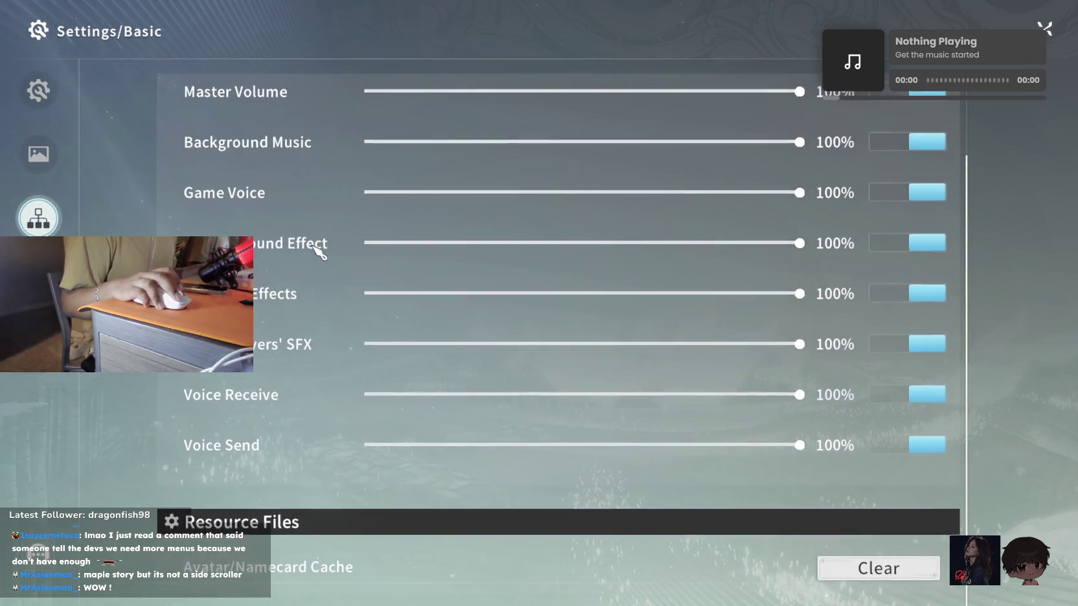
click(38, 281)
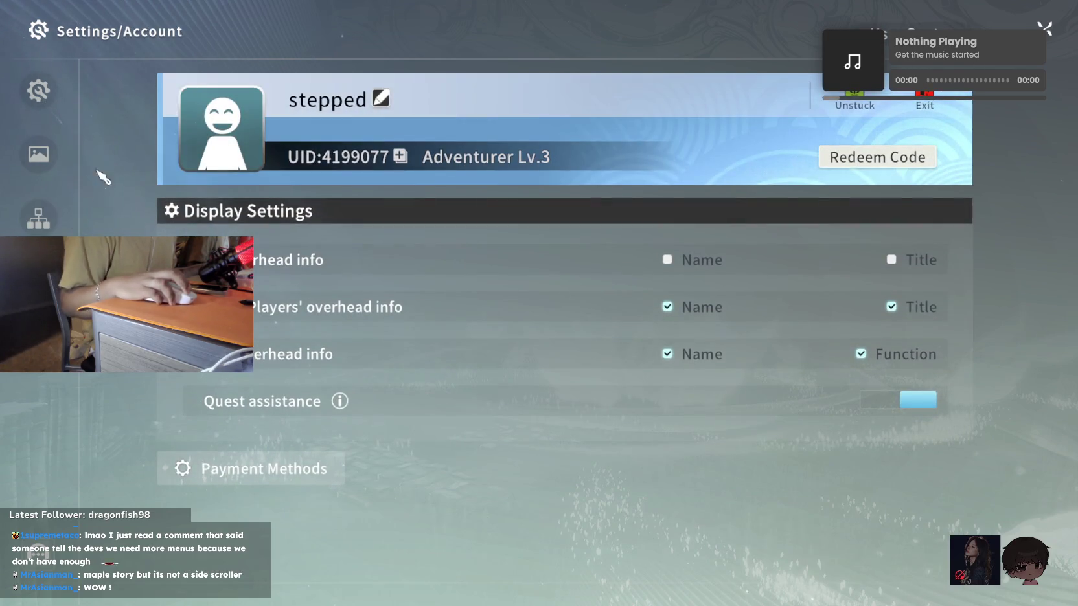
click(401, 158)
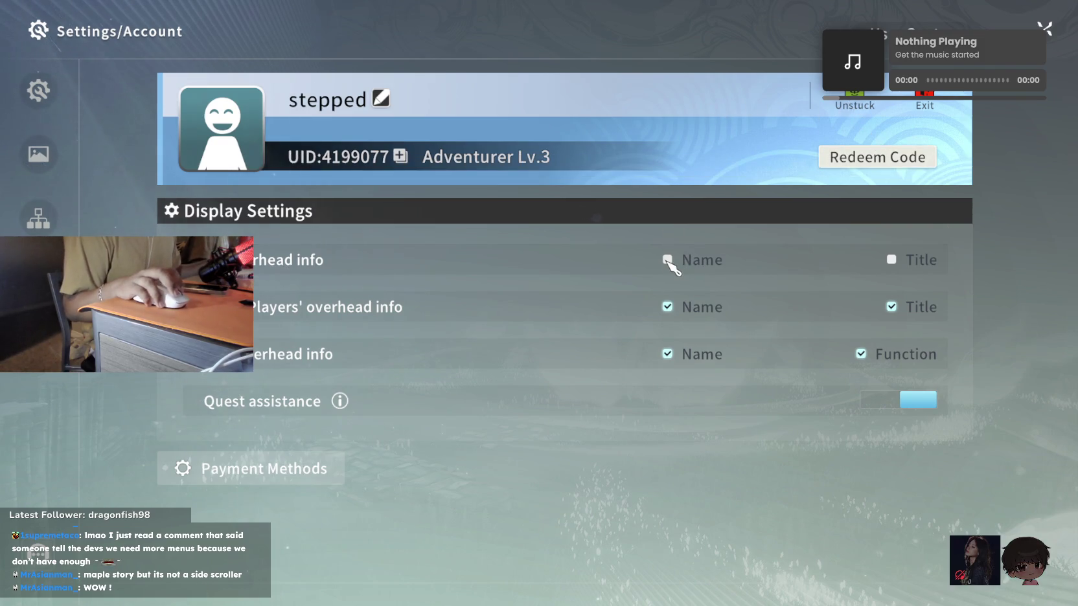
key(Escape)
key(Escape)
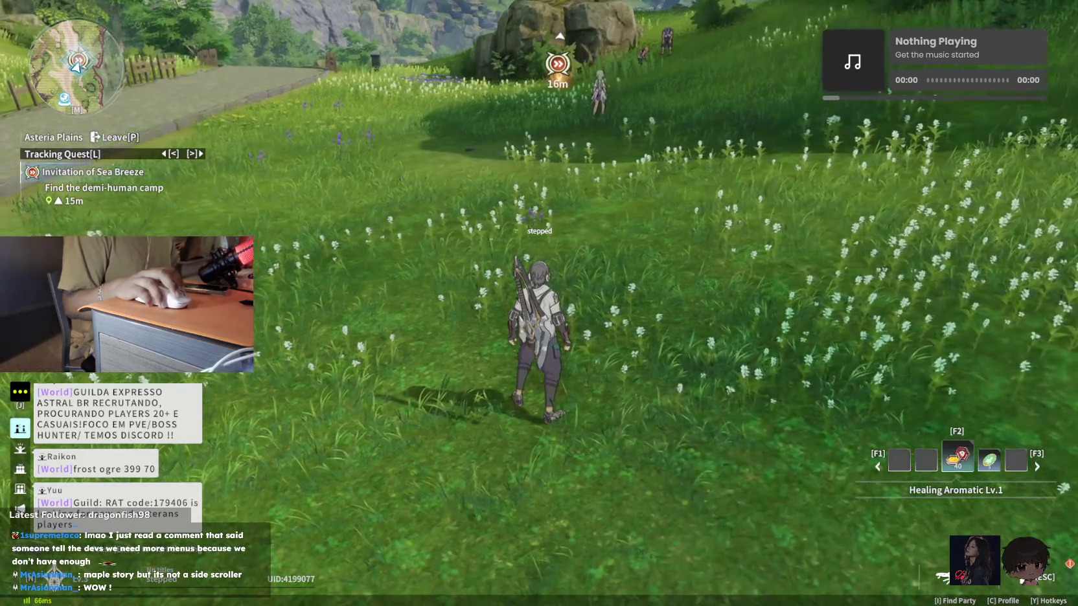
Run to the ambushed merchants and start the Anxious Merchant dialogue
key(w)
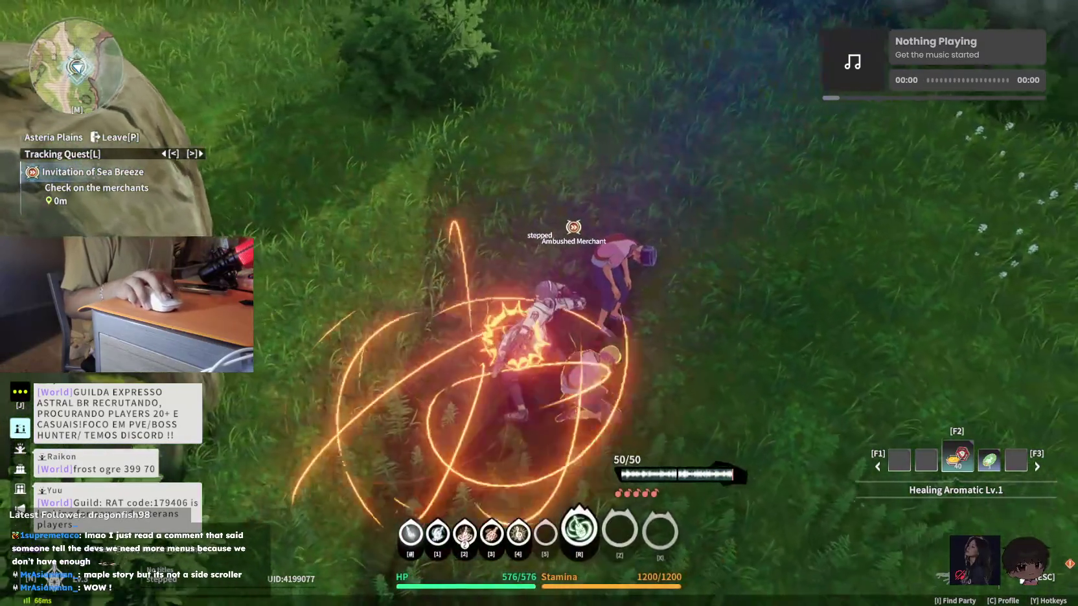
key(f)
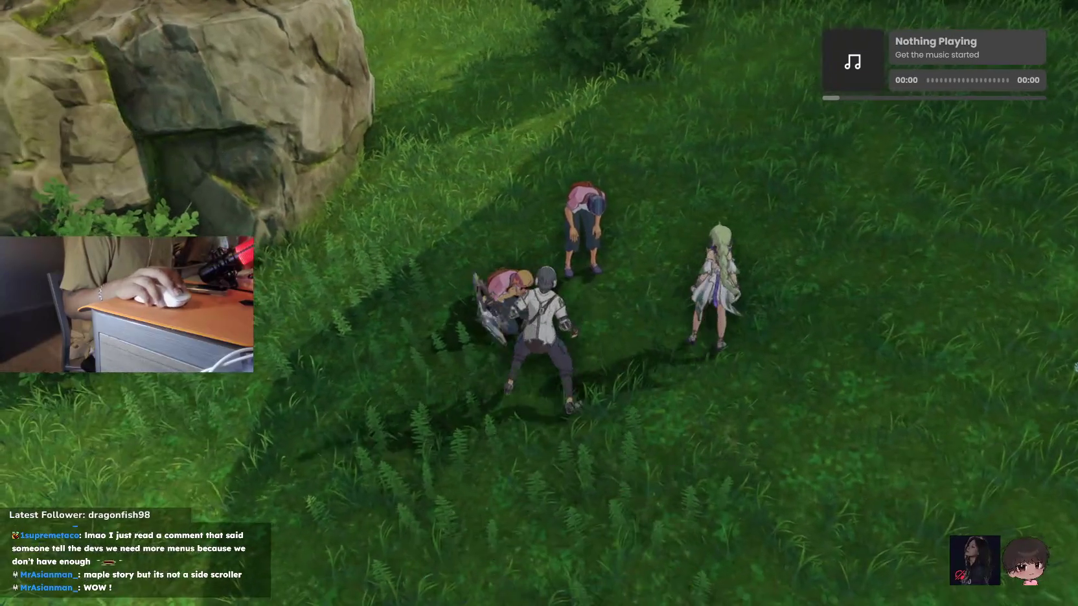